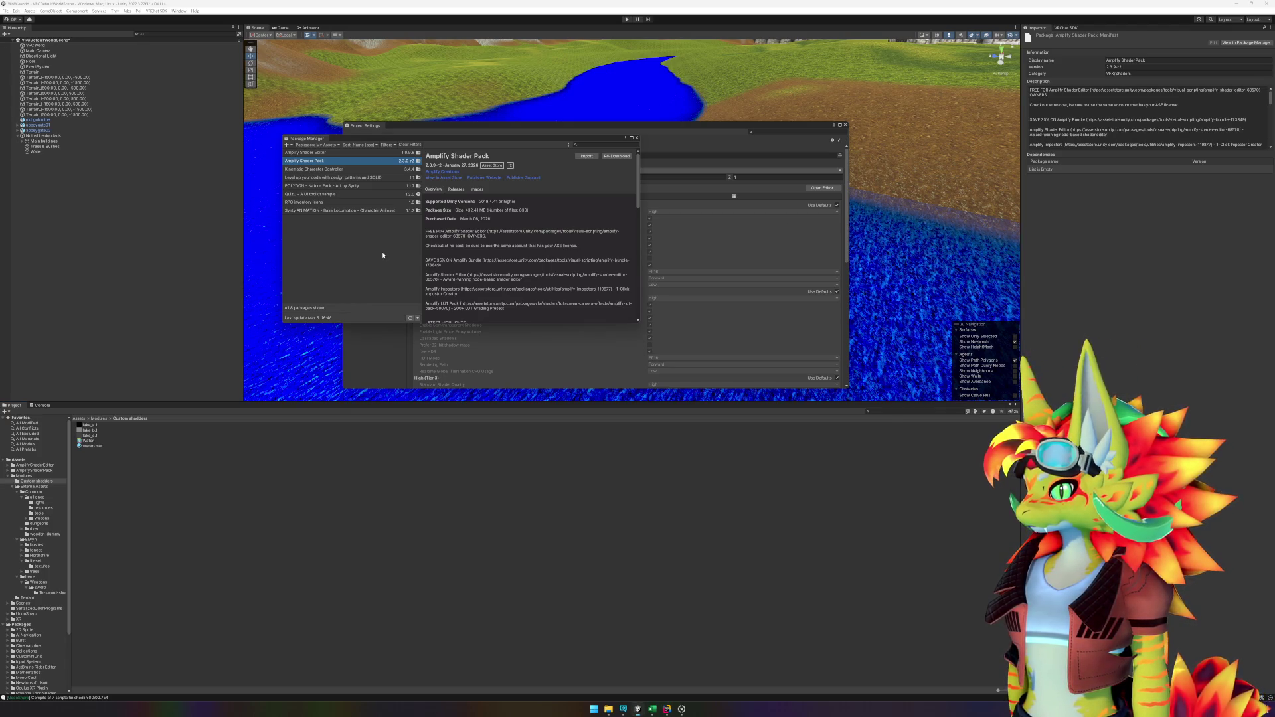
Step: Close the Package Manager and Project Settings windows and select the river's Water object
click(637, 138)
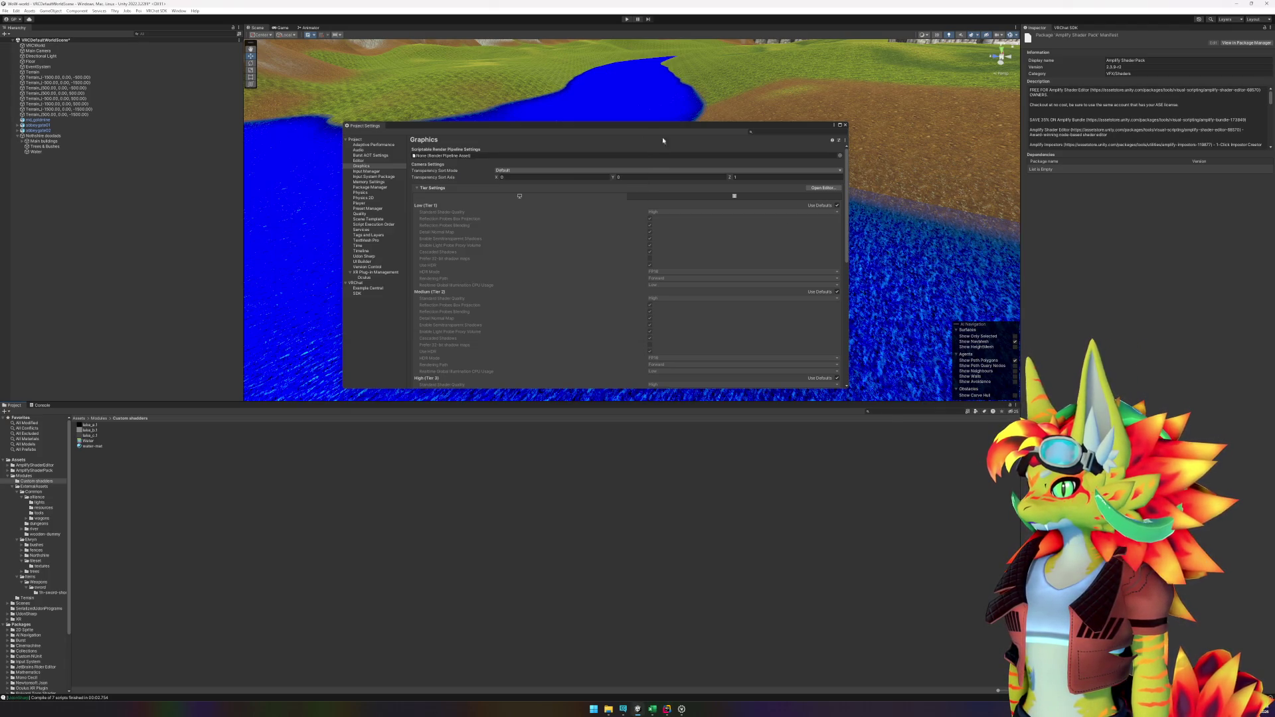
click(845, 126)
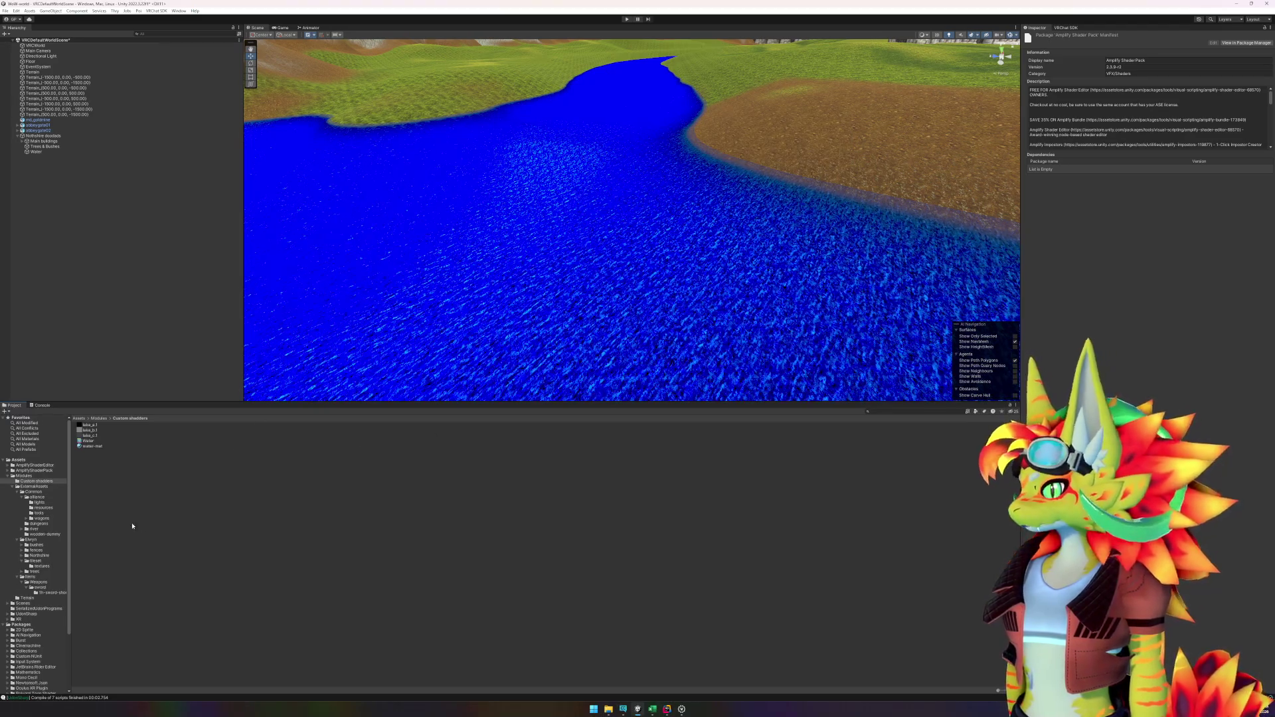
click(731, 305)
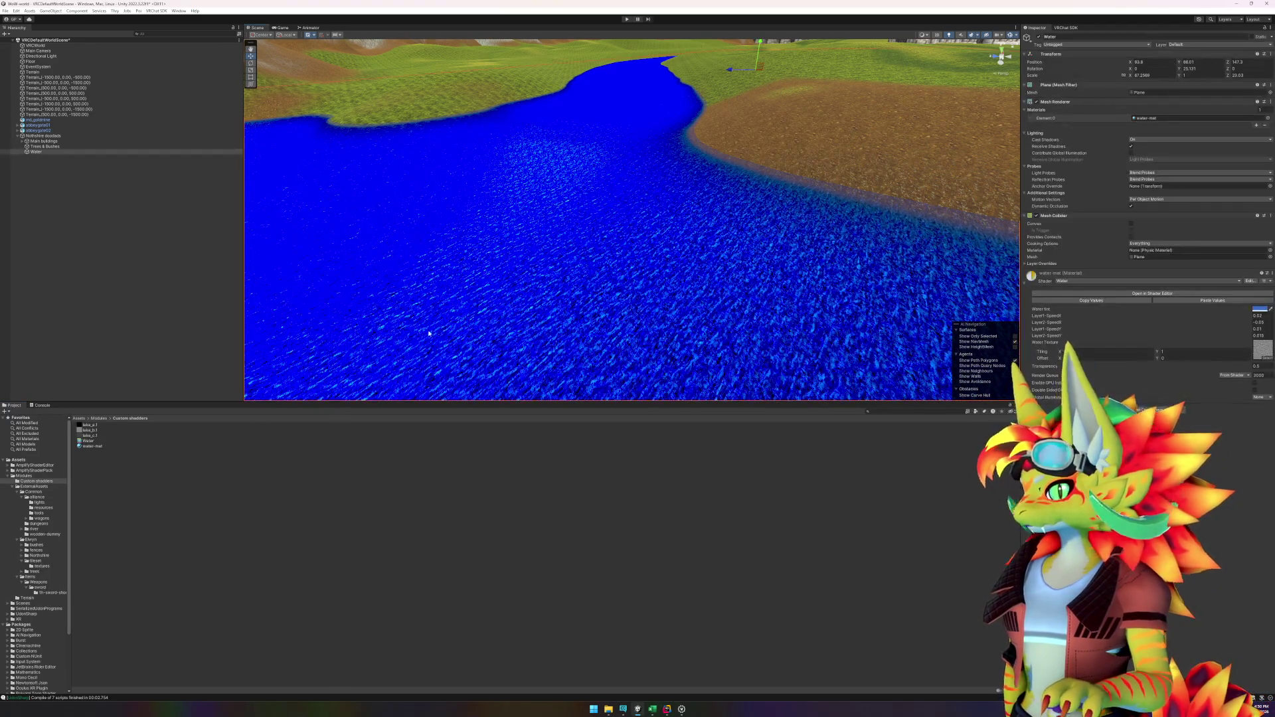
Step: In the water's material picker, try SP_Flow 1 and the next flow material on the river
click(1268, 118)
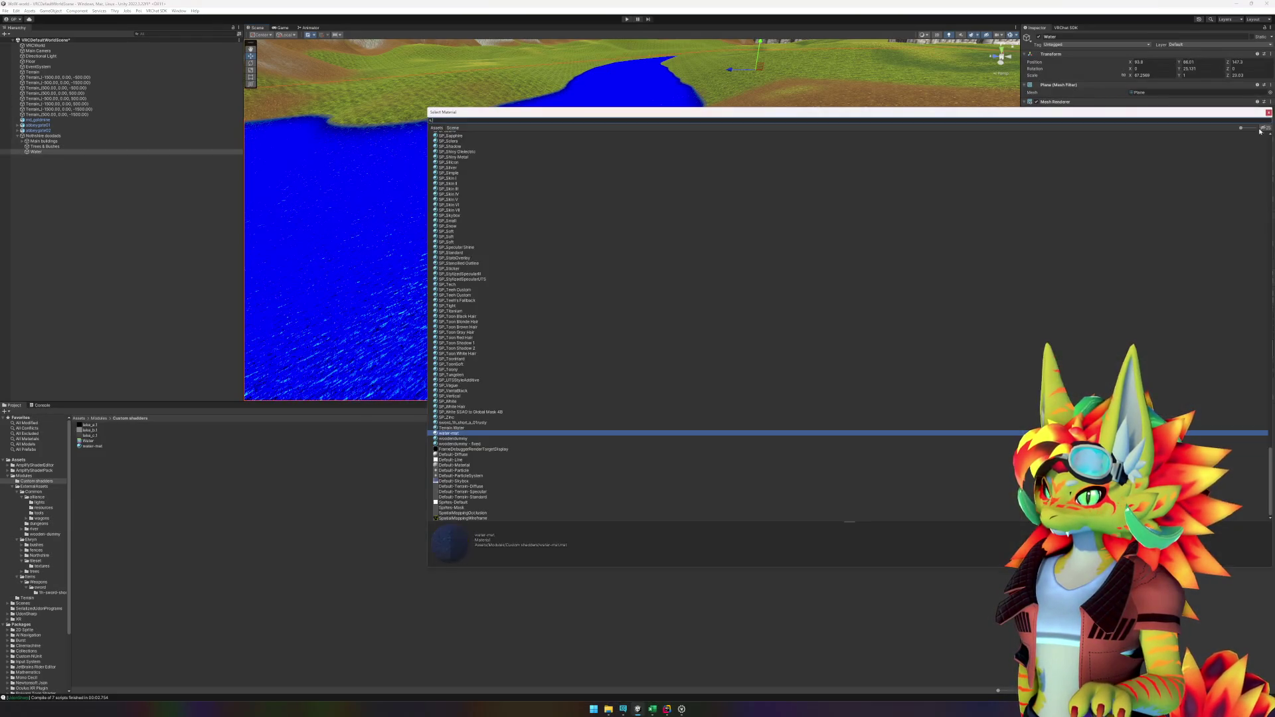
scroll(566, 328, up, 10)
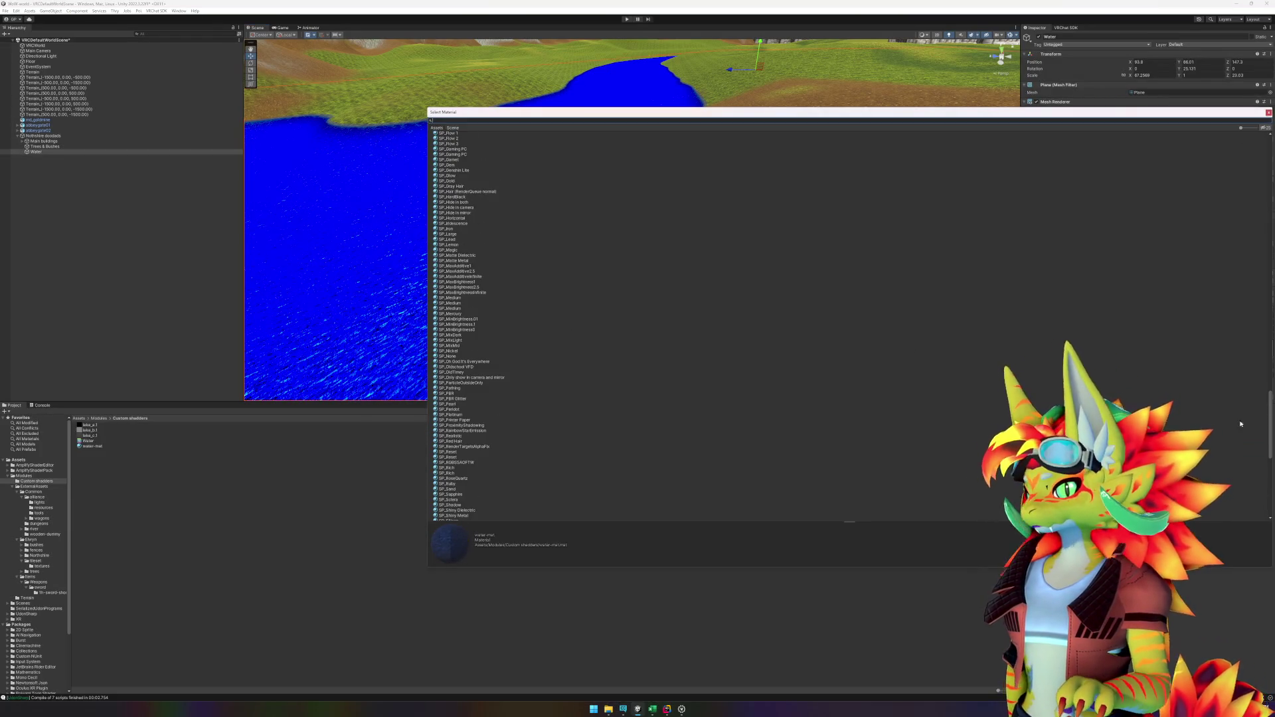
scroll(1270, 415, up, 5)
mouse_move(1270, 415)
mouse_down()
mouse_move(1257, 162)
mouse_move(1257, 356)
mouse_up()
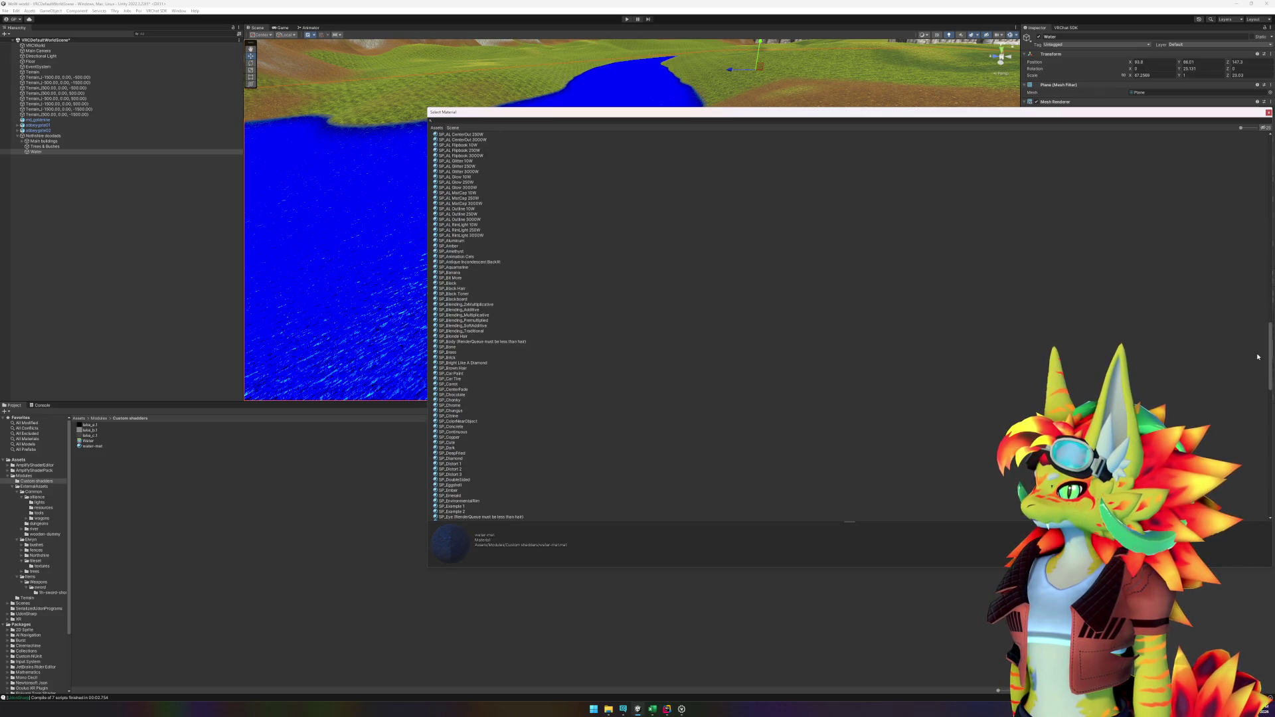
drag(1257, 357, 1260, 382)
click(467, 411)
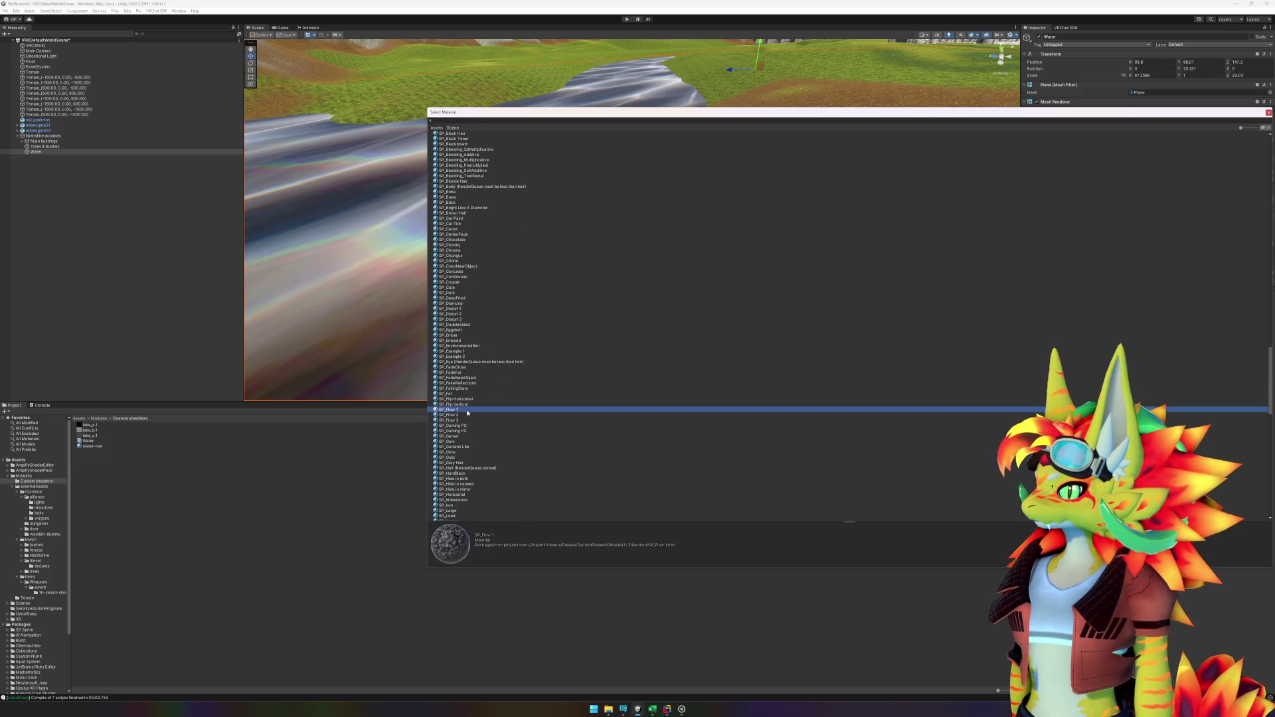
key(Down)
key(Down)
key(Down)
key(Down)
key(Down)
key(Down)
key(Down)
key(Down)
key(Down)
Step: Try SP_Sand and SP_Vague on the river, then settle on SP_White and close the picker
scroll(466, 413, down, 5)
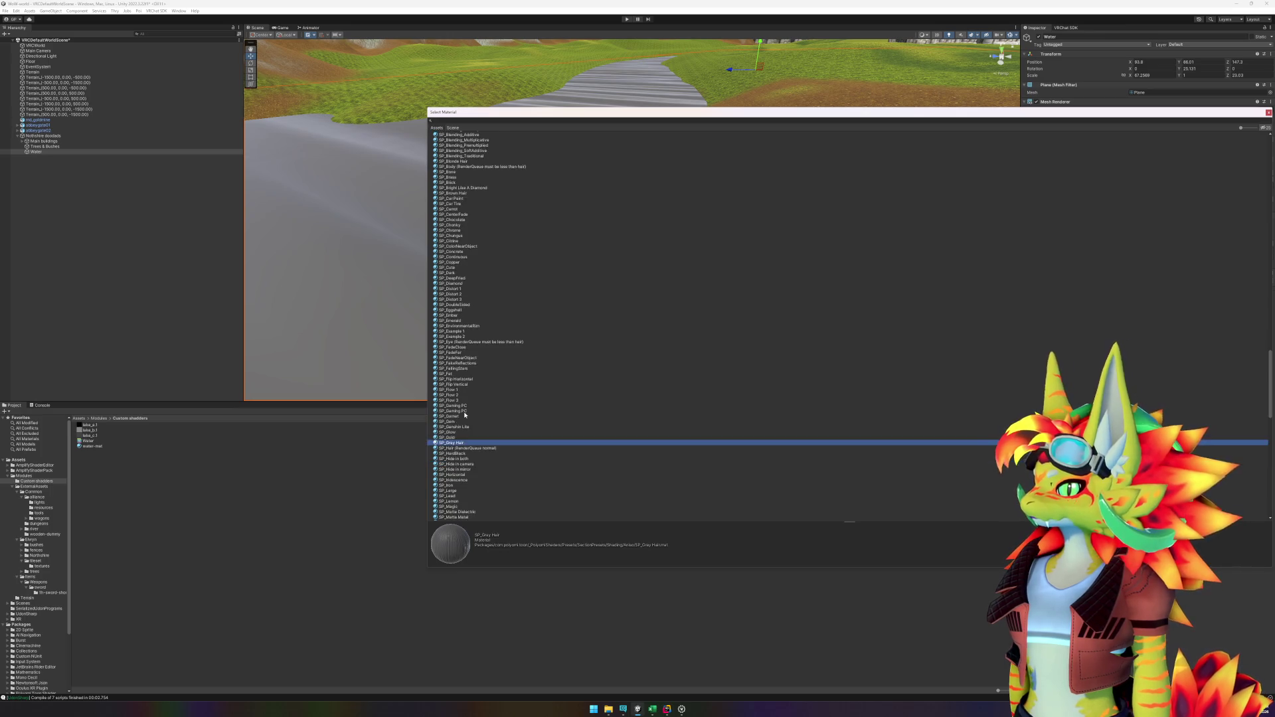
scroll(465, 415, down, 5)
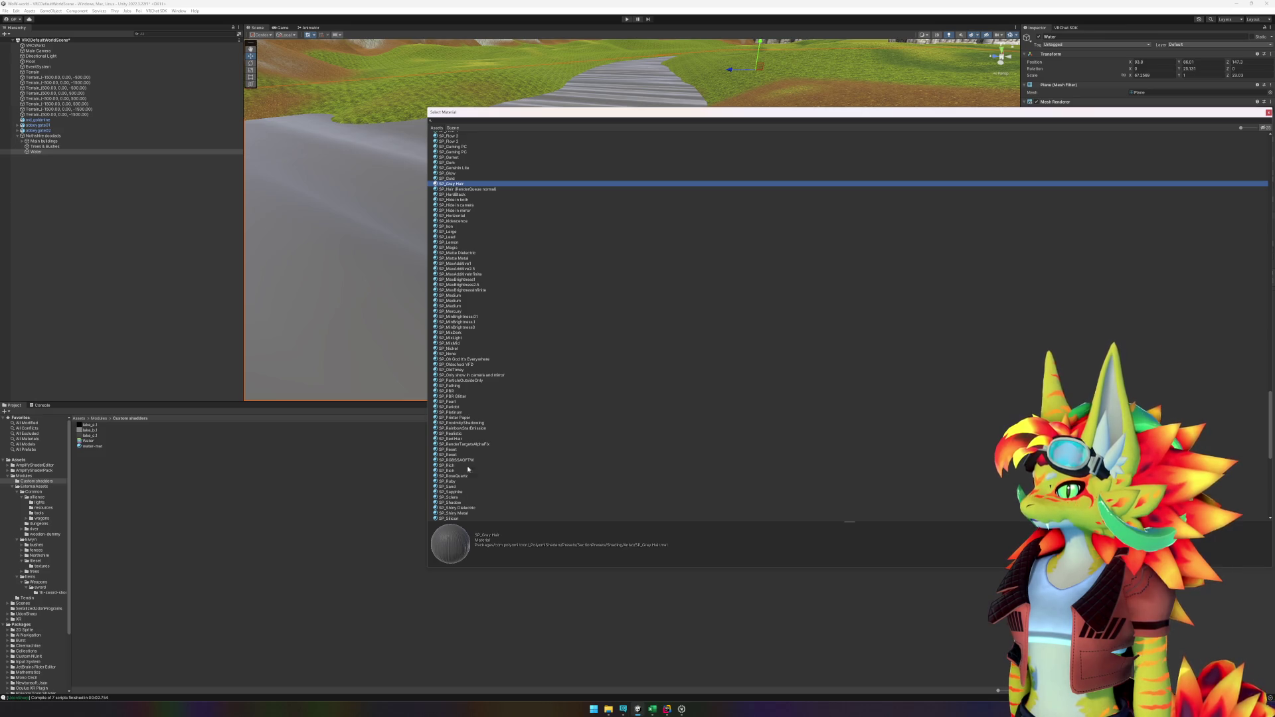
click(455, 487)
scroll(463, 482, down, 3)
scroll(464, 483, down, 4)
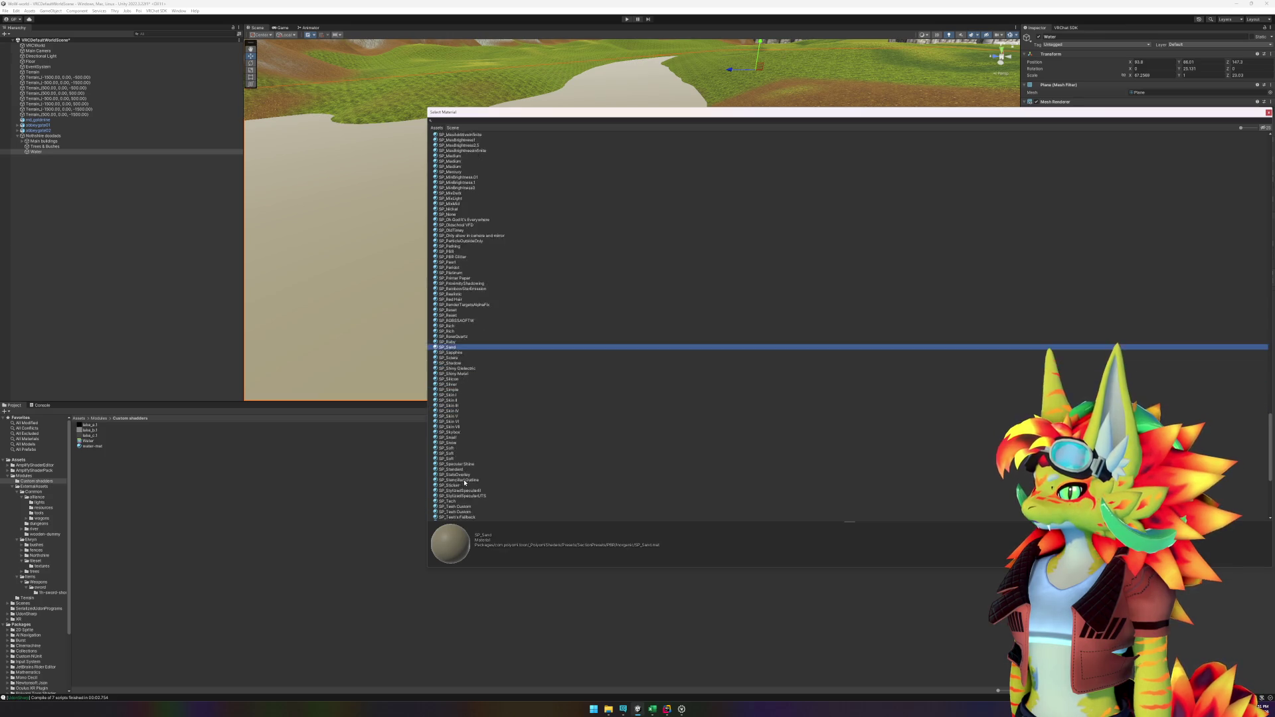
scroll(463, 378, down, 4)
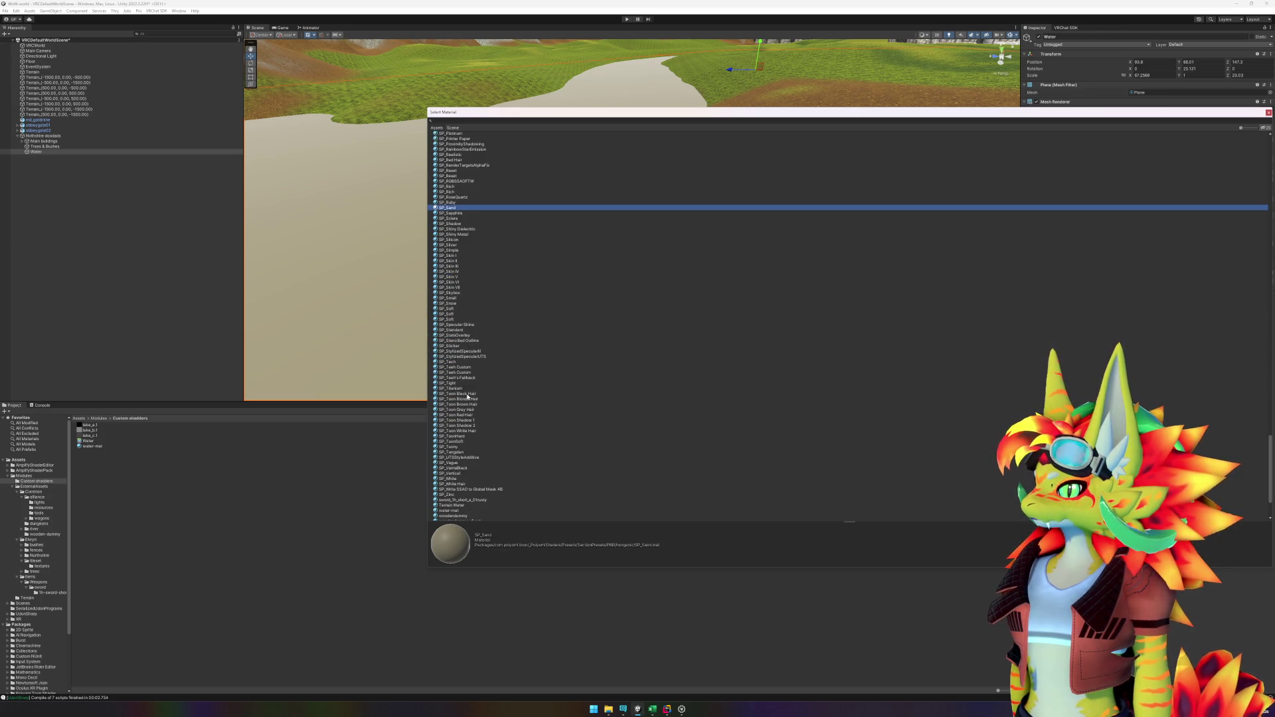
click(459, 463)
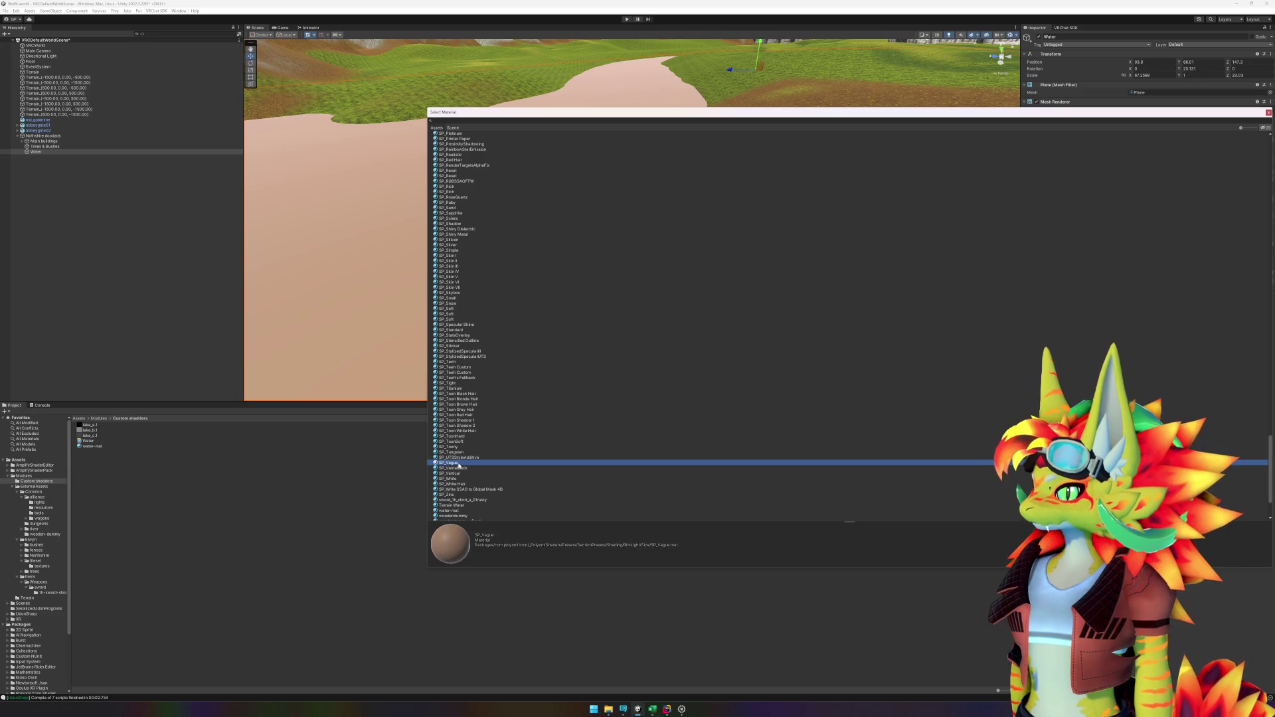
key(Down)
key(Down)
key(Down)
scroll(532, 485, up, 20)
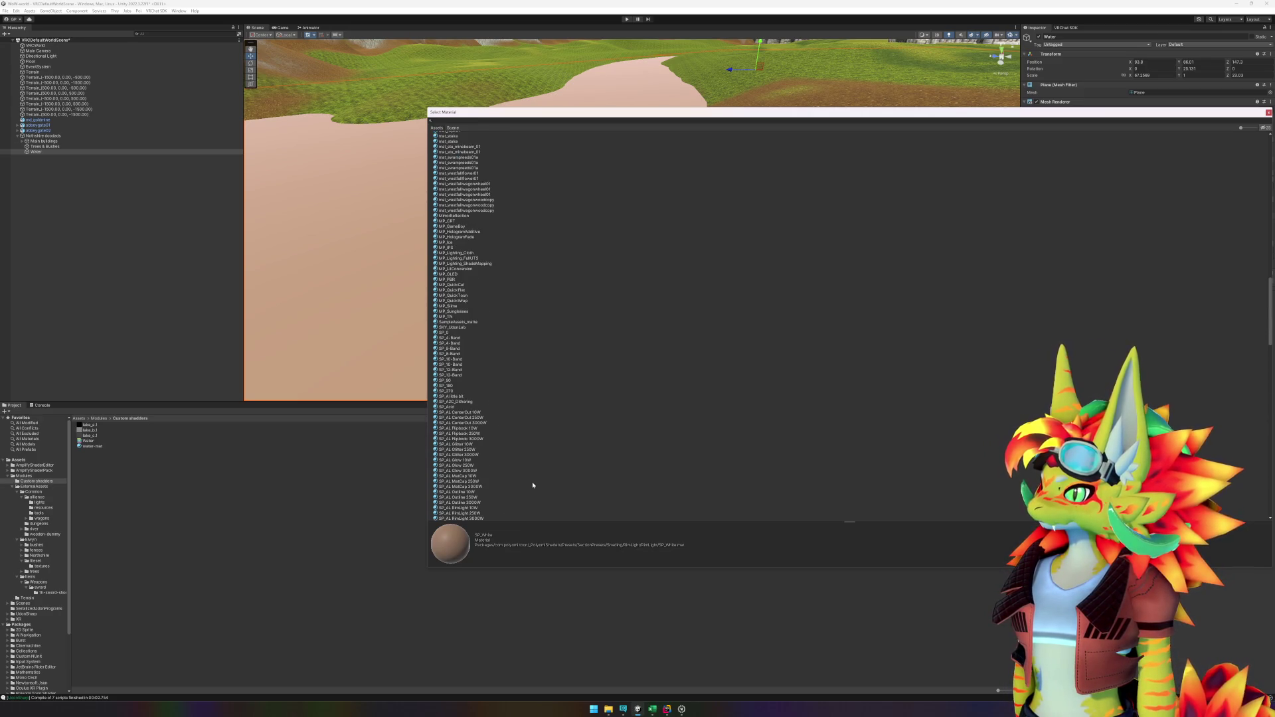
click(262, 619)
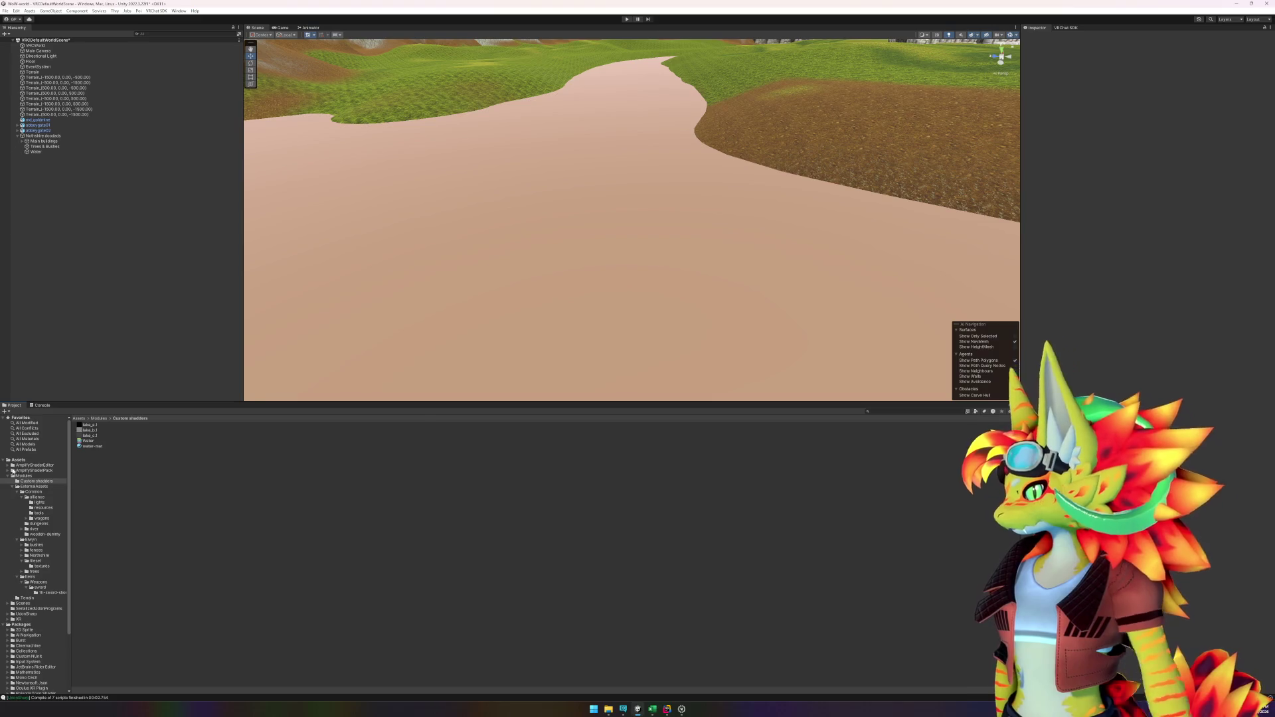
Step: Go to AmplifyShaderPack > Assets > Texture and open the Misc folder
click(8, 470)
click(13, 475)
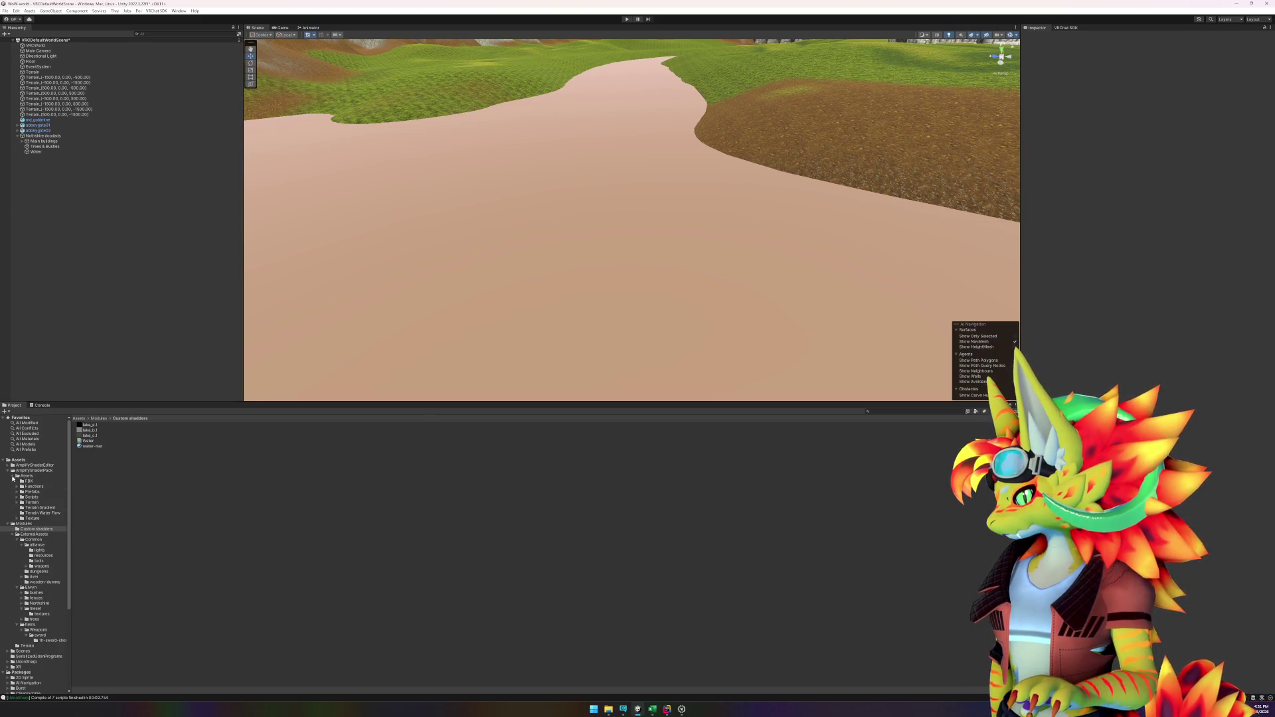
click(20, 492)
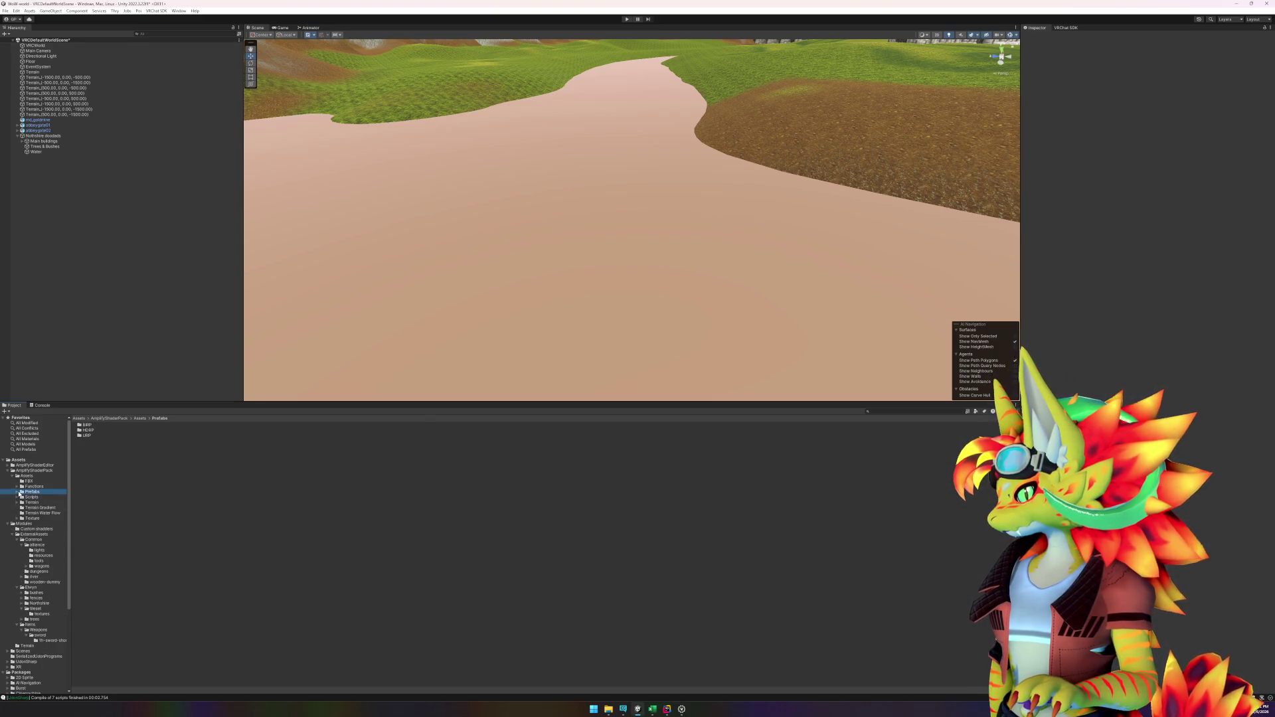
click(17, 492)
click(17, 492)
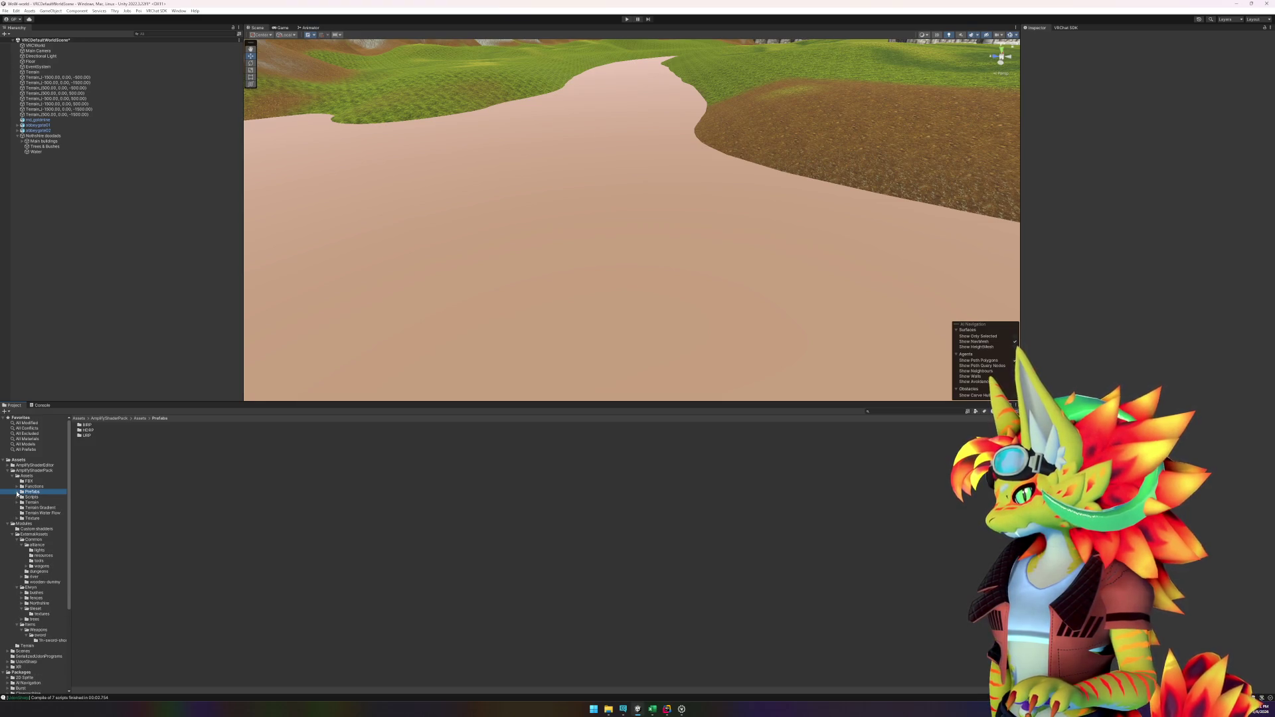
click(18, 520)
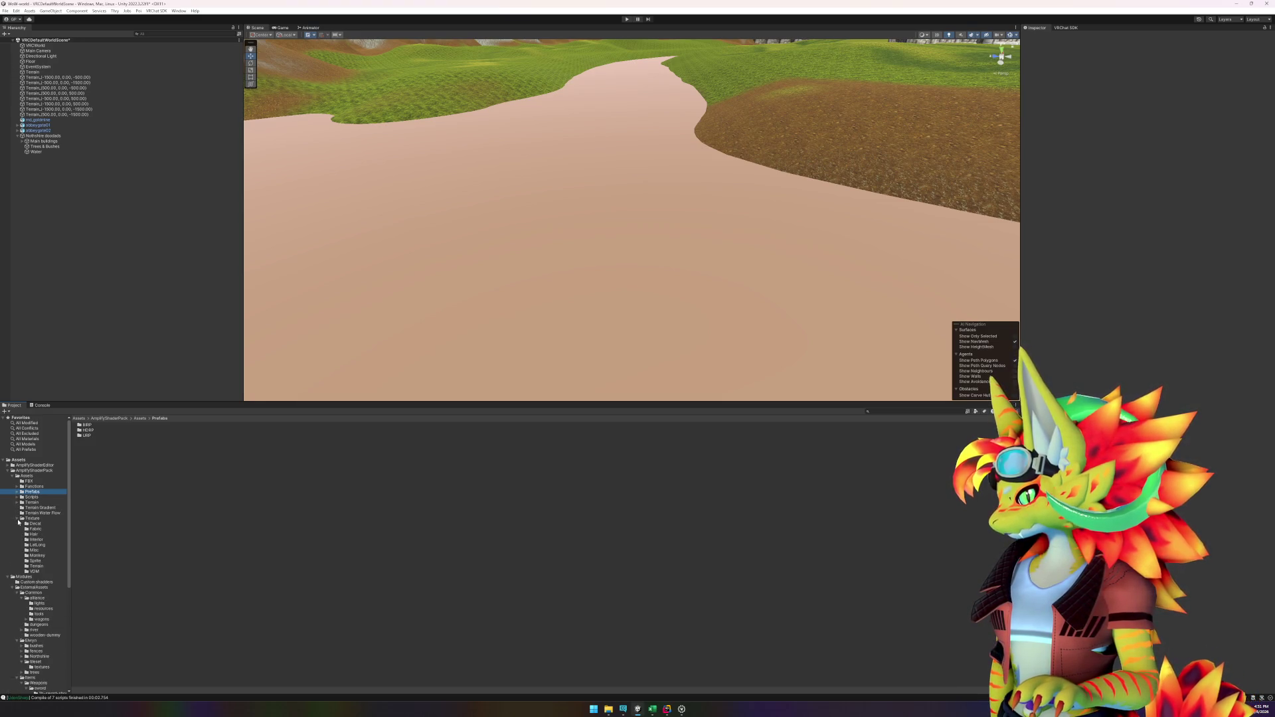
click(25, 519)
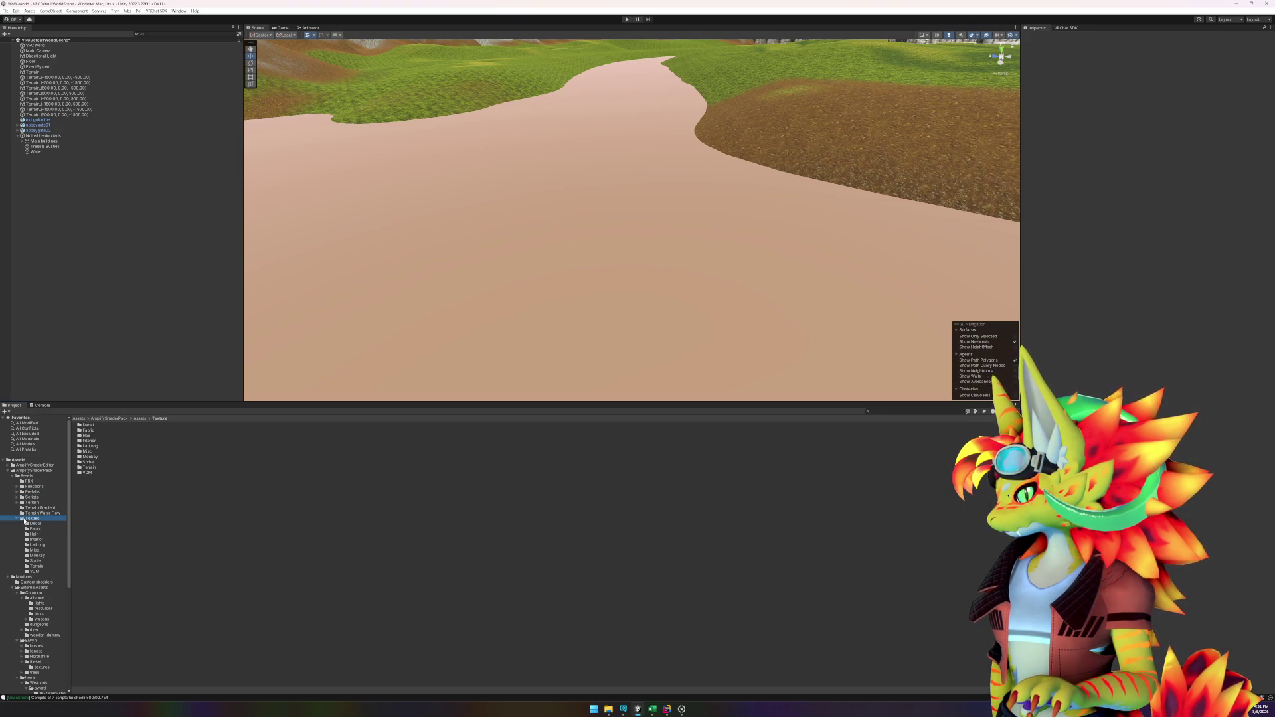
double_click(102, 450)
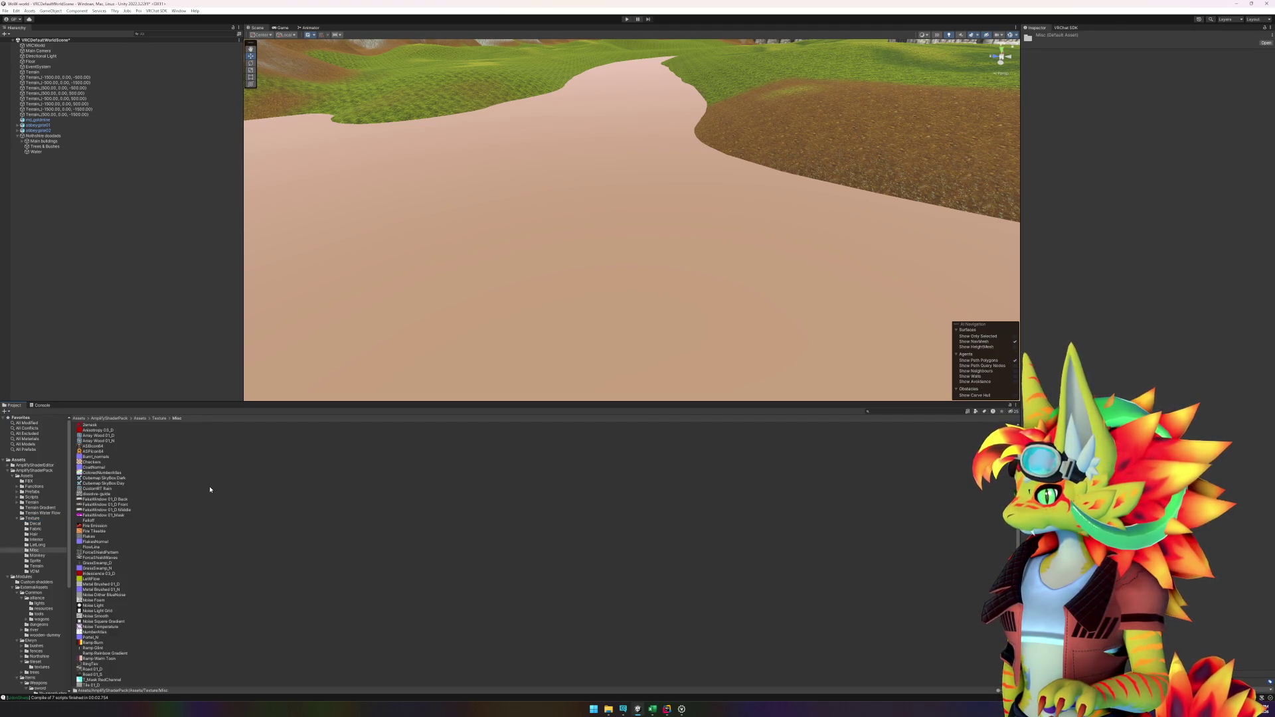
Step: Inspect the Water Small Waves texture, then the Water Foam texture's import settings
scroll(210, 489, down, 5)
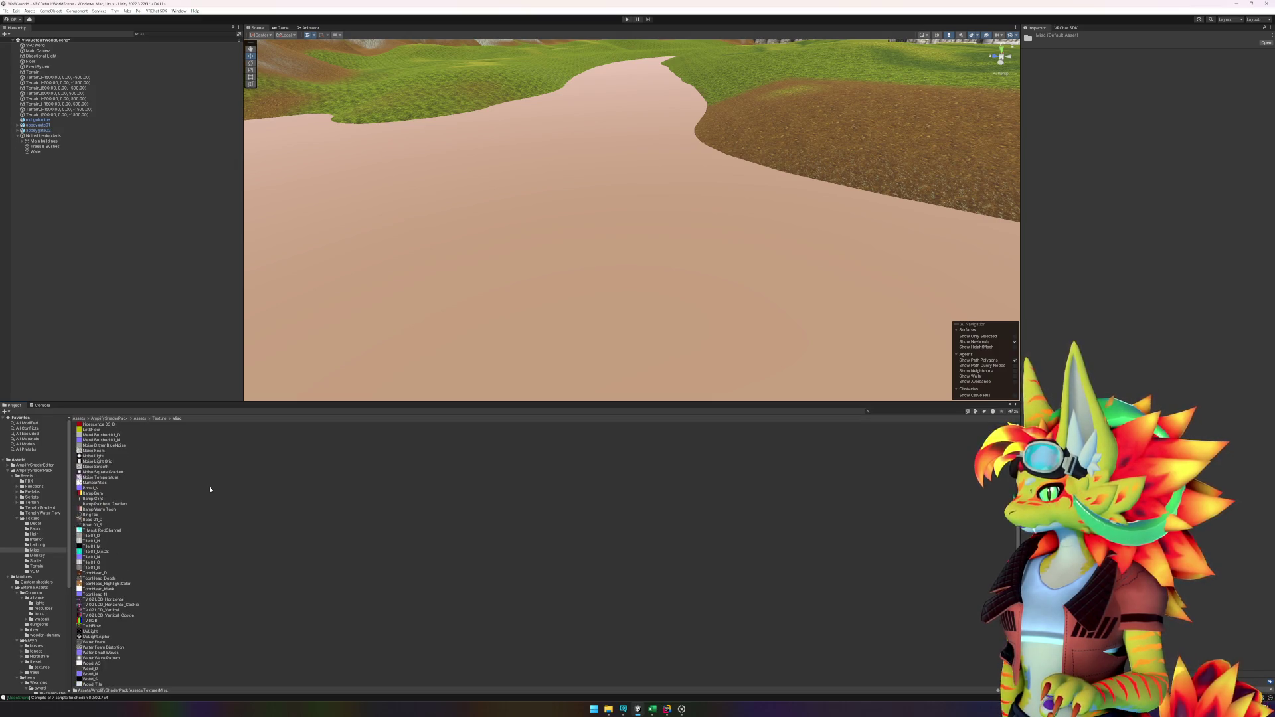
click(101, 653)
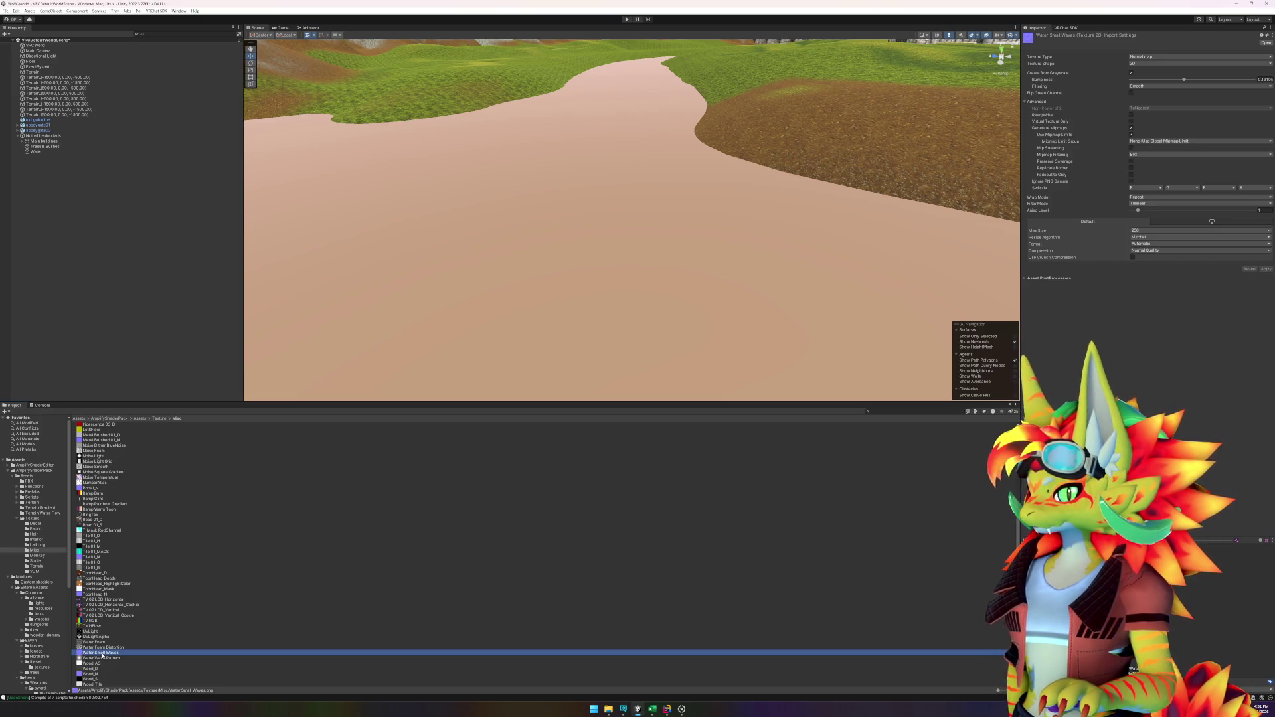
click(100, 643)
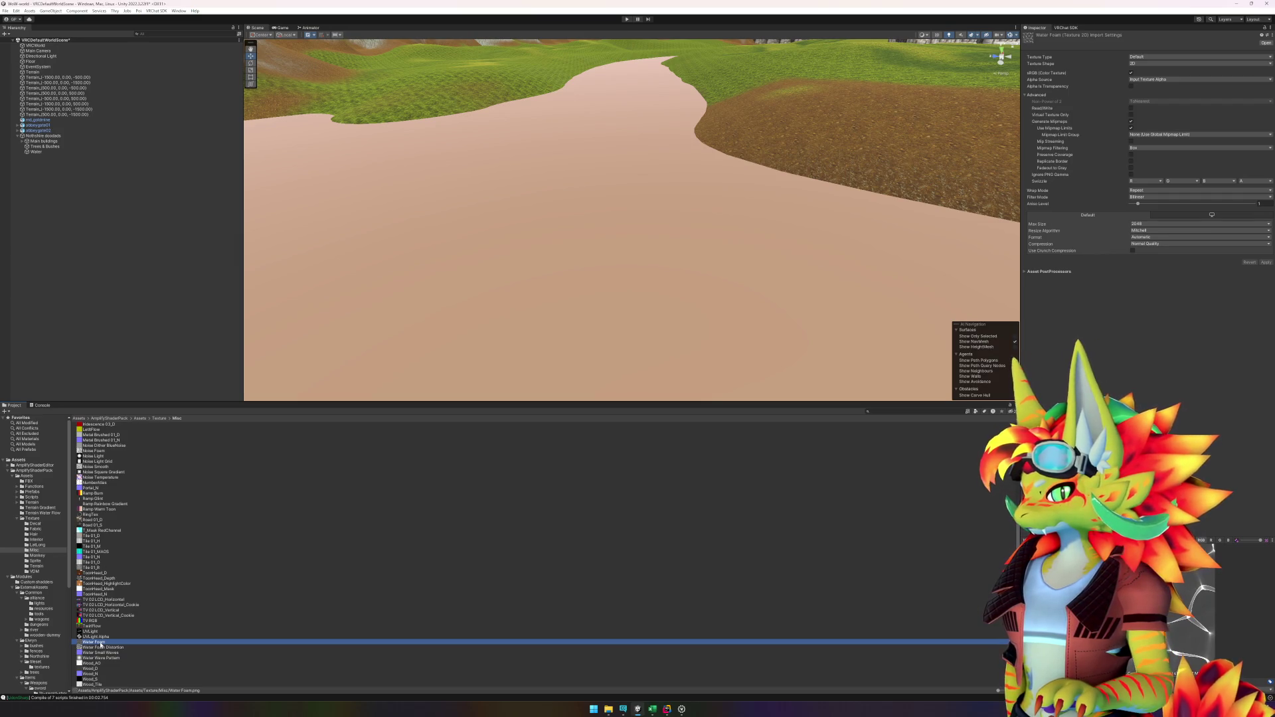
mouse_move(101, 644)
mouse_down()
mouse_move(422, 330)
mouse_move(289, 636)
mouse_up()
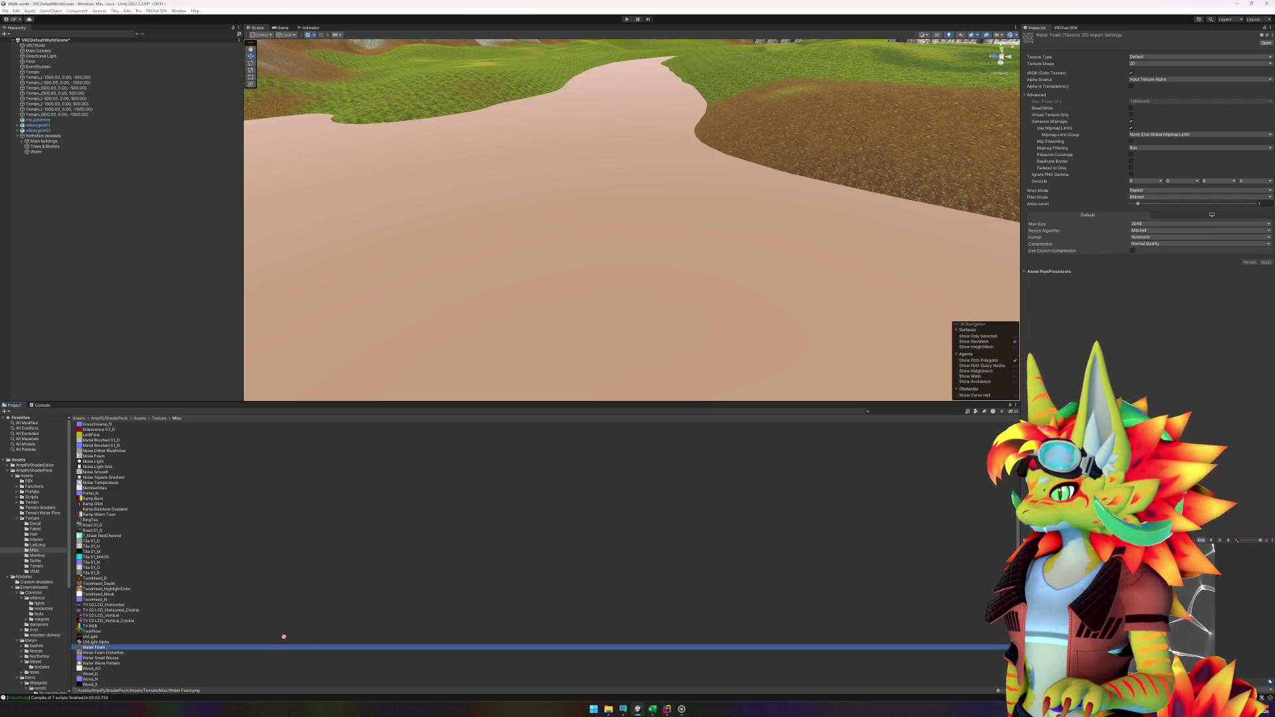
Step: Replace the river's SP_White material with water-mat, then select the Water Foam texture
click(521, 305)
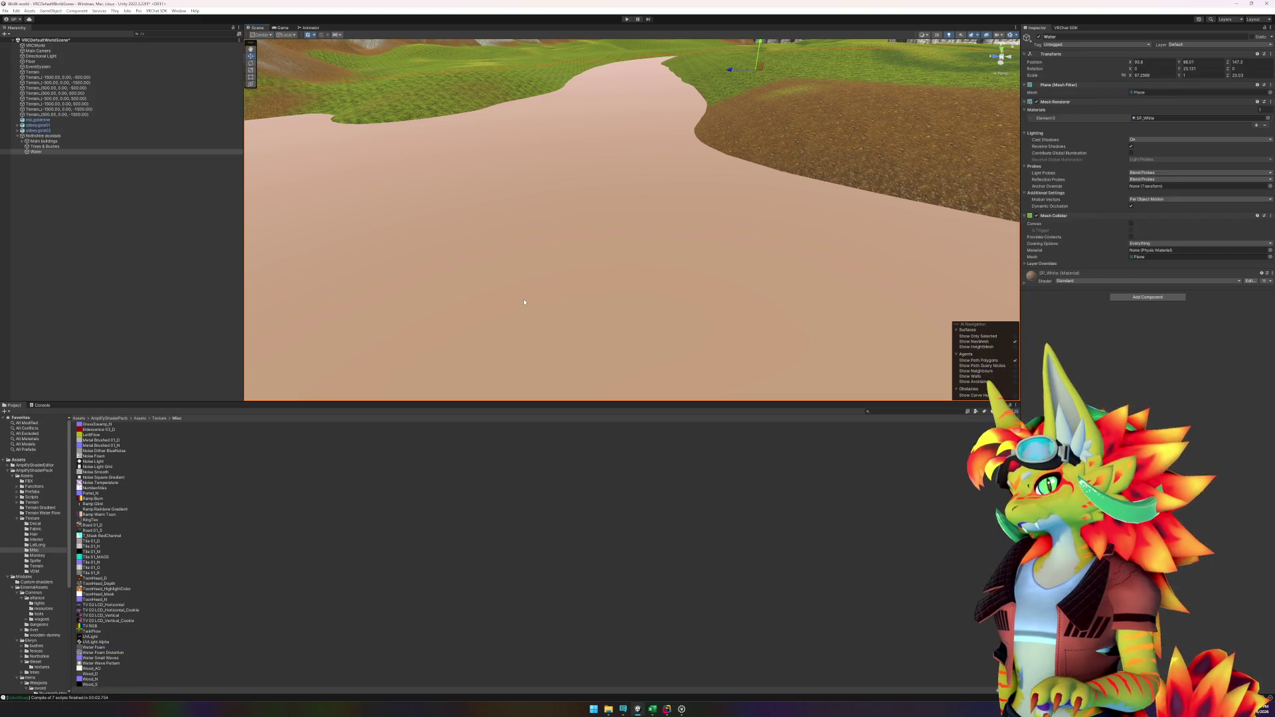
click(1027, 286)
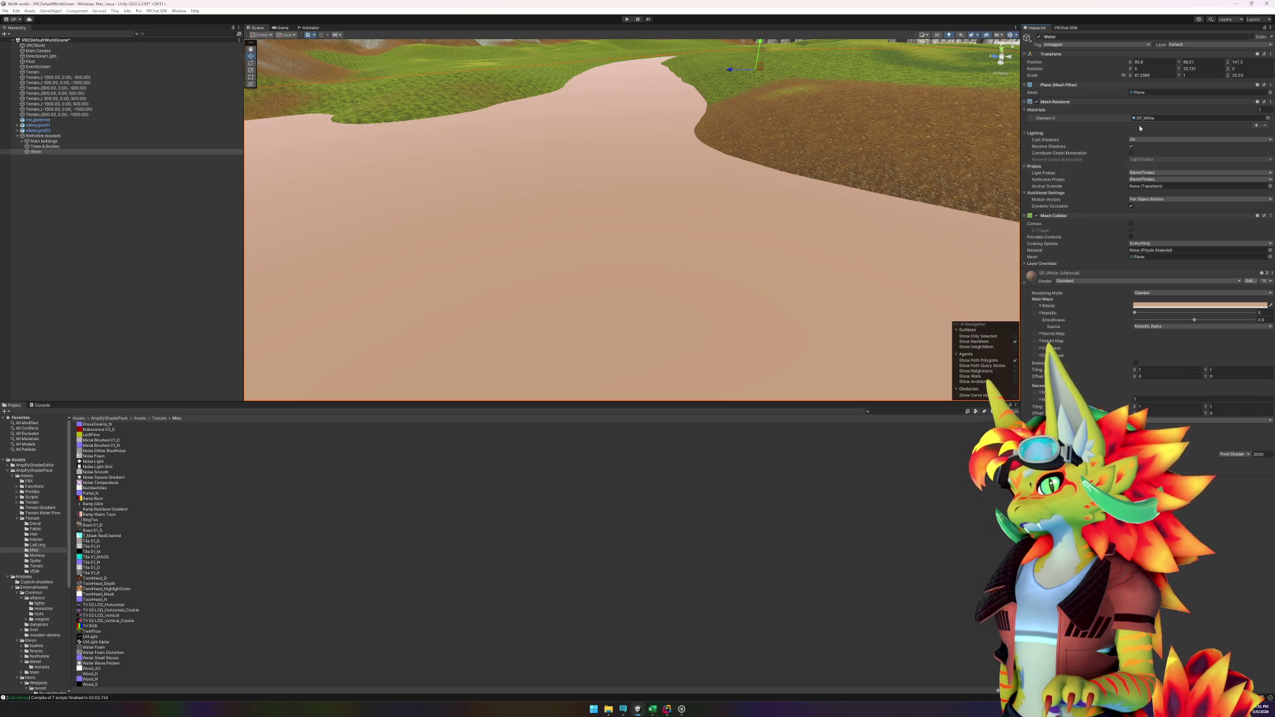
click(1268, 117)
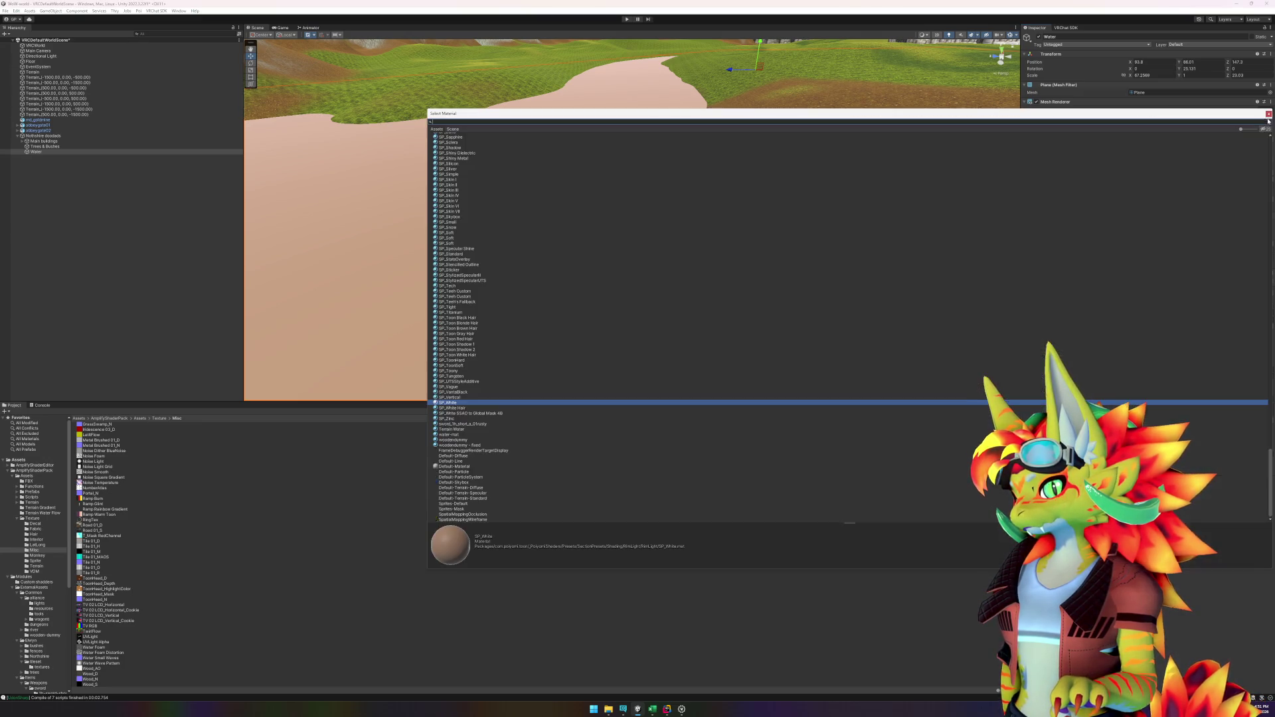
click(450, 429)
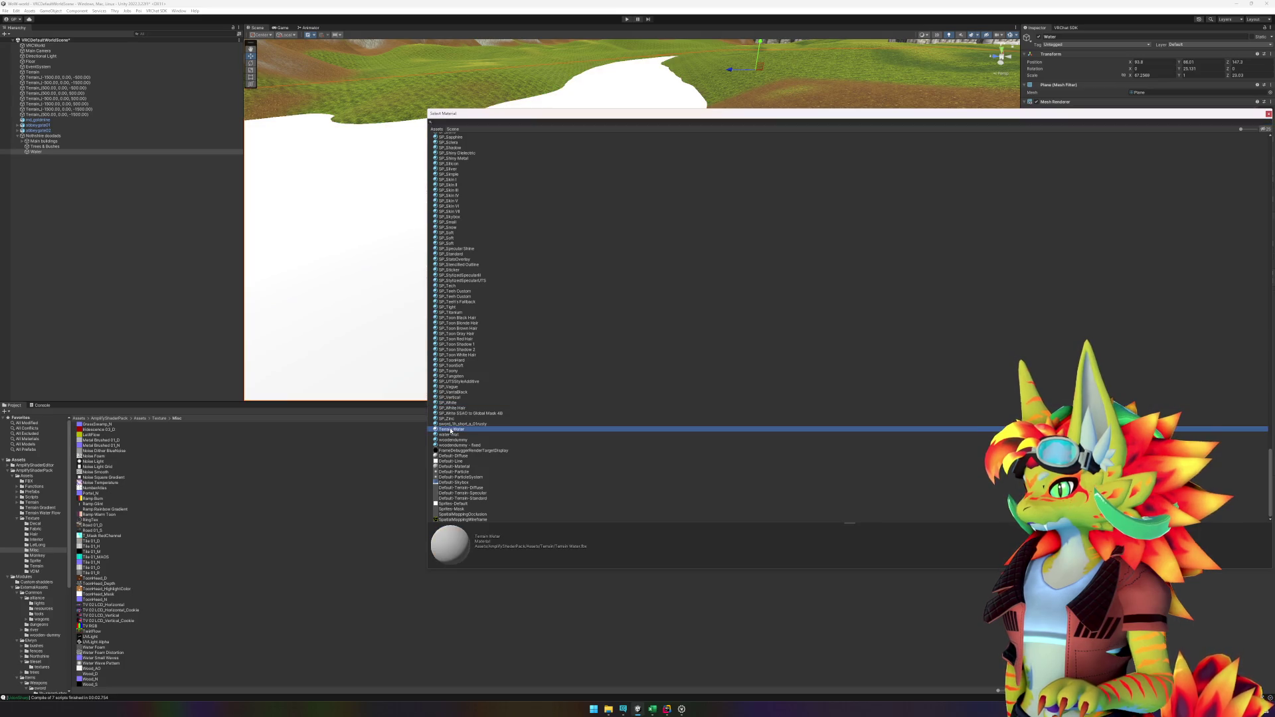
click(457, 435)
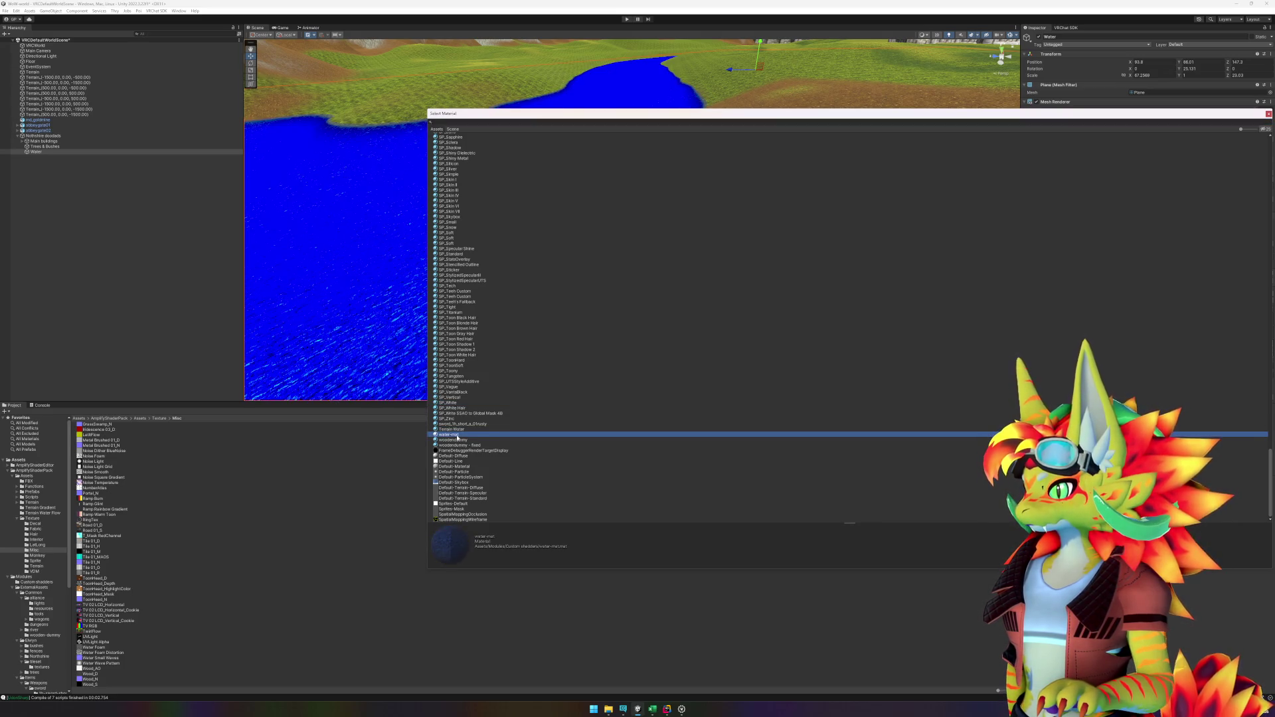
double_click(457, 436)
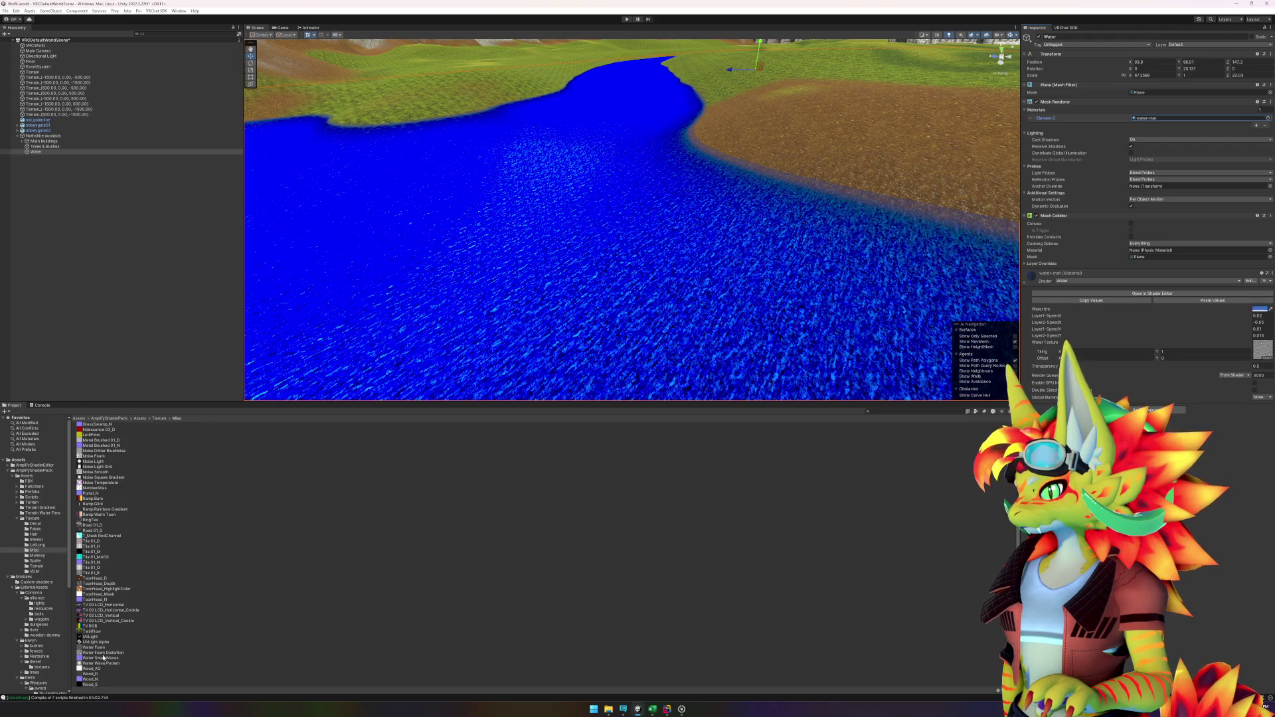
click(99, 649)
Step: Assign the Water Foam texture to the water material, then select the Terrain object
mouse_move(889, 530)
mouse_down()
mouse_move(1143, 425)
mouse_move(1262, 353)
mouse_up()
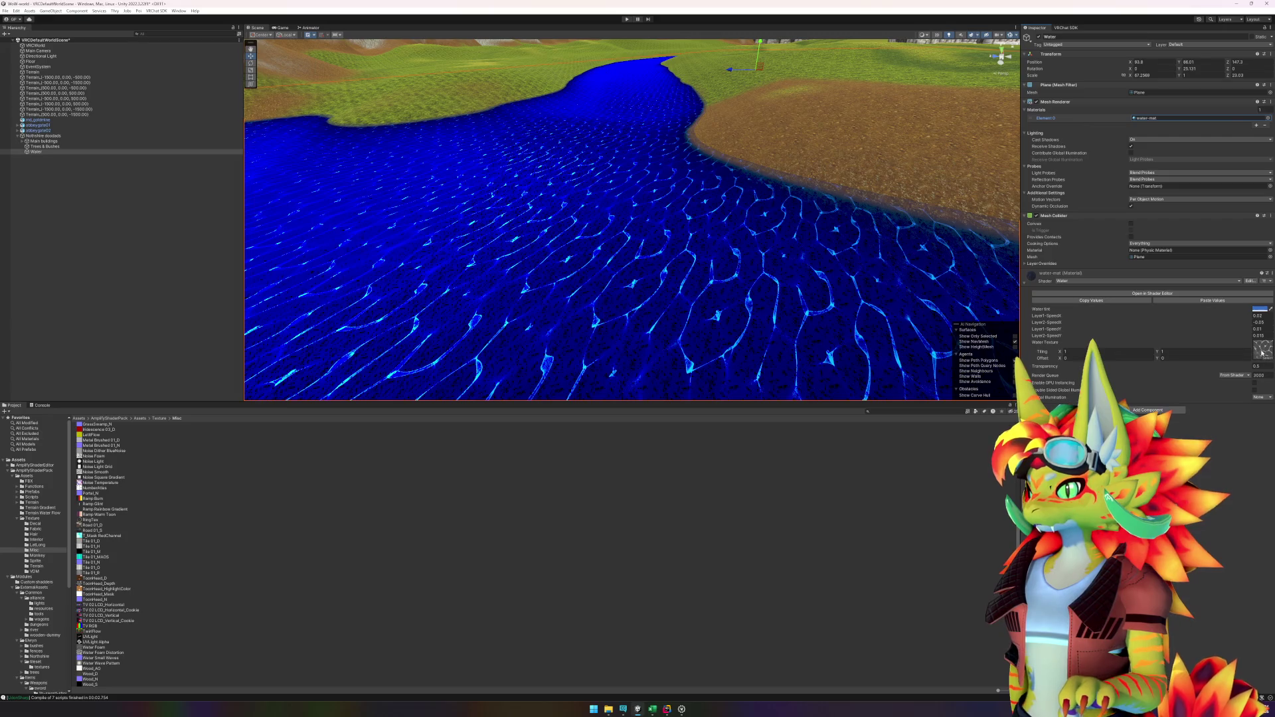
click(721, 286)
scroll(720, 287, down, 3)
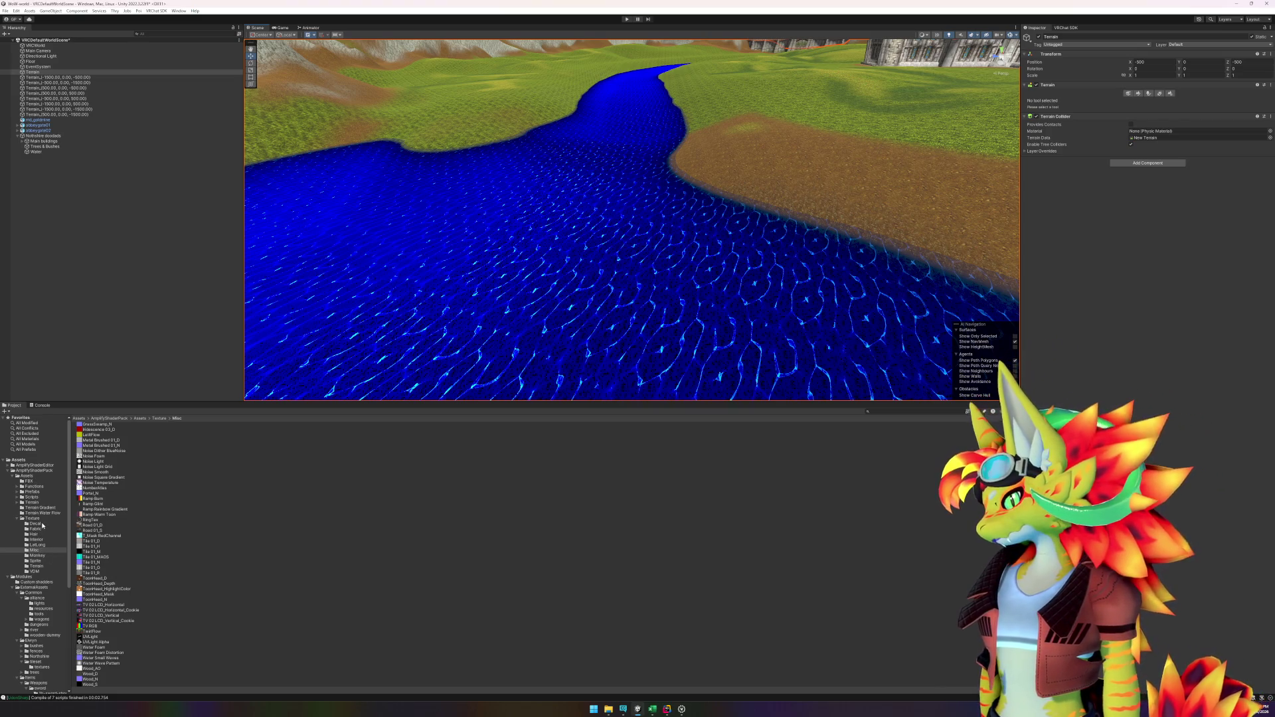
Step: Inspect the Terrain Water Flow folder's grass layer, terrain asset and splat map
click(18, 519)
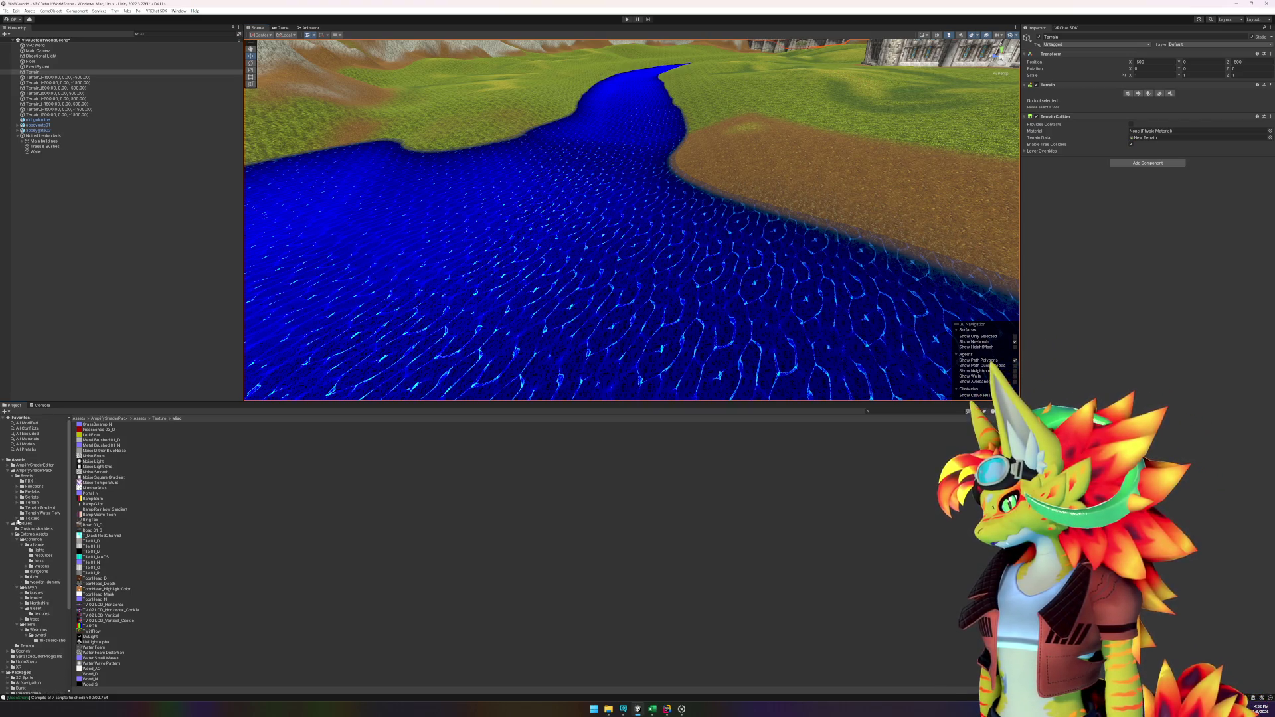
click(48, 513)
click(115, 431)
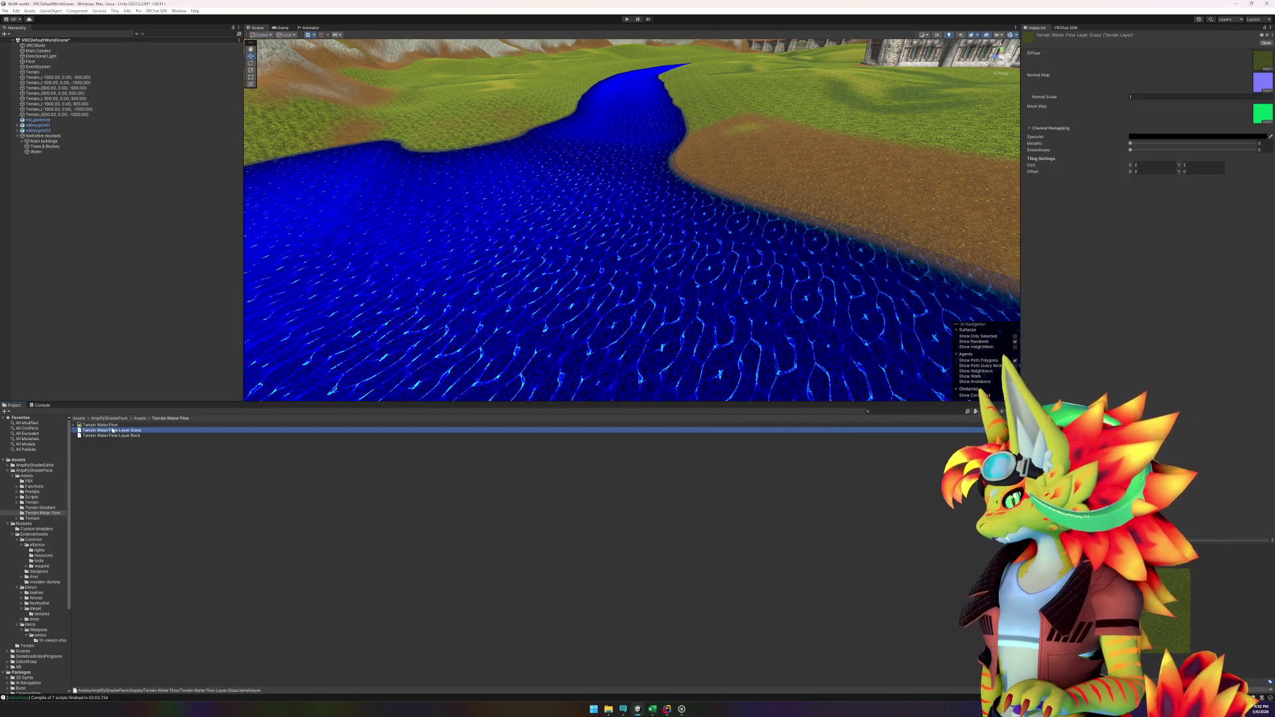
click(111, 436)
key(Up)
key(Up)
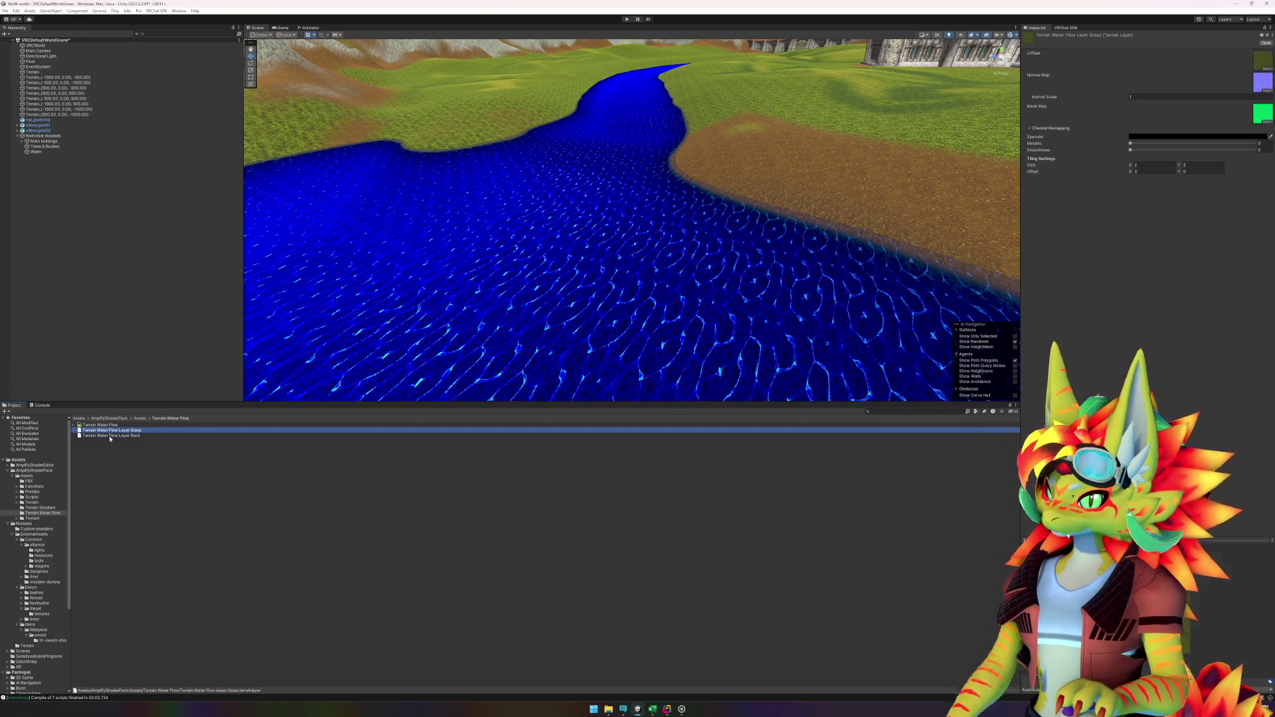
key(Right)
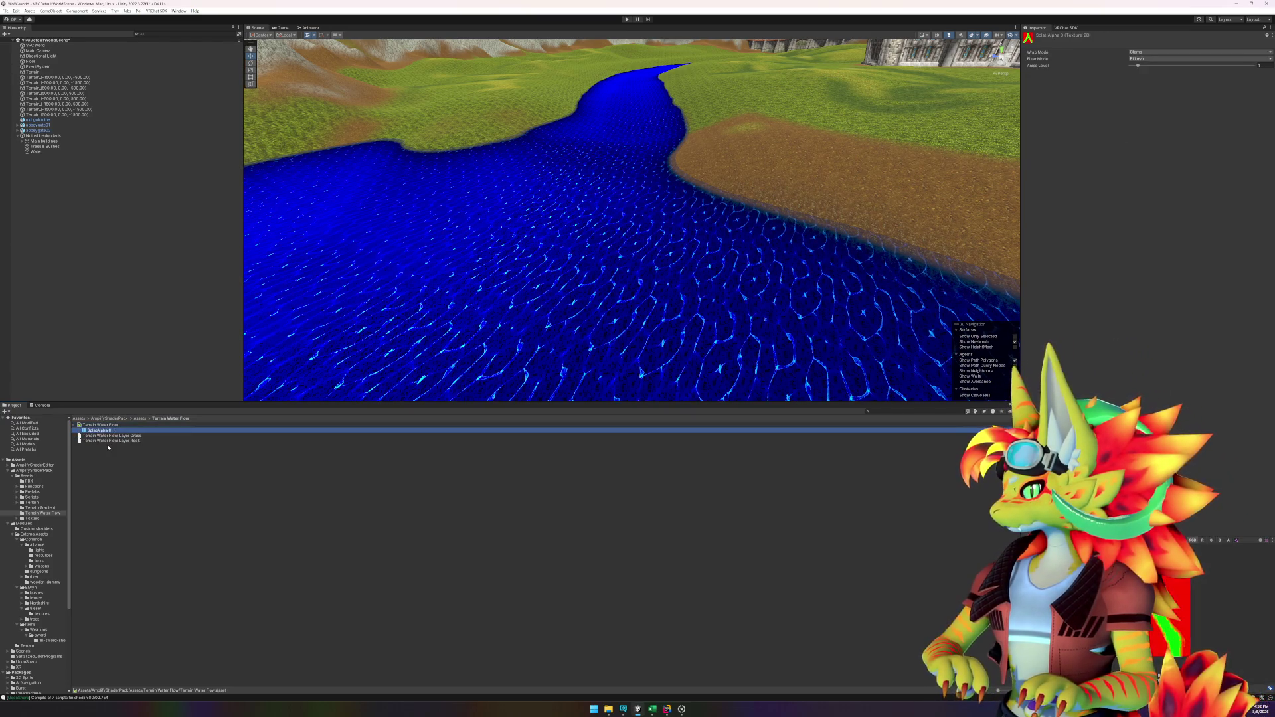
key(Left)
Step: Inspect the Terrain folder's layers, the Terrain Water model and the Terrain splat maps SplatAlpha 0 and 1
click(37, 508)
key(Up)
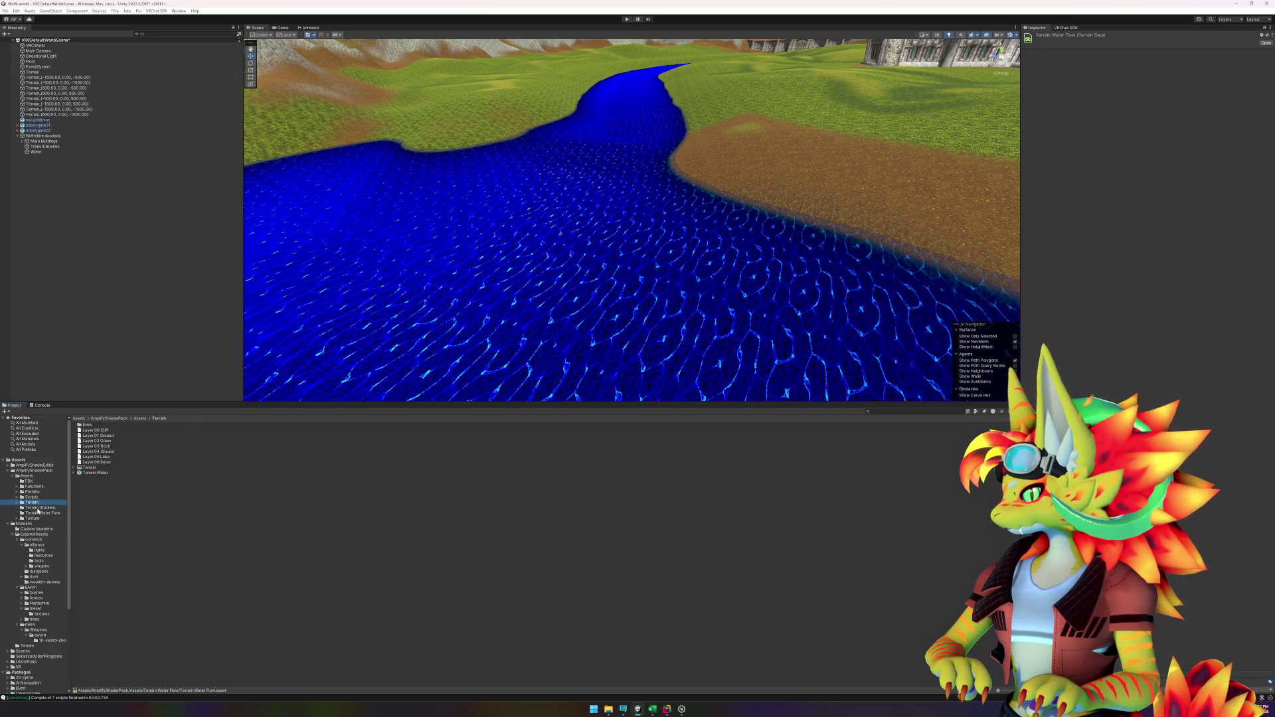
click(97, 473)
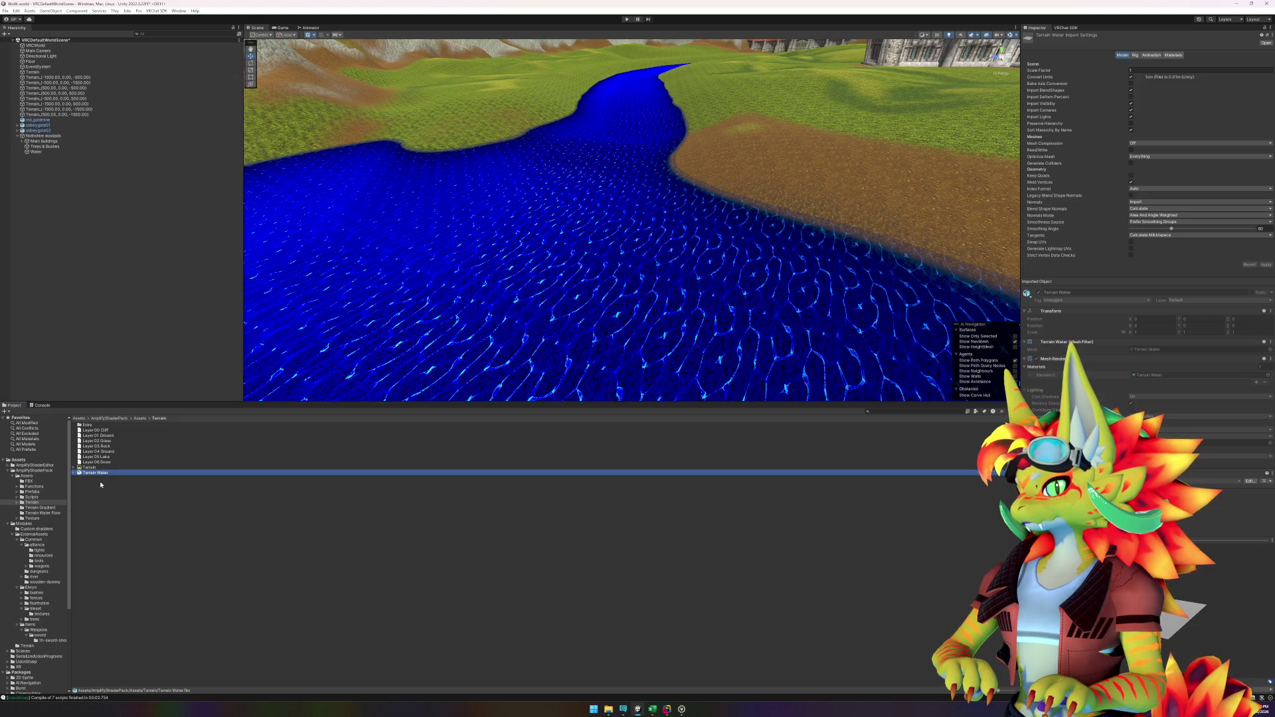
key(Up)
key(Right)
key(Down)
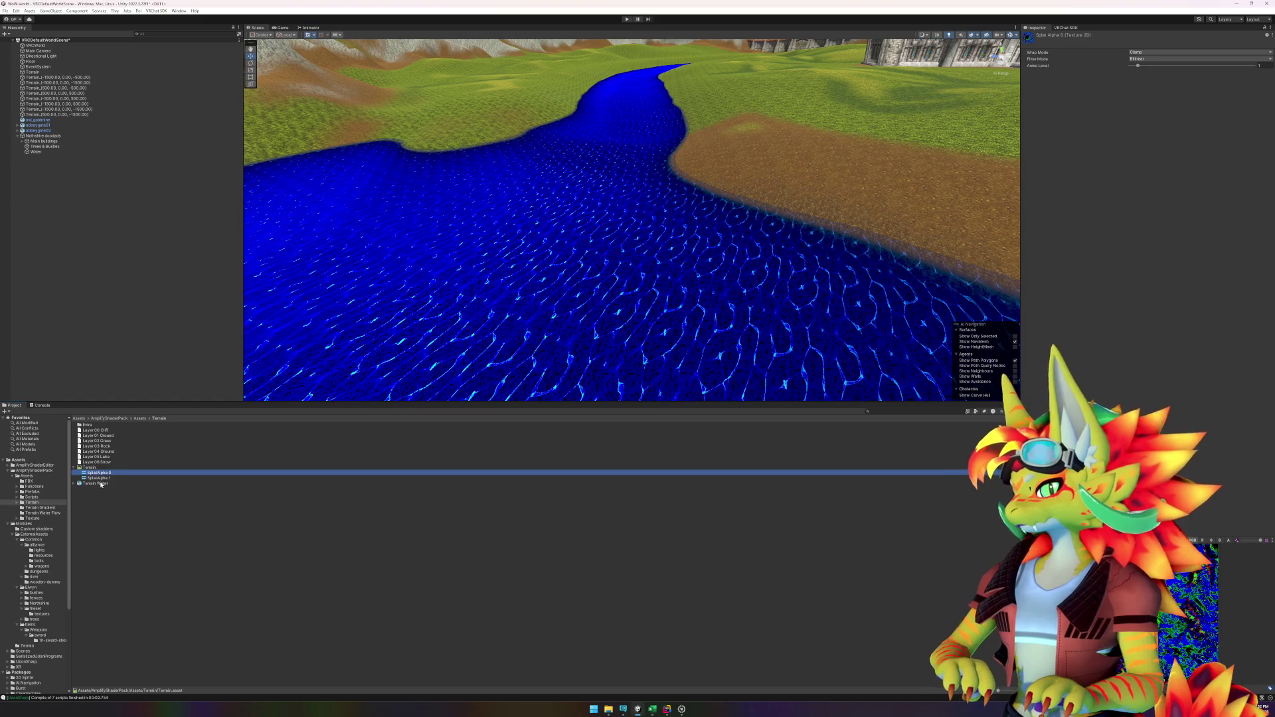
key(Down)
key(Up)
key(Up)
key(Left)
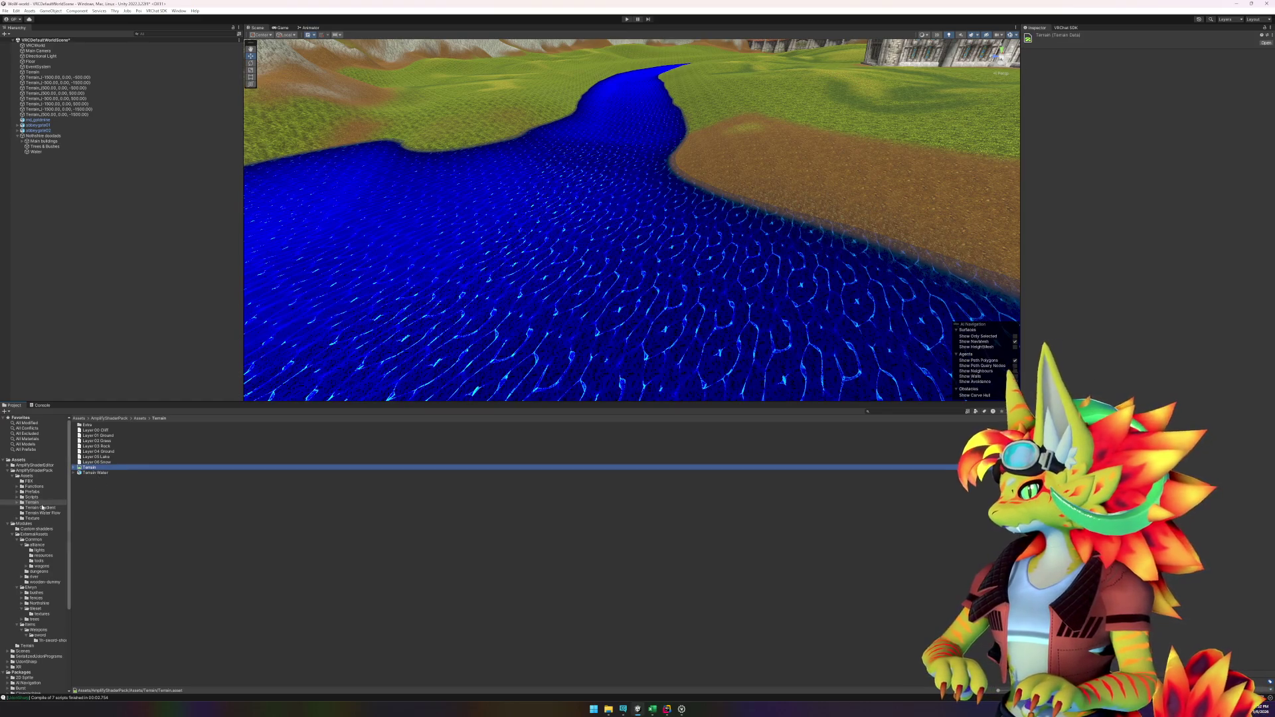
Step: Browse Prefabs/BIRP/Community: Two Sided Cube, Physical Based Rendering and Melting prefabs
click(16, 492)
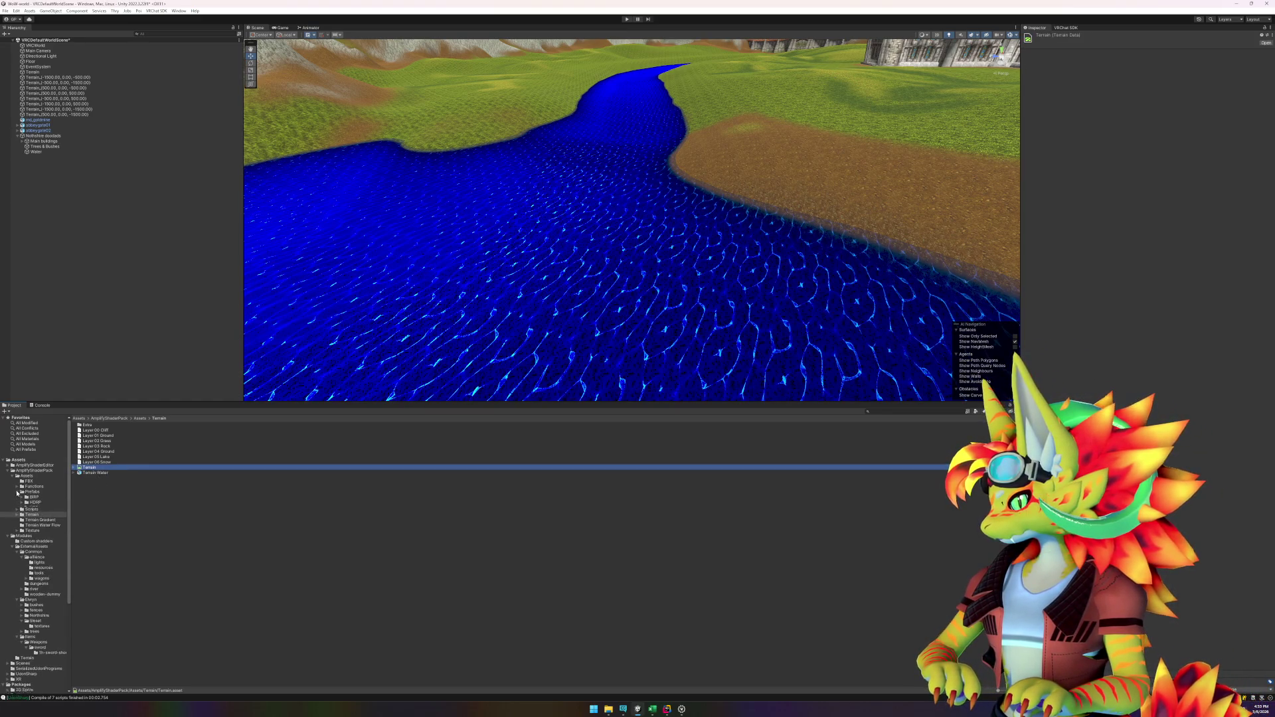
key(Up)
key(Up)
click(34, 497)
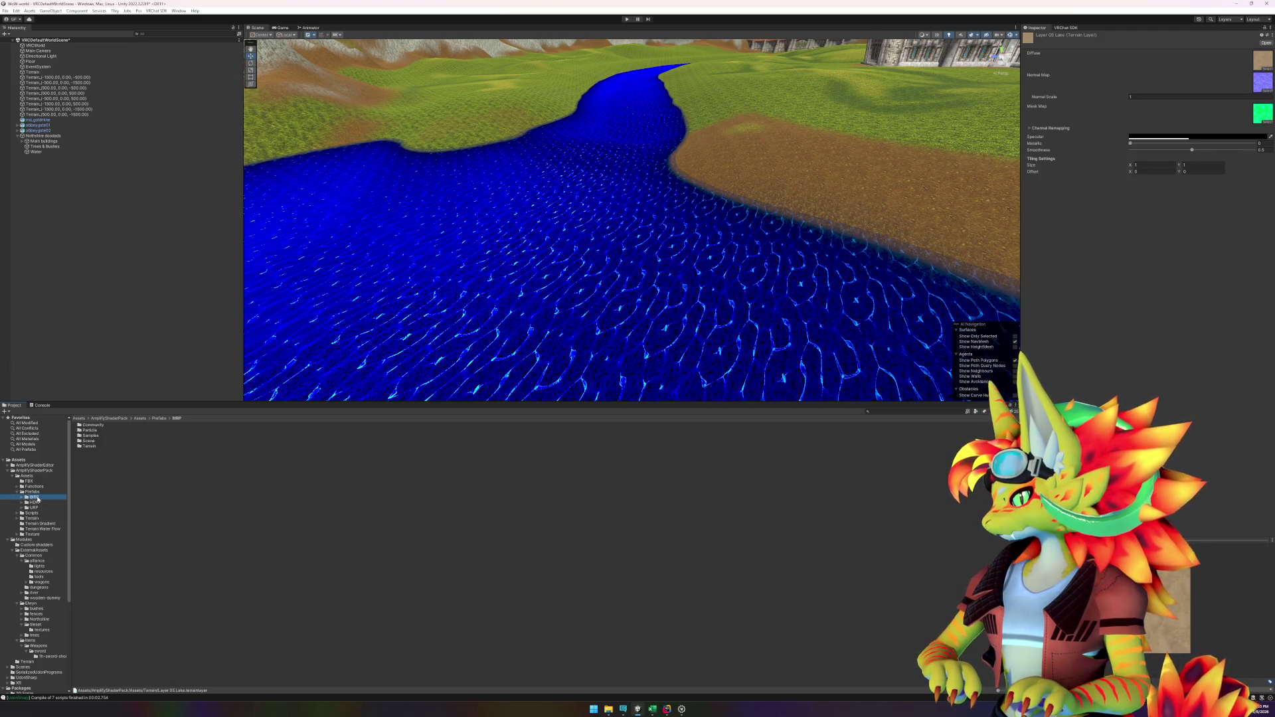
key(Right)
key(Down)
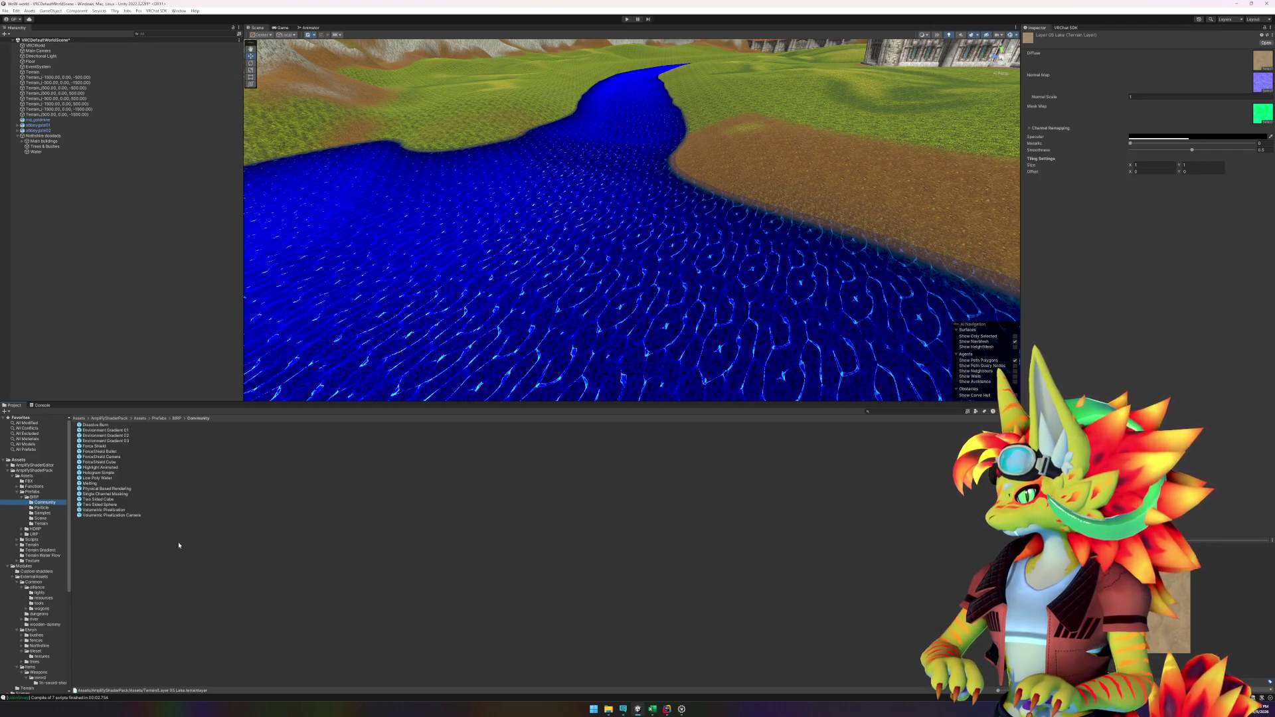
click(116, 500)
key(Up)
key(Up)
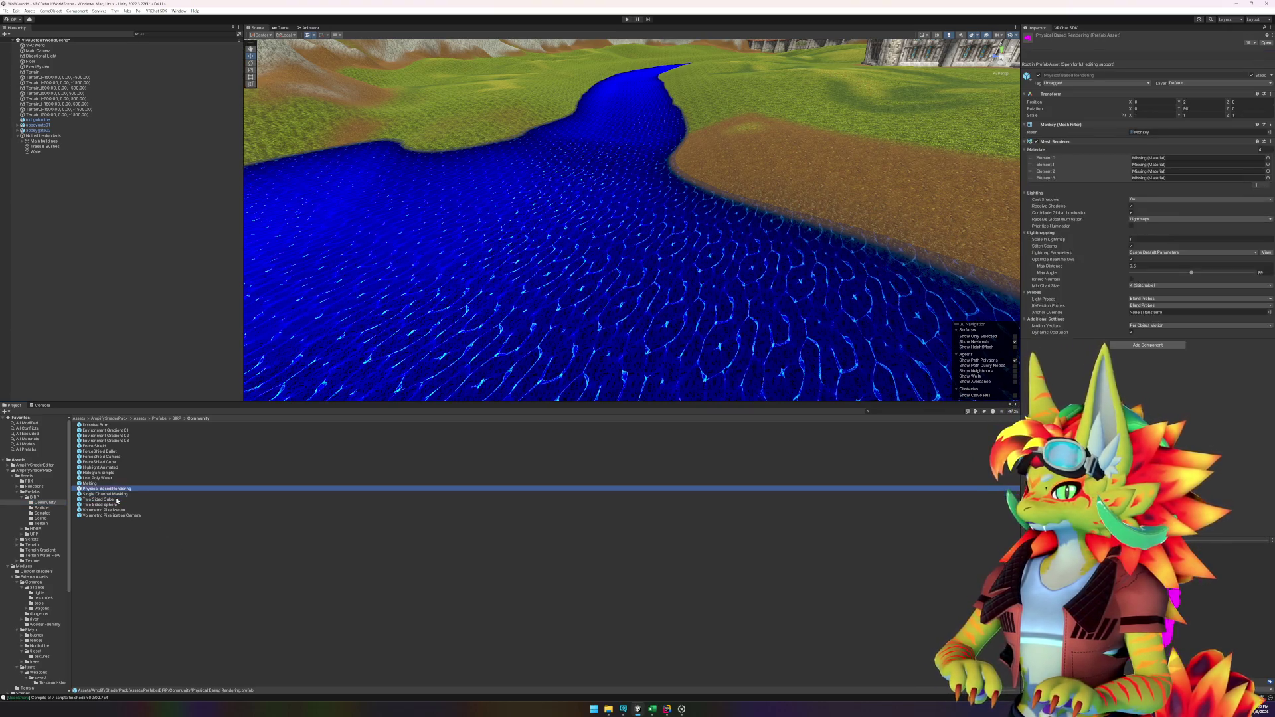
key(Up)
click(17, 492)
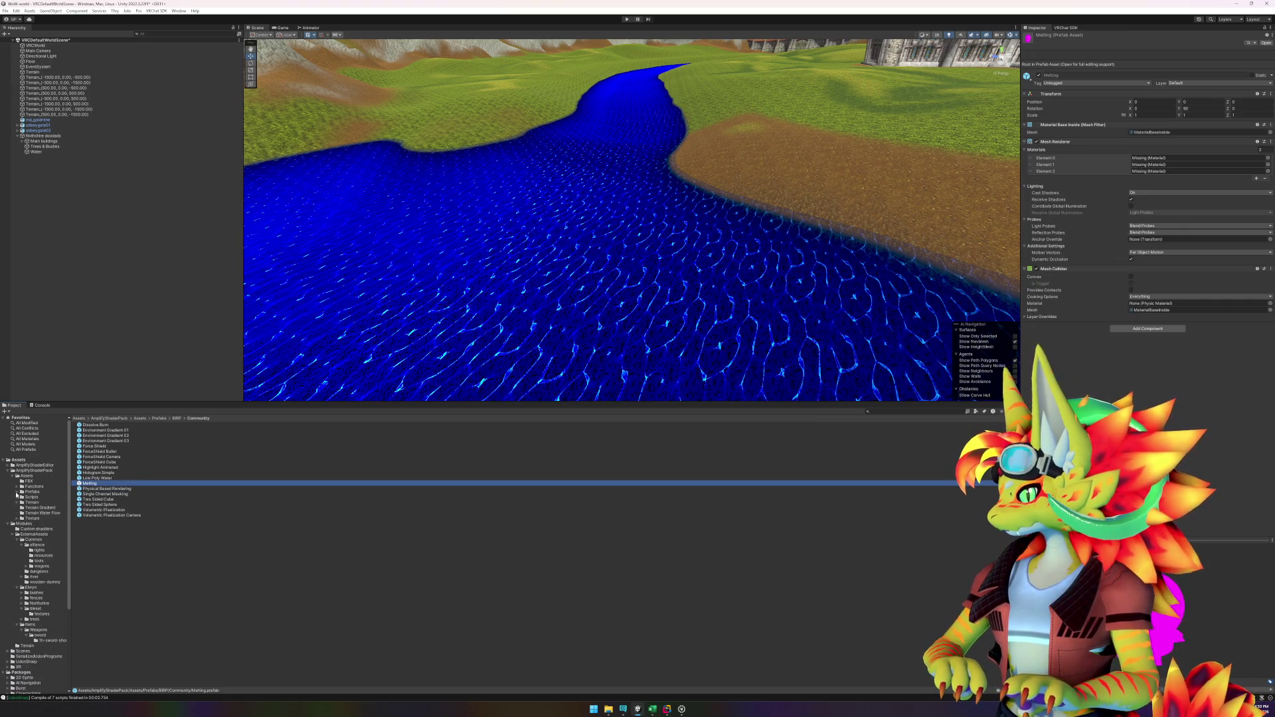
Step: Browse the pack's Assets subfolders, inspecting the Scene Billboard and Scene Floor FBX models
click(17, 476)
click(13, 476)
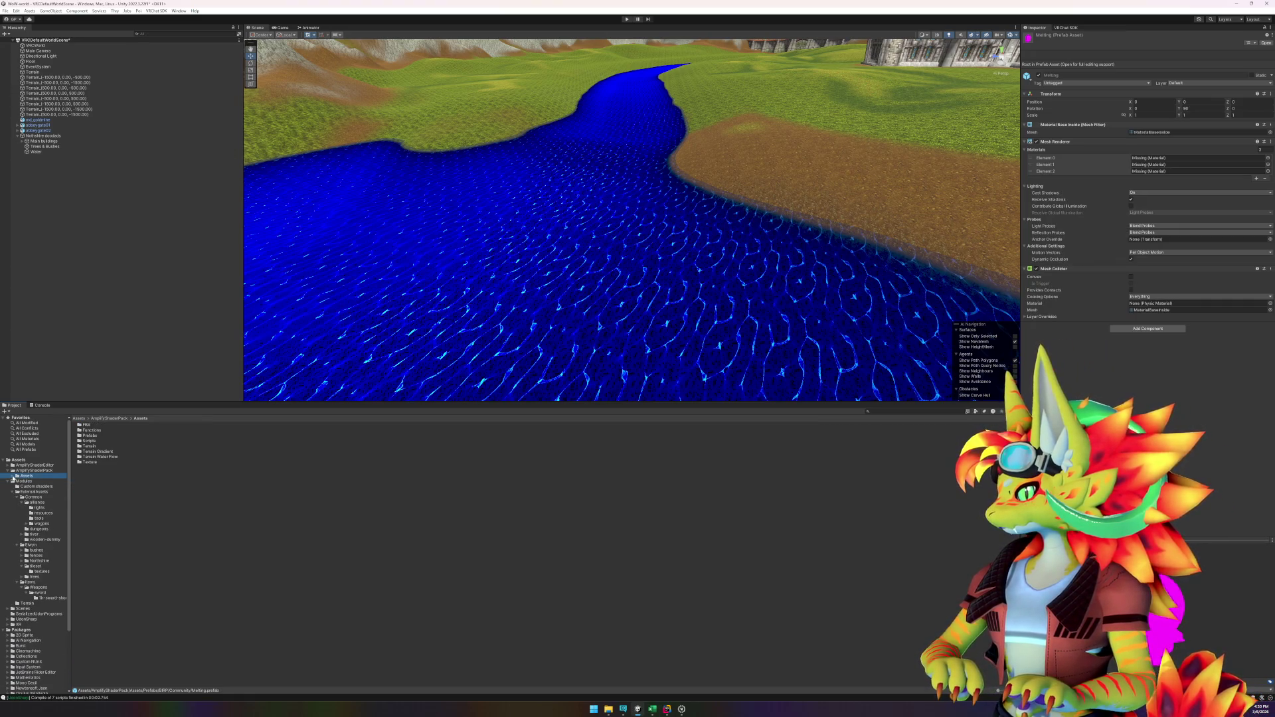
click(8, 482)
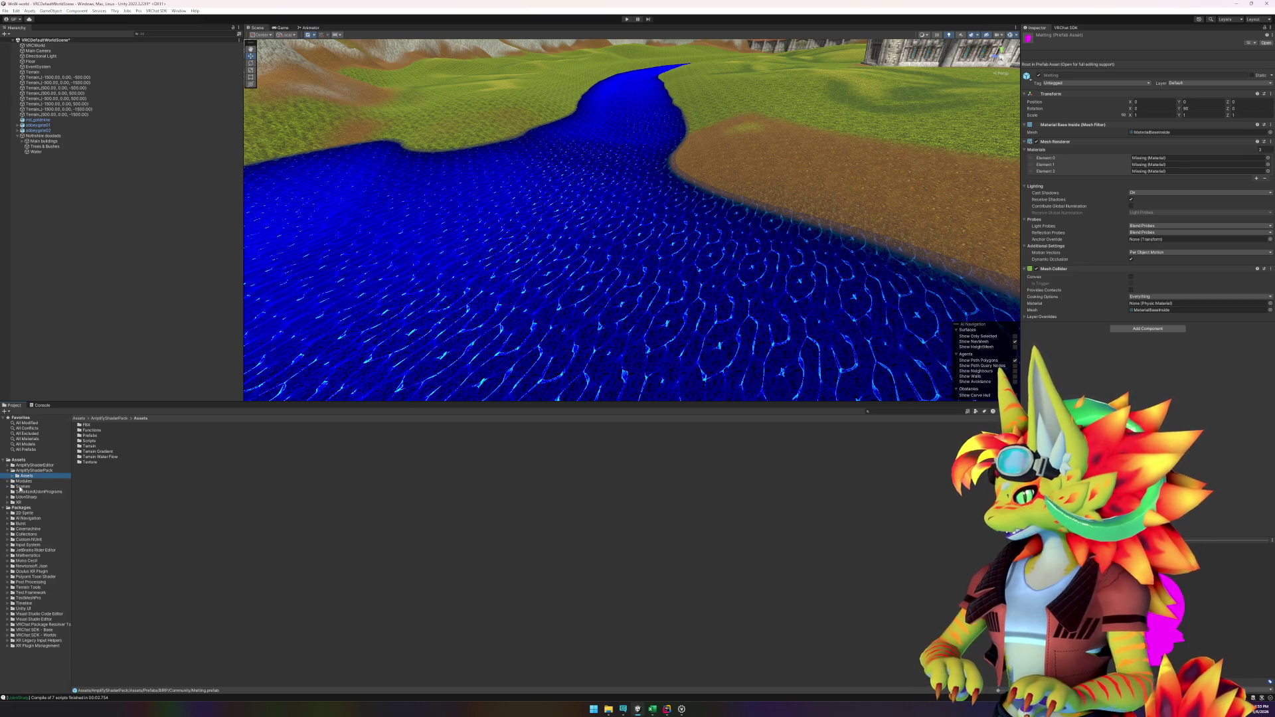
key(Right)
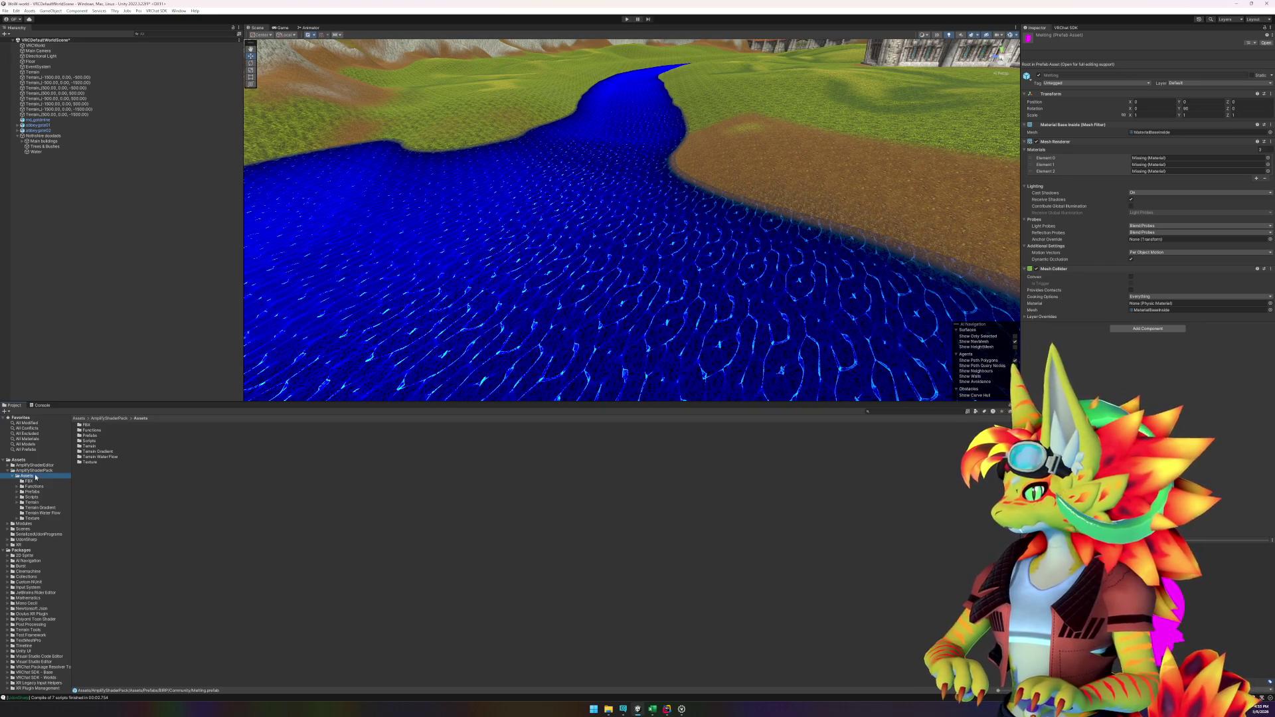
key(Down)
key(Down)
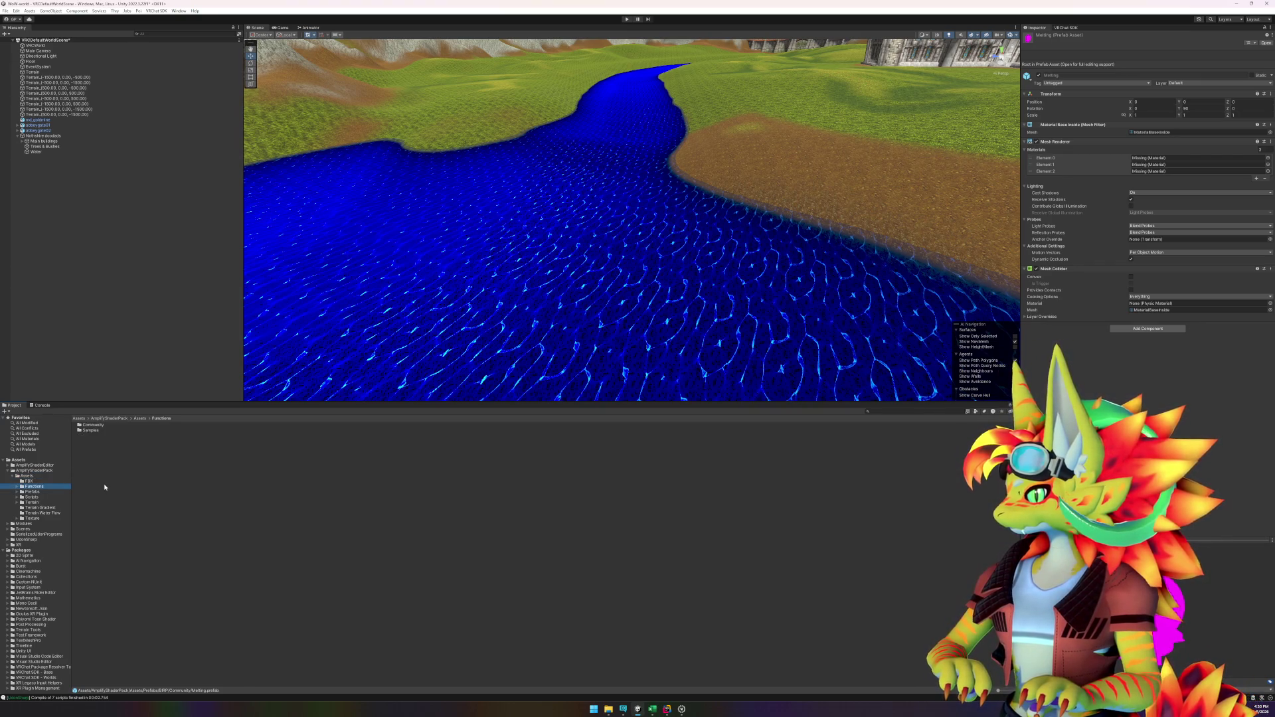
key(Up)
key(Up)
key(Down)
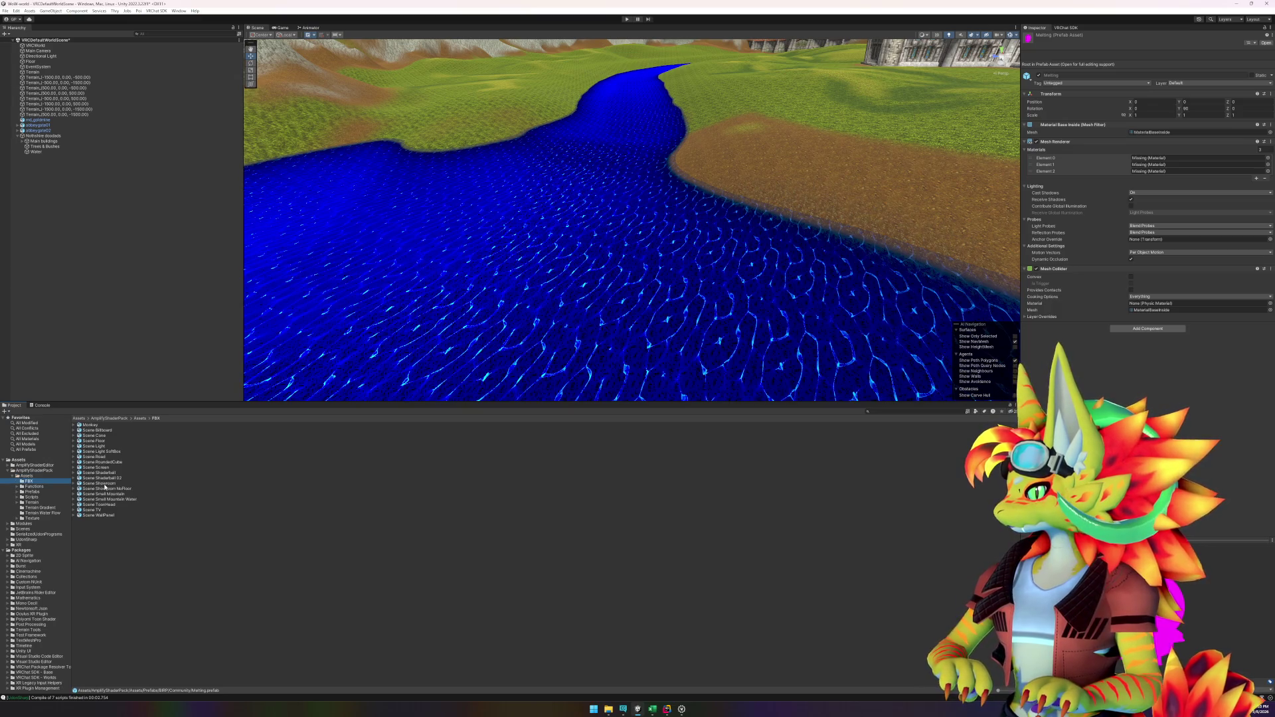
click(105, 432)
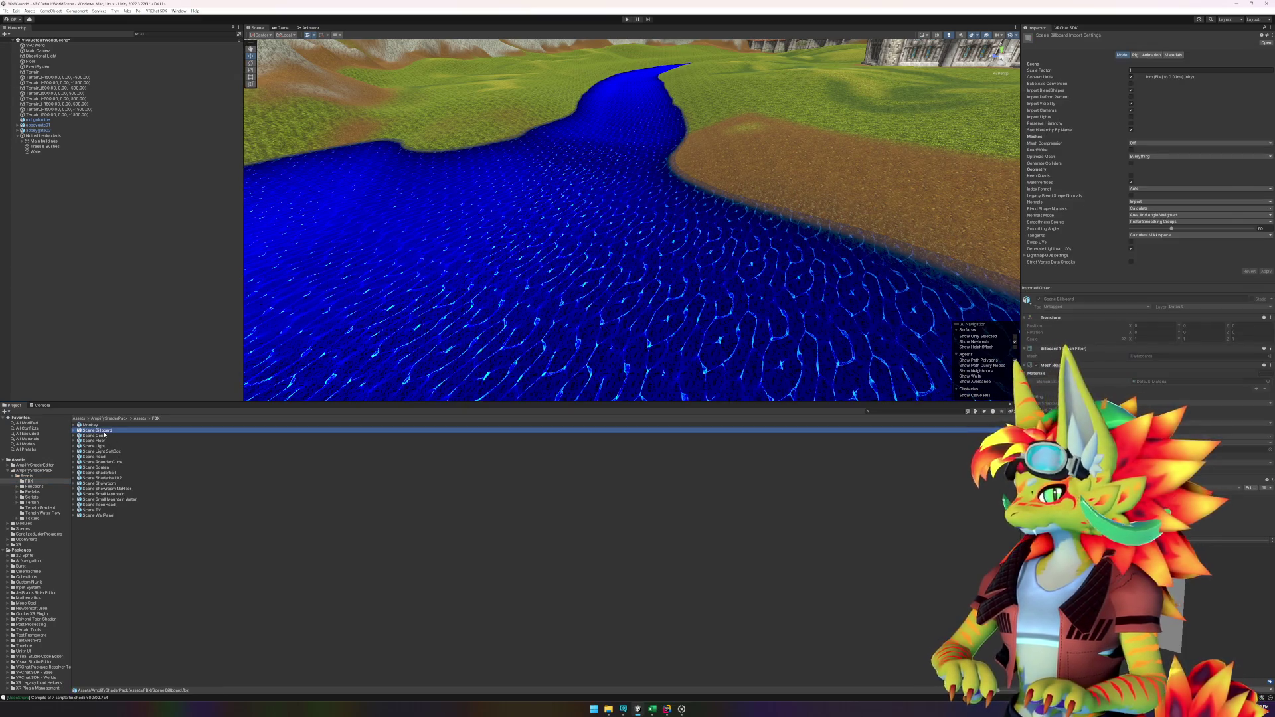
key(Down)
key(Down)
Step: Return to the AmplifyShaderPack top level and select the Samples BIRP package
click(31, 476)
click(37, 471)
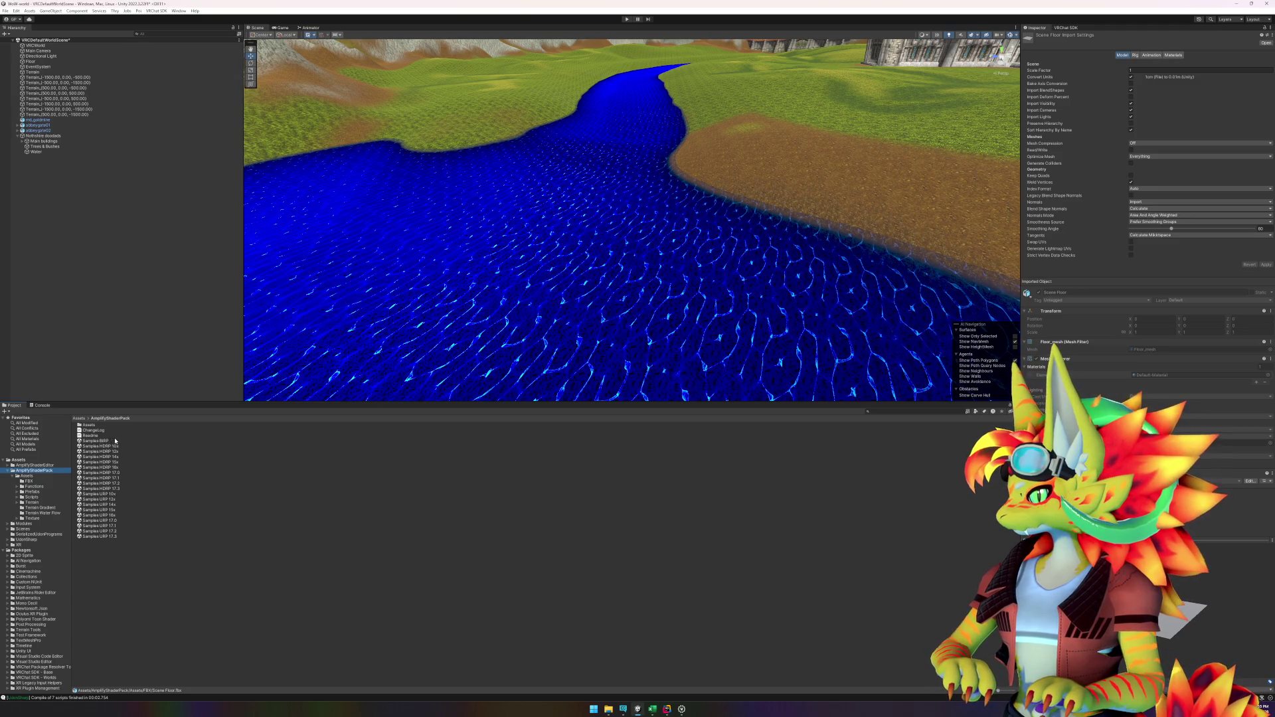
click(117, 440)
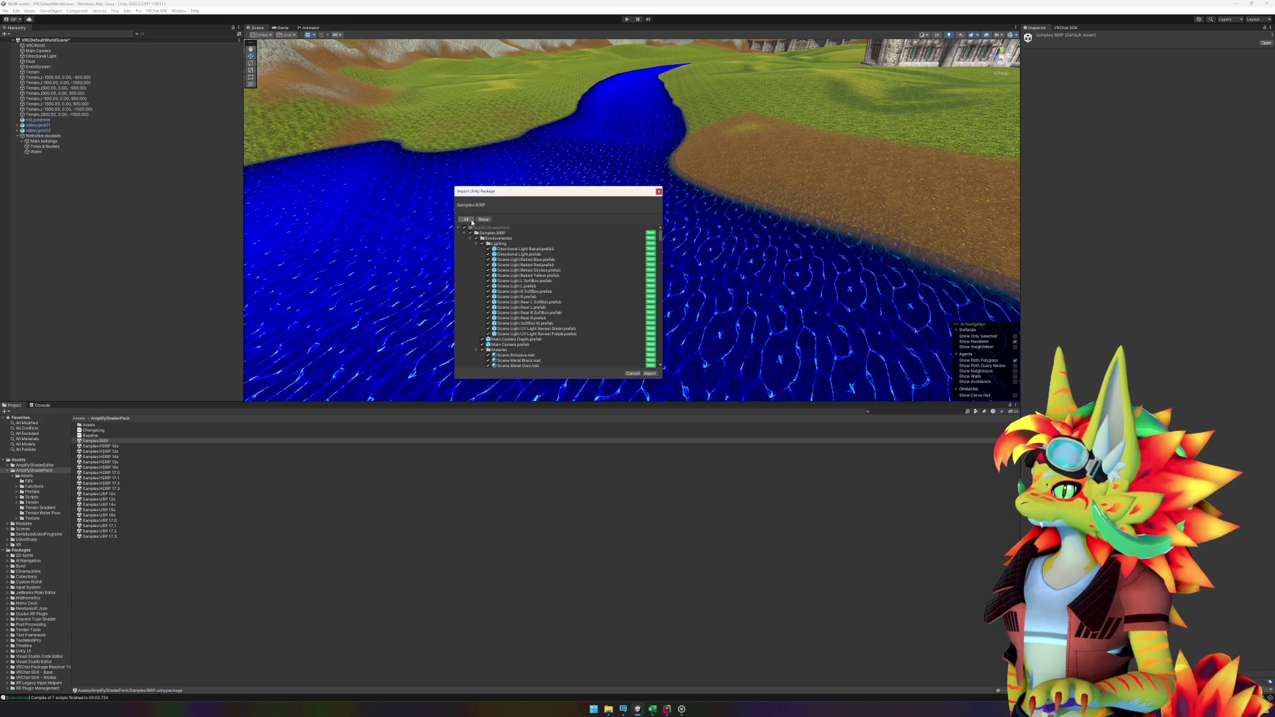
Step: Import every item of the Samples BIRP package, then open the shader pack's Readme
scroll(495, 254, down, 10)
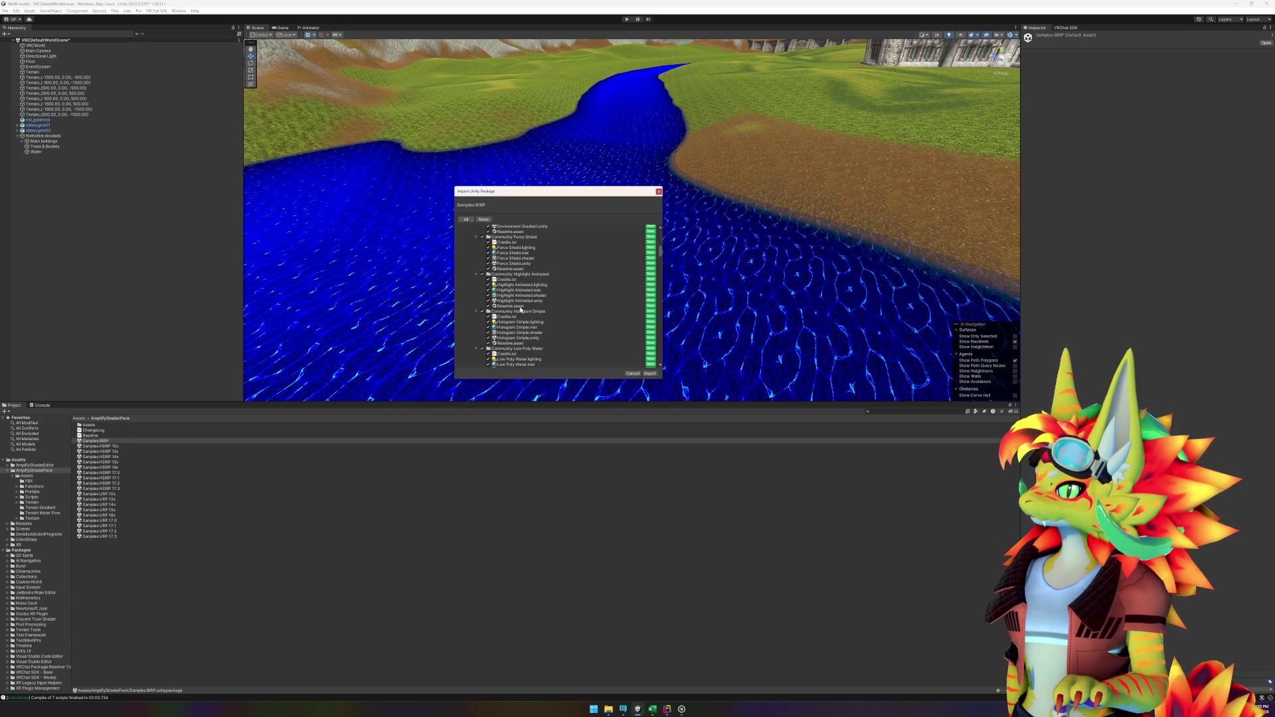
scroll(509, 266, down, 20)
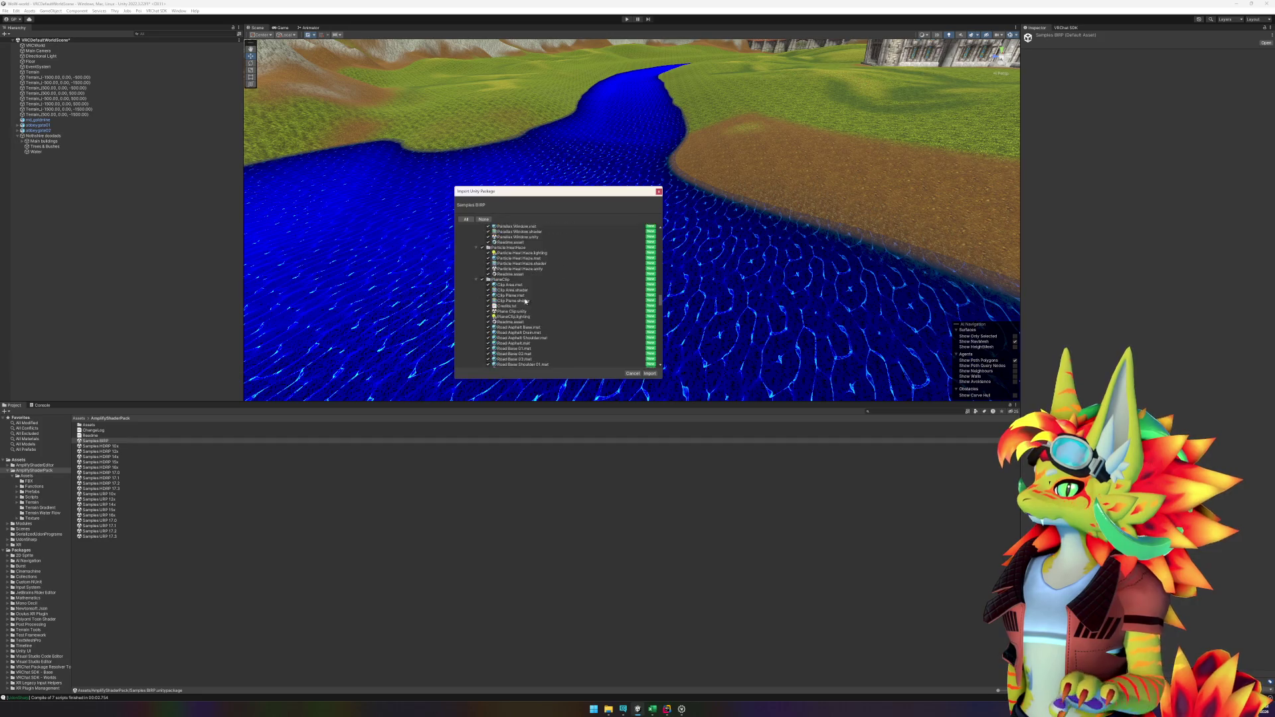
click(649, 373)
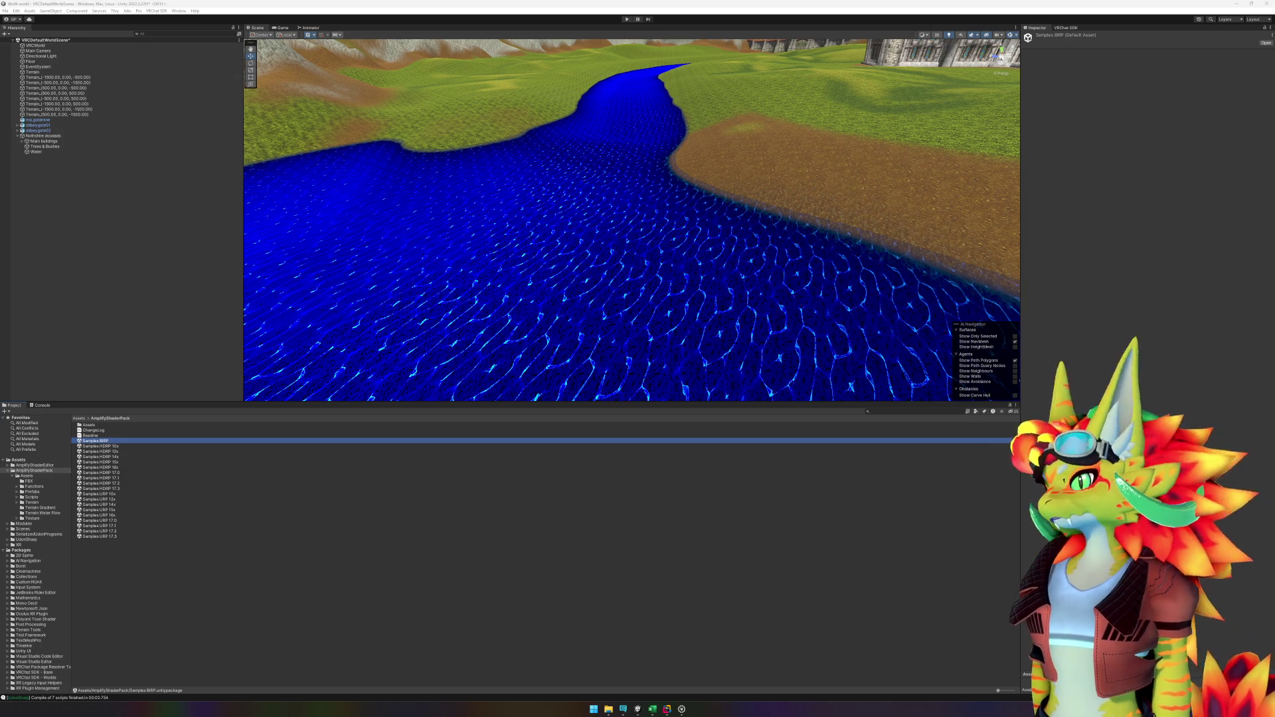
click(99, 440)
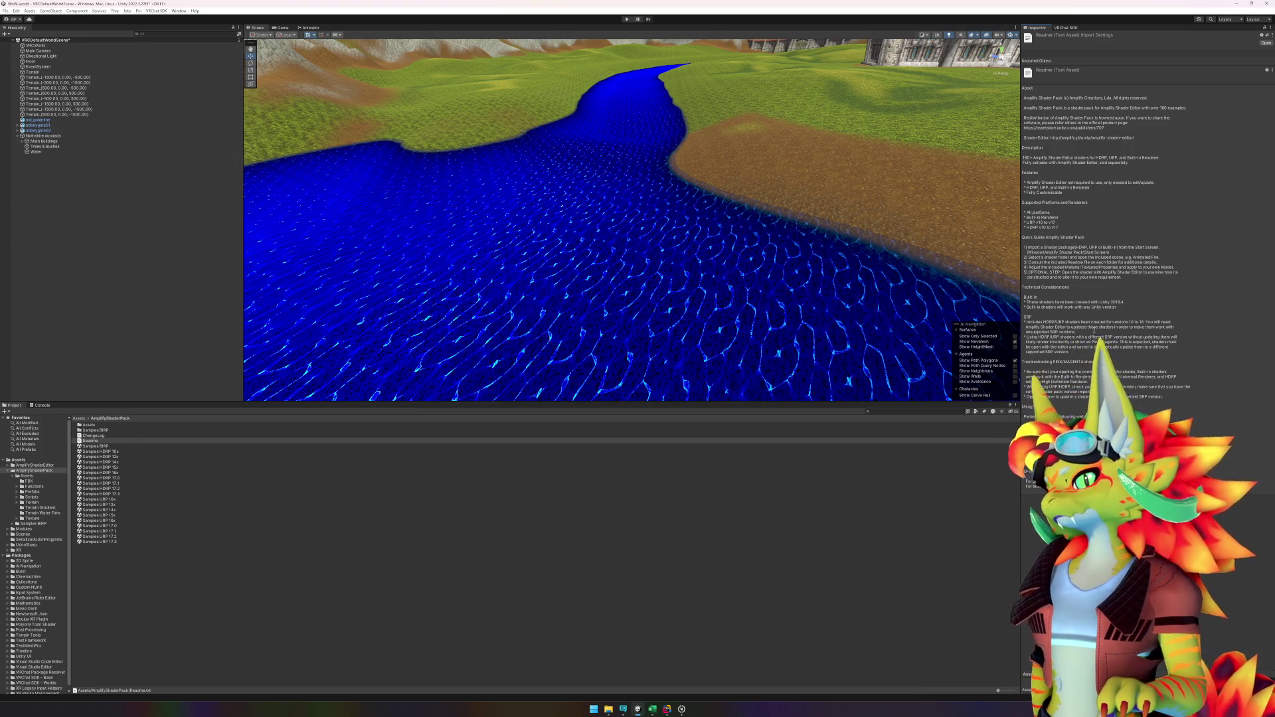
Step: Open Samples BIRP > Samples and then the Water Simple sample folder
click(102, 430)
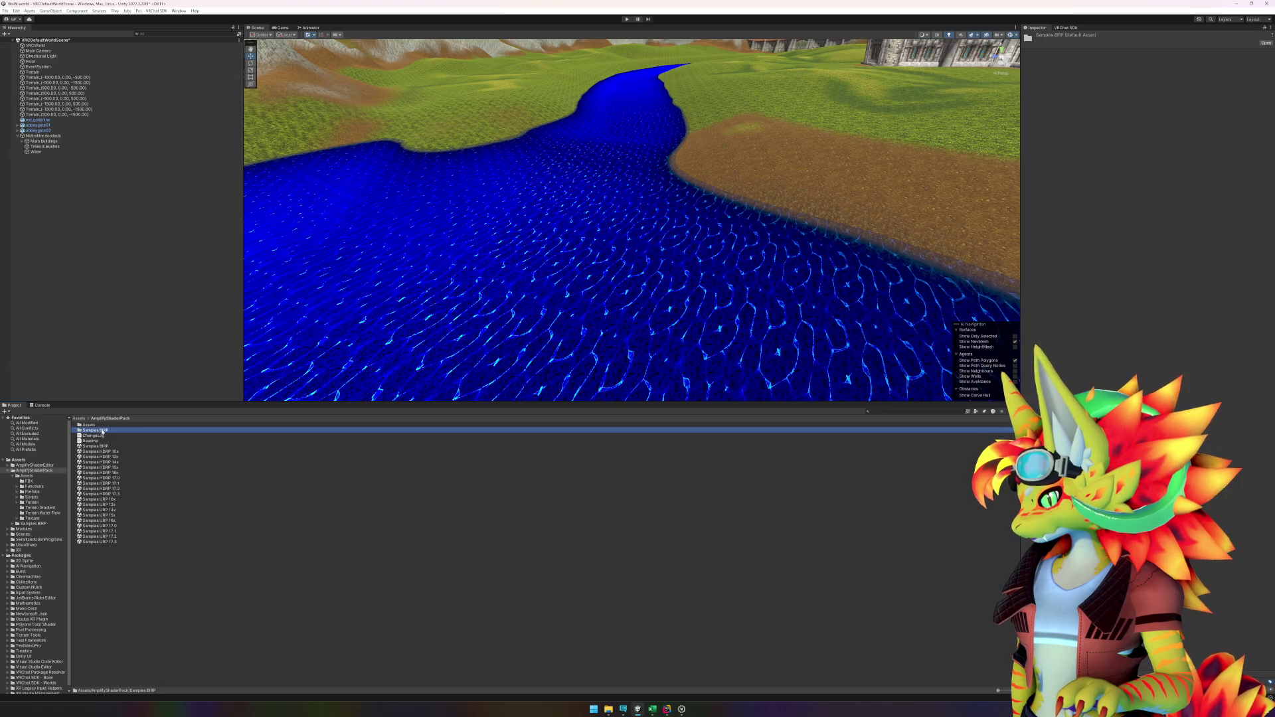
double_click(102, 431)
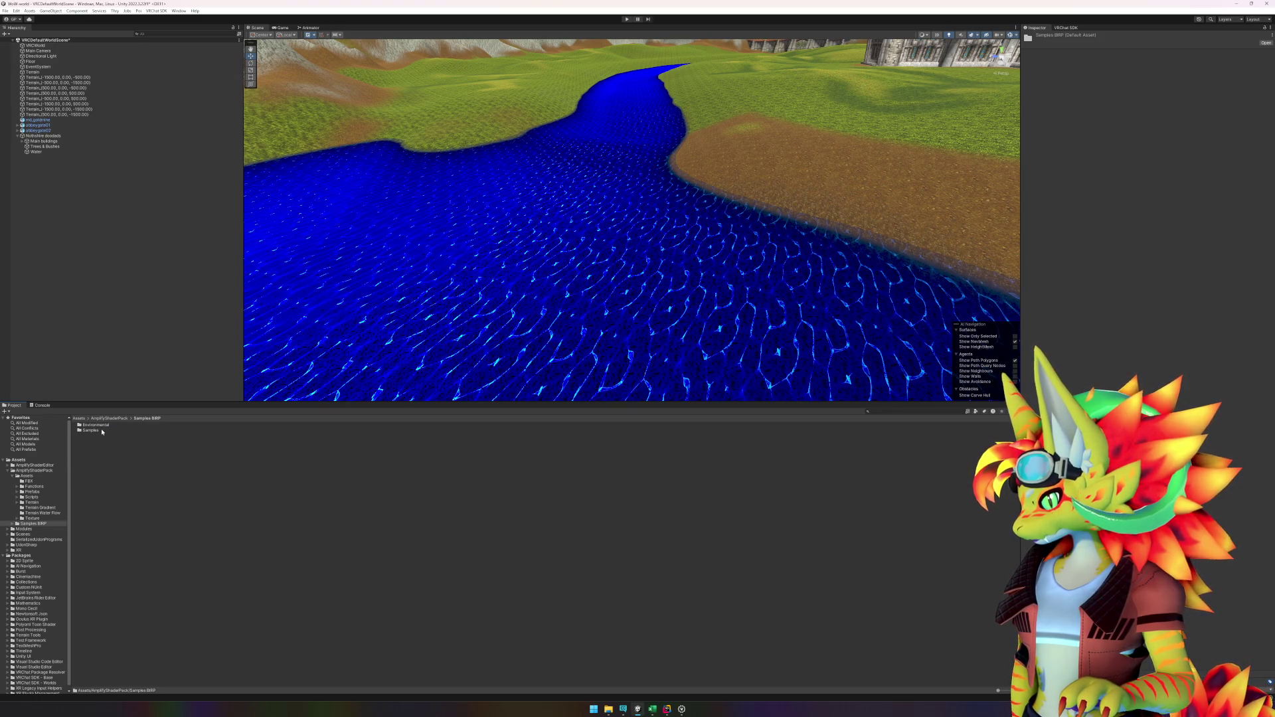
double_click(90, 431)
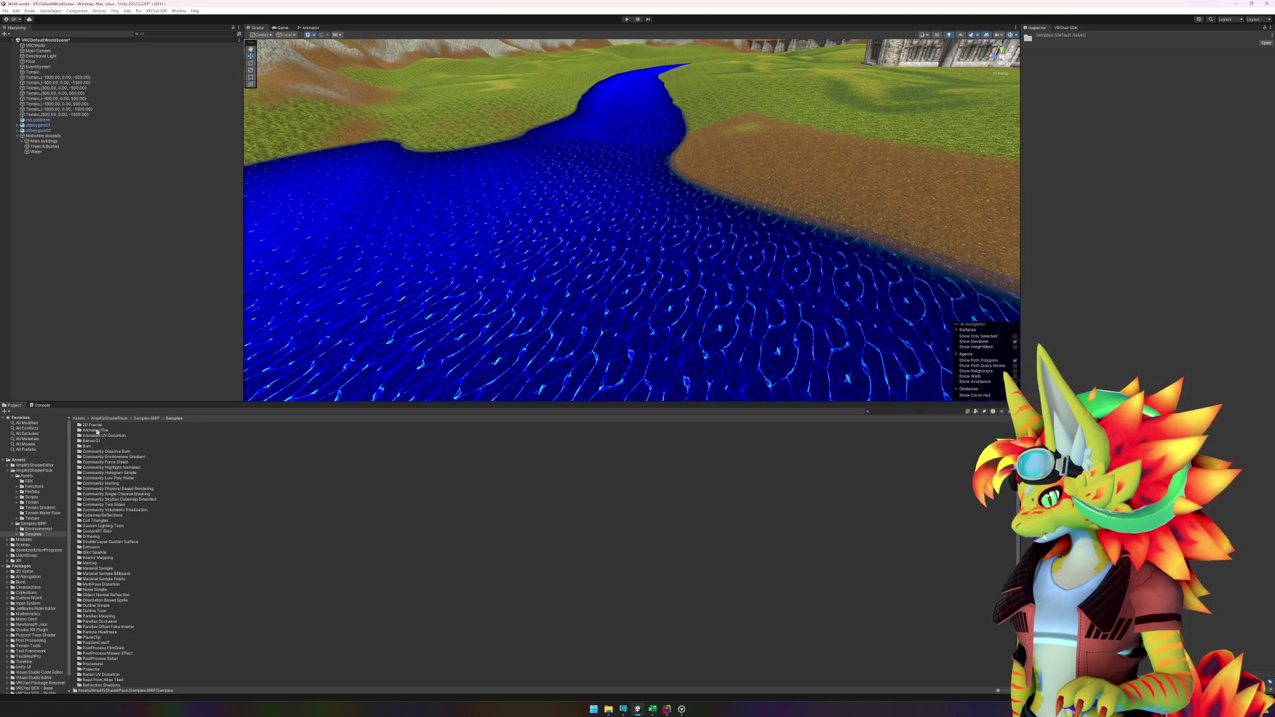
scroll(102, 462, down, 5)
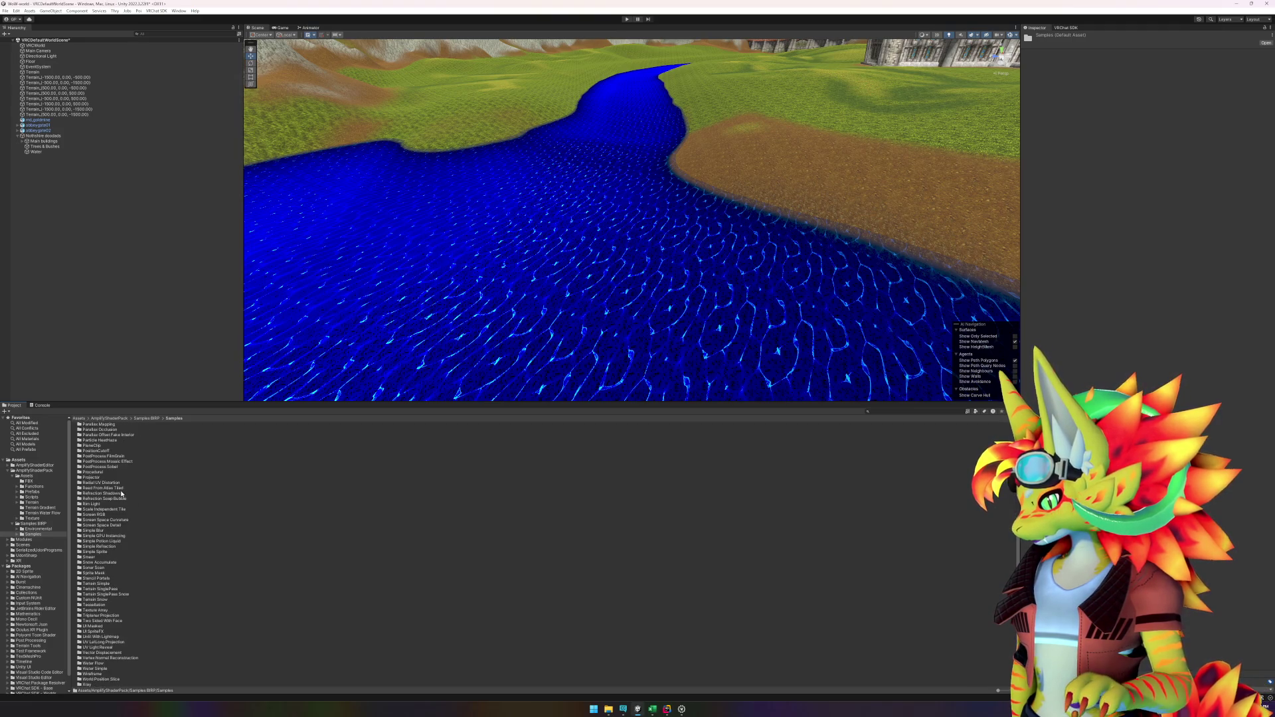
click(105, 670)
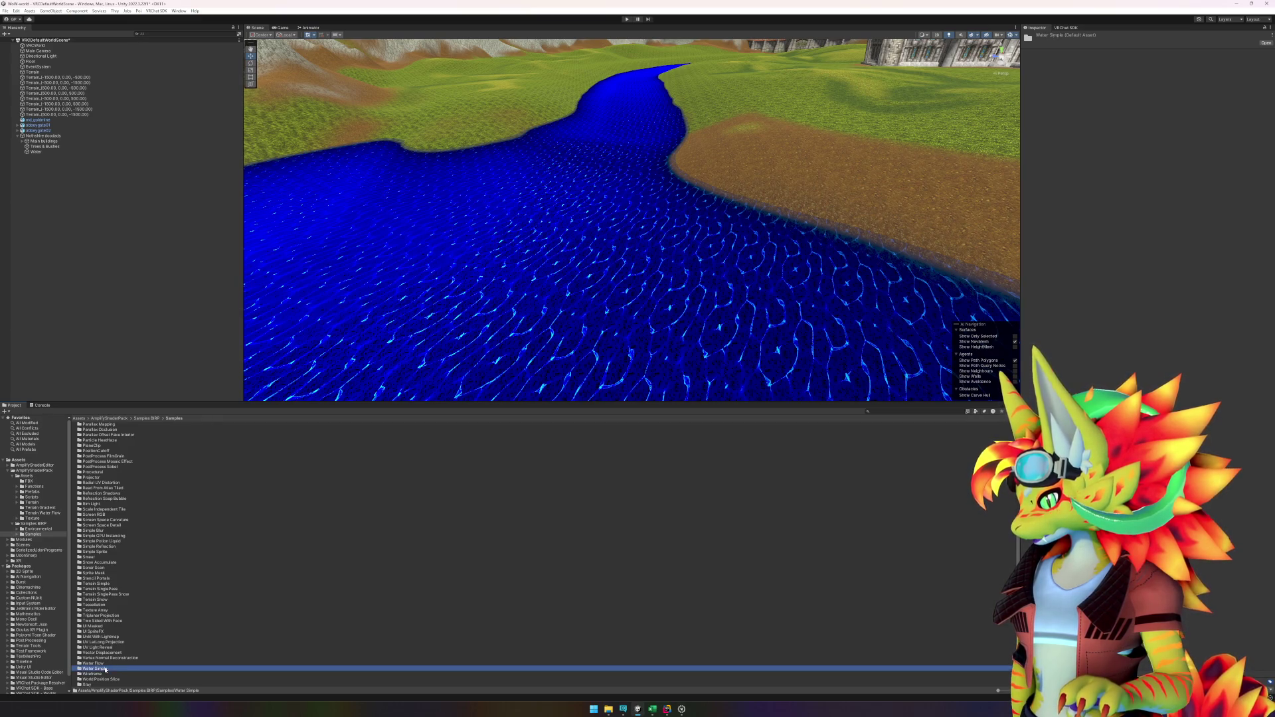
double_click(105, 669)
Step: Drag Water Simple 02 onto the river, then select Water and expand its shader properties
click(113, 453)
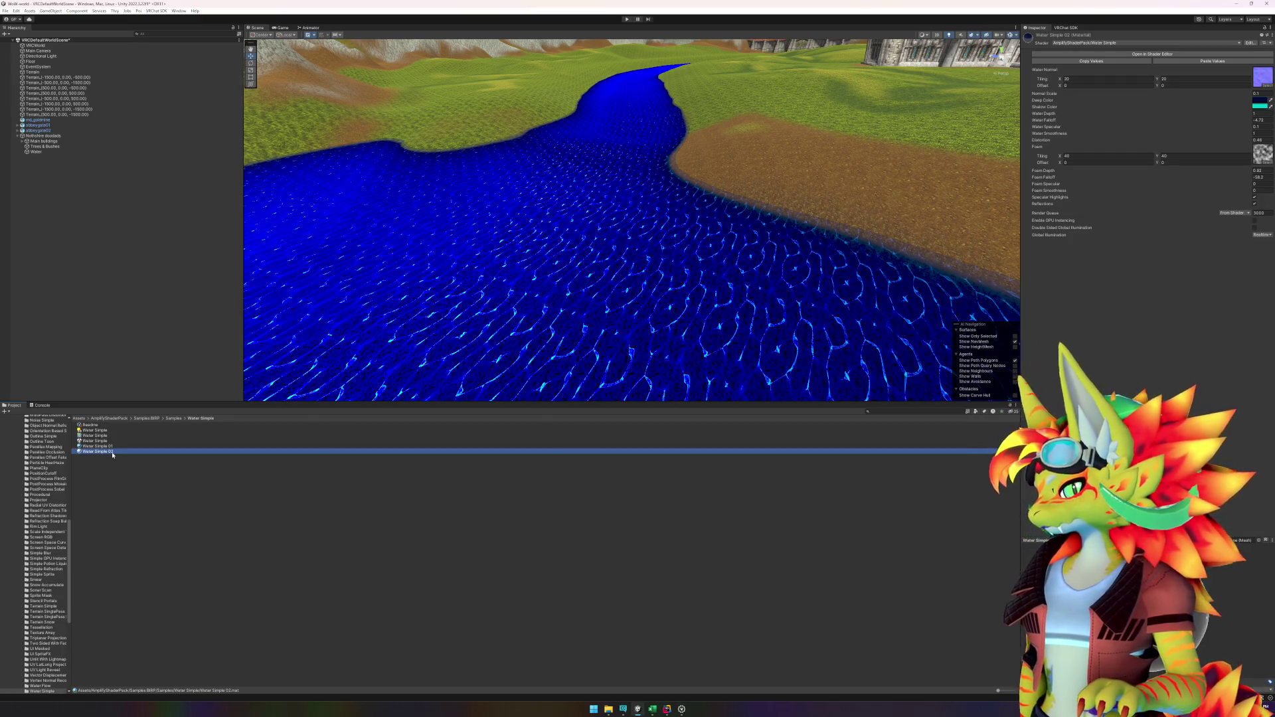
drag(113, 455, 379, 330)
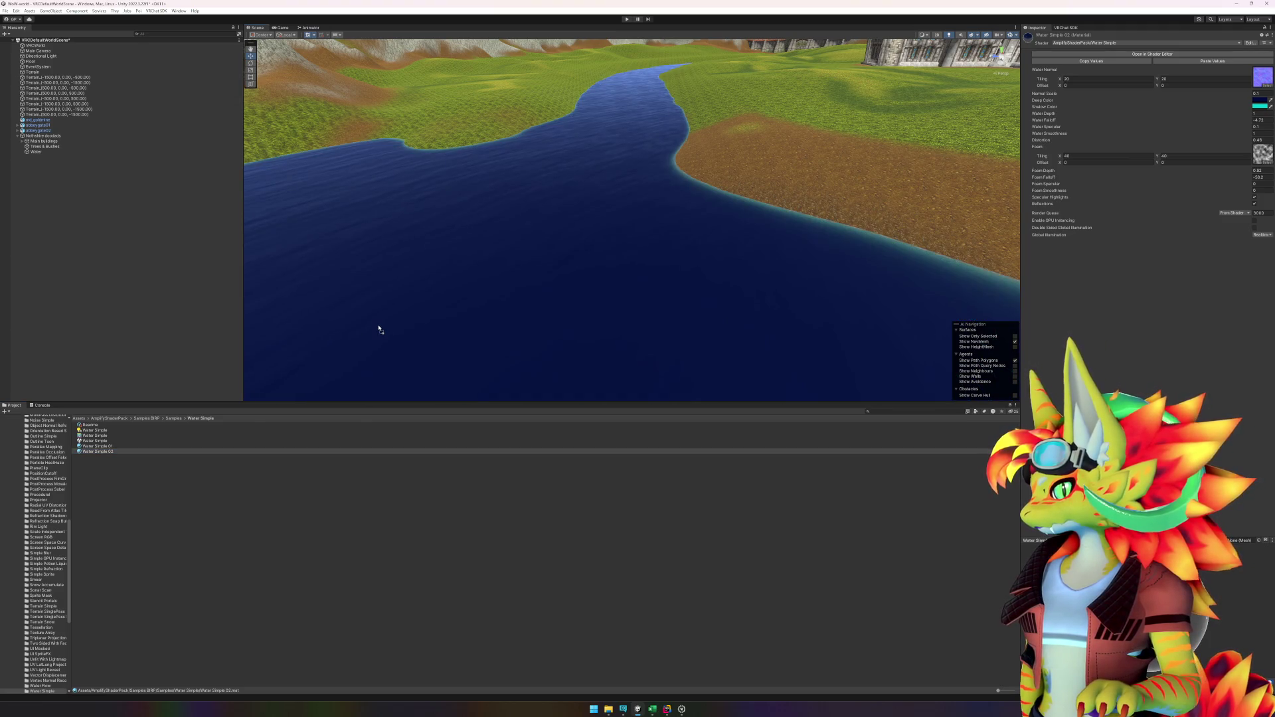
mouse_move(97, 446)
mouse_down()
mouse_move(489, 304)
mouse_move(436, 526)
mouse_up()
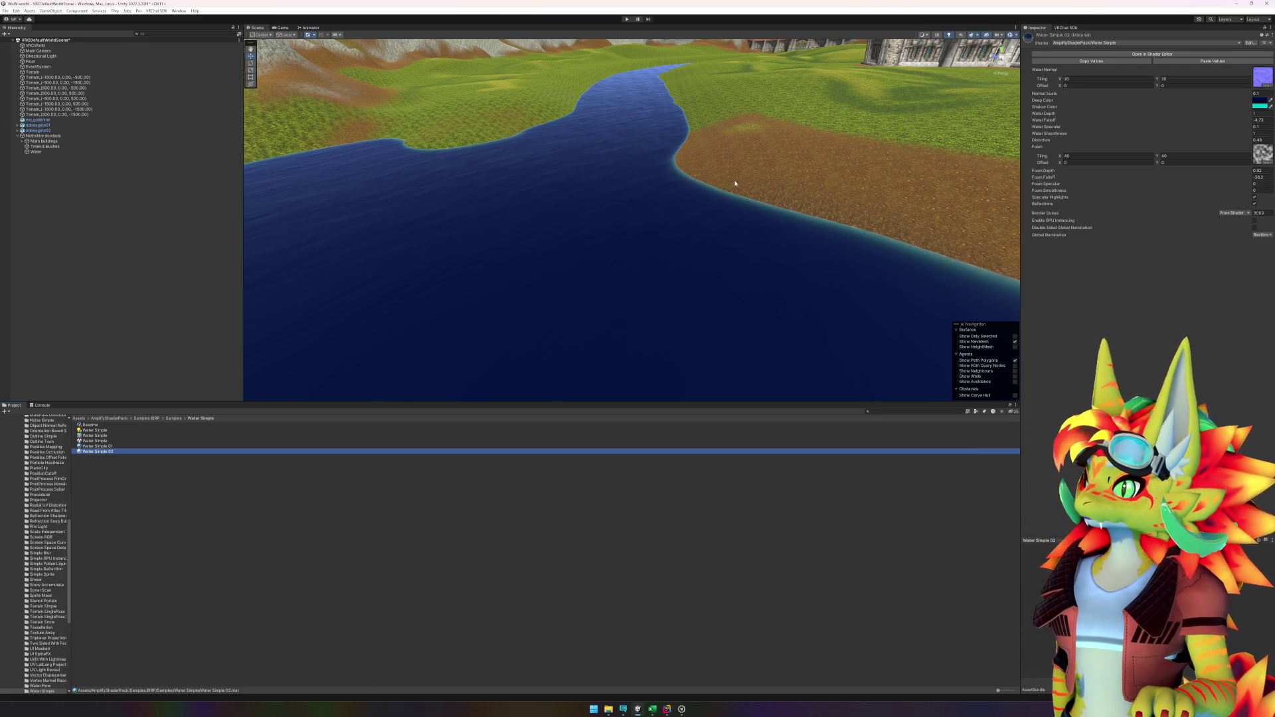
click(541, 259)
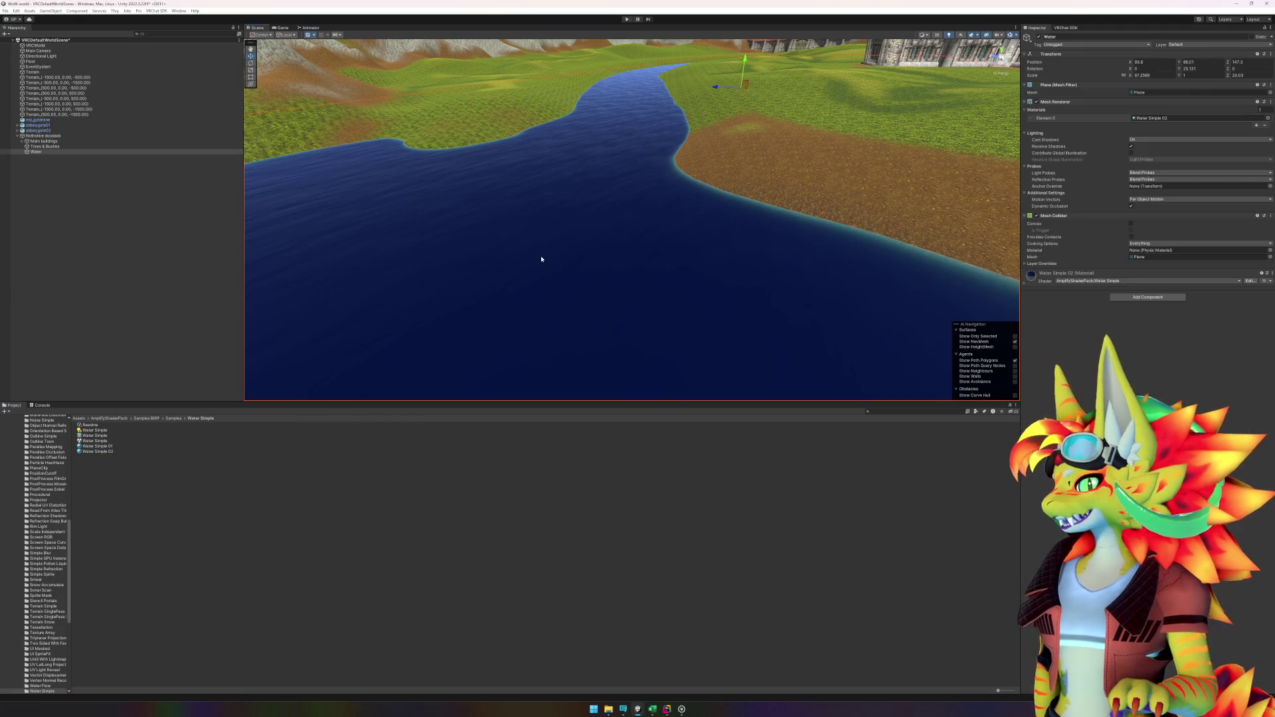
click(94, 441)
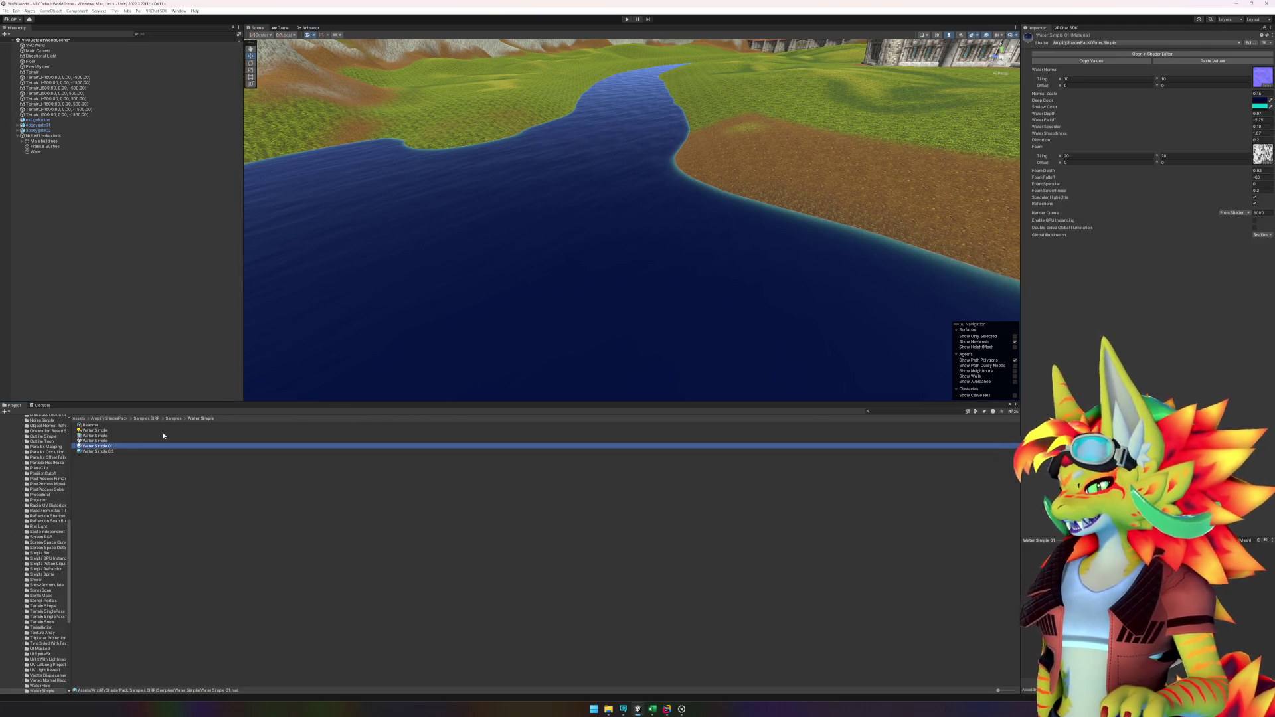
click(611, 212)
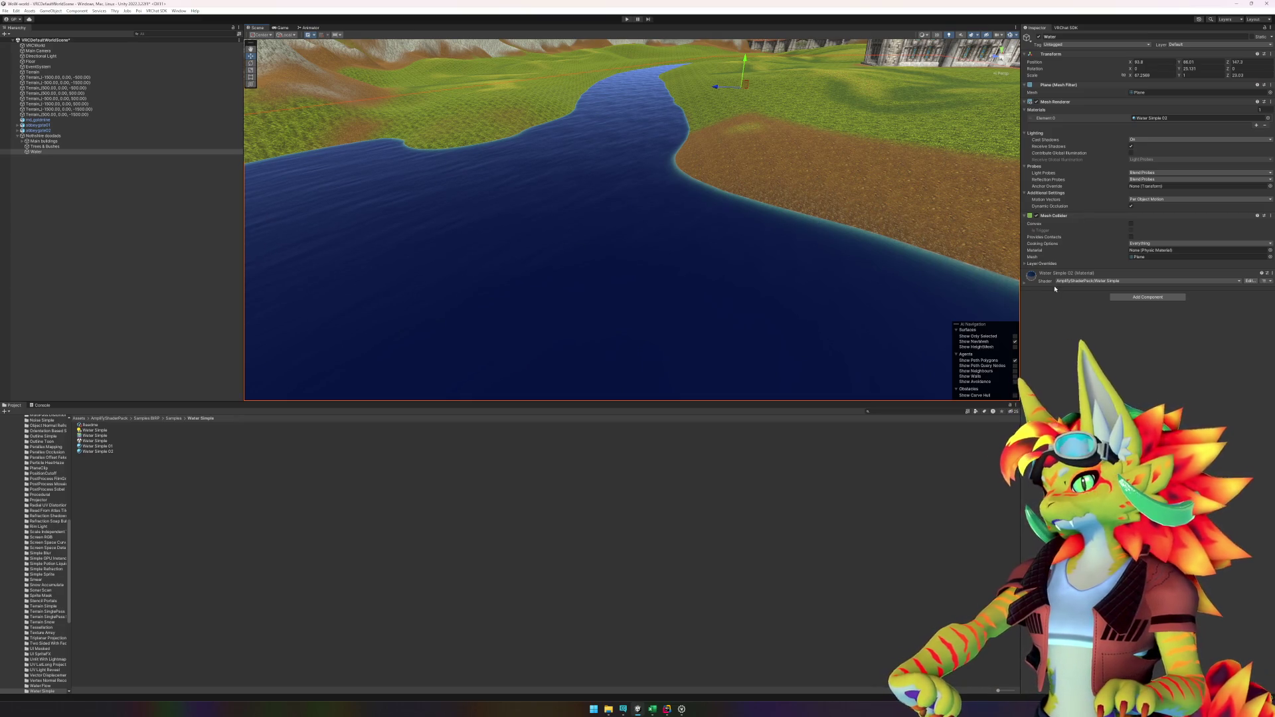
click(1026, 281)
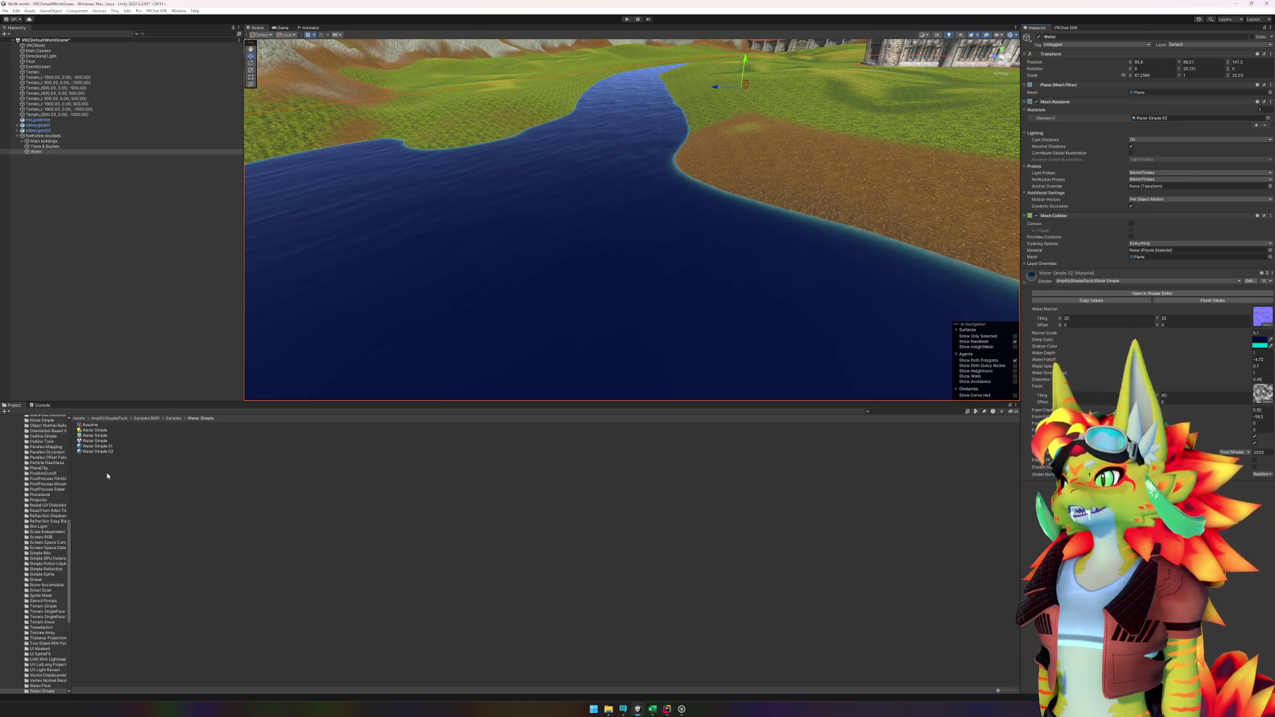
click(133, 471)
scroll(26, 522, up, 15)
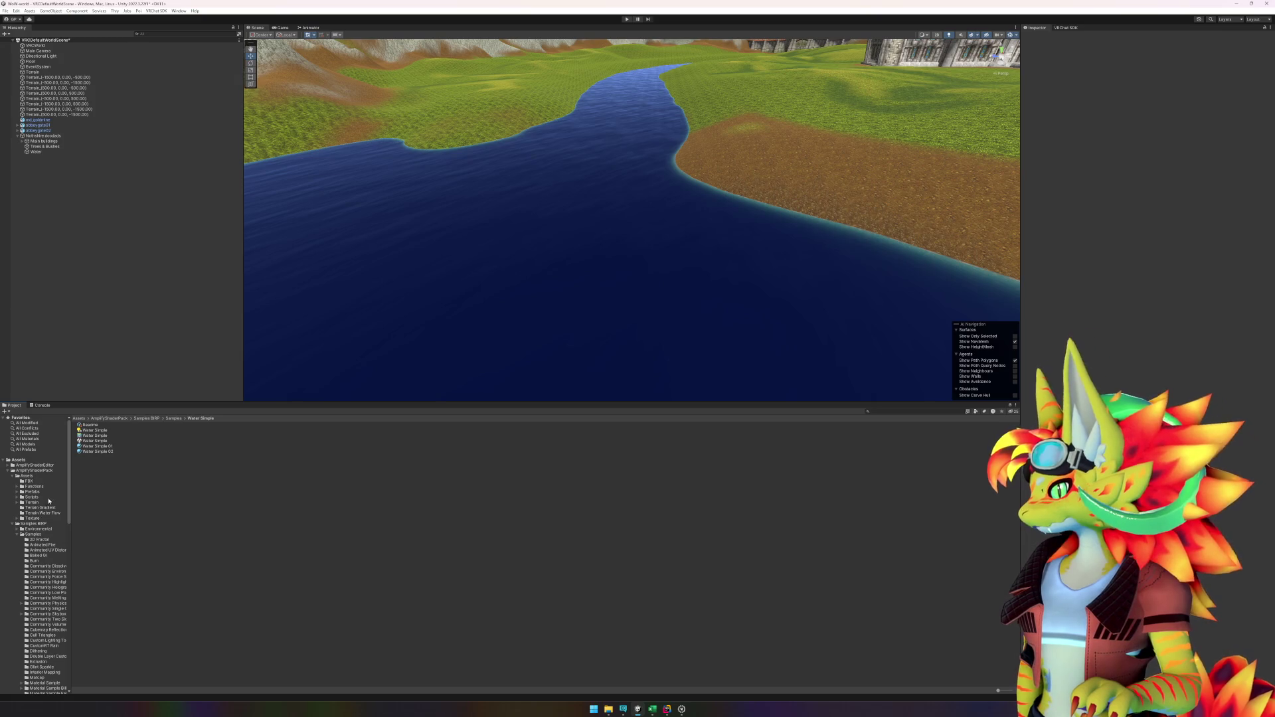
Step: Compare the Water Simple 01 and Water Simple 02 materials in the Inspector
click(104, 452)
key(Up)
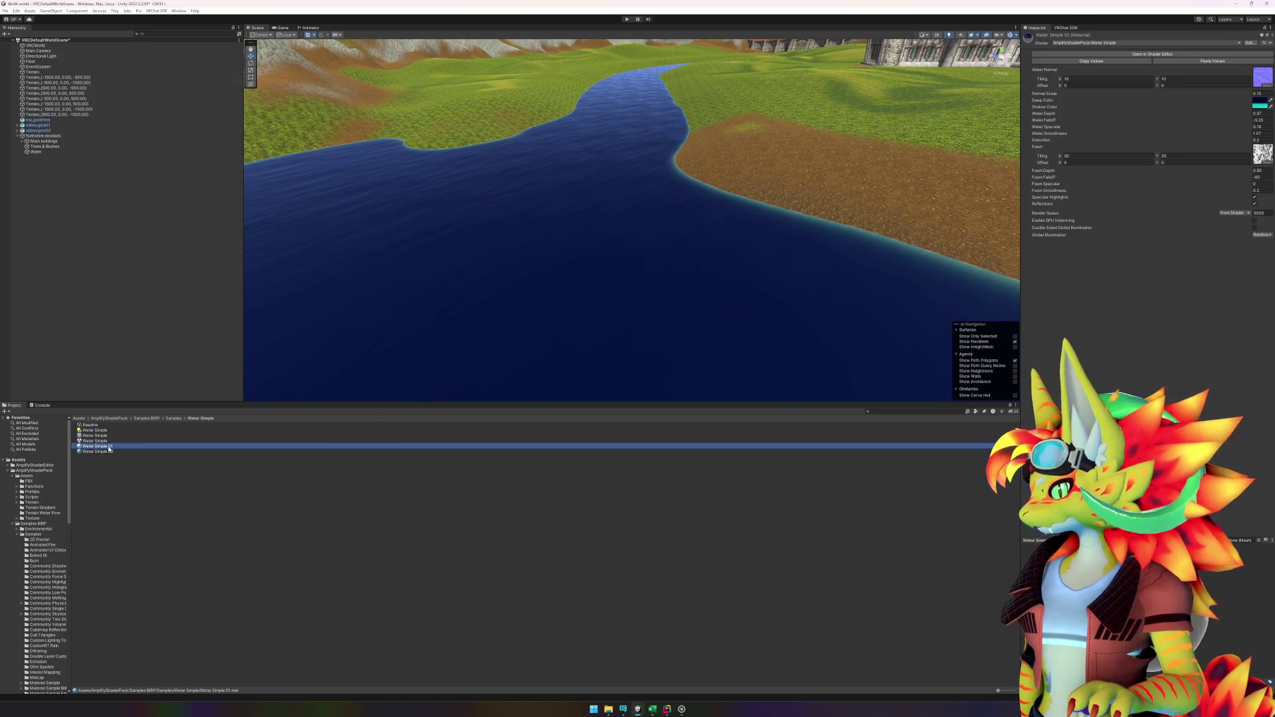
key(Down)
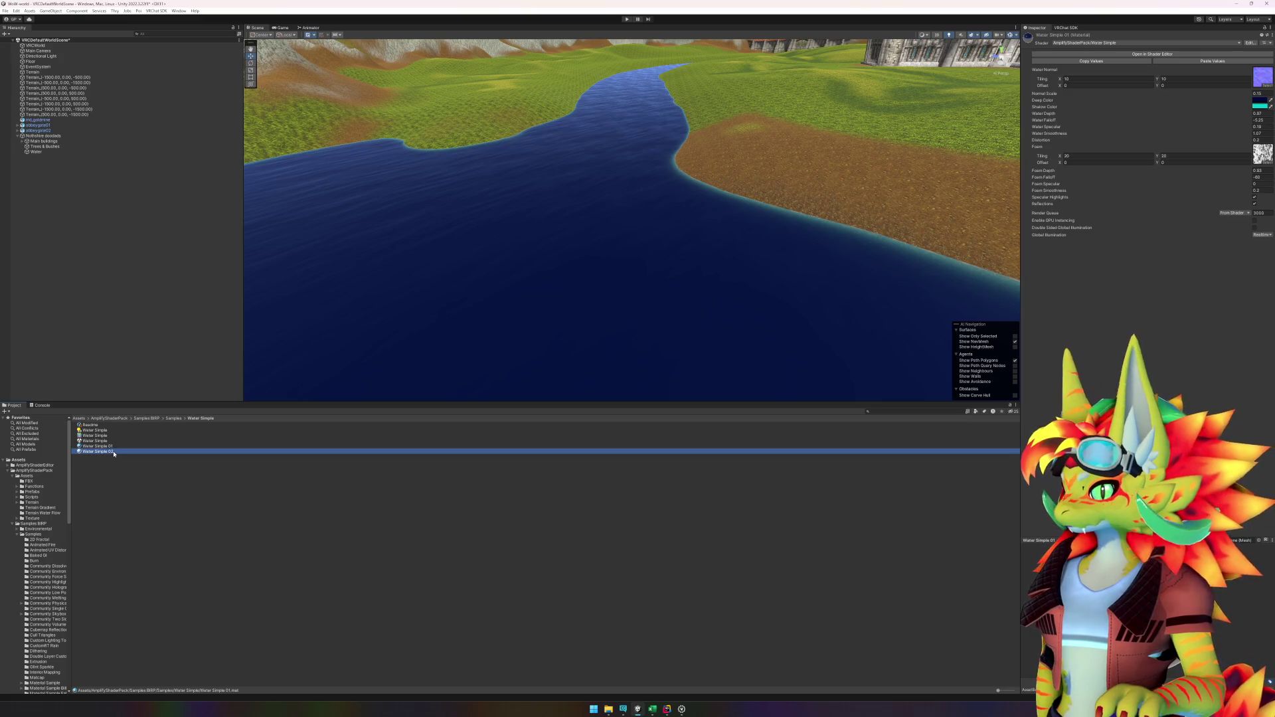
click(117, 447)
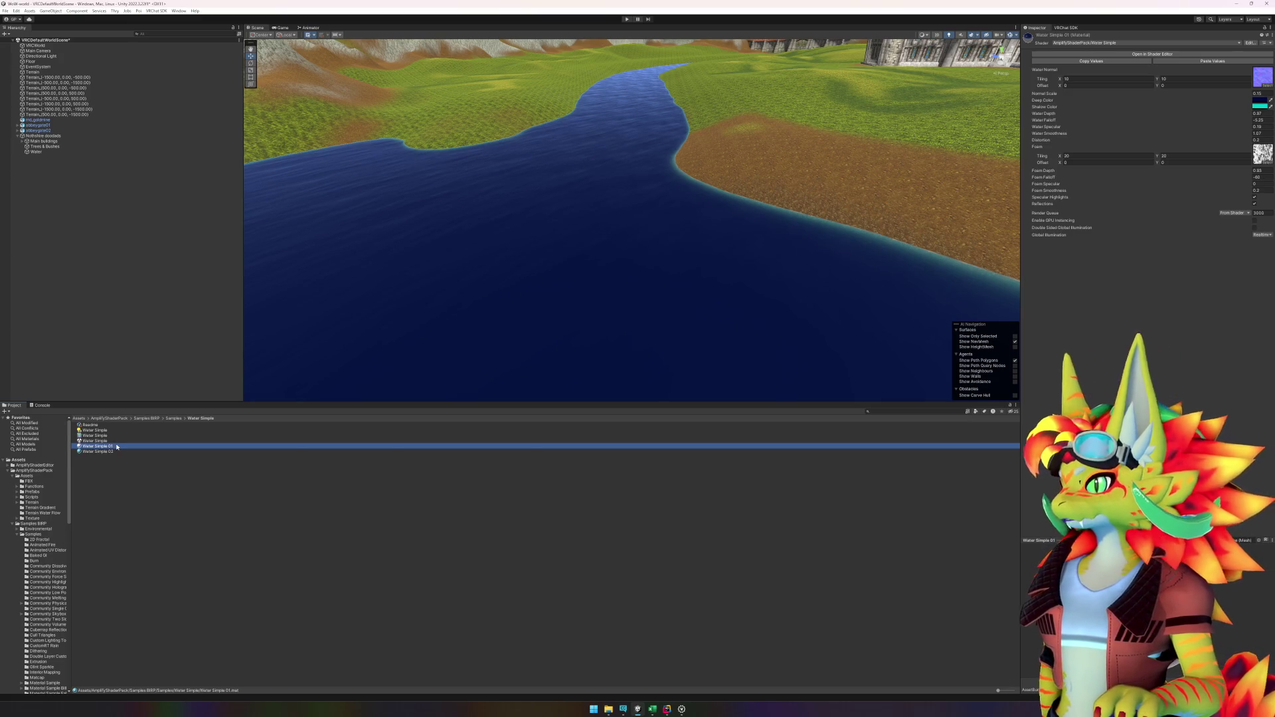
right_click(384, 320)
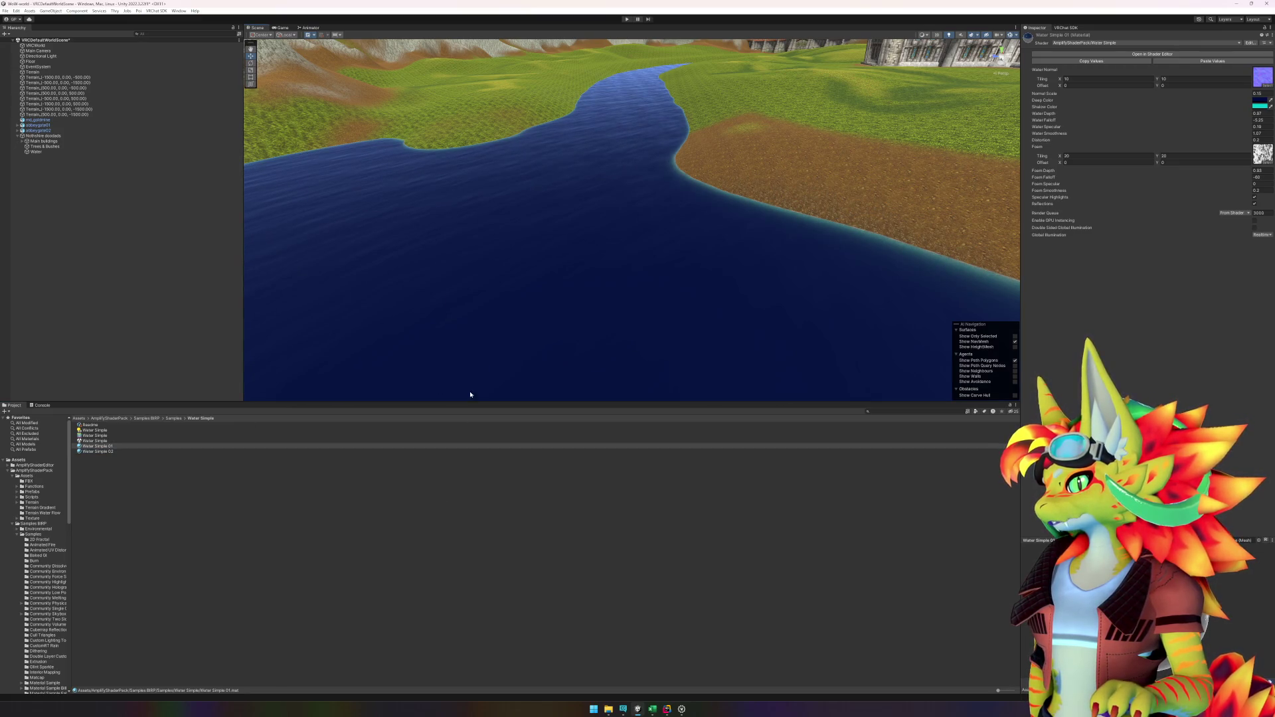
click(133, 451)
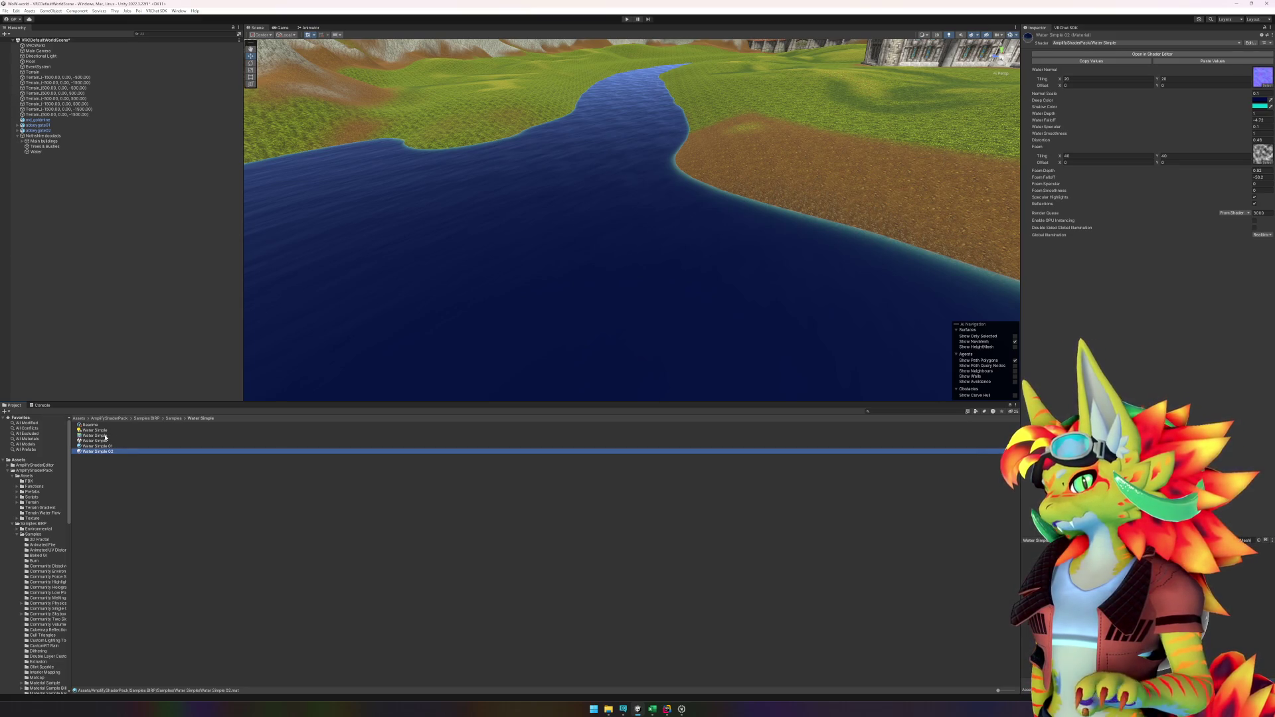
key(Up)
key(Down)
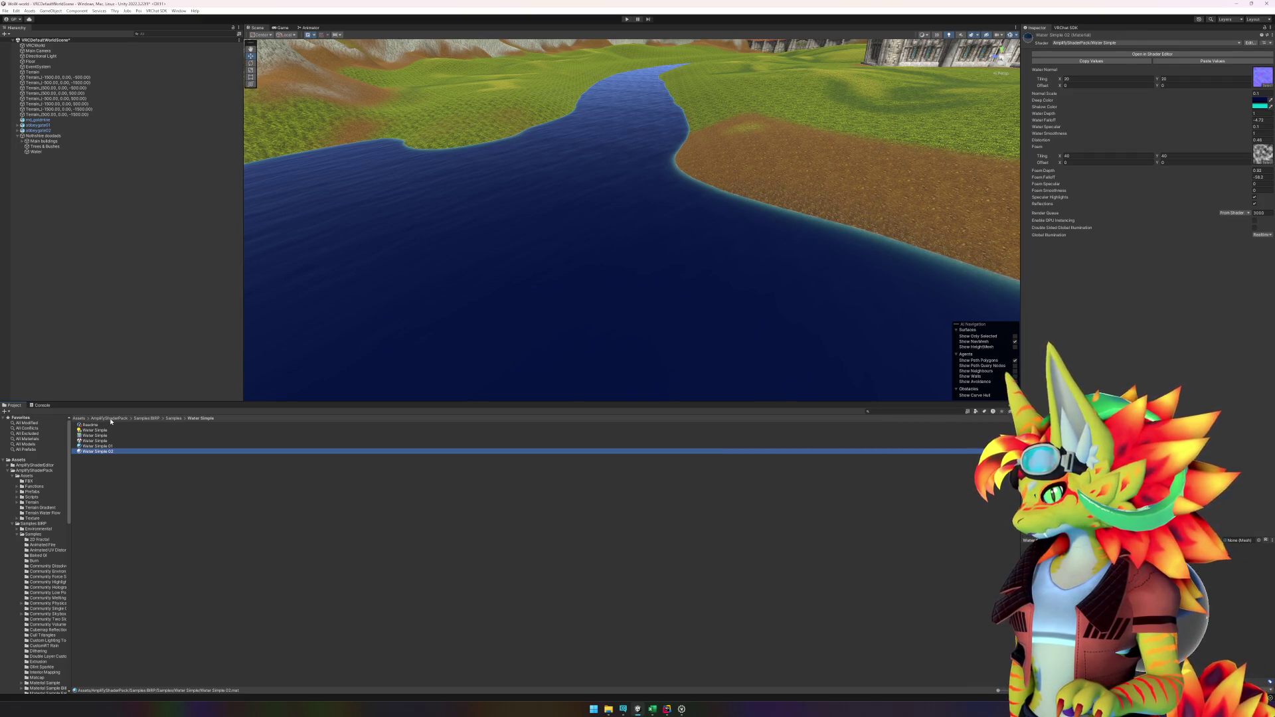
Step: Open the Water Simple shader in Amplify Shader Editor and reposition its window
click(107, 437)
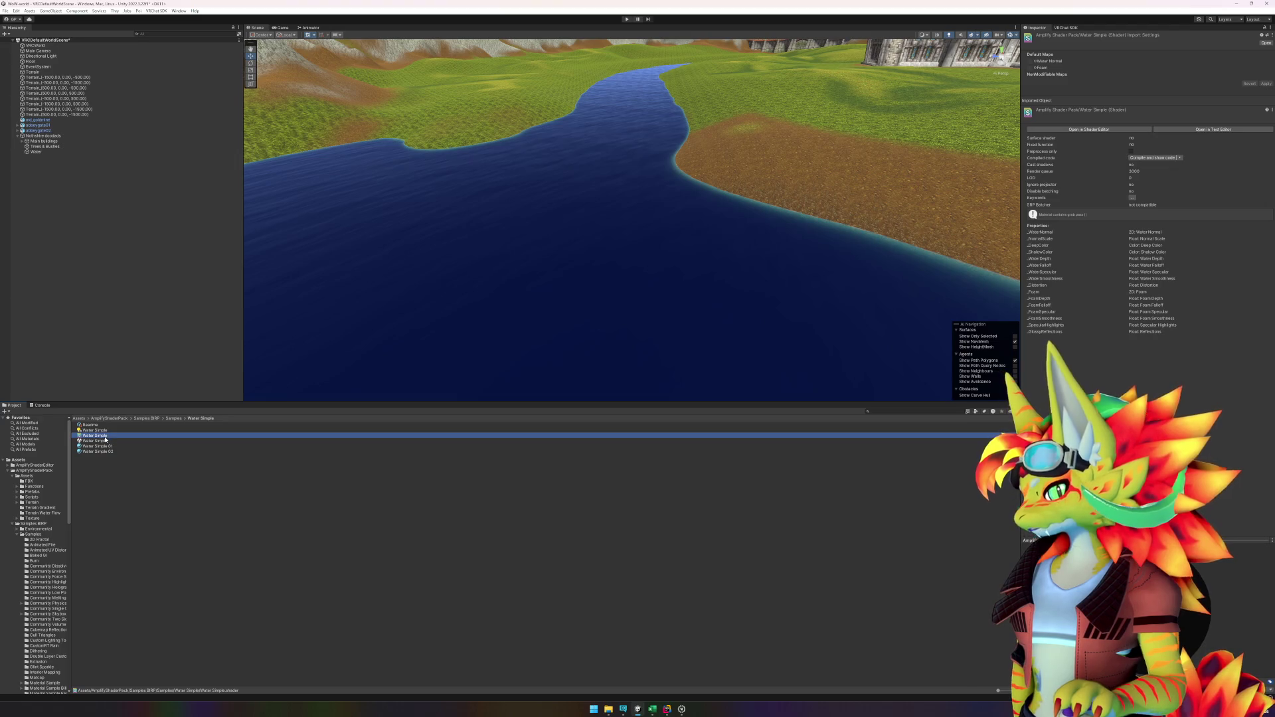
double_click(105, 440)
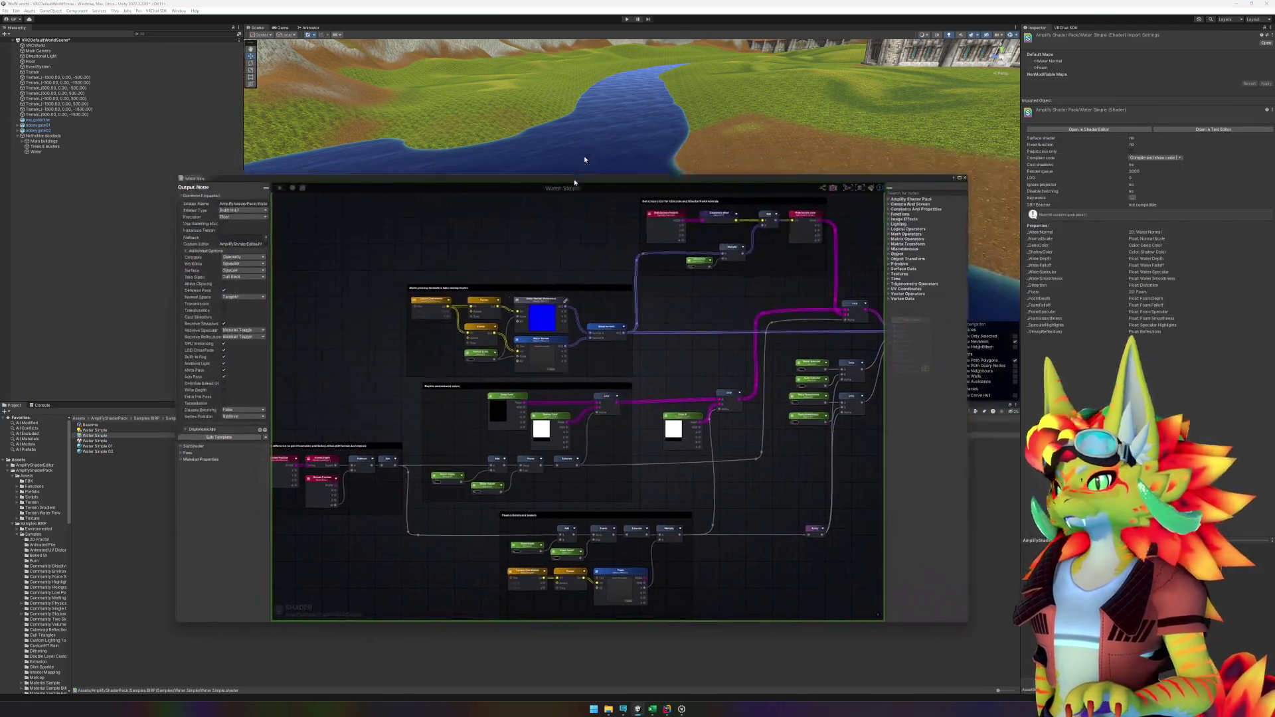
drag(574, 180, 662, 4)
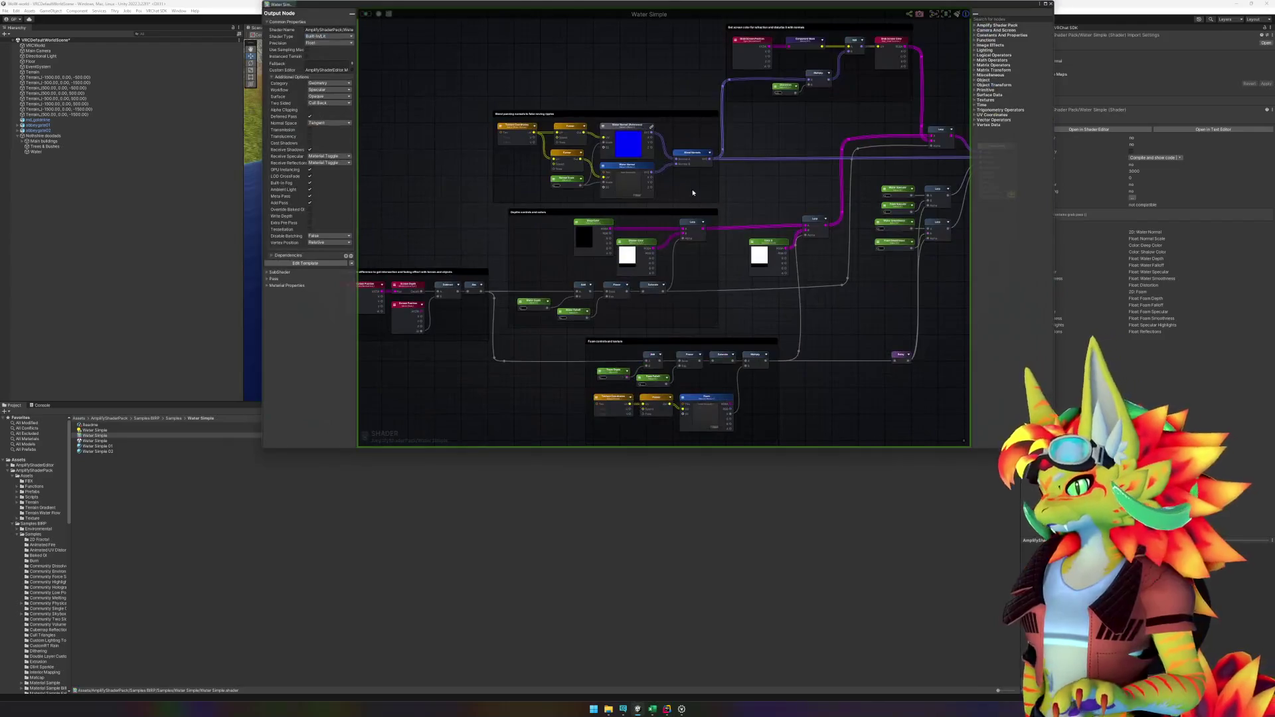
click(1046, 3)
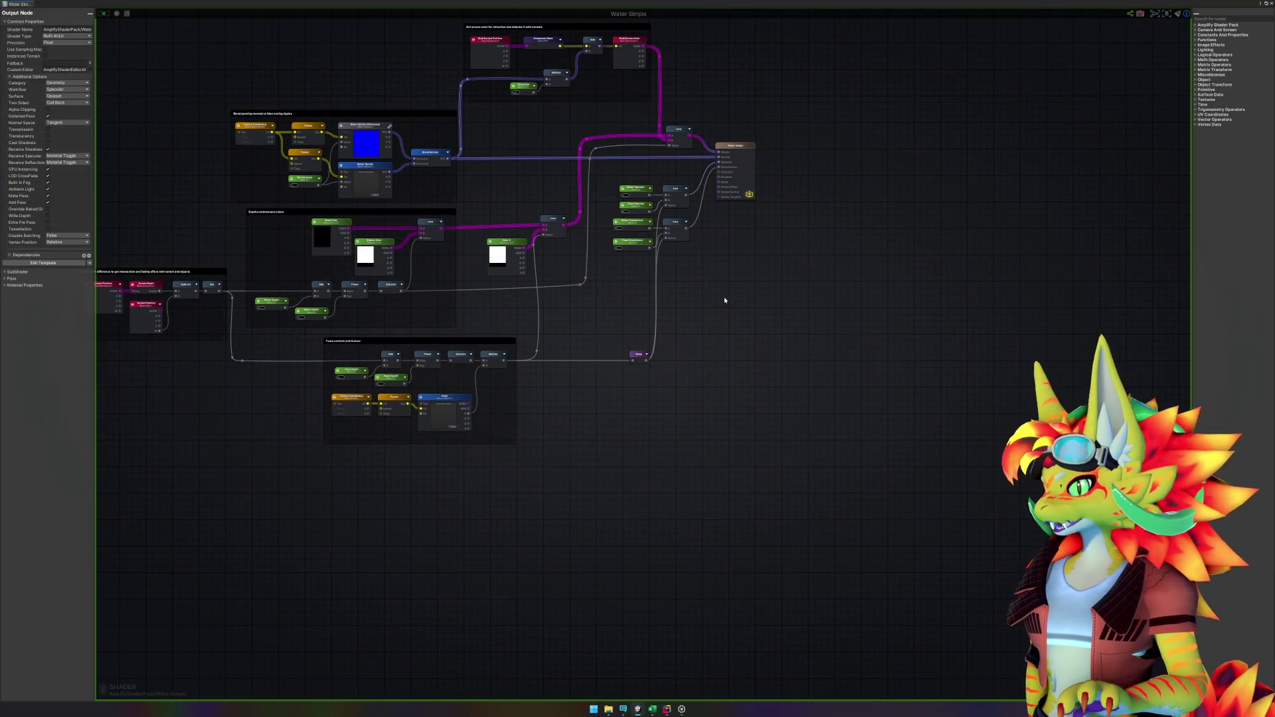
key(f)
scroll(448, 365, up, 2)
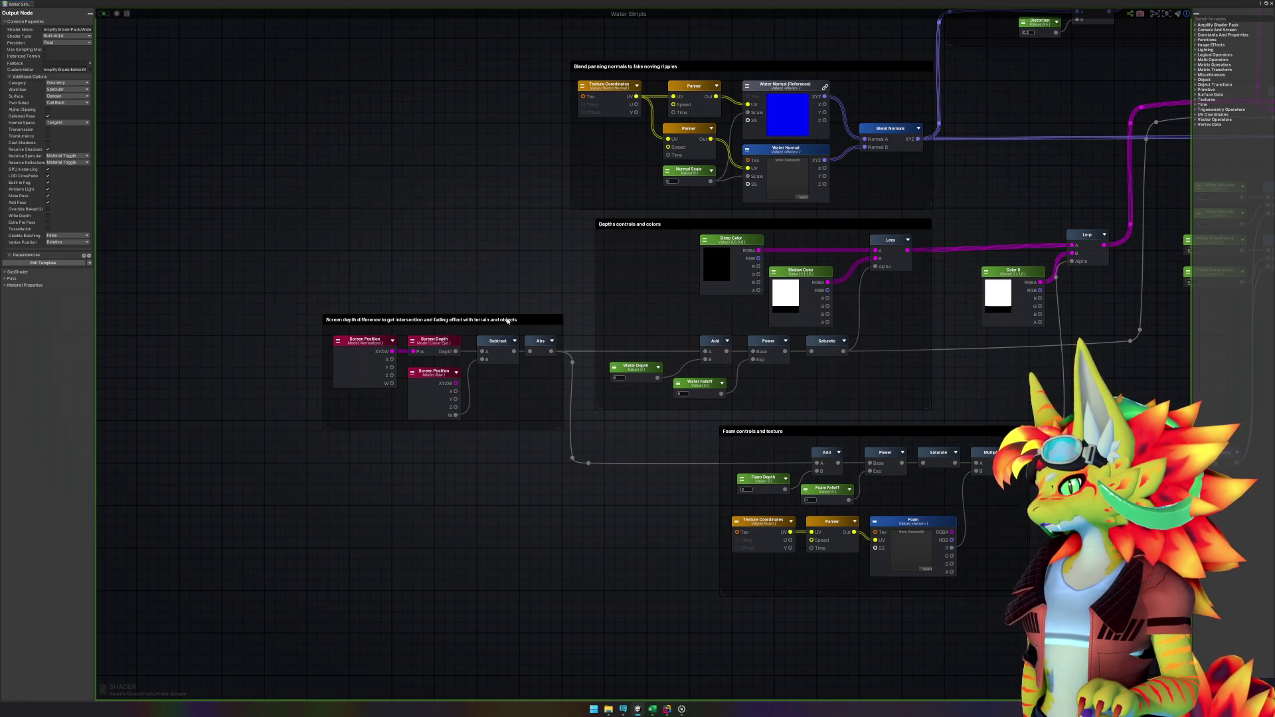
drag(572, 288, 491, 303)
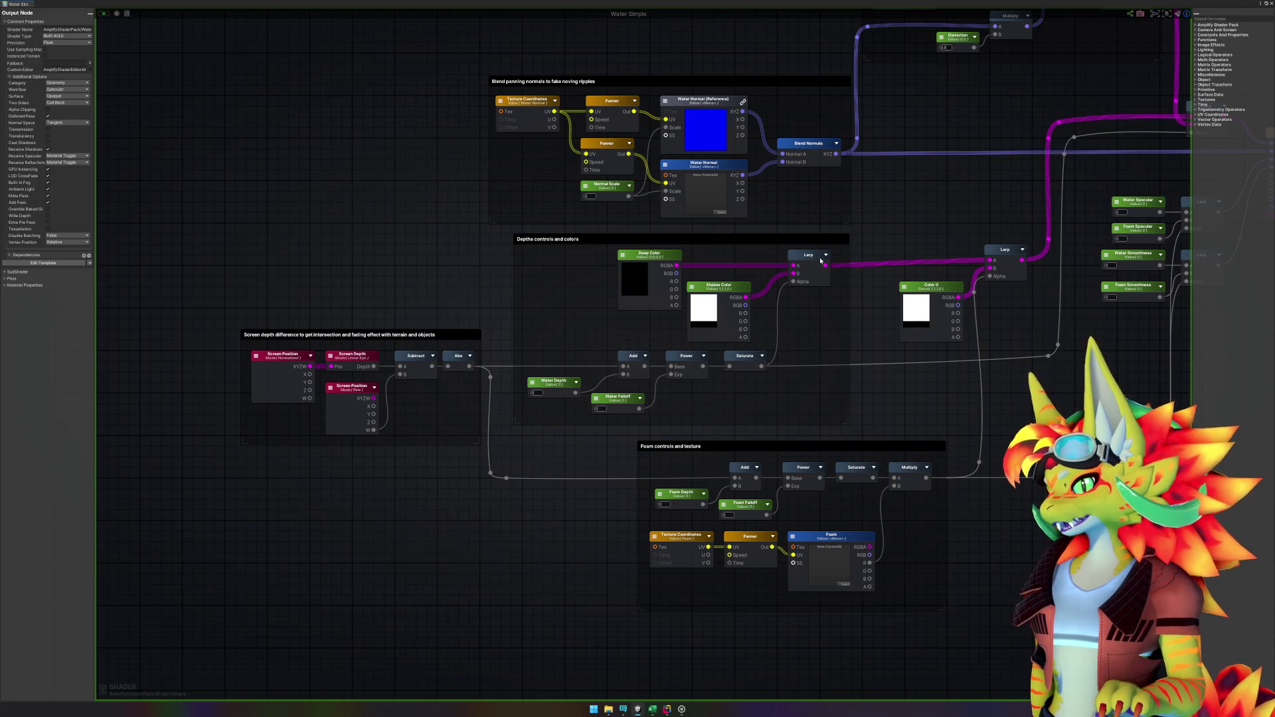
drag(966, 405, 877, 358)
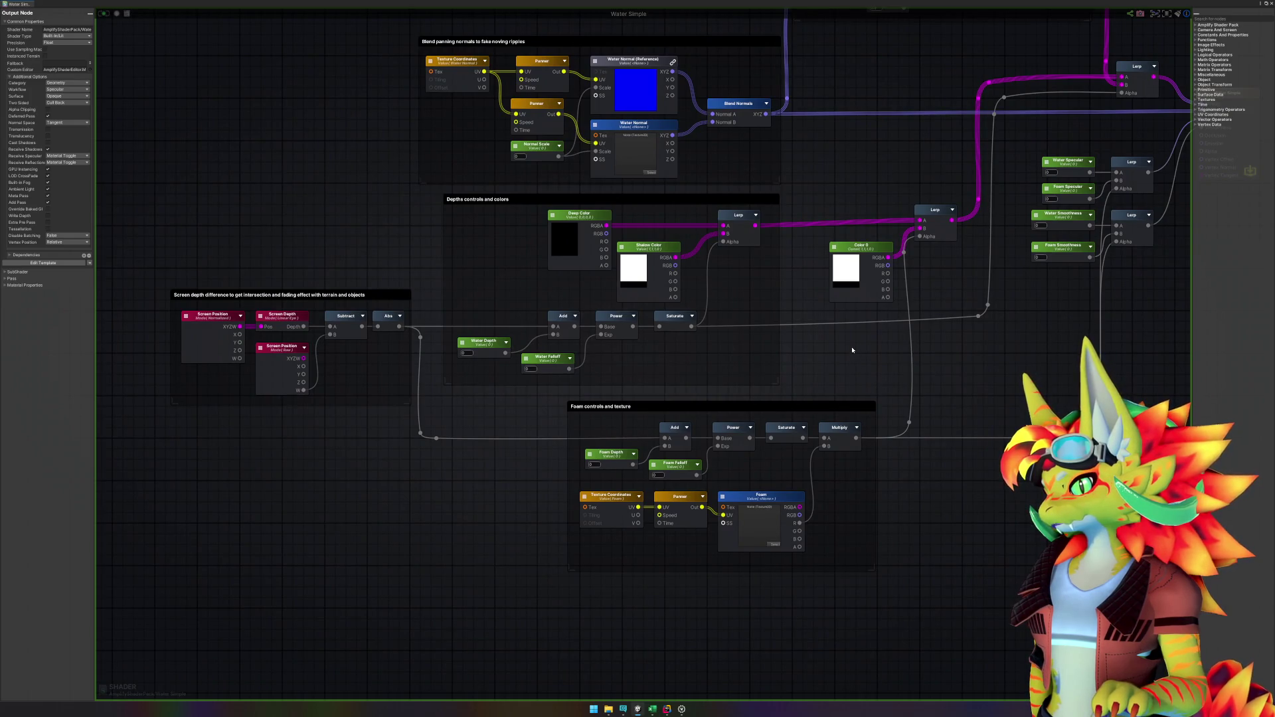
drag(845, 356, 841, 367)
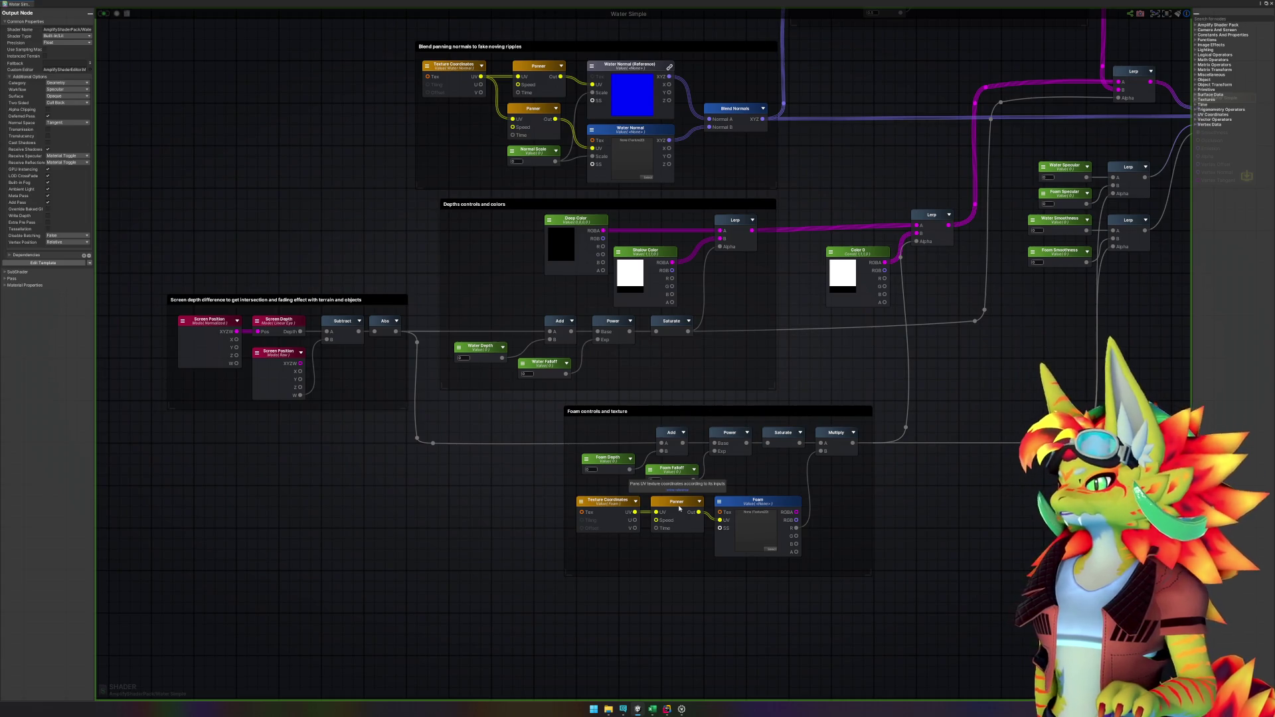
scroll(852, 361, up, 3)
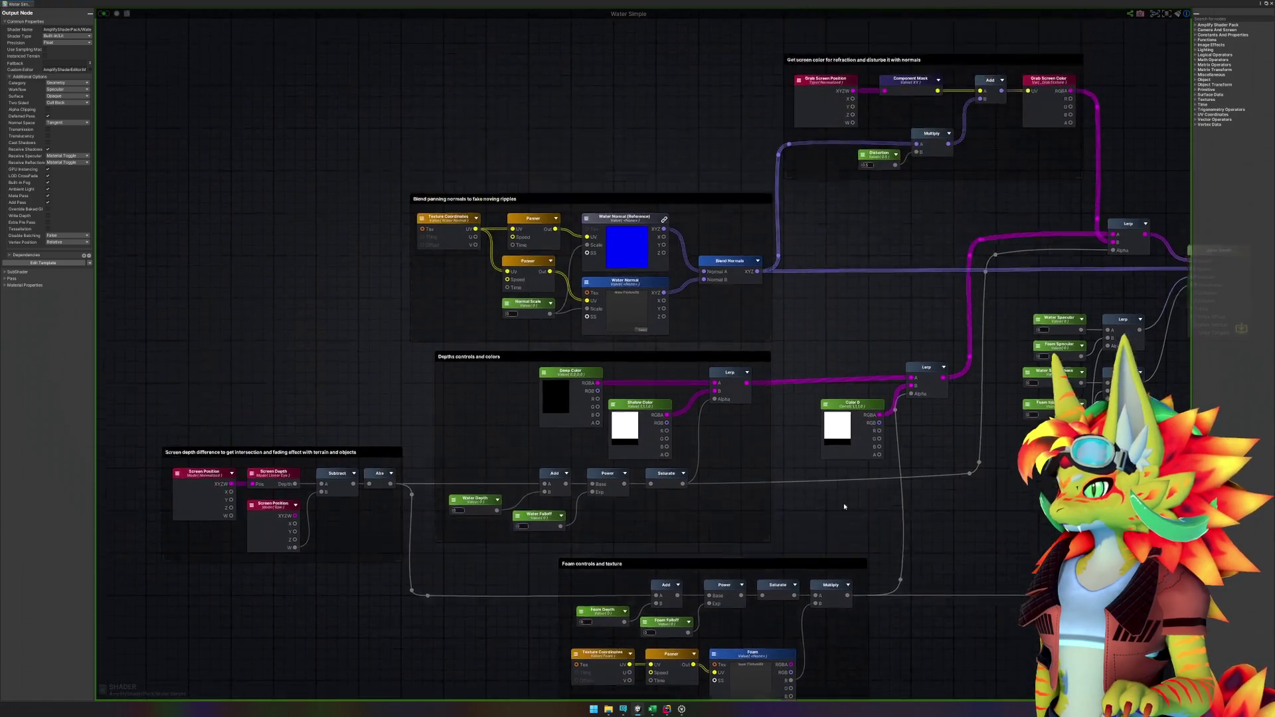
drag(857, 301, 850, 366)
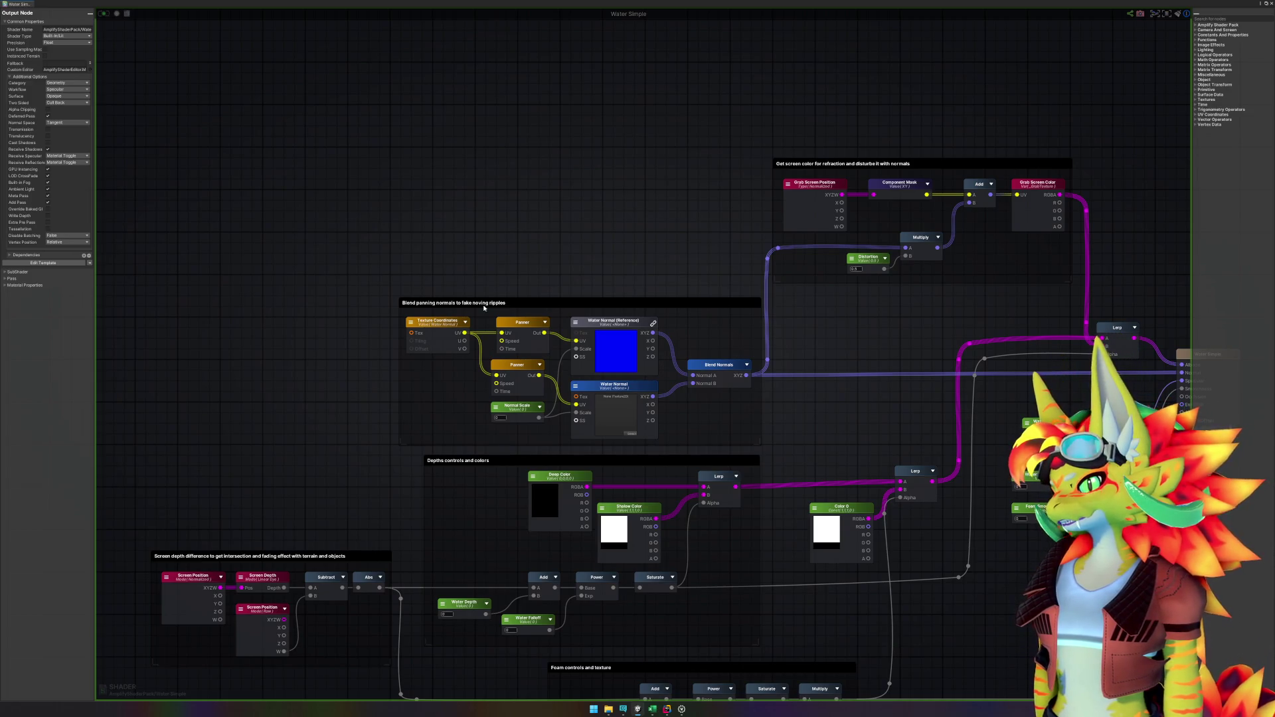
drag(875, 348, 561, 328)
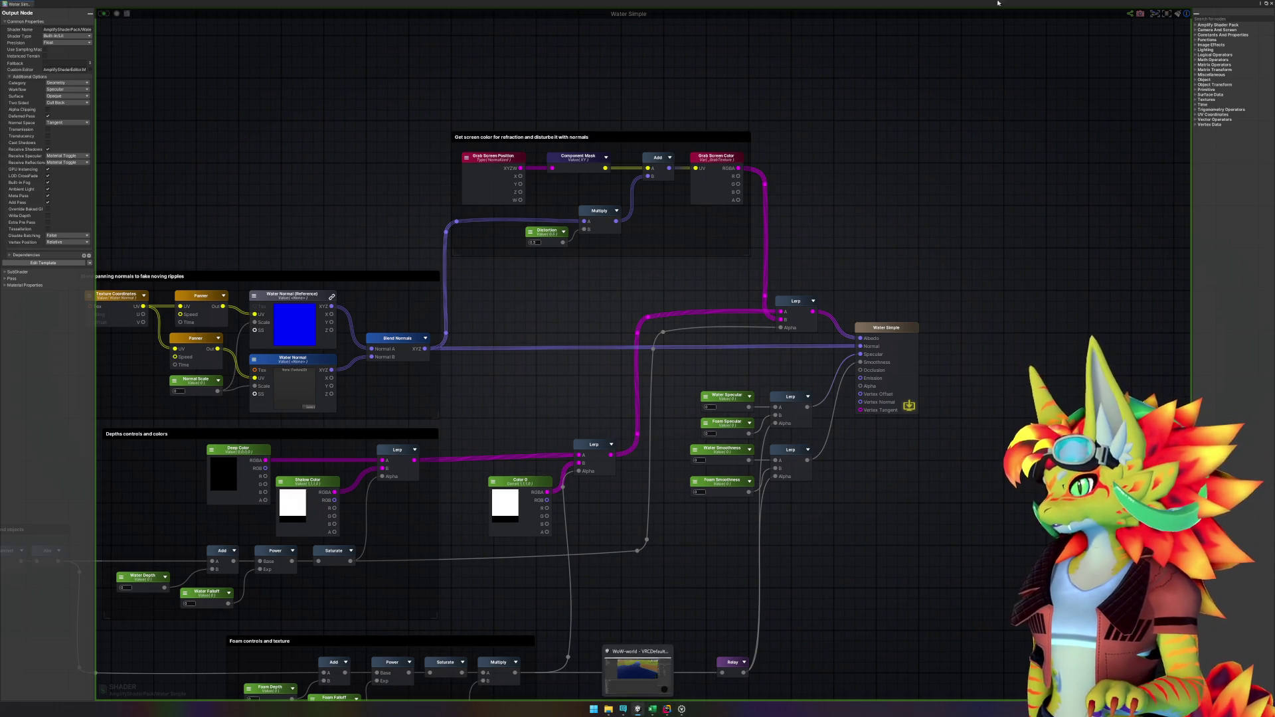
click(638, 710)
Step: Close the shader editor and duplicate the Water Simple 02 material as Water Simple 03
click(1094, 144)
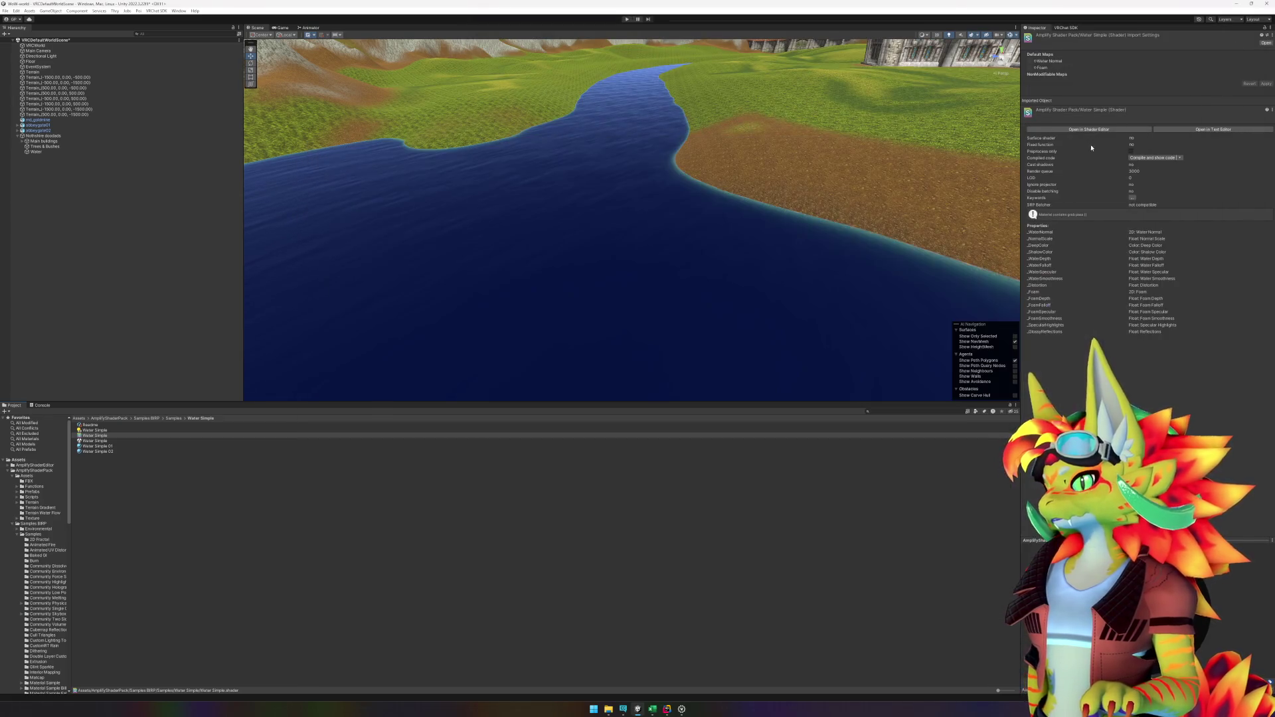
click(591, 317)
click(488, 331)
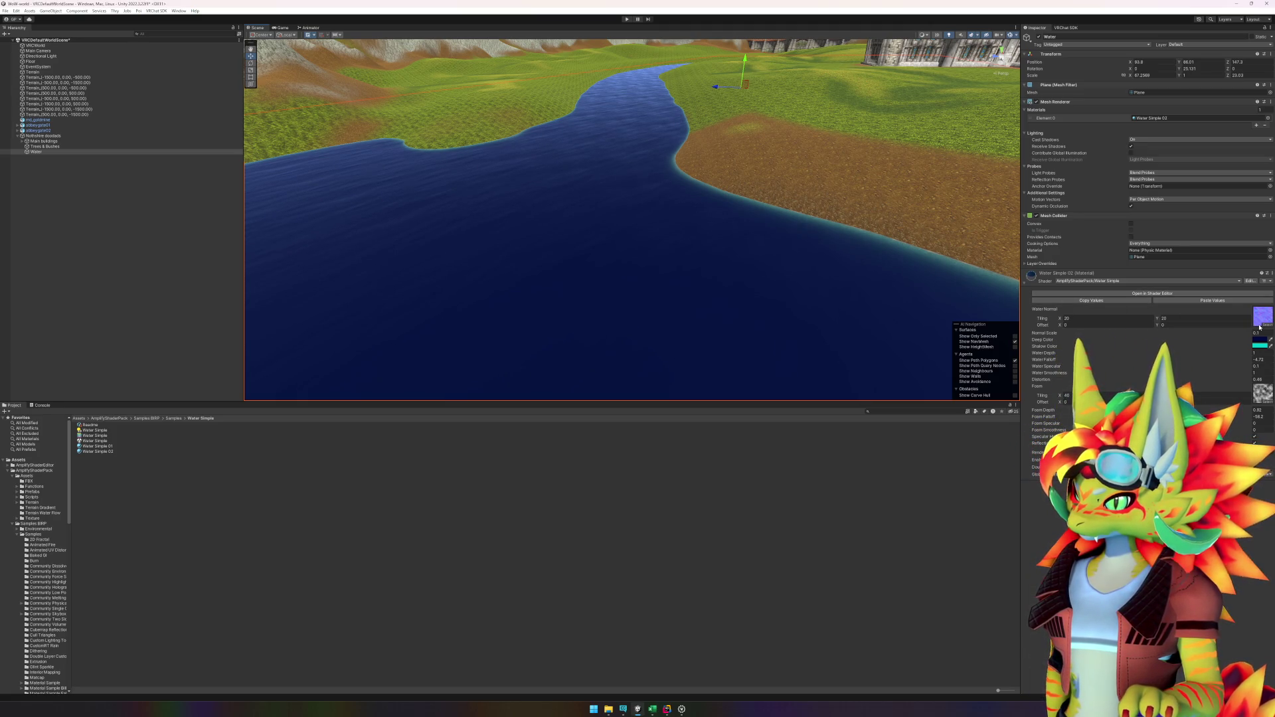
click(135, 495)
click(117, 452)
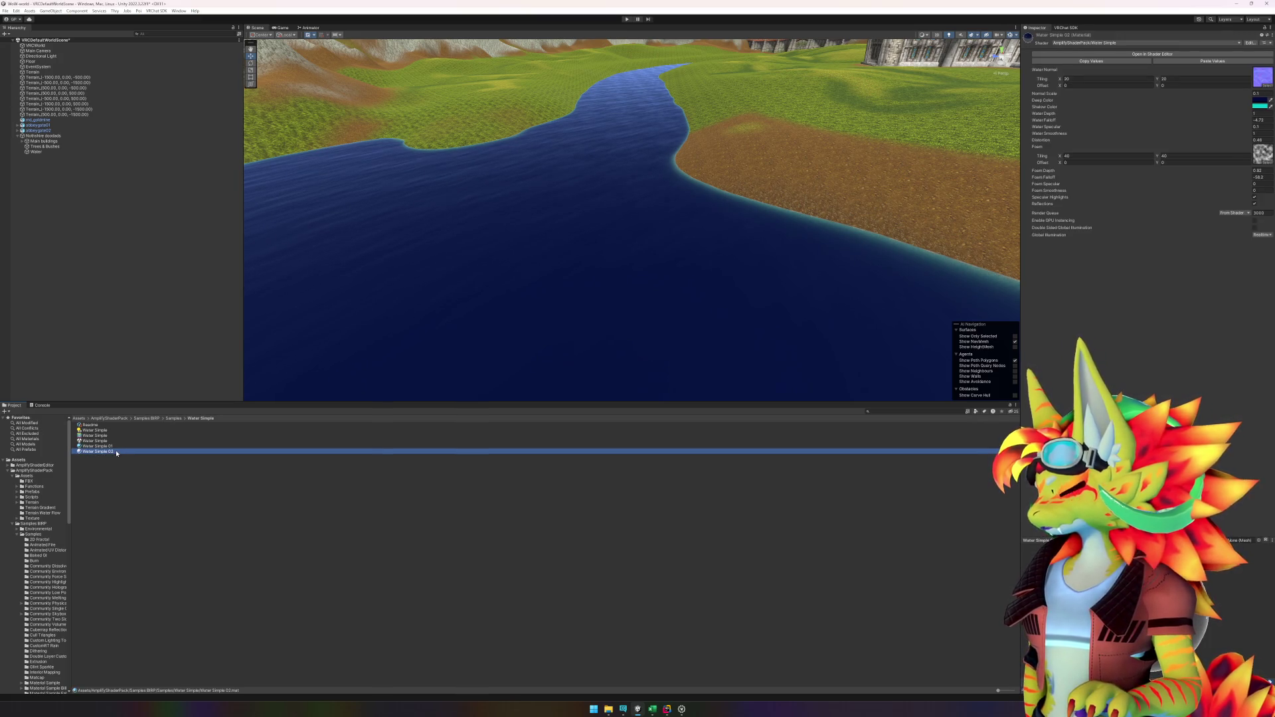
key(ctrl+d)
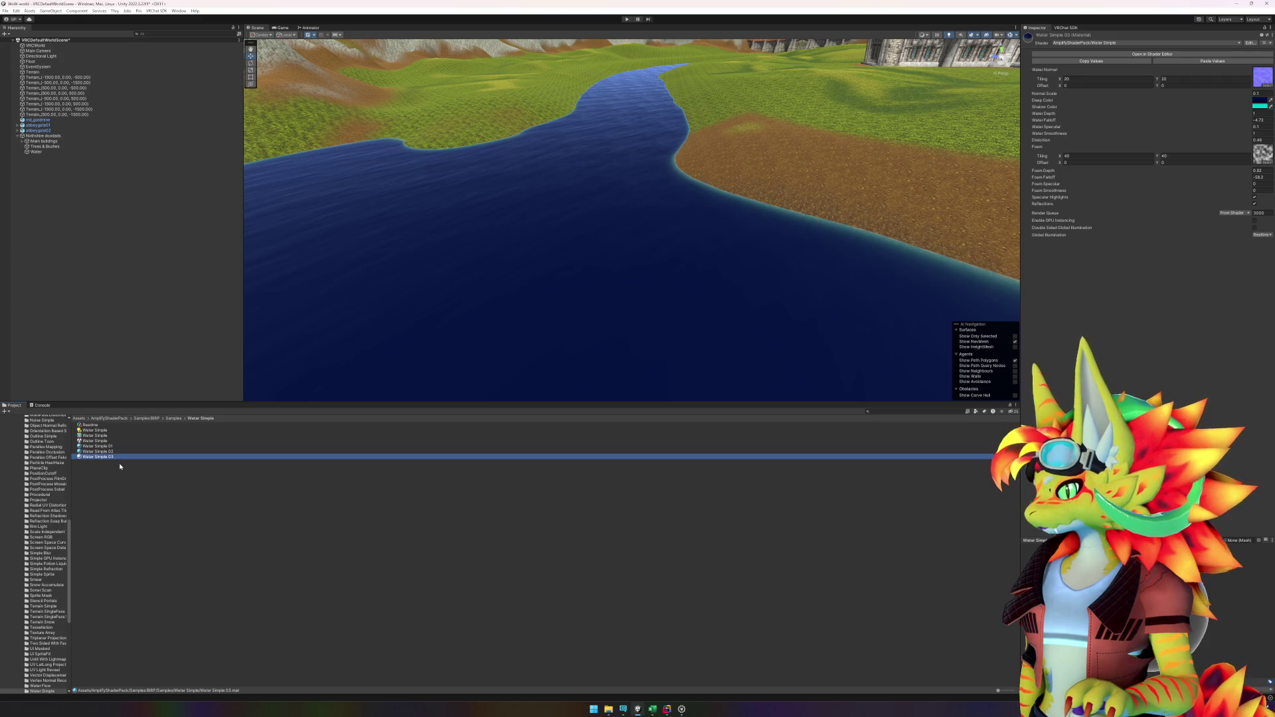
Step: Collapse AmplifyShaderPack and open Modules > Custom shaders, selecting the Water-mat material
scroll(48, 484, down, 10)
scroll(48, 484, up, 10)
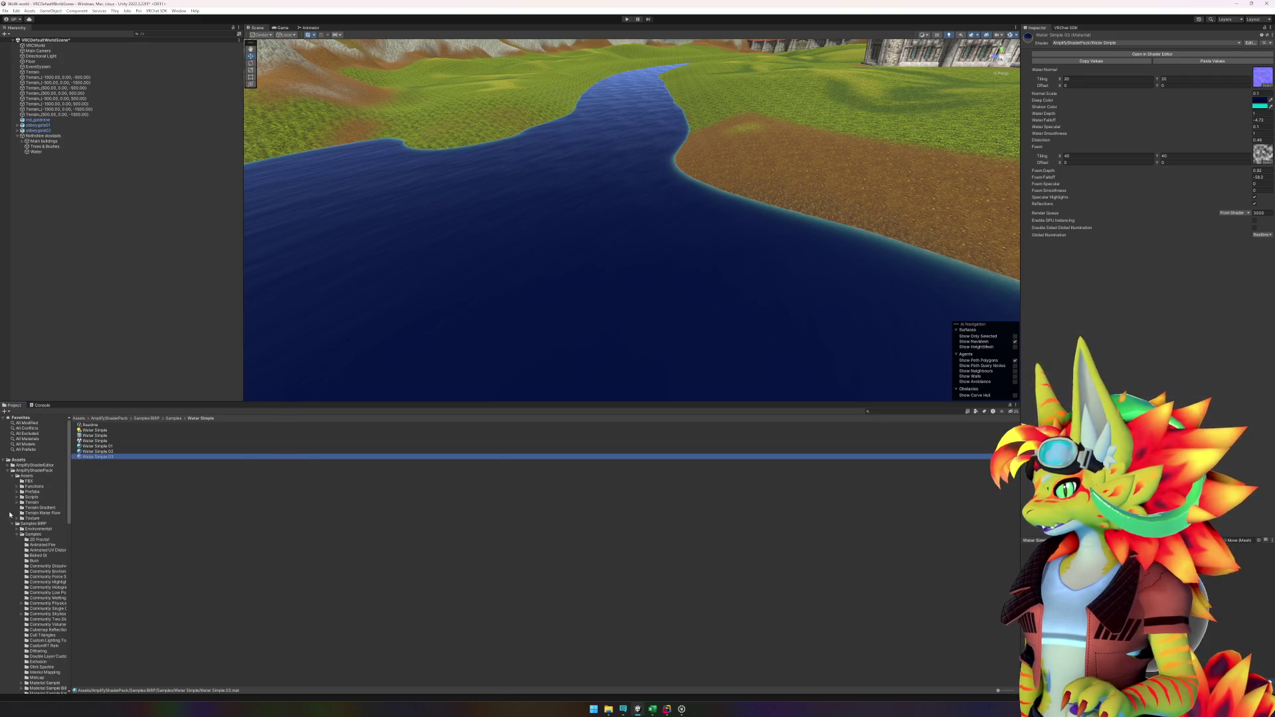
click(8, 471)
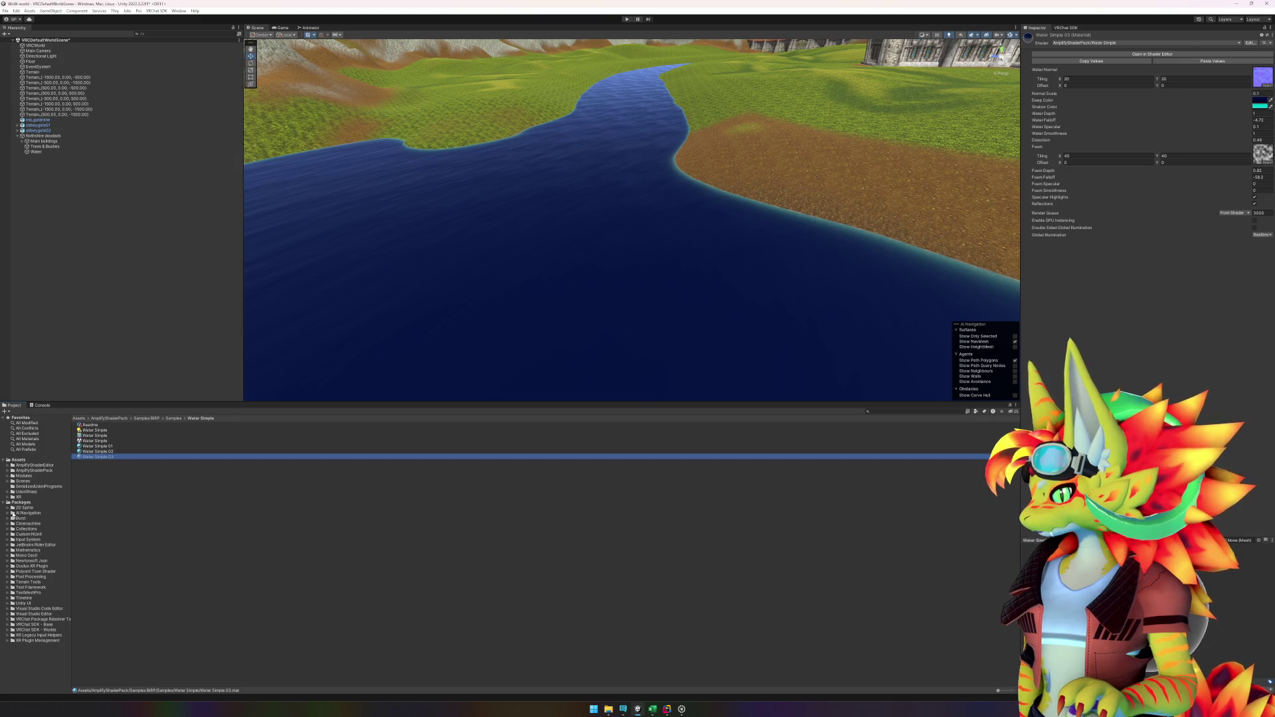
click(8, 477)
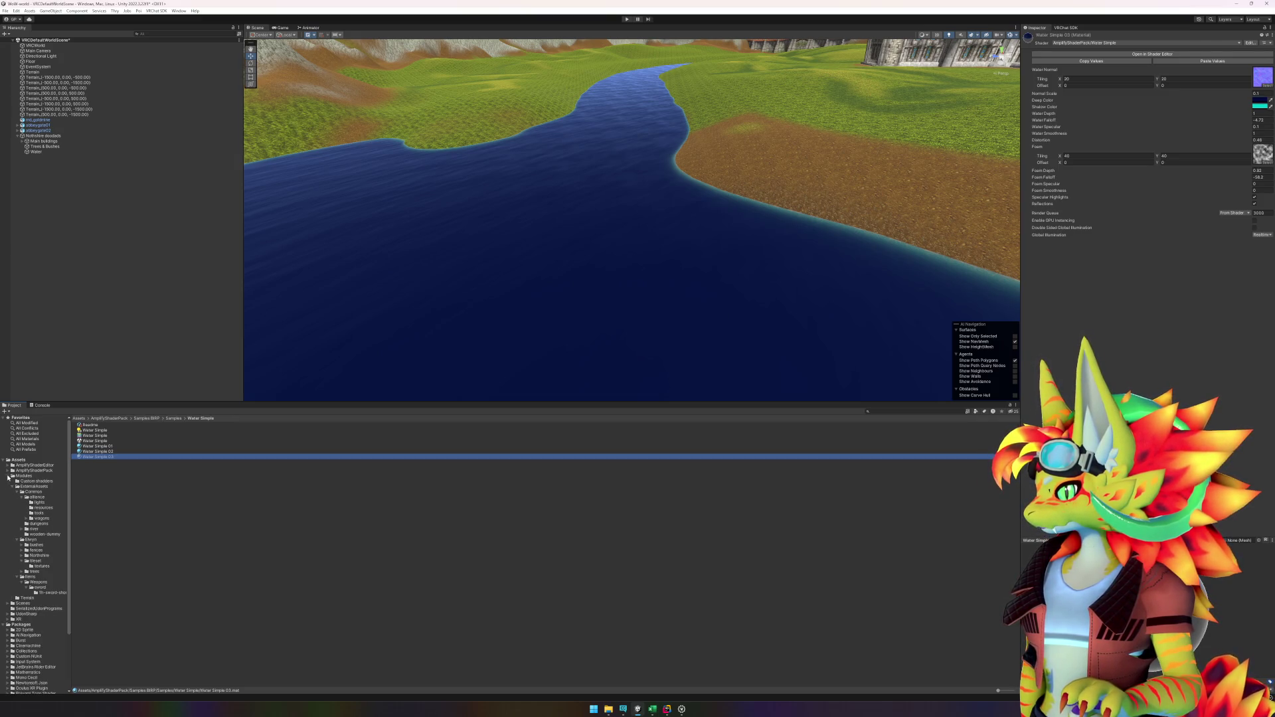
click(30, 481)
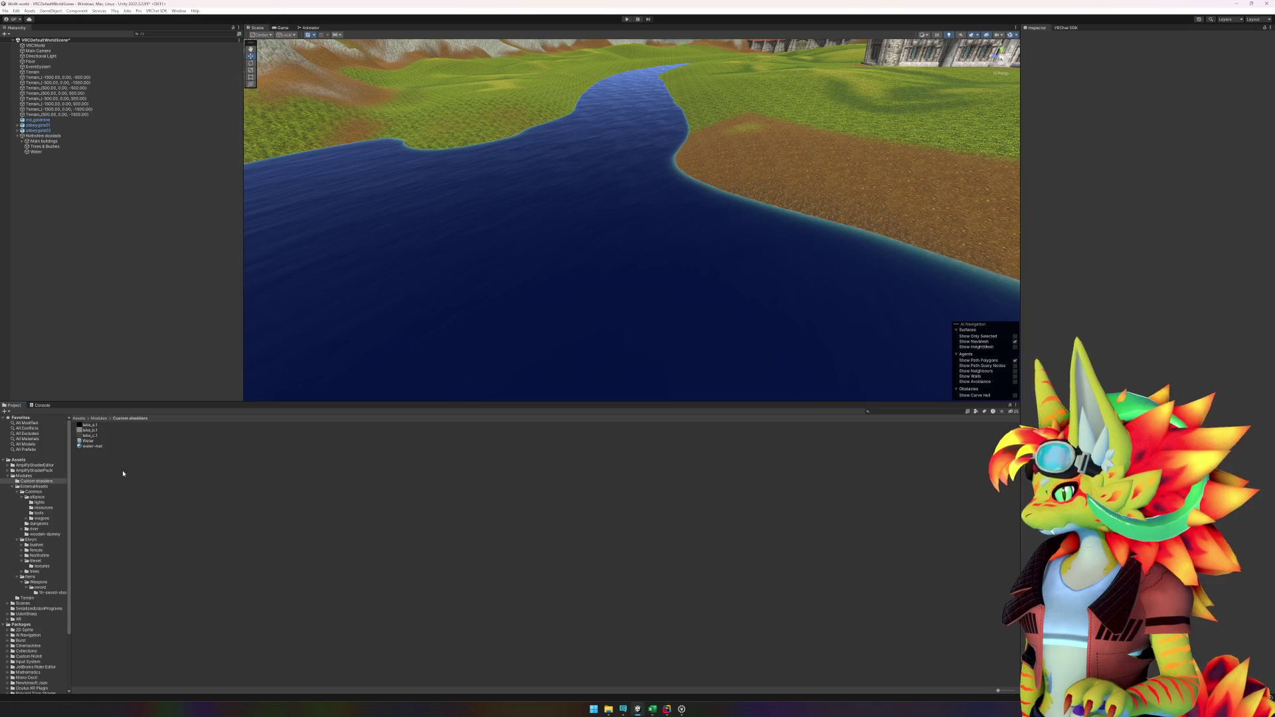
click(99, 447)
Step: Create a new folder named Water inside Modules and open it
click(95, 468)
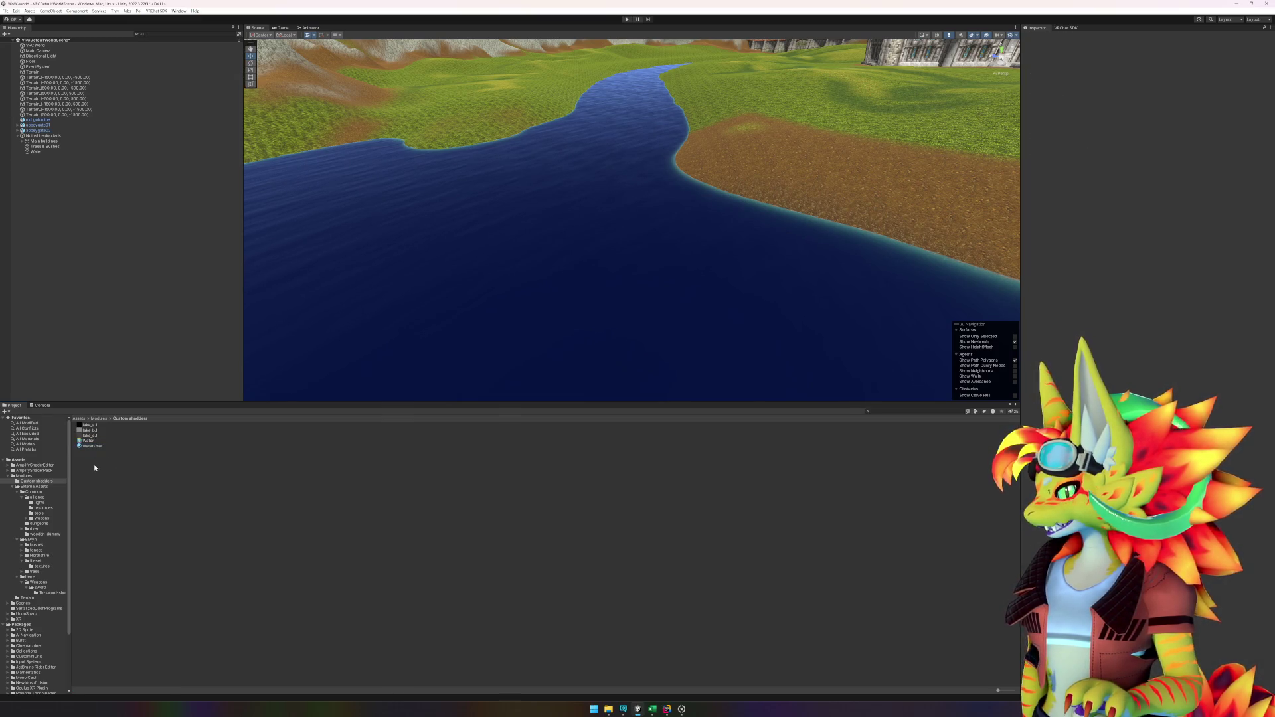
right_click(29, 476)
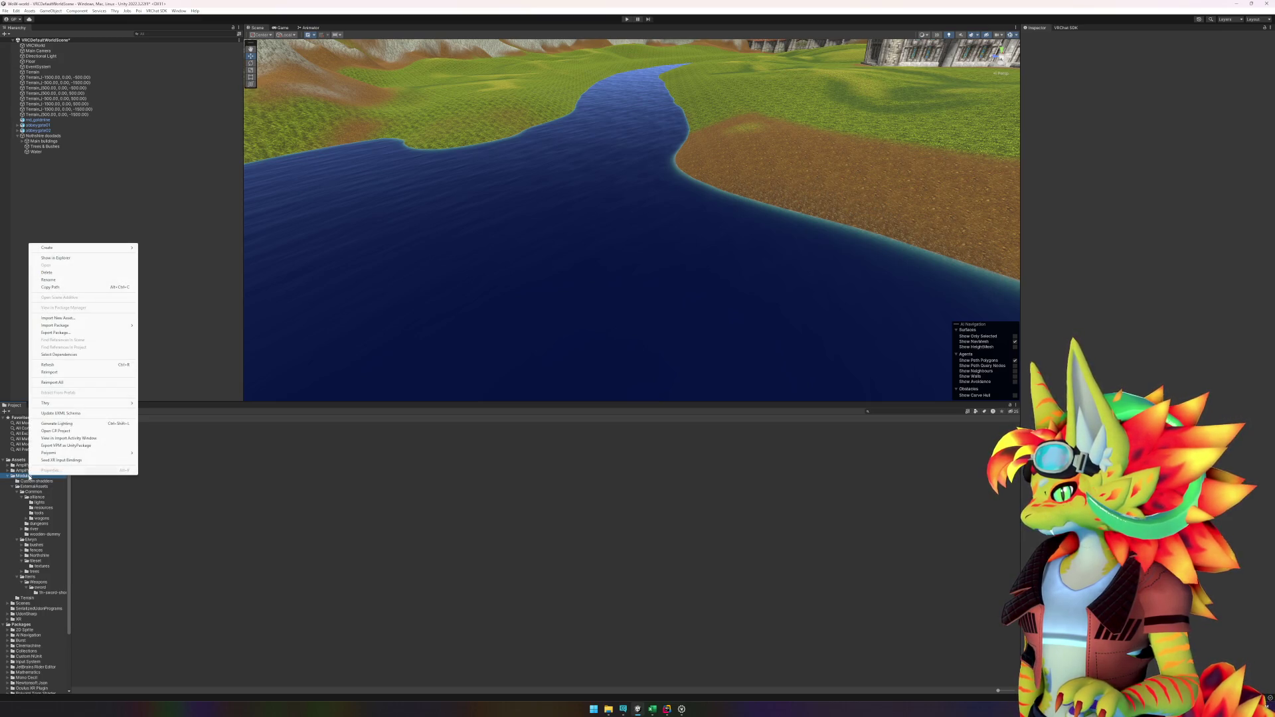
mouse_move(73, 248)
mouse_move(176, 248)
key(Escape)
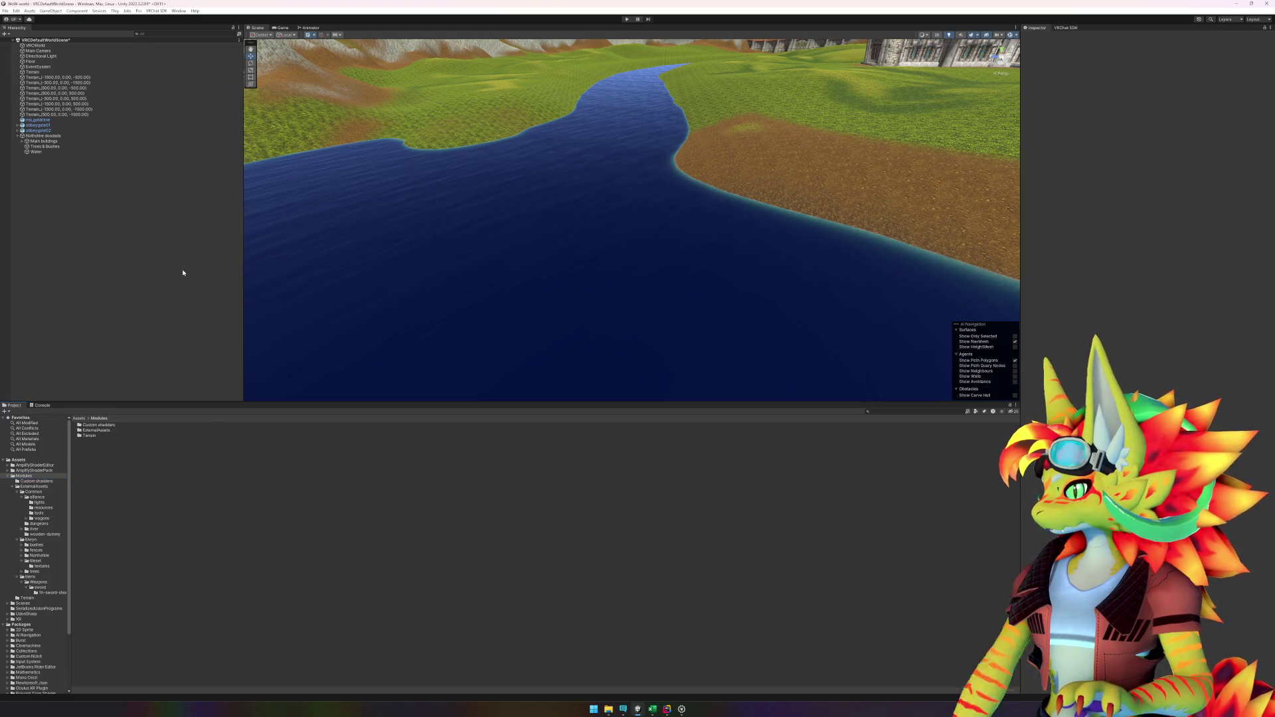
click(33, 476)
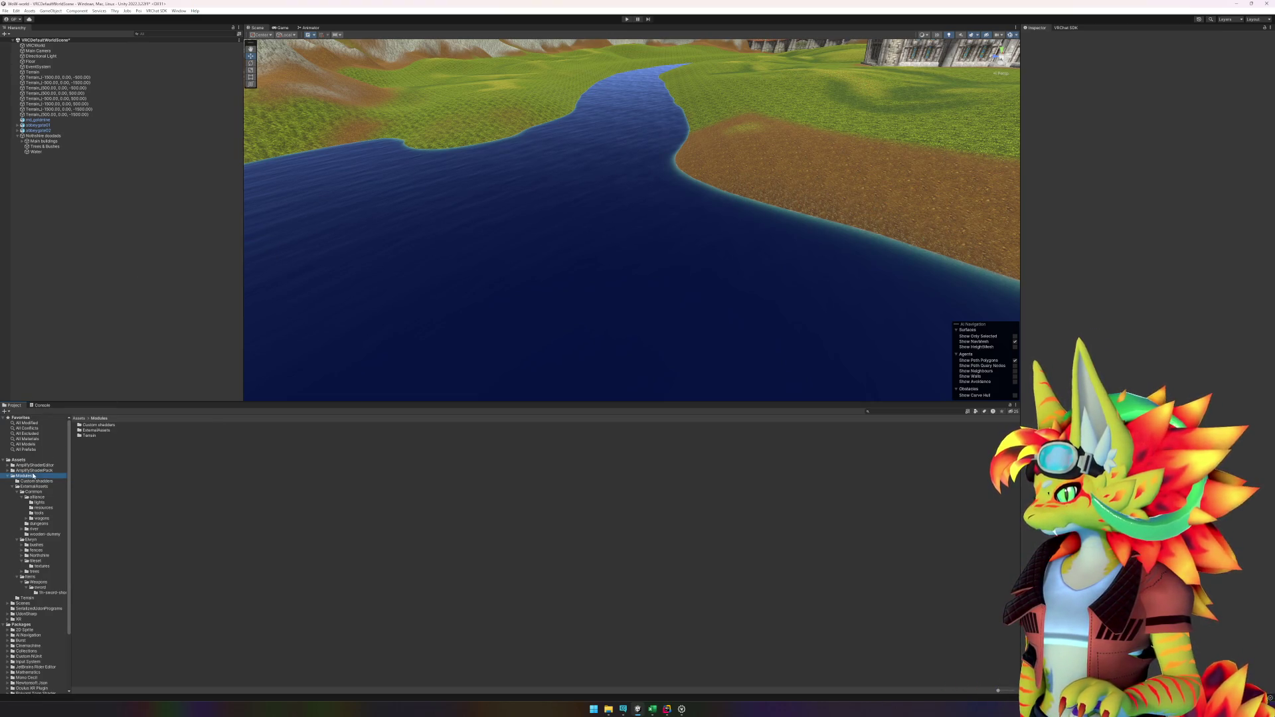
right_click(146, 492)
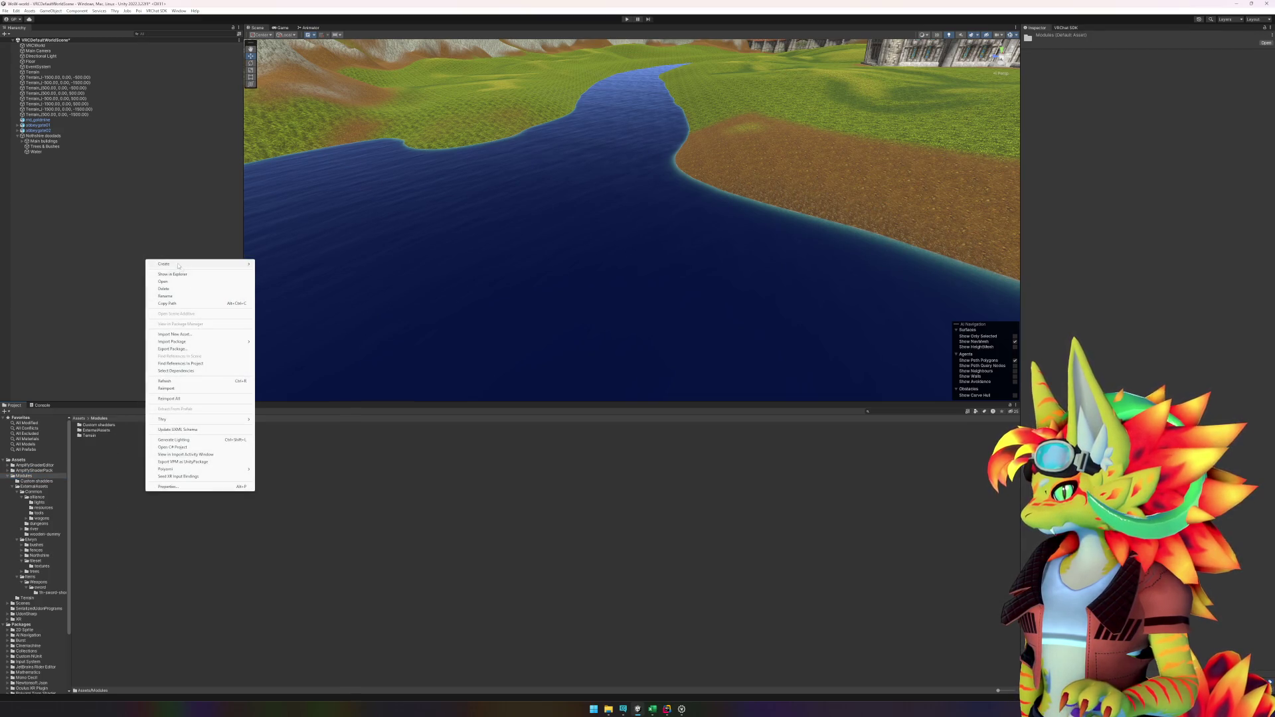
mouse_move(219, 265)
click(272, 289)
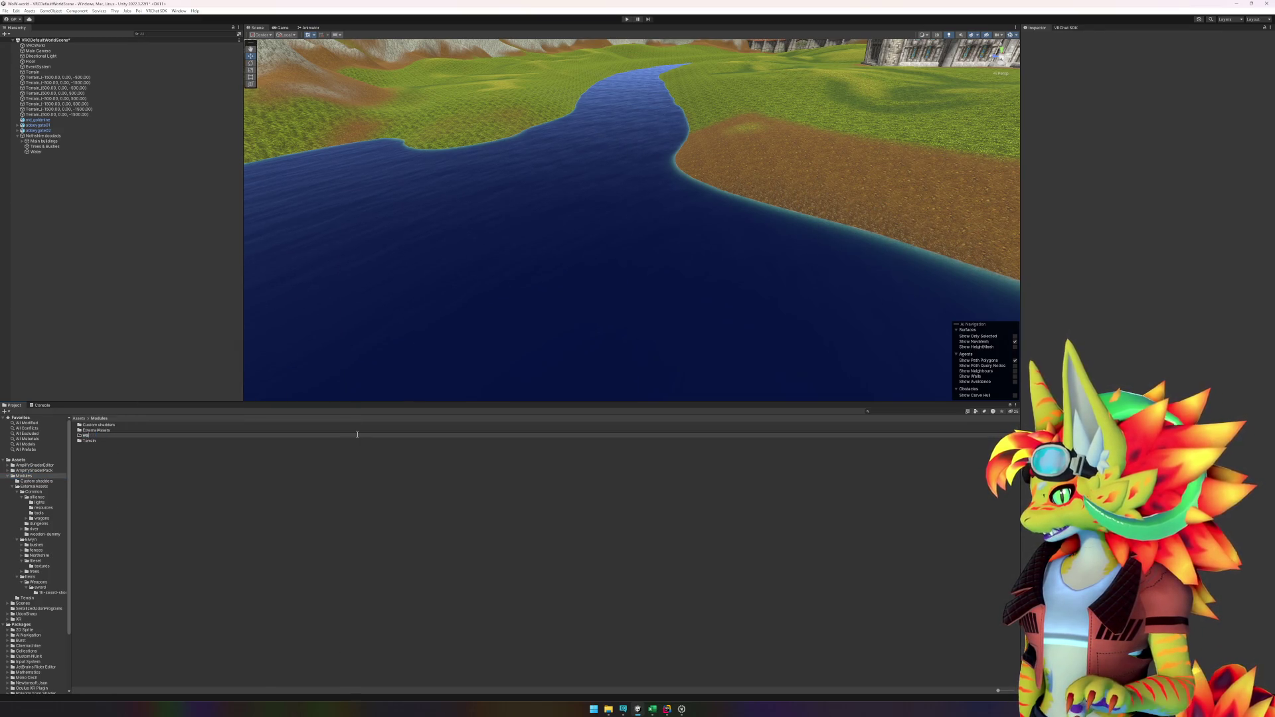
key(Return)
double_click(357, 435)
Step: Add a water material to the Water folder and rename it Water Simple
right_click(302, 523)
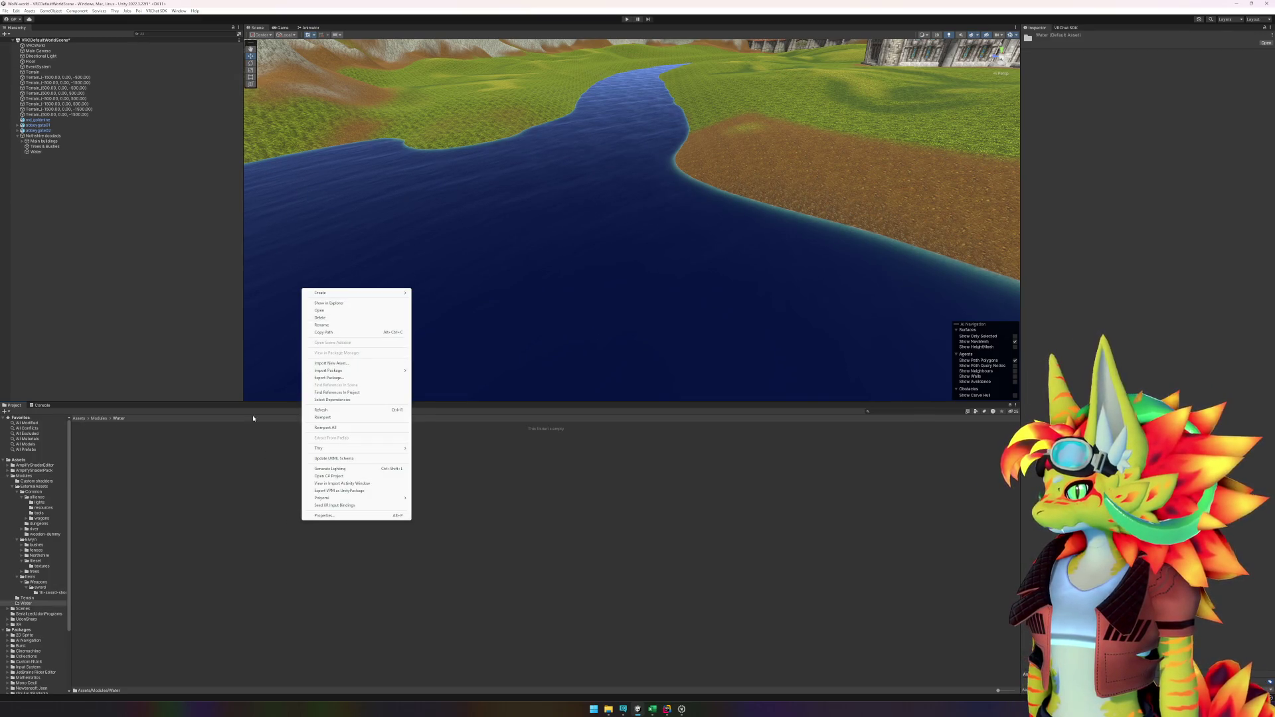
click(332, 324)
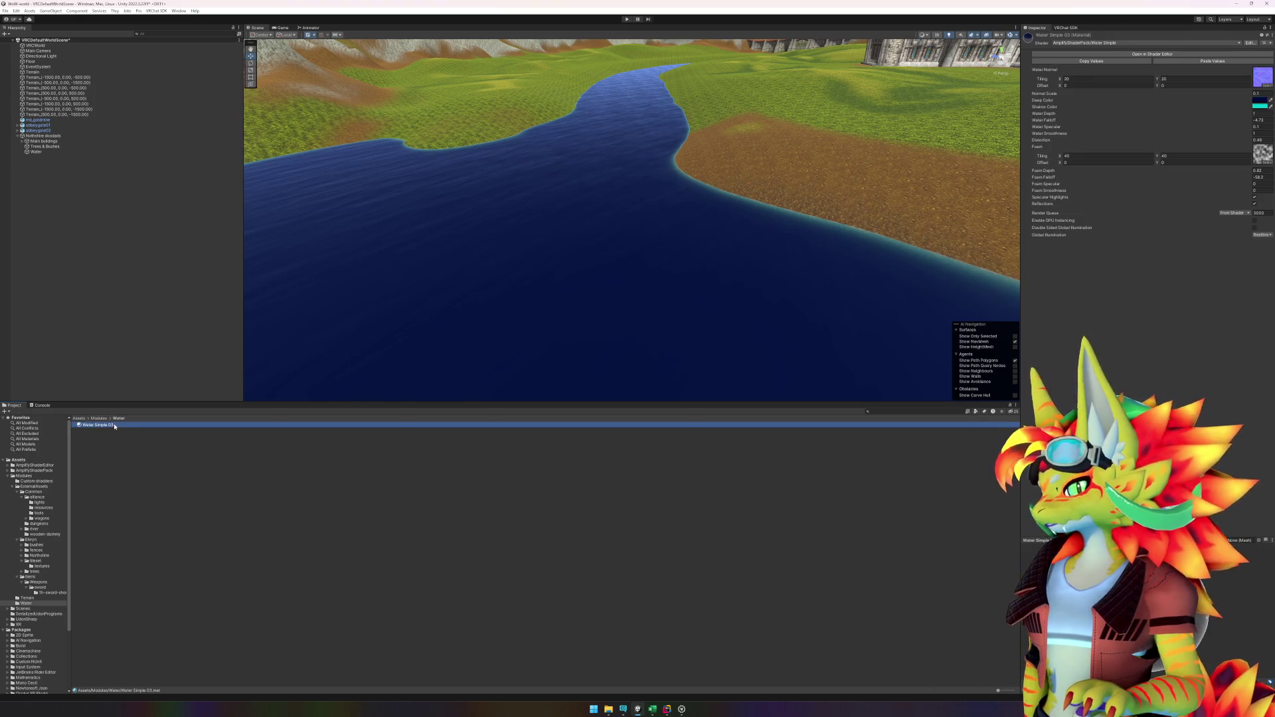
click(132, 430)
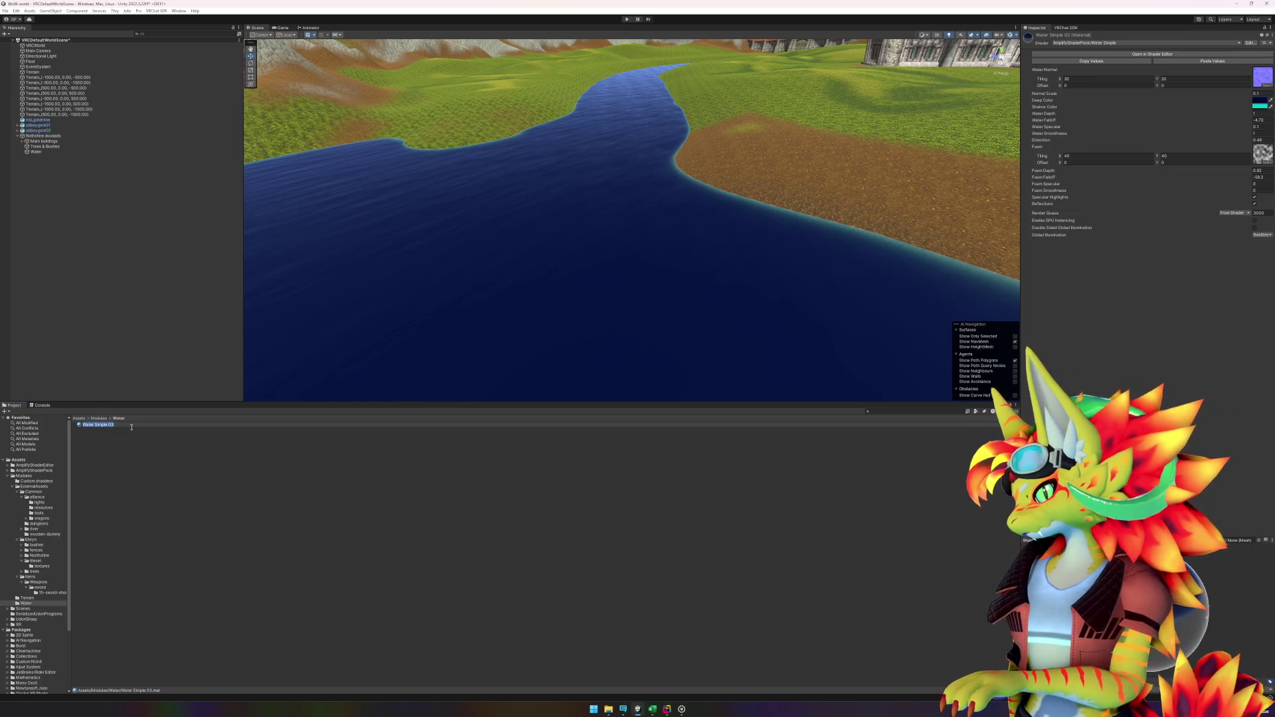
key(BackSpace)
key(BackSpace)
key(Return)
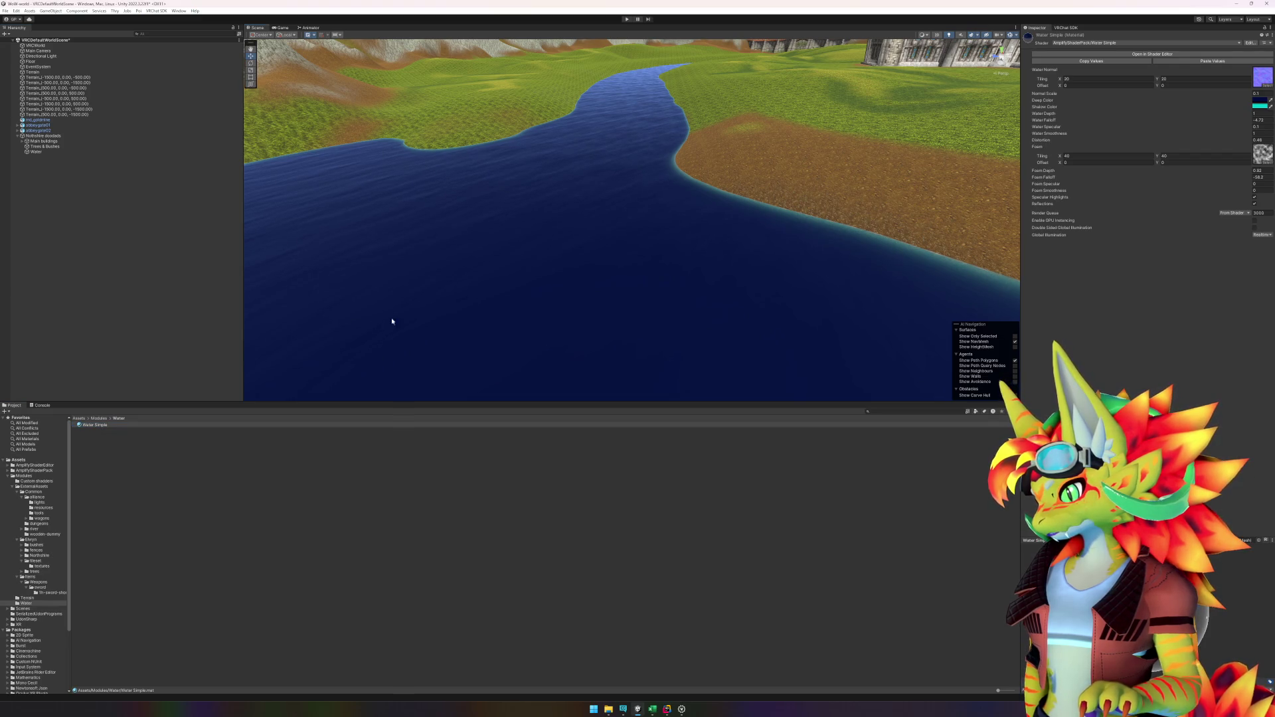
click(1257, 106)
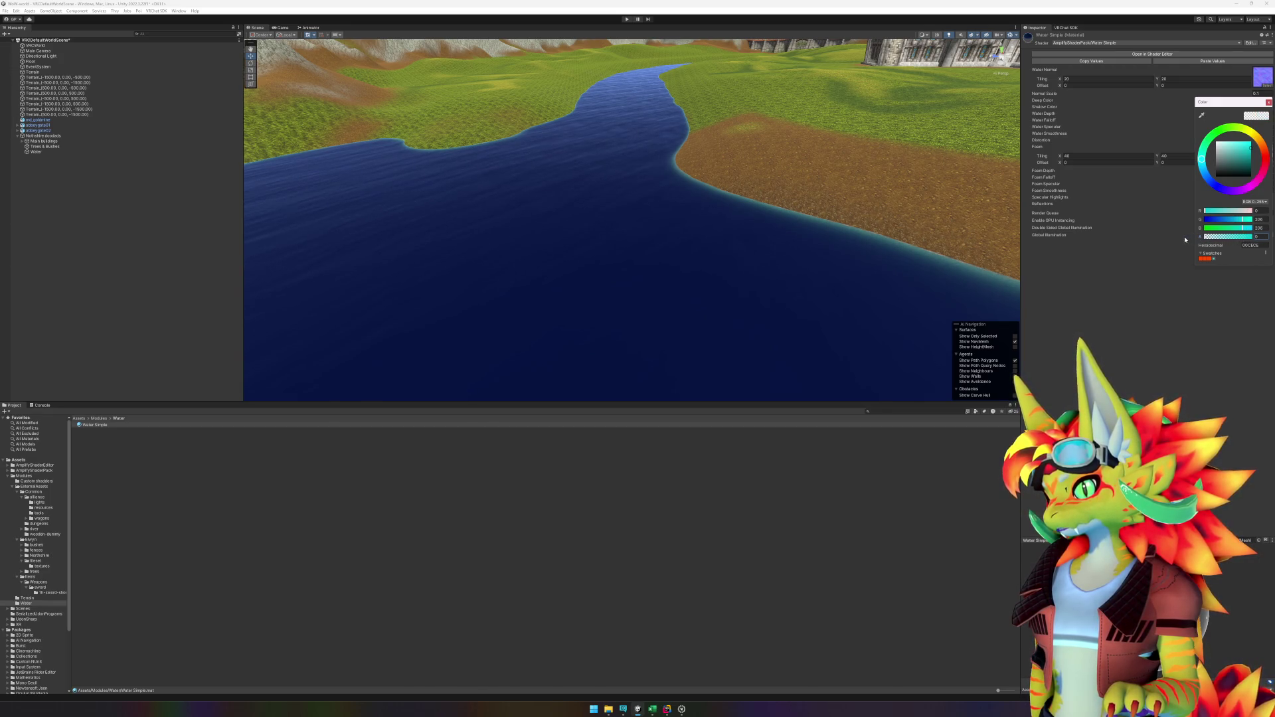
Step: Make the water's shallow colour an opaque light teal with alpha 255
click(1257, 236)
text(255)
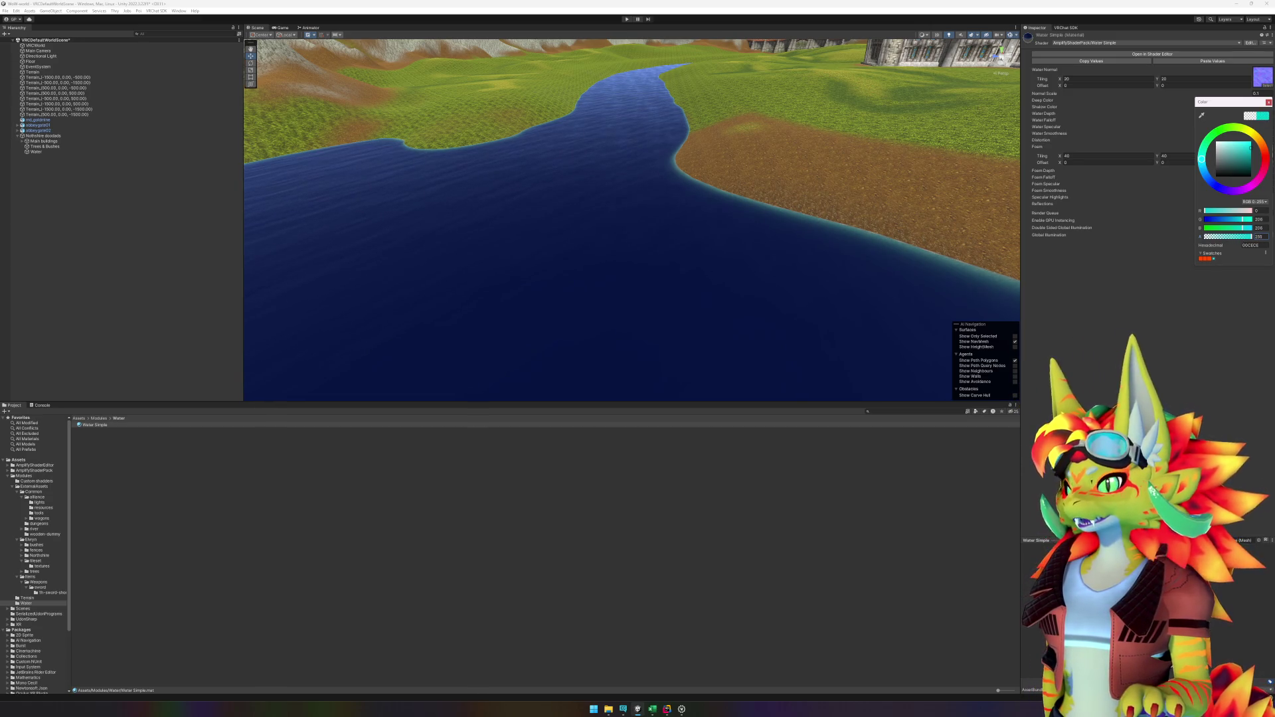
drag(1247, 159, 1226, 149)
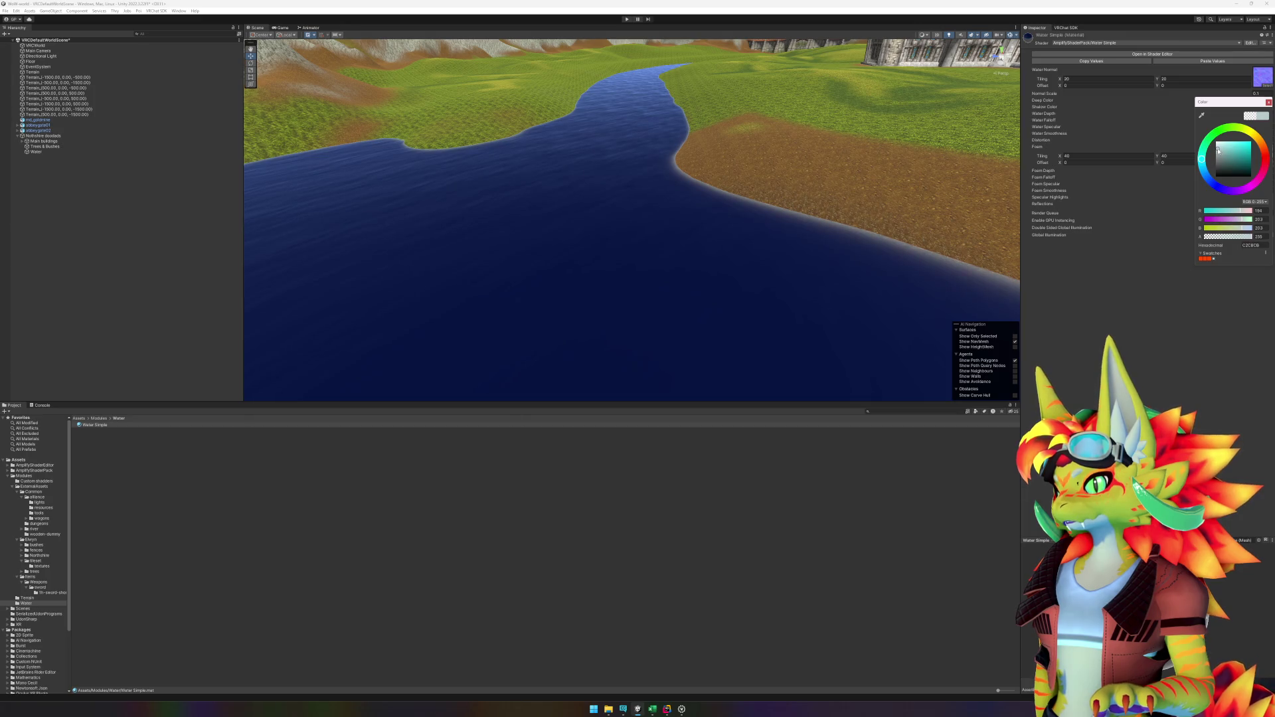
click(1236, 150)
drag(1233, 150, 1231, 148)
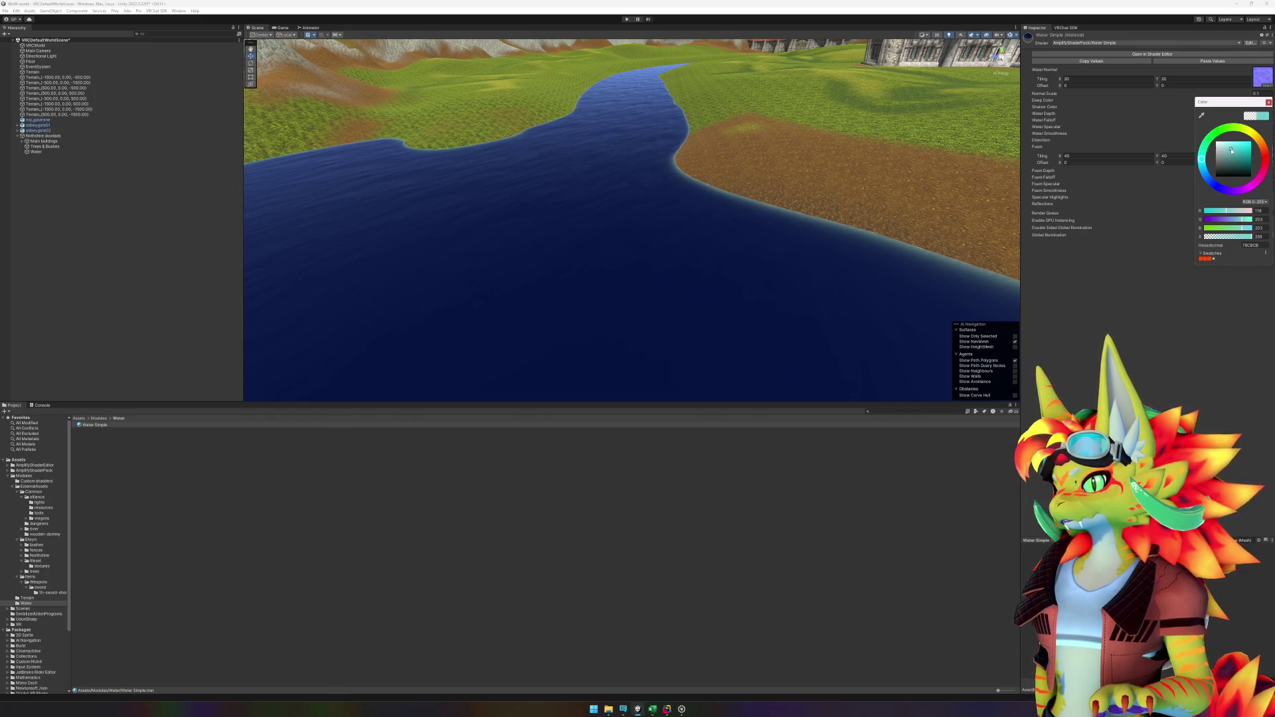
click(1268, 102)
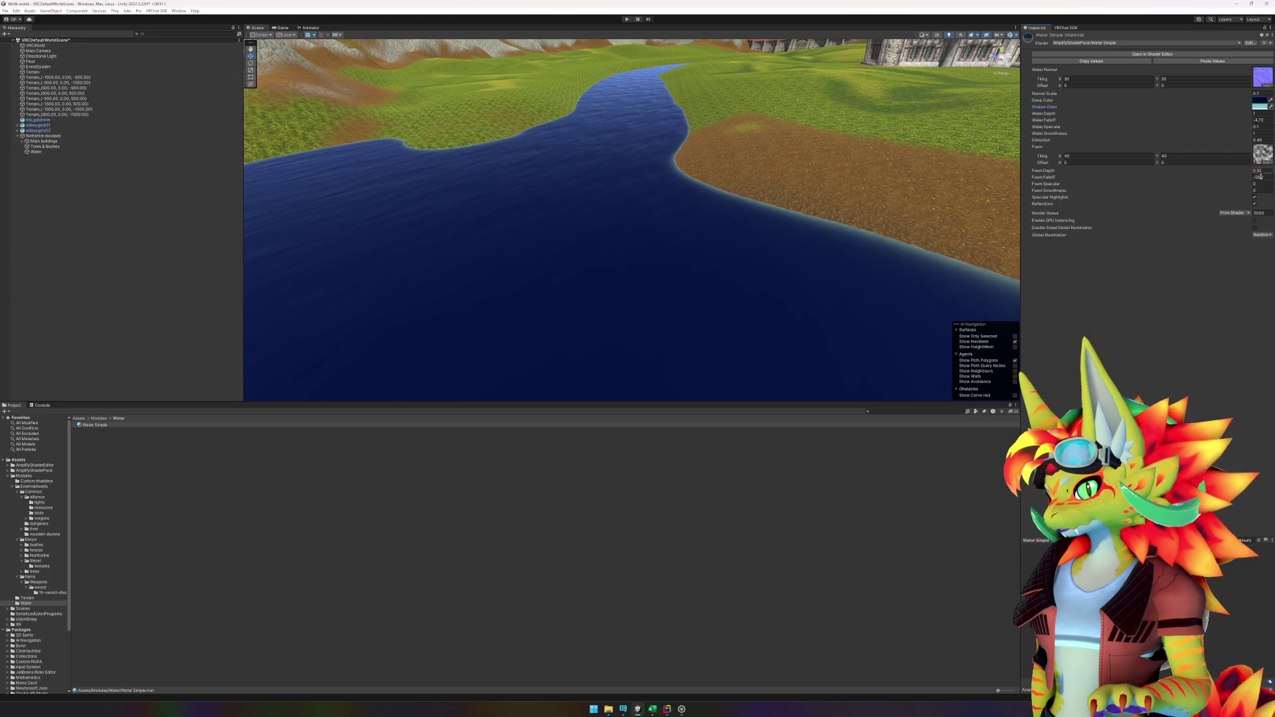
Step: Shift the deep colour's hue from dark blue toward cyan/teal
click(1232, 100)
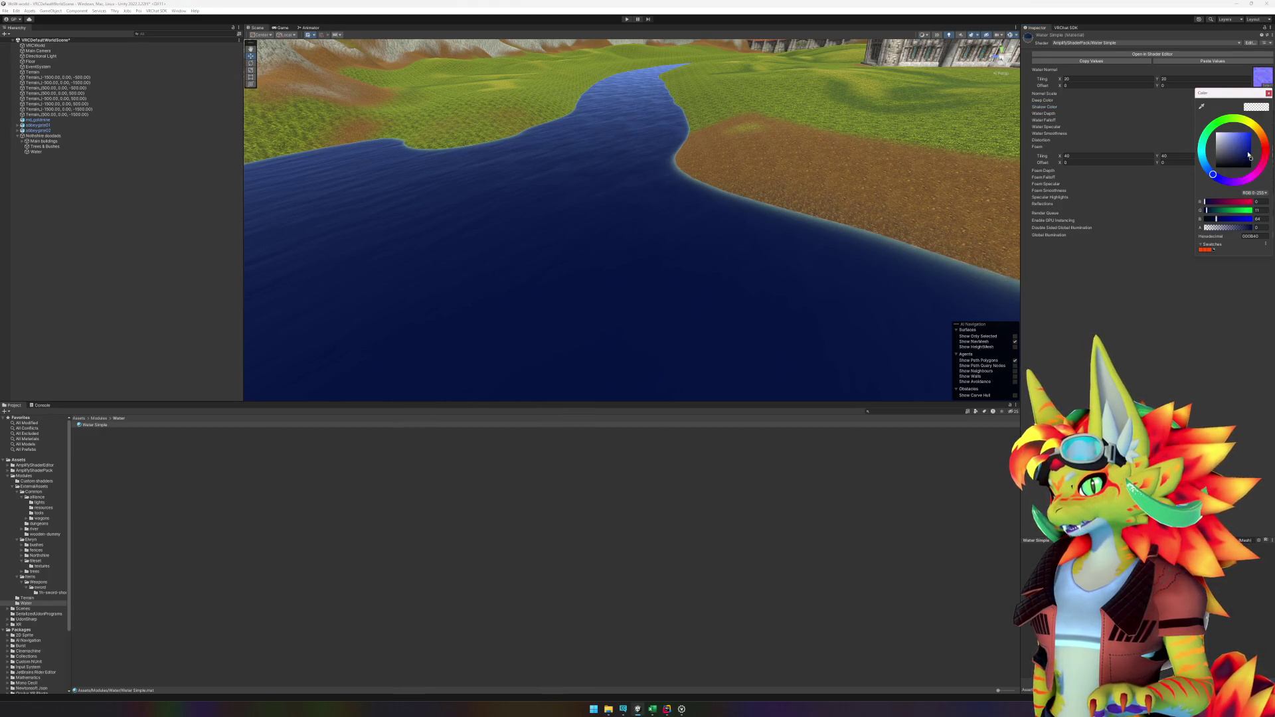
click(1204, 161)
mouse_move(1204, 161)
mouse_down()
mouse_move(1253, 138)
mouse_move(1261, 153)
mouse_up()
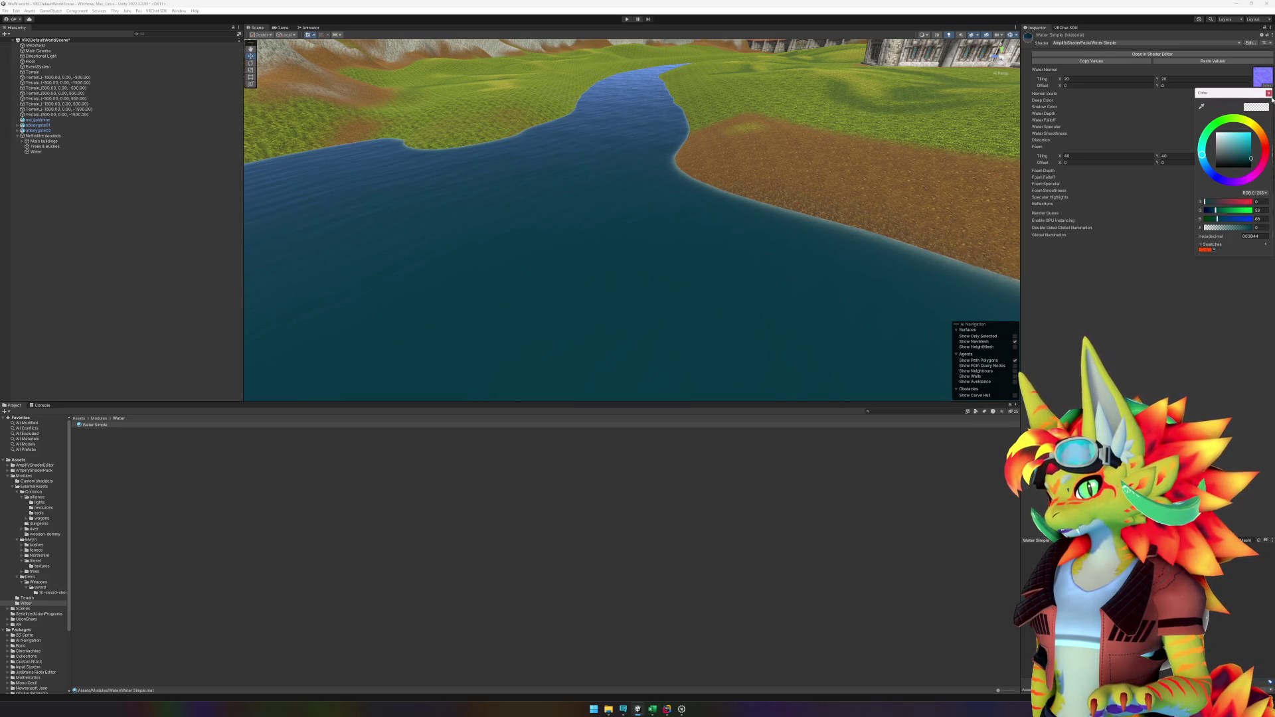
click(1090, 261)
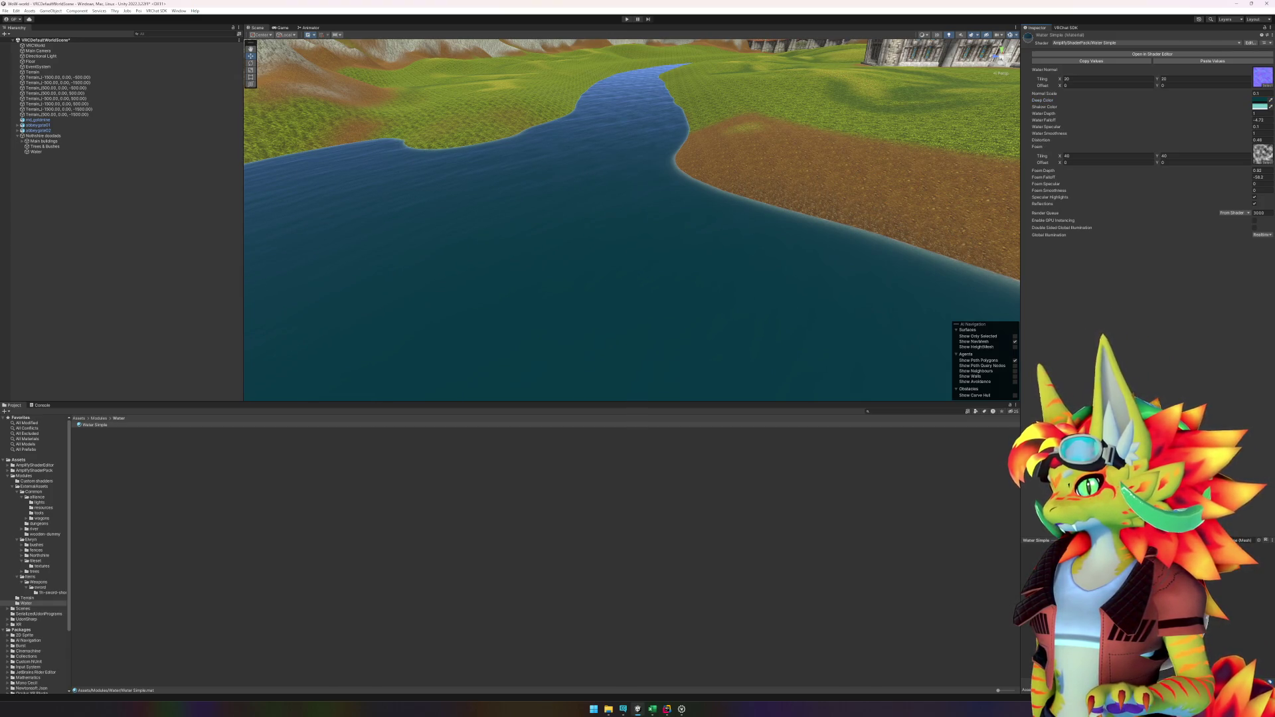
scroll(748, 279, down, 10)
mouse_move(734, 254)
mouse_down()
mouse_move(595, 299)
mouse_move(520, 254)
mouse_up()
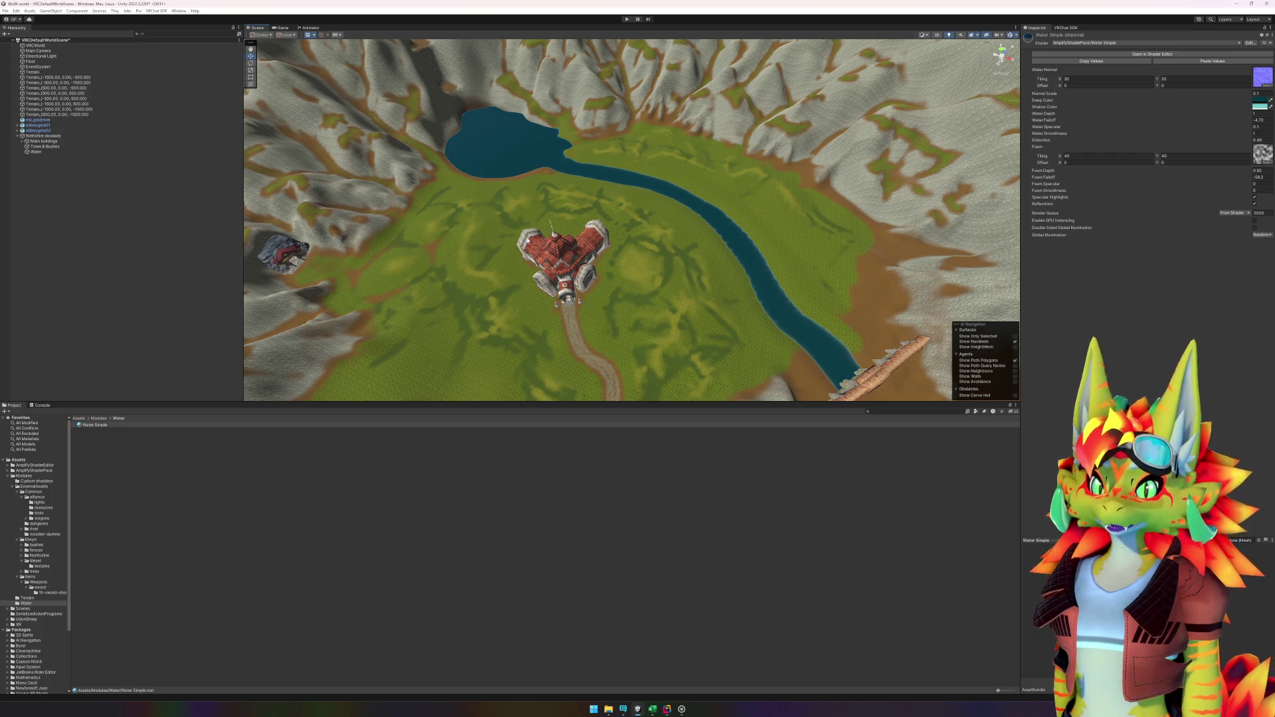
Step: Fly the Scene view back from the town to overlook the abbey, road and river
mouse_move(552, 247)
mouse_down()
mouse_move(787, 315)
mouse_move(382, 288)
mouse_move(626, 276)
mouse_move(598, 211)
mouse_move(615, 237)
mouse_move(637, 113)
mouse_move(687, 190)
mouse_move(694, 162)
mouse_move(697, 203)
mouse_move(797, 229)
mouse_up()
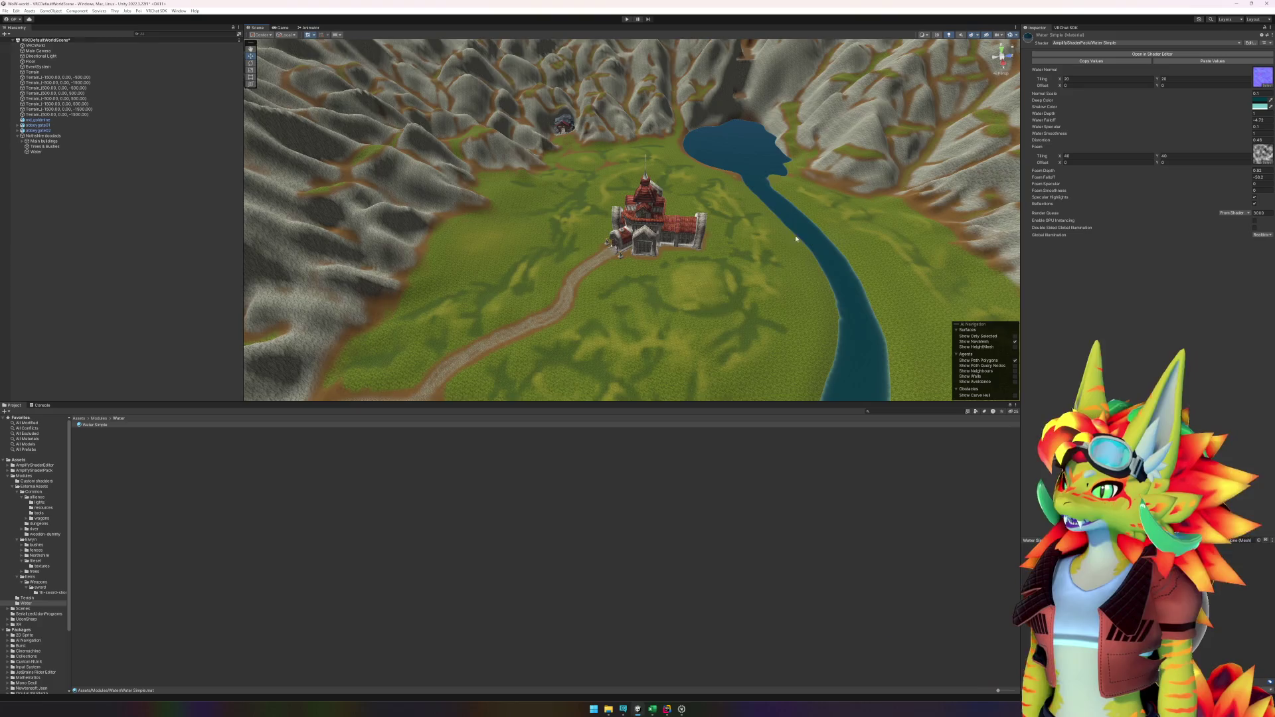
scroll(797, 229, up, 3)
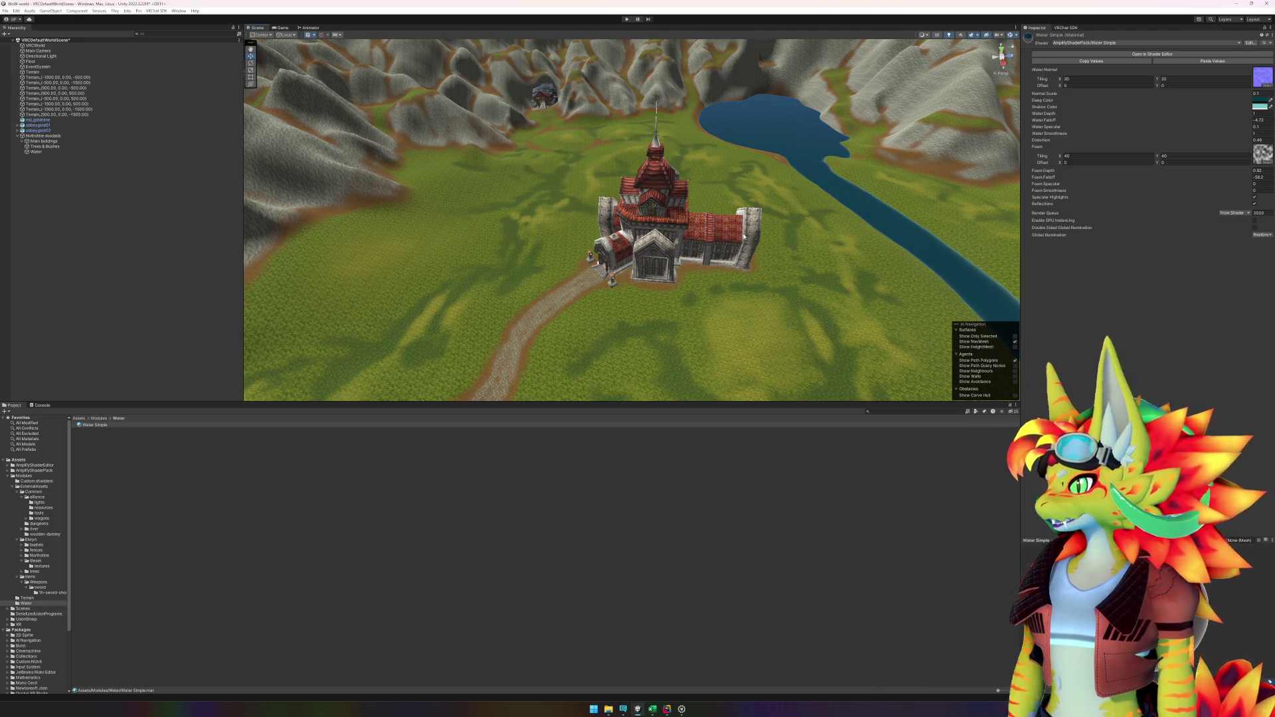
Step: Clear the selection and fly the Scene camera across the valley to the grassy meadow below the mountains
click(67, 147)
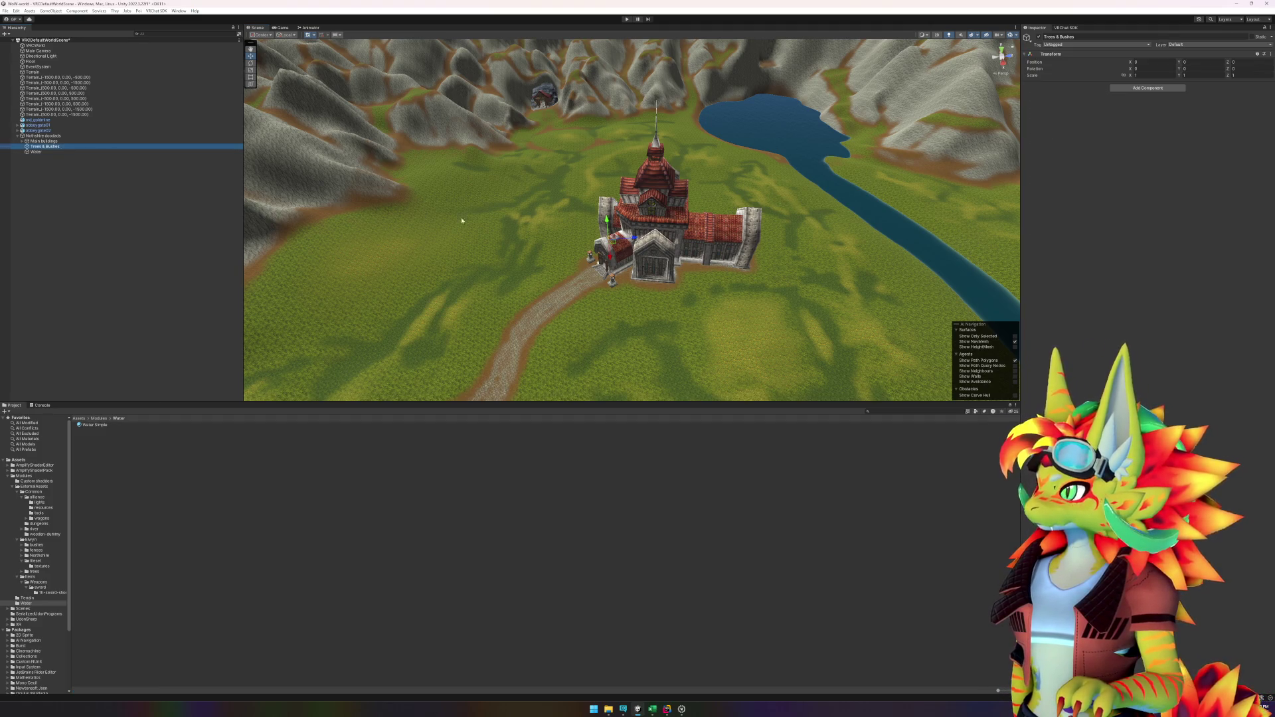
click(148, 218)
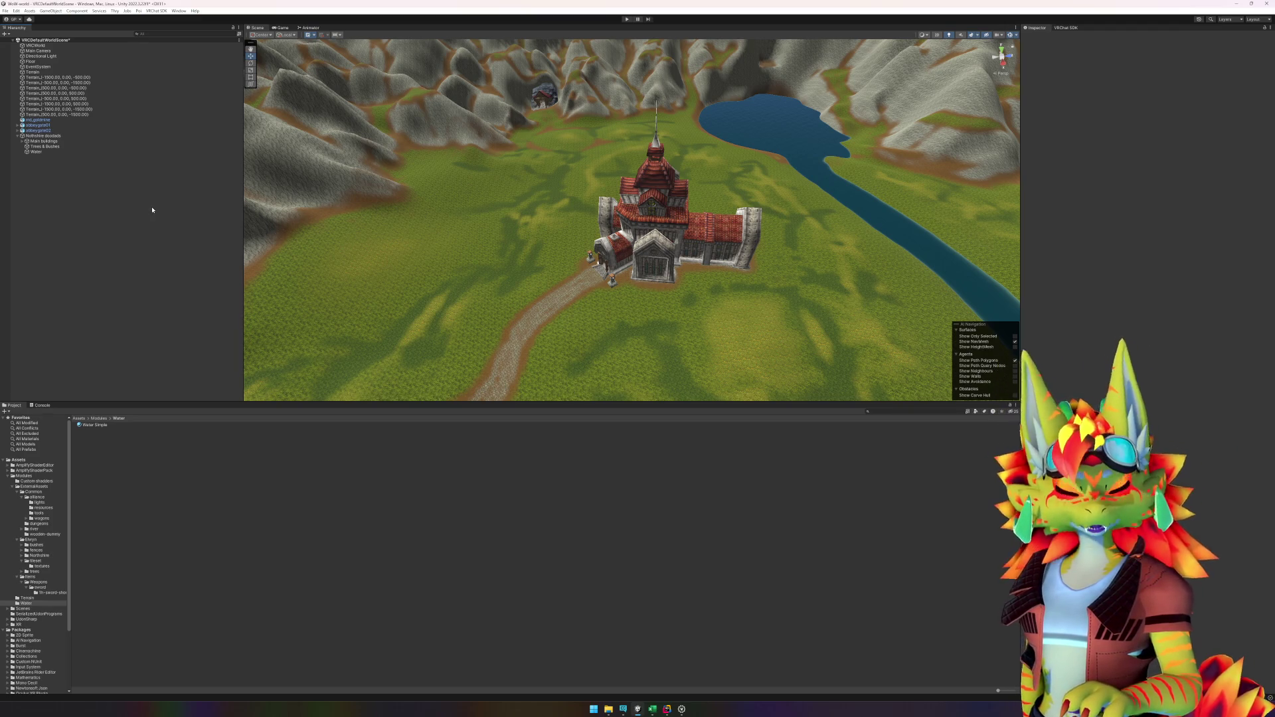
mouse_move(558, 252)
mouse_down()
mouse_move(390, 297)
mouse_move(565, 295)
mouse_move(662, 276)
mouse_move(741, 294)
mouse_move(499, 243)
mouse_move(459, 247)
mouse_move(596, 280)
mouse_move(594, 266)
mouse_move(584, 285)
mouse_move(629, 276)
mouse_move(604, 293)
mouse_move(436, 293)
mouse_move(465, 292)
mouse_up()
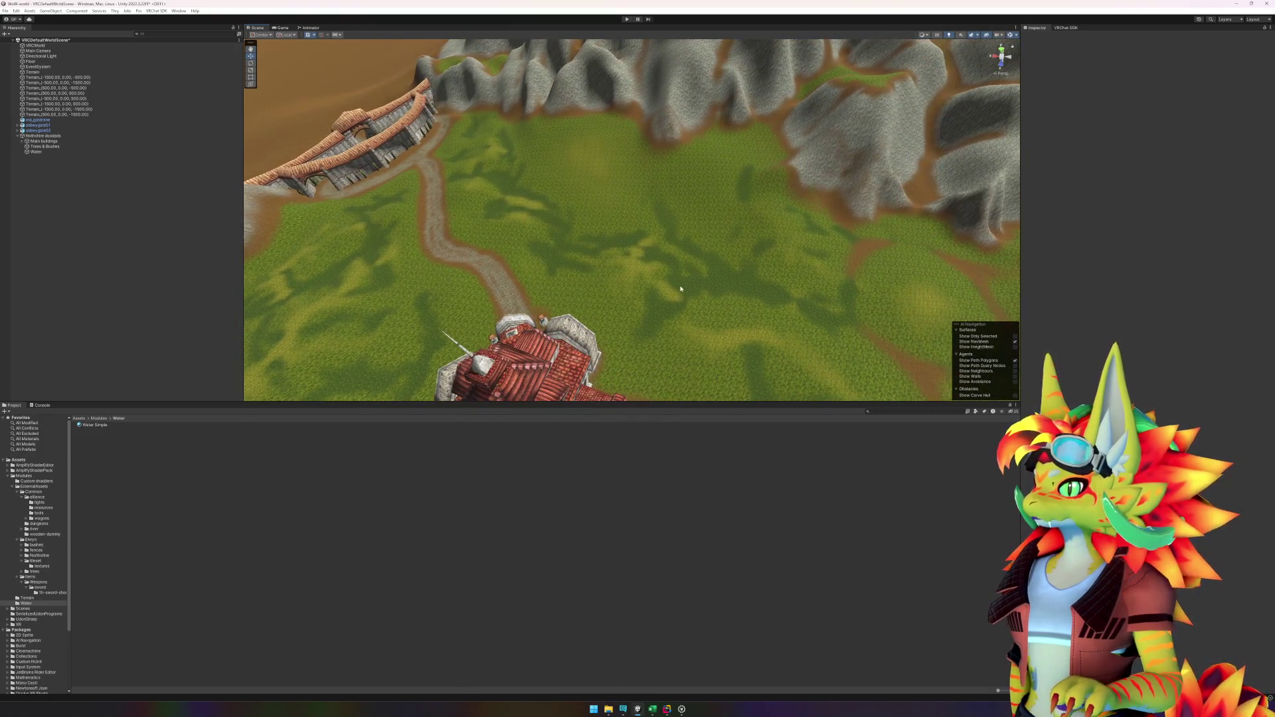
mouse_move(616, 304)
mouse_down()
mouse_move(630, 277)
mouse_move(660, 285)
mouse_move(598, 304)
mouse_move(622, 298)
mouse_up()
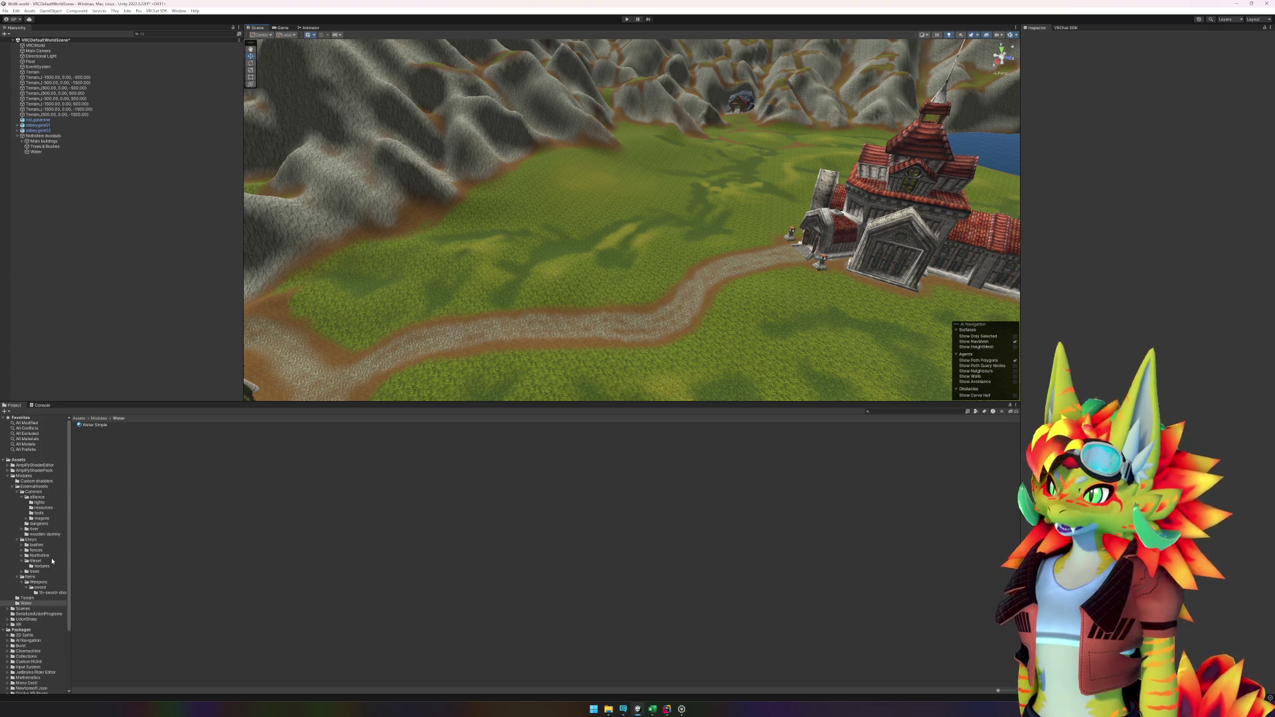
mouse_move(618, 347)
mouse_down()
mouse_move(640, 248)
mouse_move(731, 213)
mouse_move(779, 212)
mouse_move(740, 222)
mouse_up()
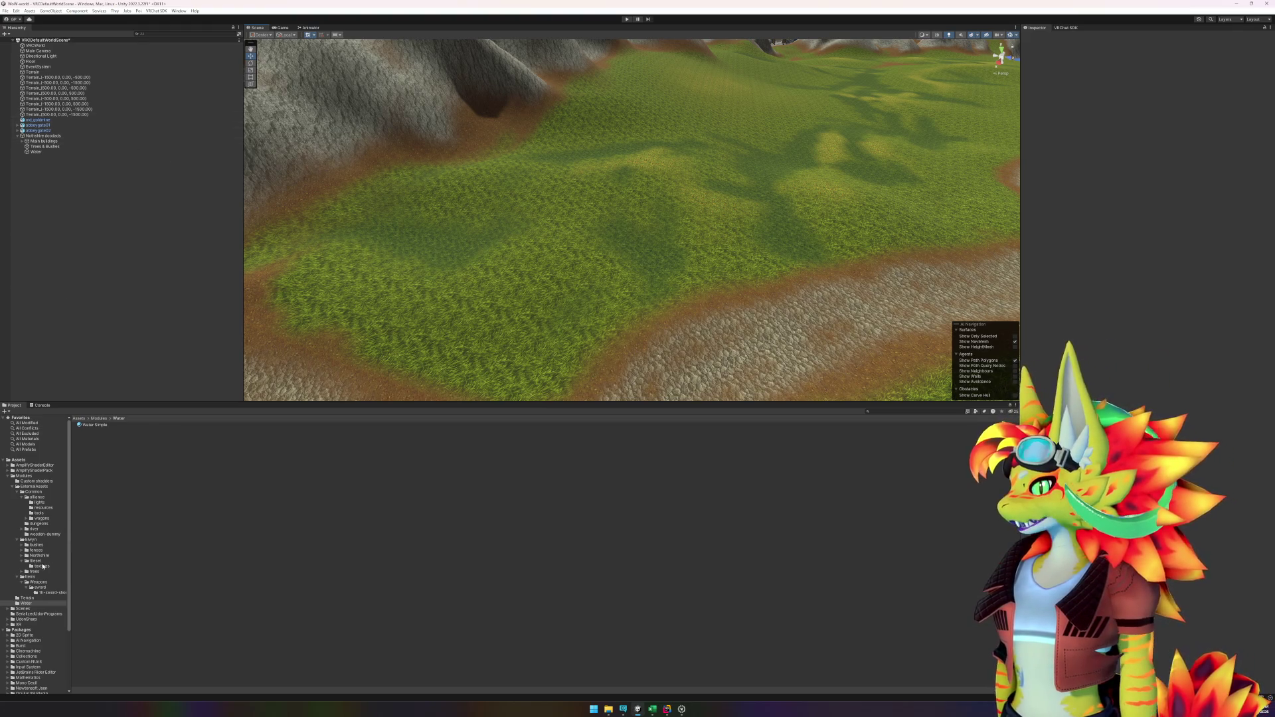
Step: Drop the woodendummy - fixed prefab onto the meadow and open the Elwyn trees prefab folder
click(46, 534)
mouse_move(106, 443)
mouse_down()
mouse_move(319, 425)
mouse_move(587, 343)
mouse_up()
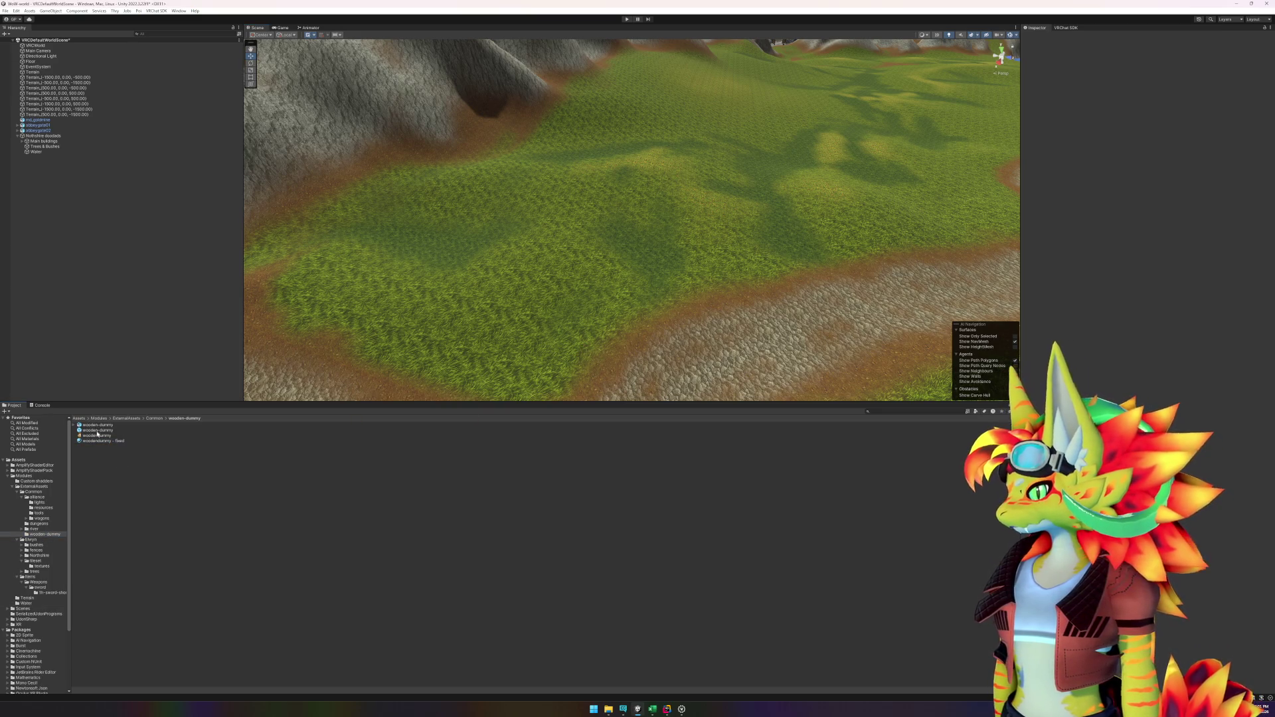
mouse_move(97, 433)
mouse_down()
mouse_move(598, 302)
mouse_move(592, 324)
mouse_up()
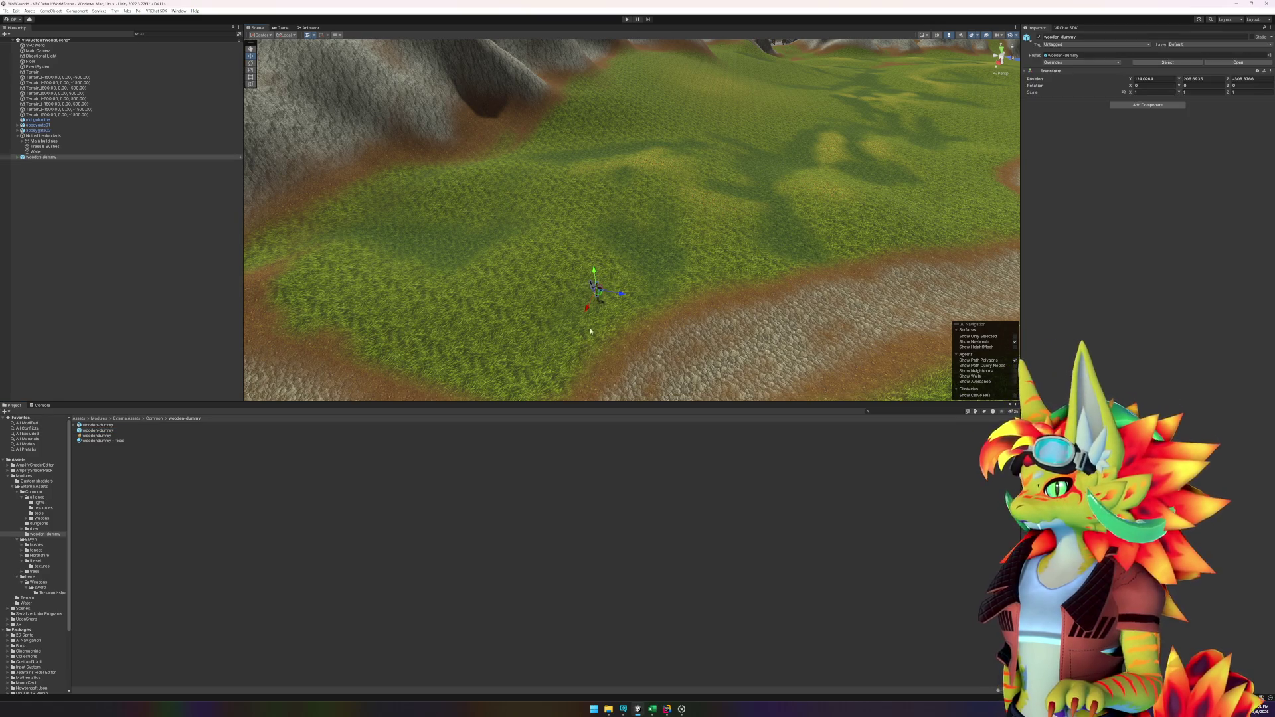
mouse_move(651, 365)
mouse_down()
mouse_move(684, 352)
mouse_move(318, 341)
mouse_up()
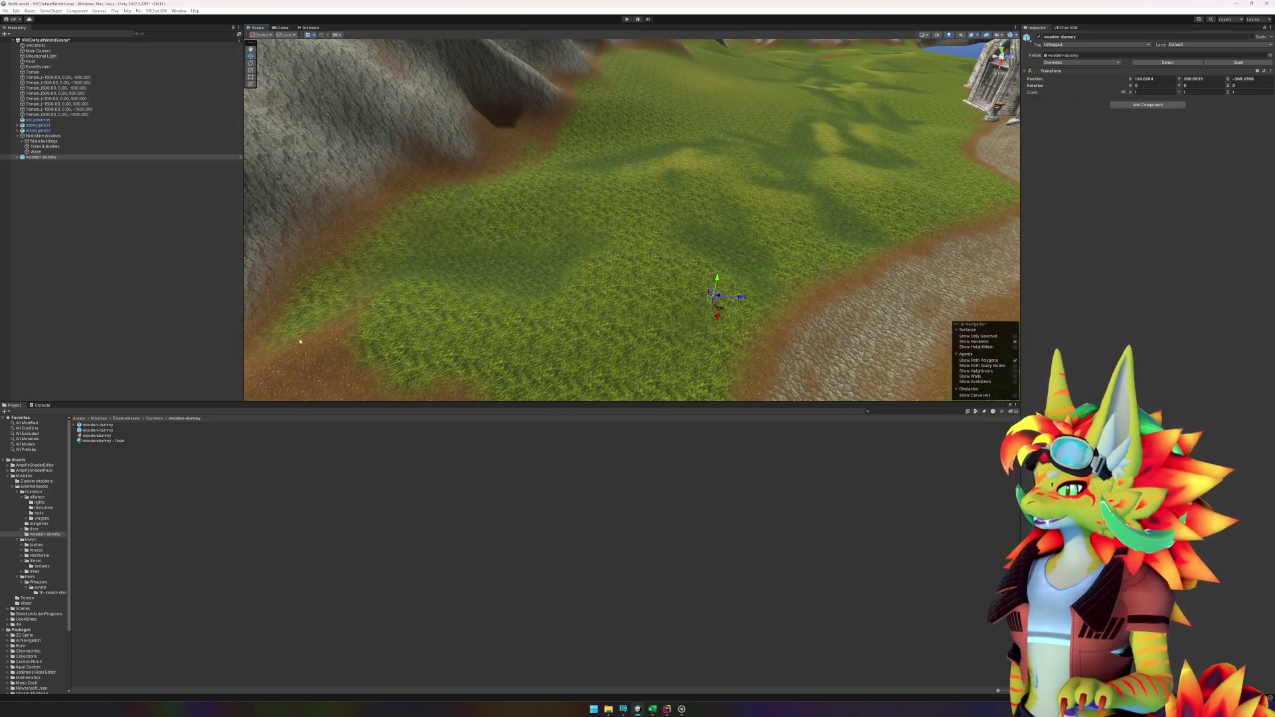
click(34, 571)
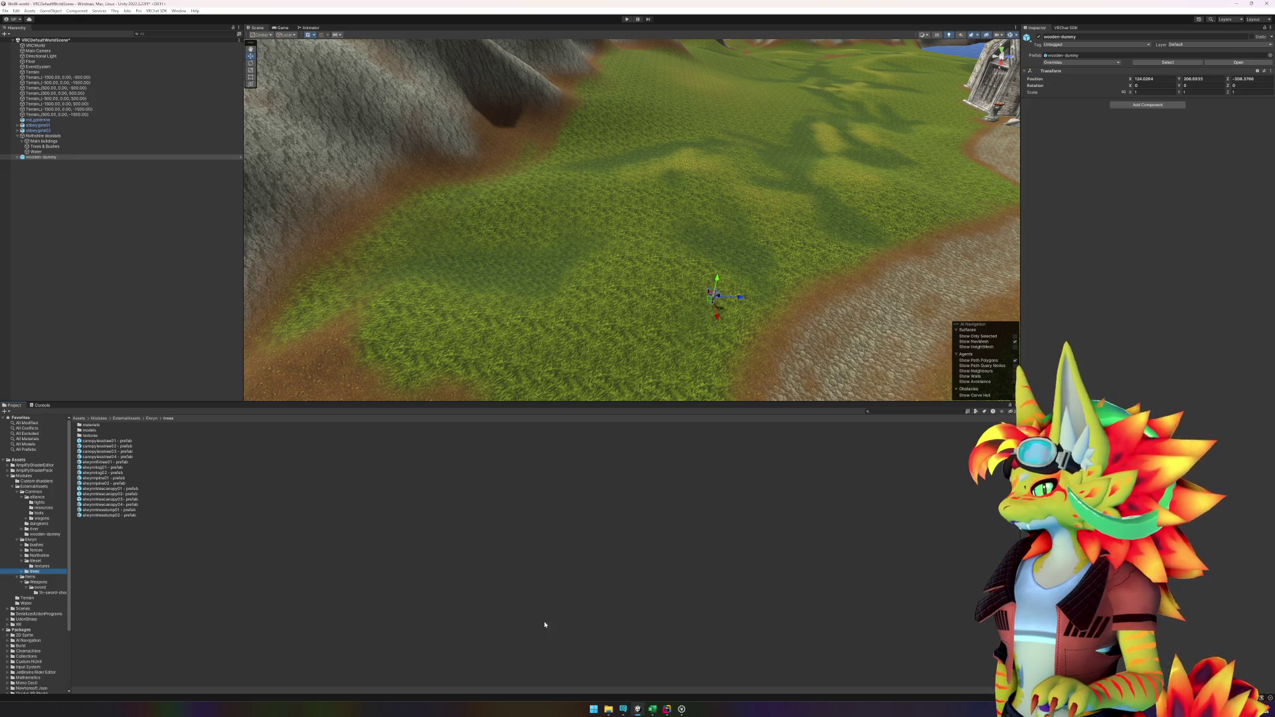
click(654, 711)
Step: Add a new blank sheet Feuil1, abandoning a started COUNT formula in A2
scroll(287, 282, up, 5)
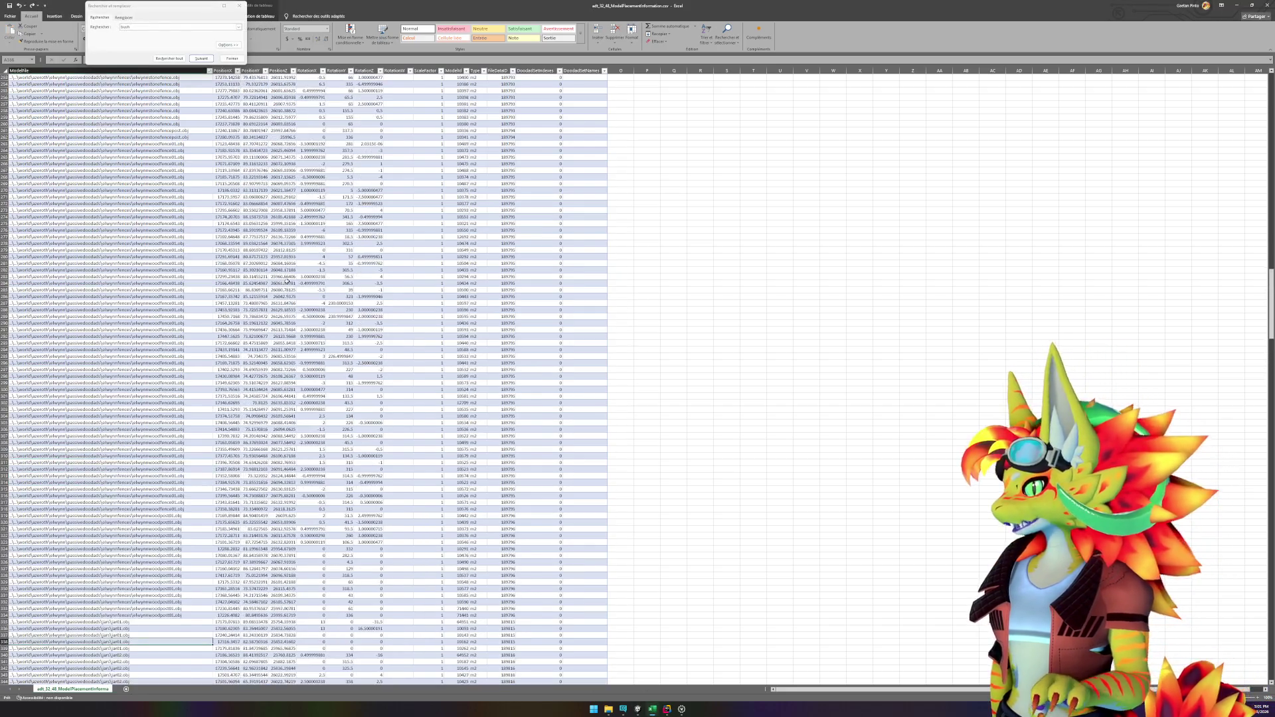
drag(137, 161, 136, 615)
scroll(234, 245, up, 20)
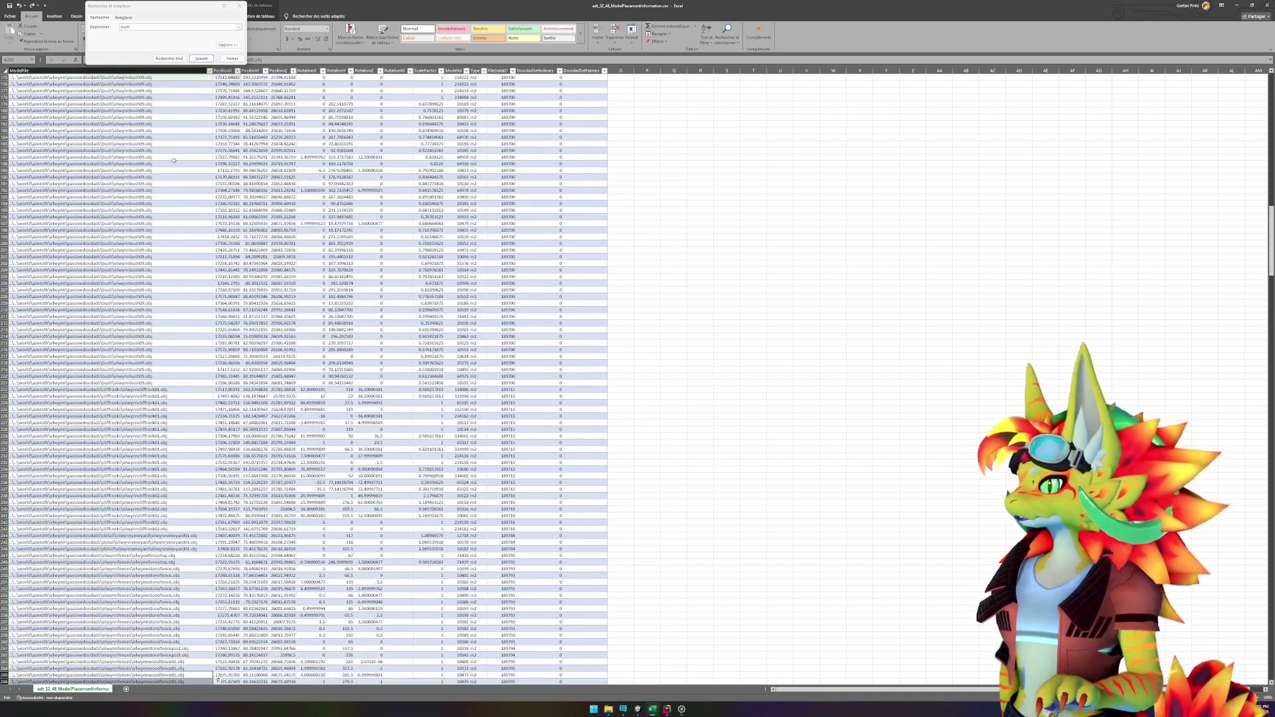
scroll(233, 228, up, 20)
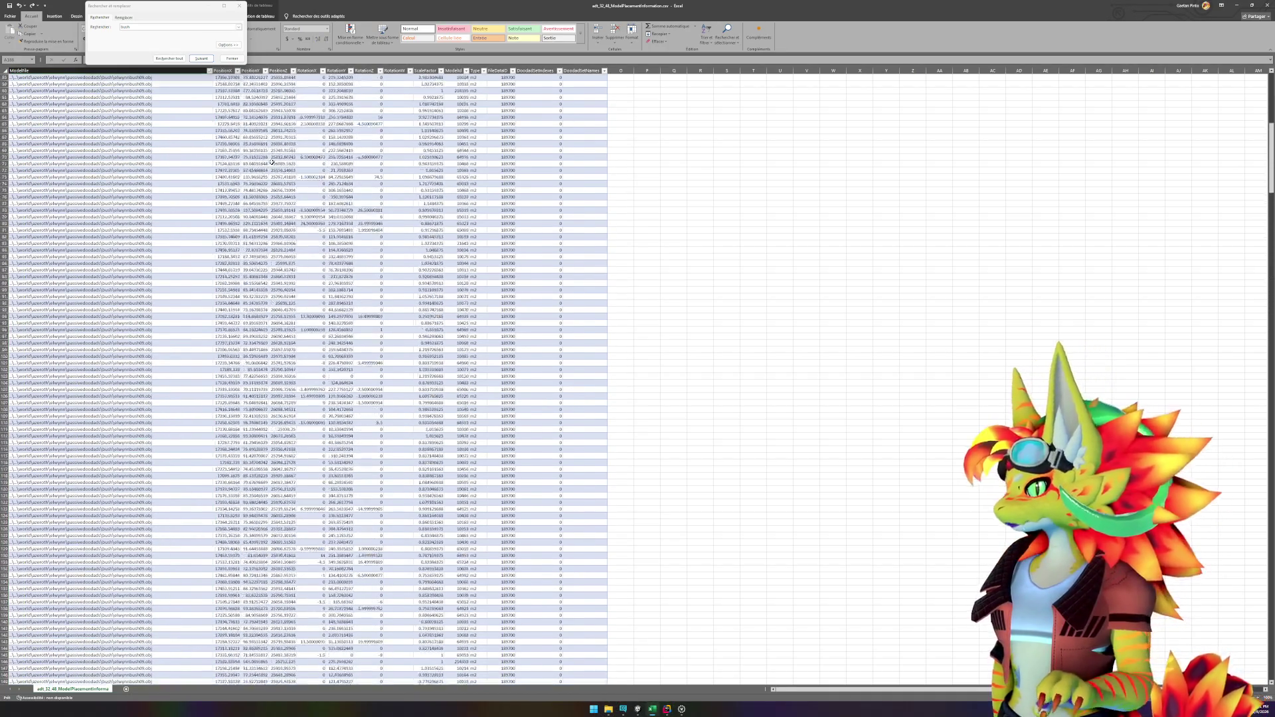
click(598, 110)
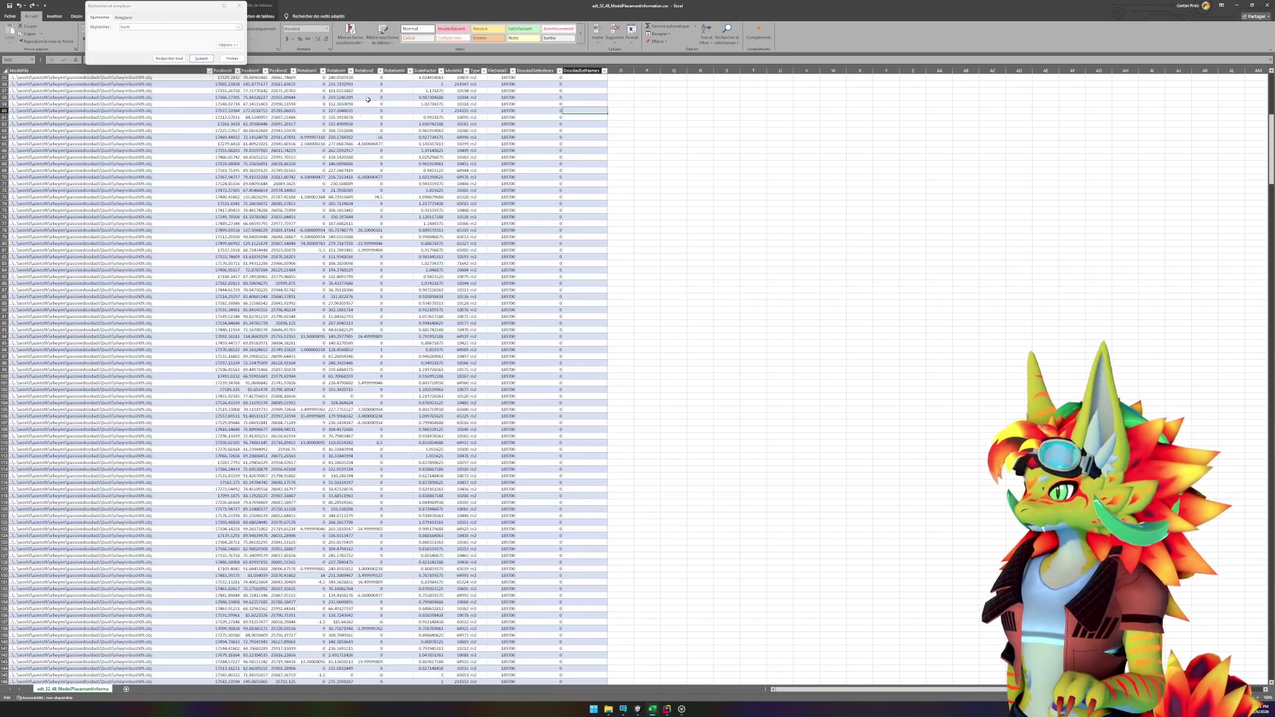
click(127, 690)
click(28, 86)
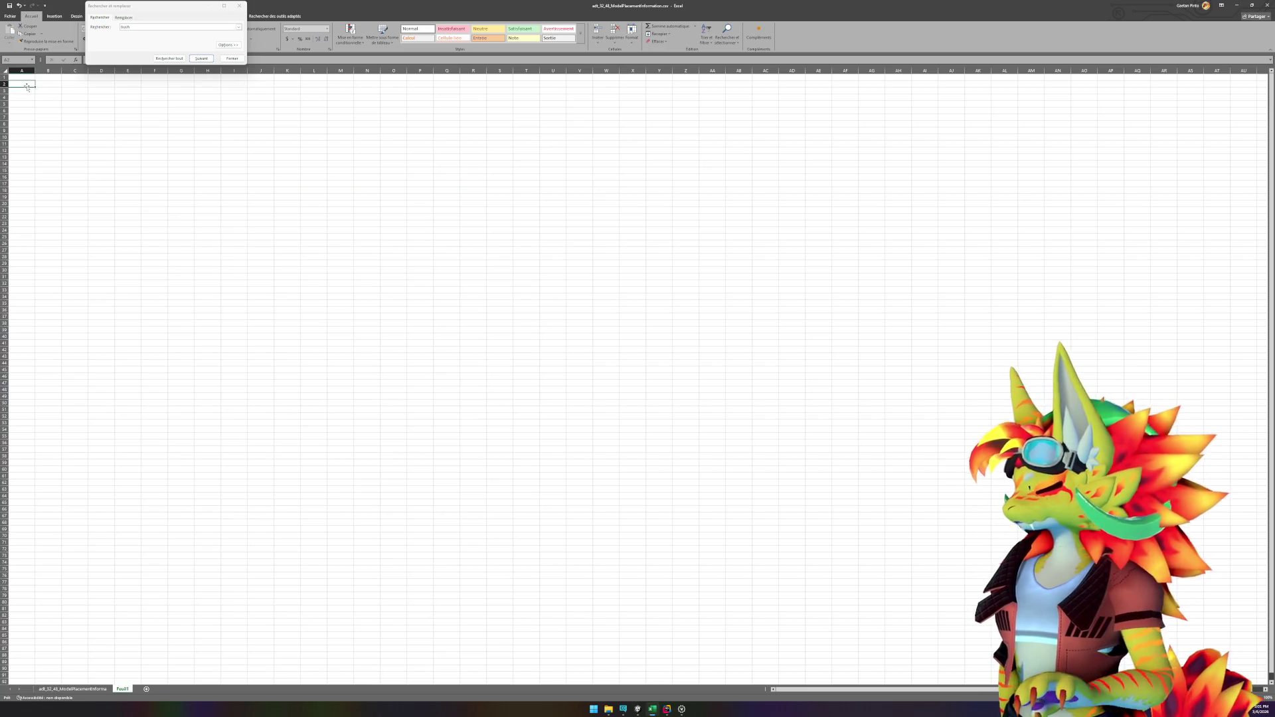
text(=coun)
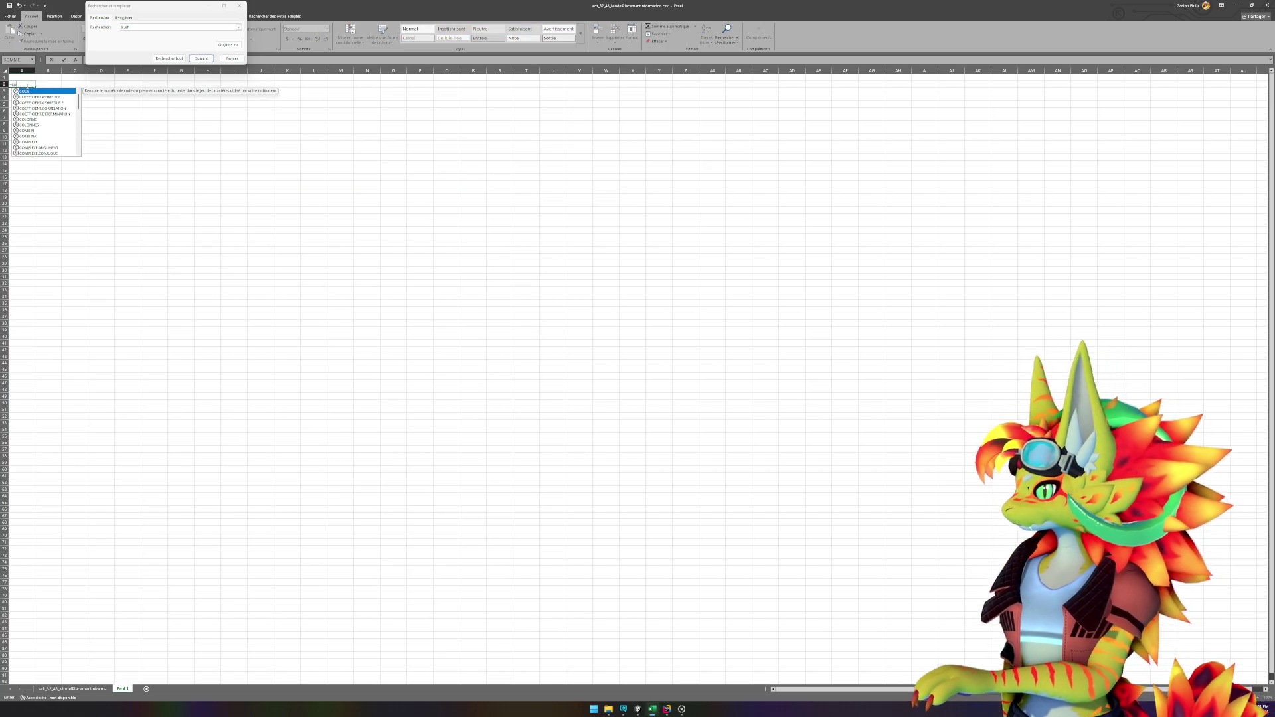
key(BackSpace)
key(BackSpace)
key(BackSpace)
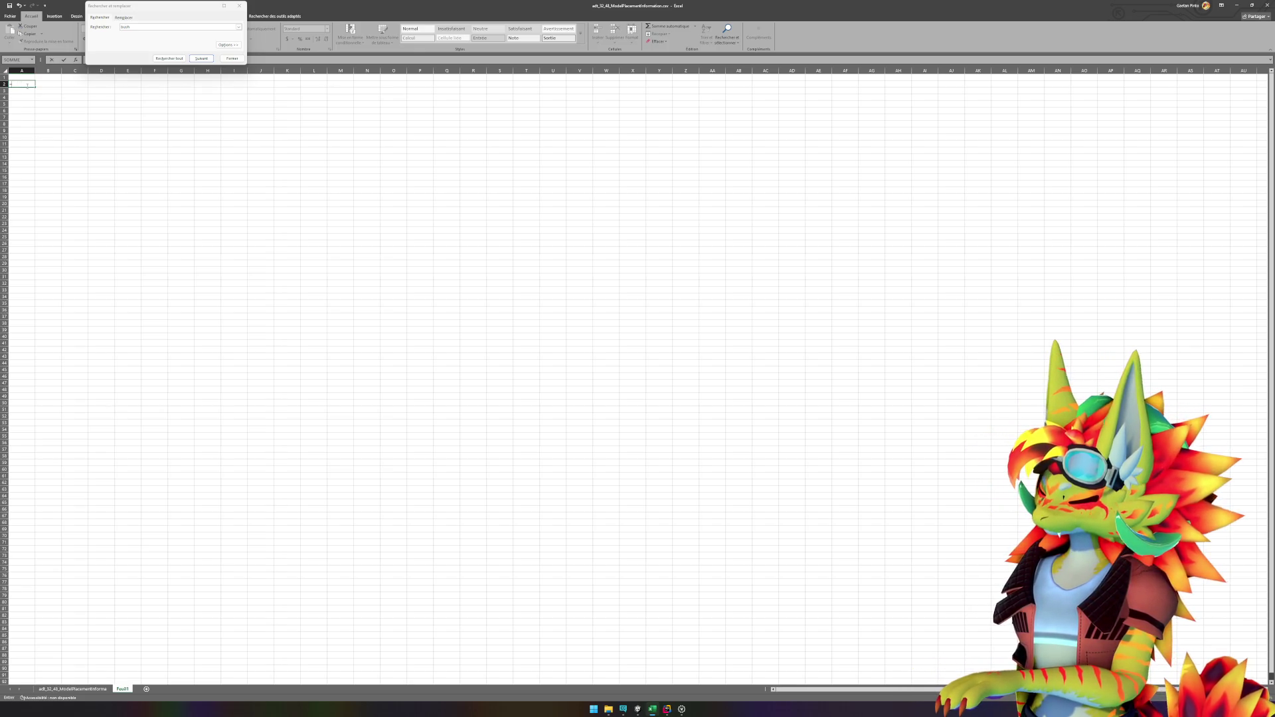
key(Escape)
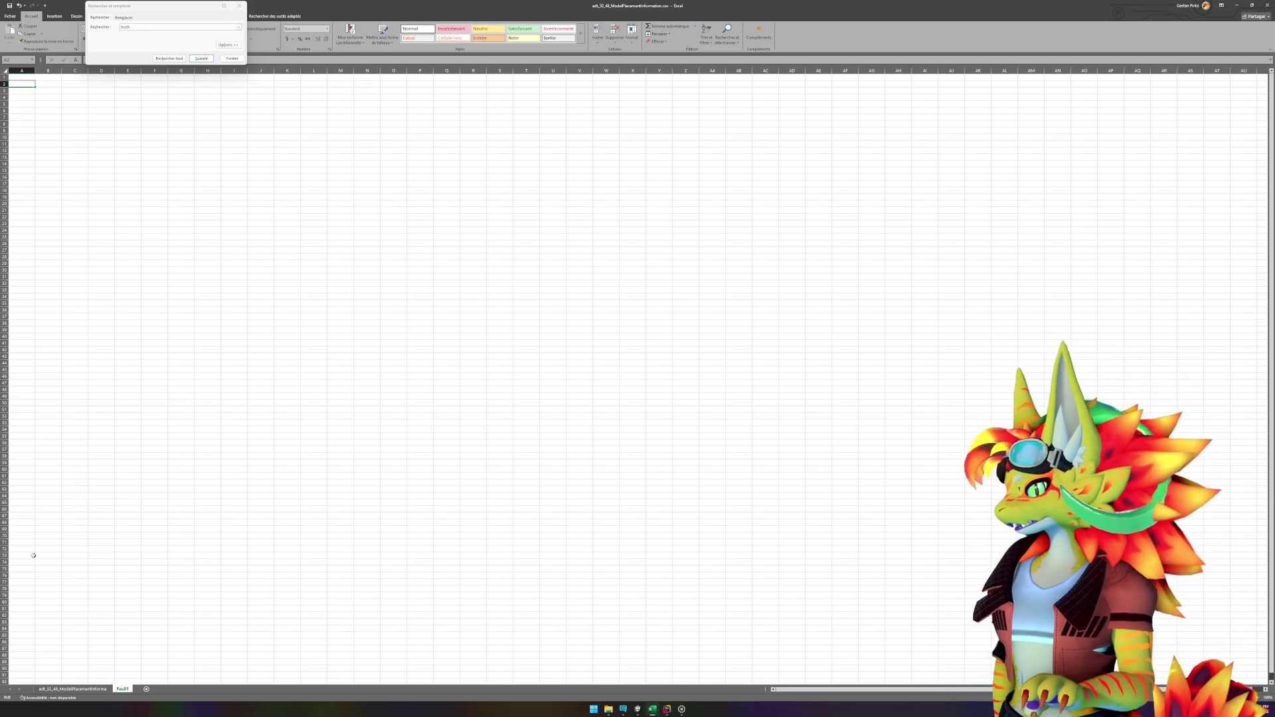
Step: Close the Rechercher et remplacer window on the data sheet and return to Feuil1
click(97, 690)
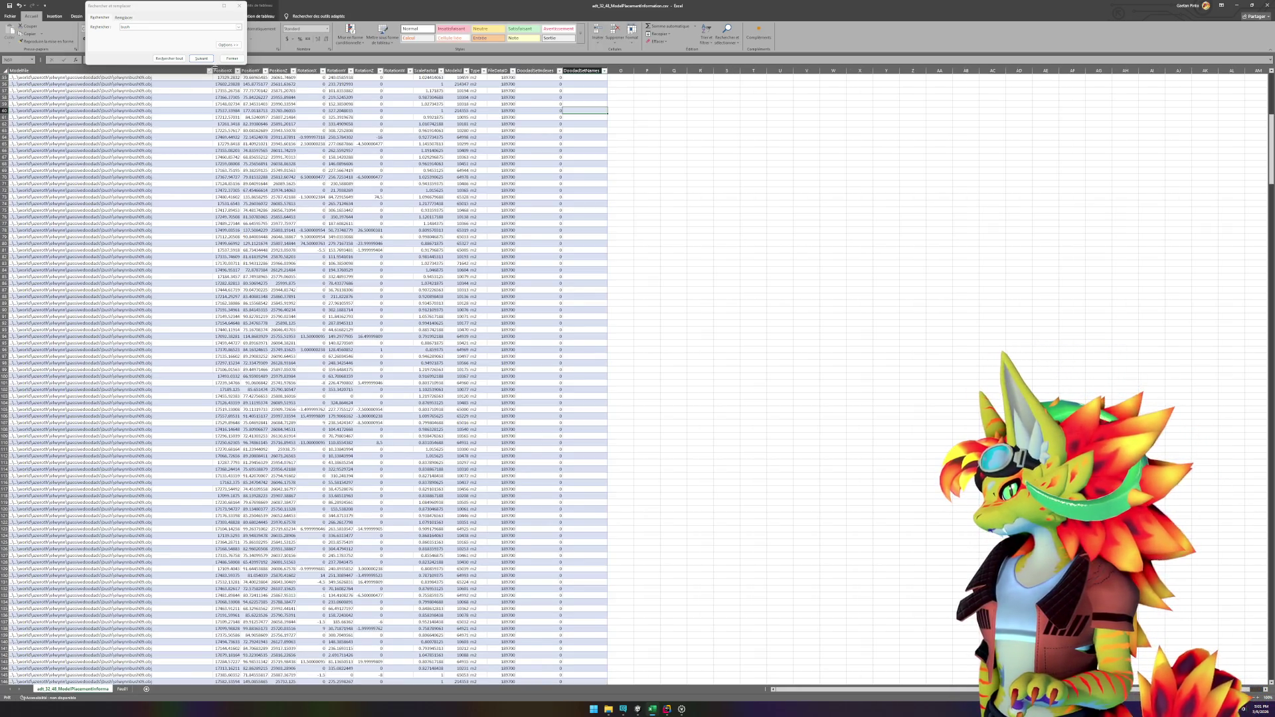
click(232, 58)
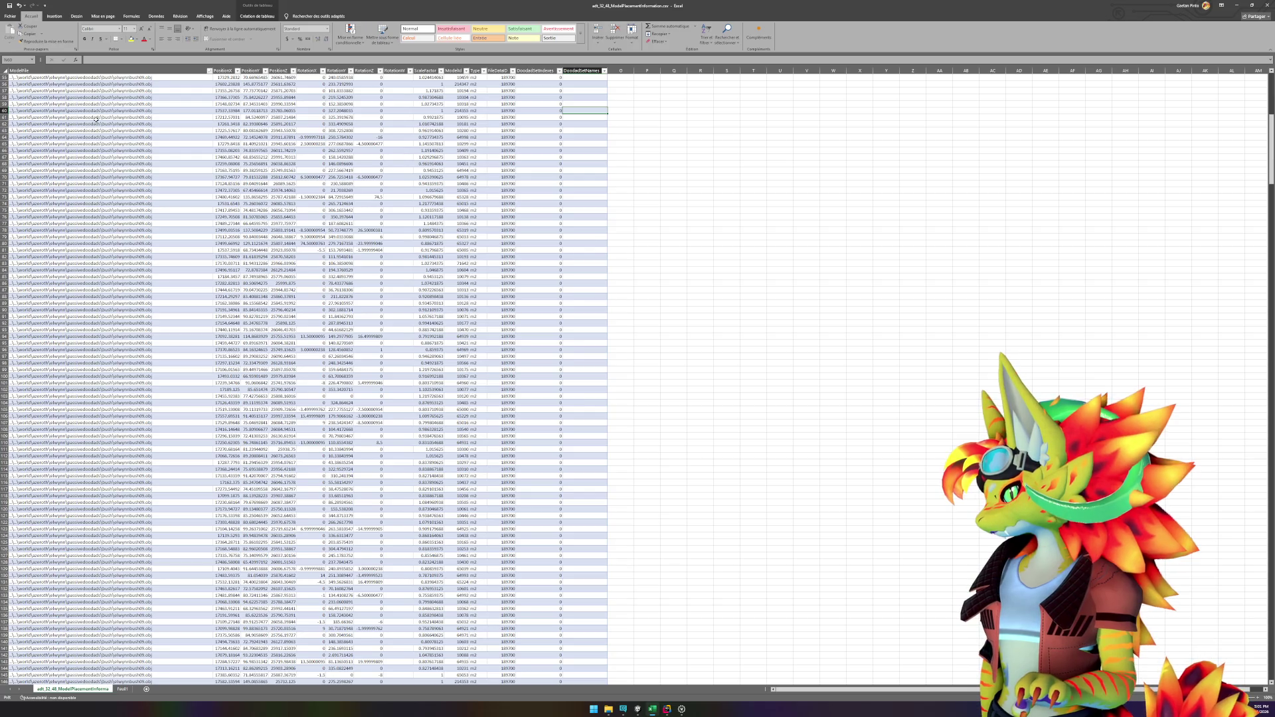
drag(96, 120, 122, 280)
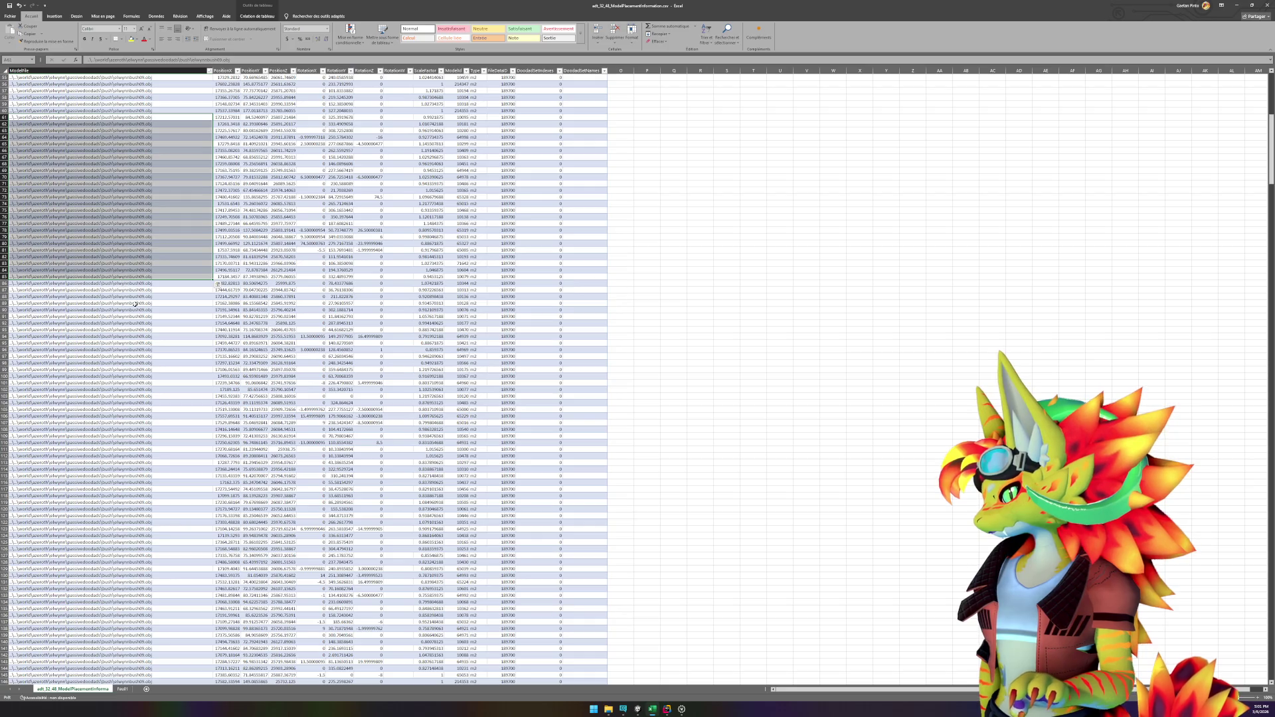
click(136, 304)
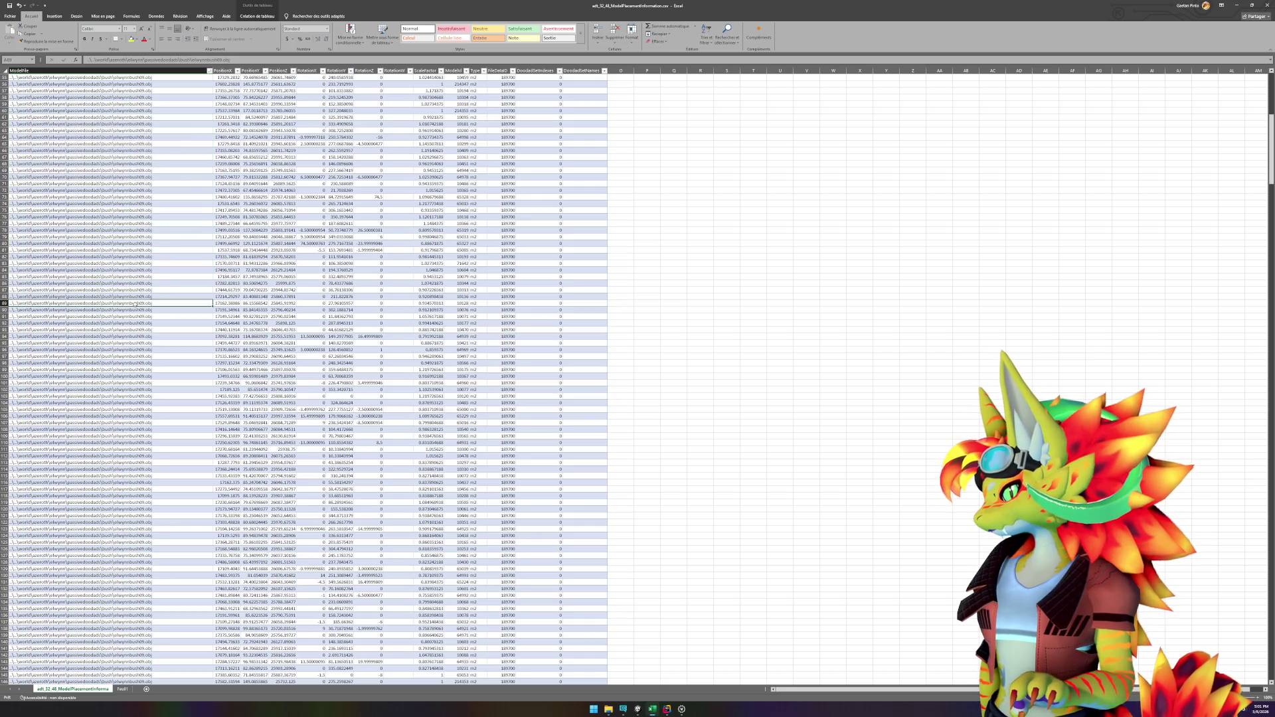
click(122, 690)
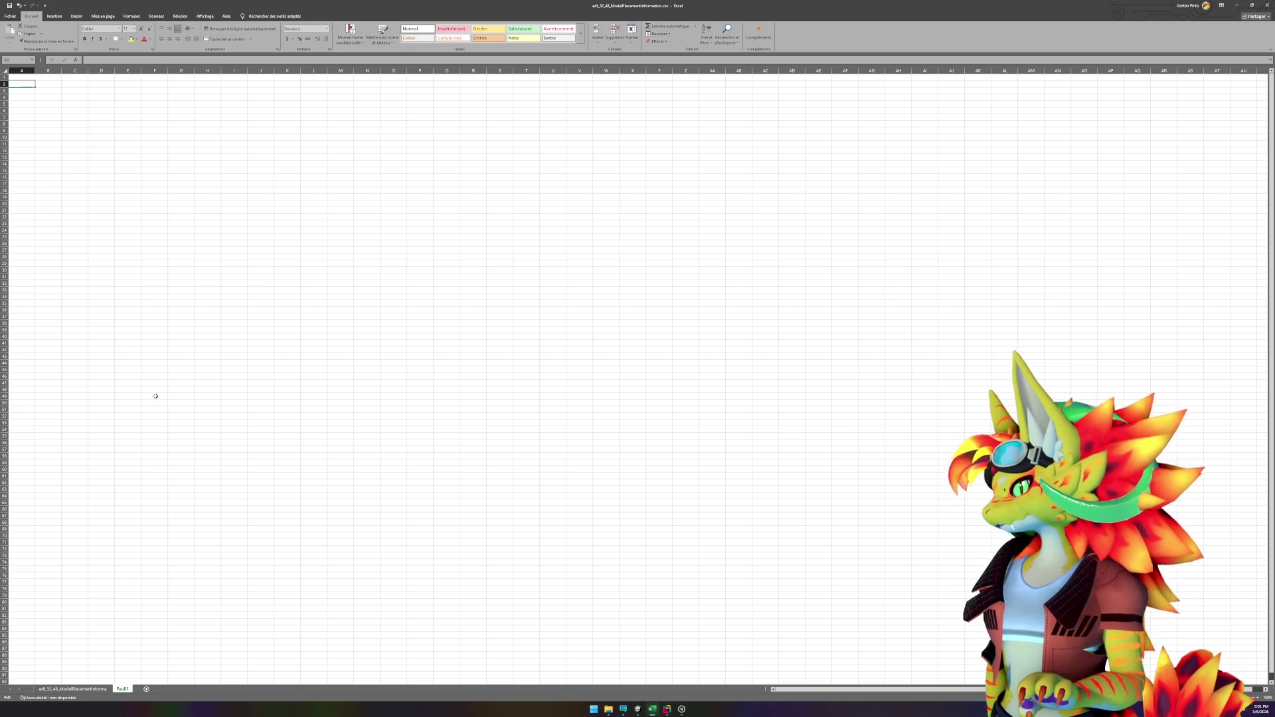
text(s)
key(BackSpace)
text(=s)
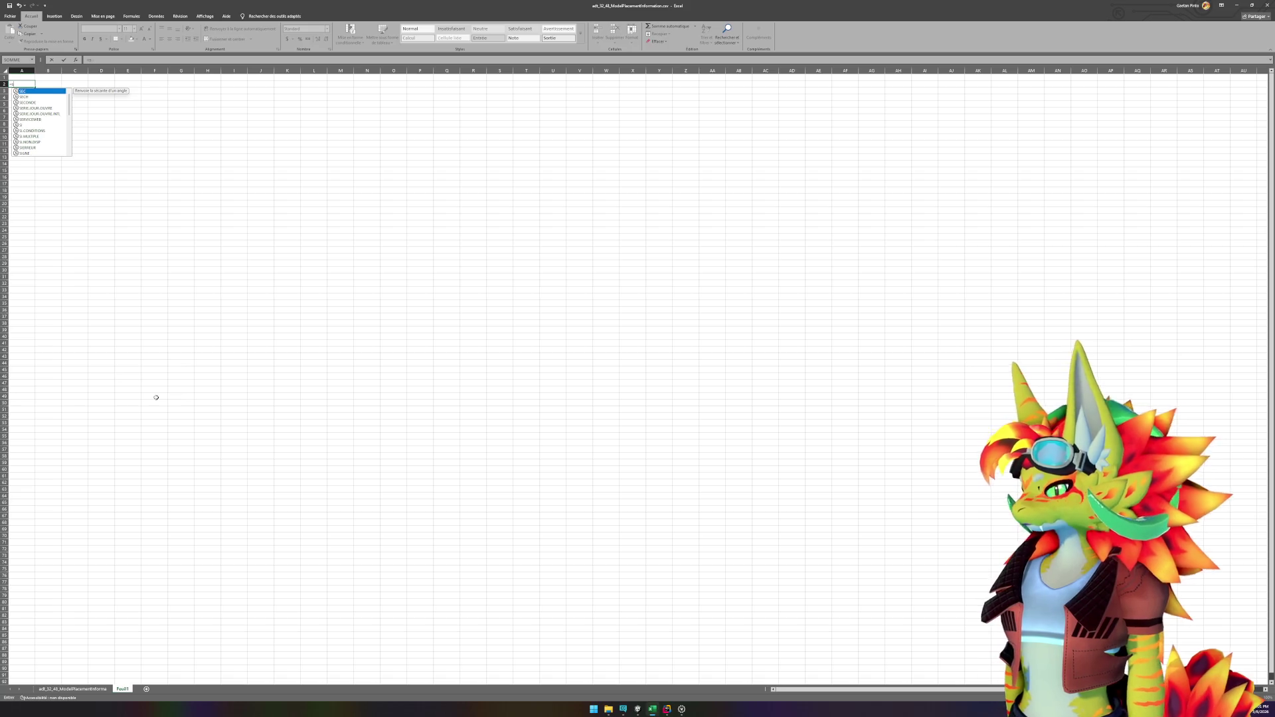
key(BackSpace)
text(s)
key(BackSpace)
text(rech)
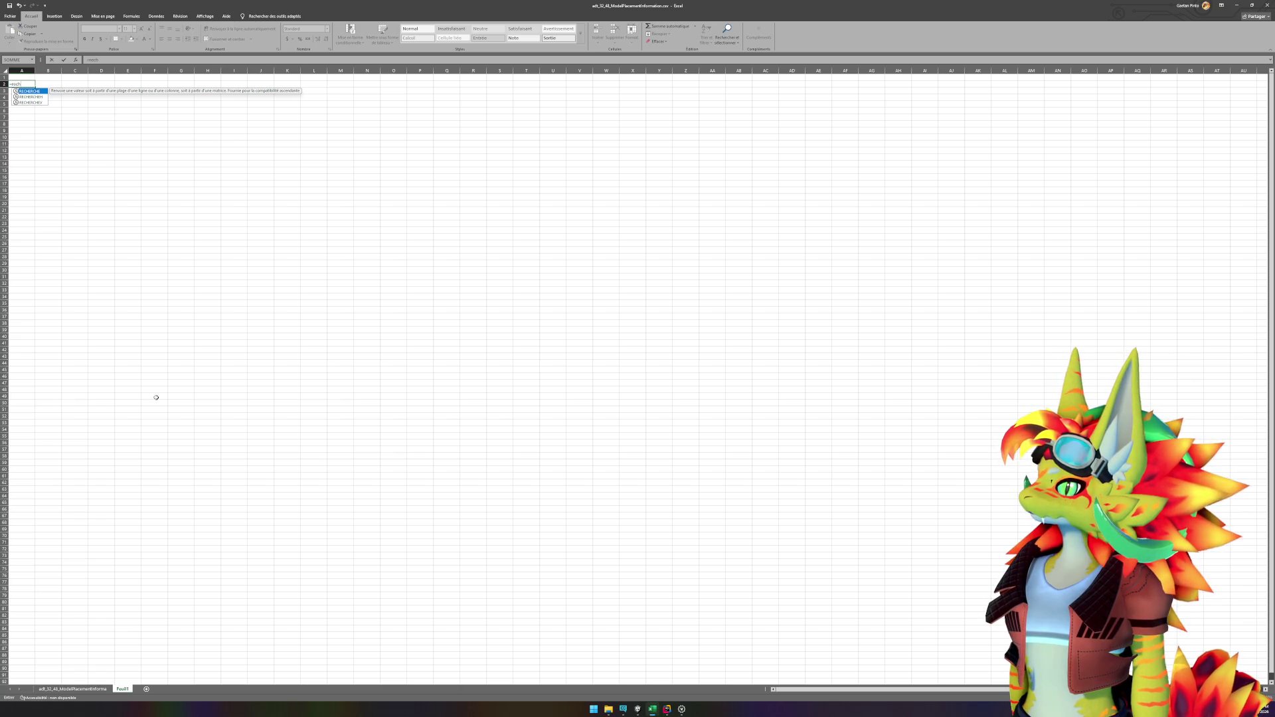
key(BackSpace)
key(BackSpace)
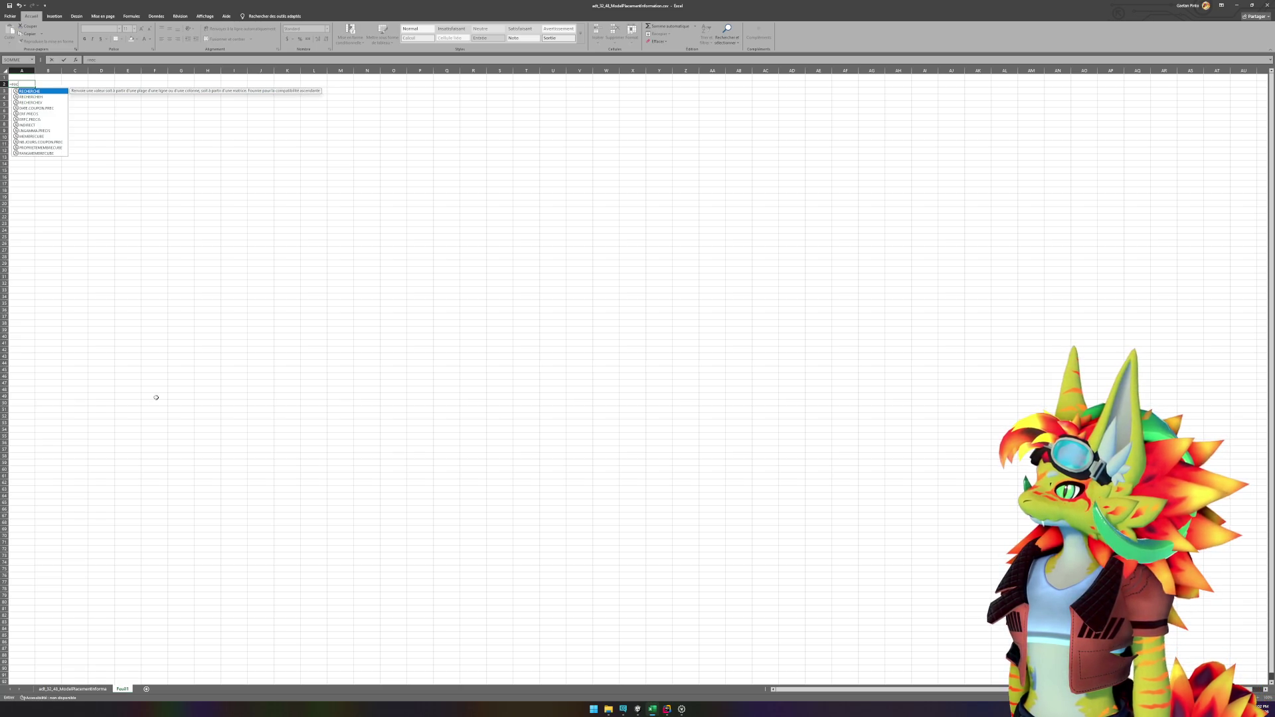
key(BackSpace)
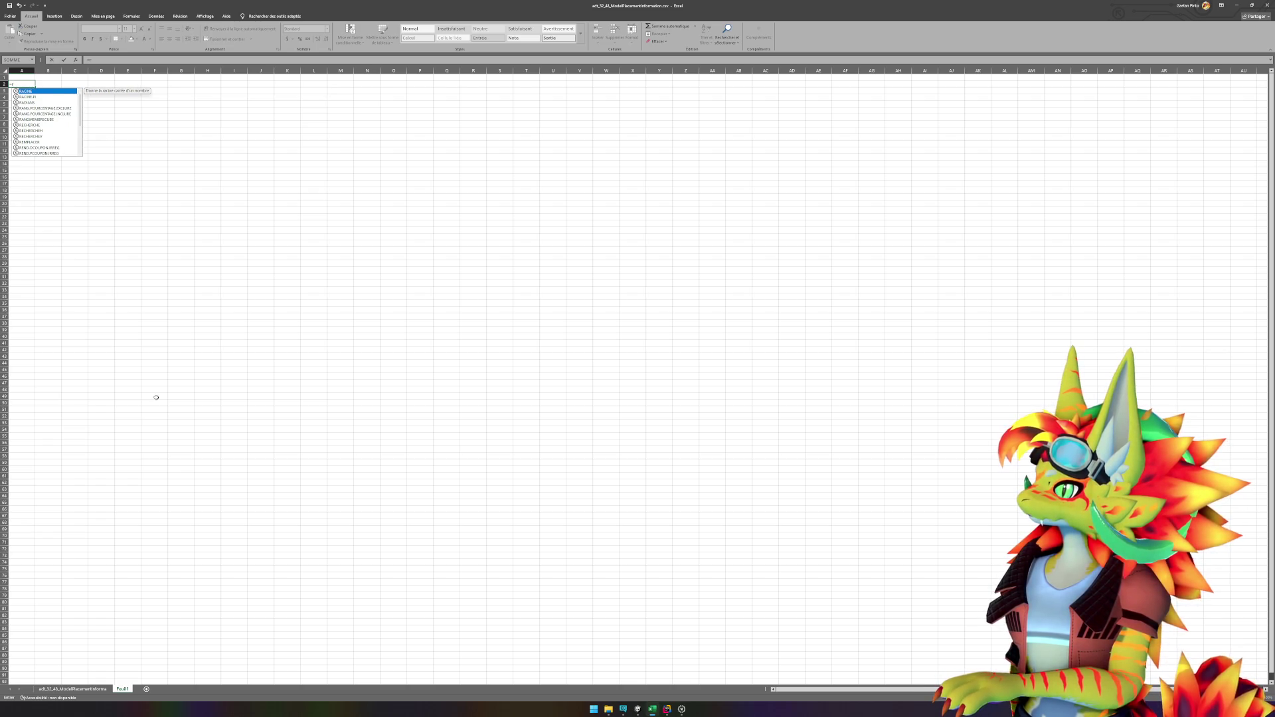
key(BackSpace)
key(BackSpace)
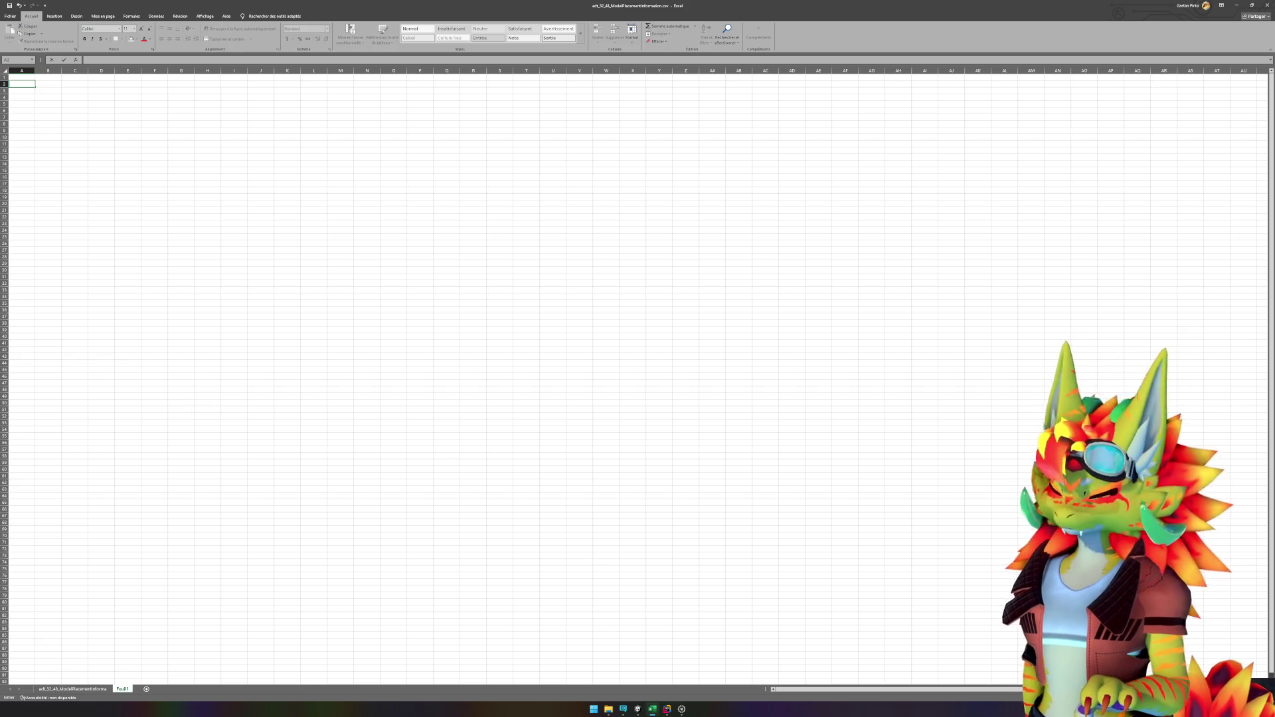
click(491, 430)
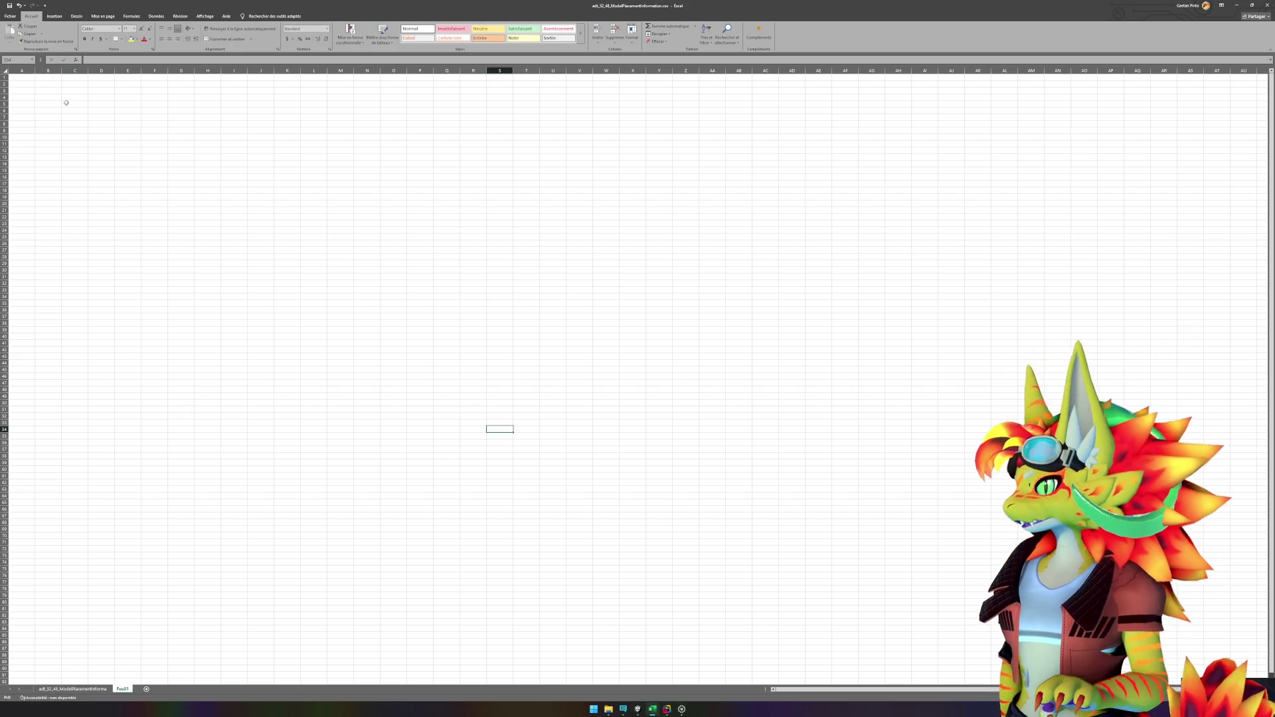
click(72, 690)
click(179, 316)
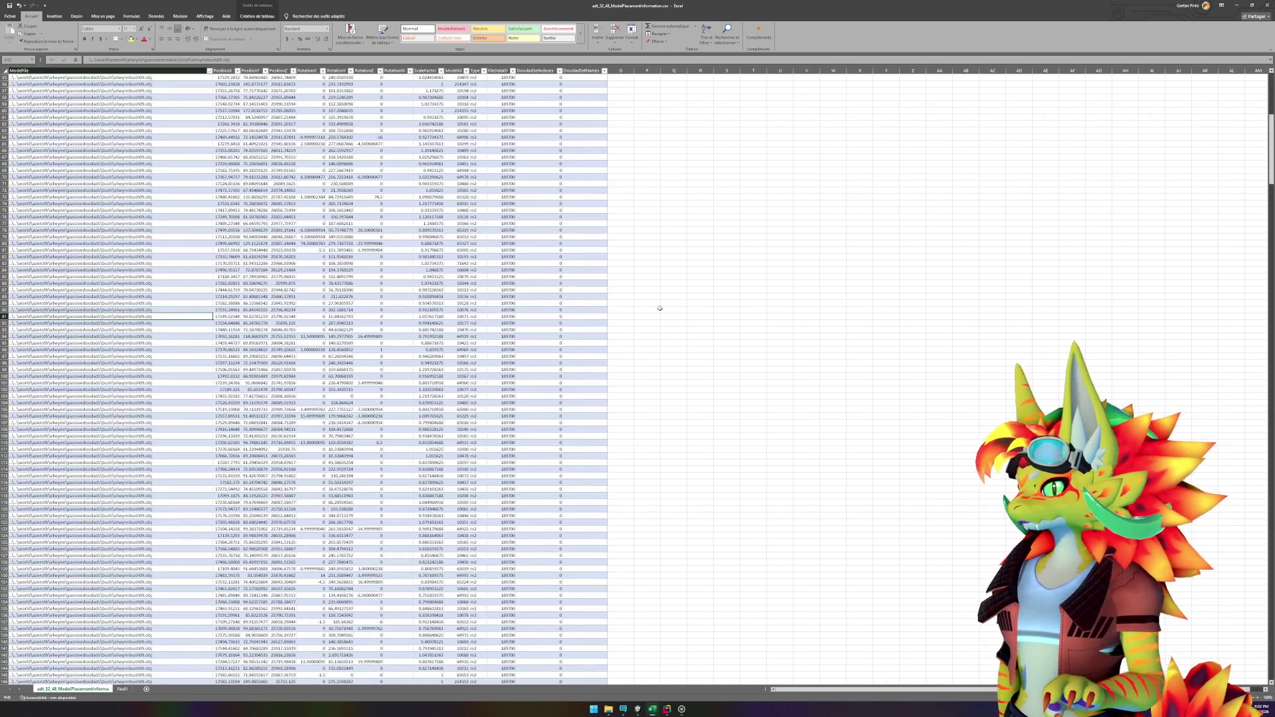
click(168, 78)
scroll(346, 190, up, 9)
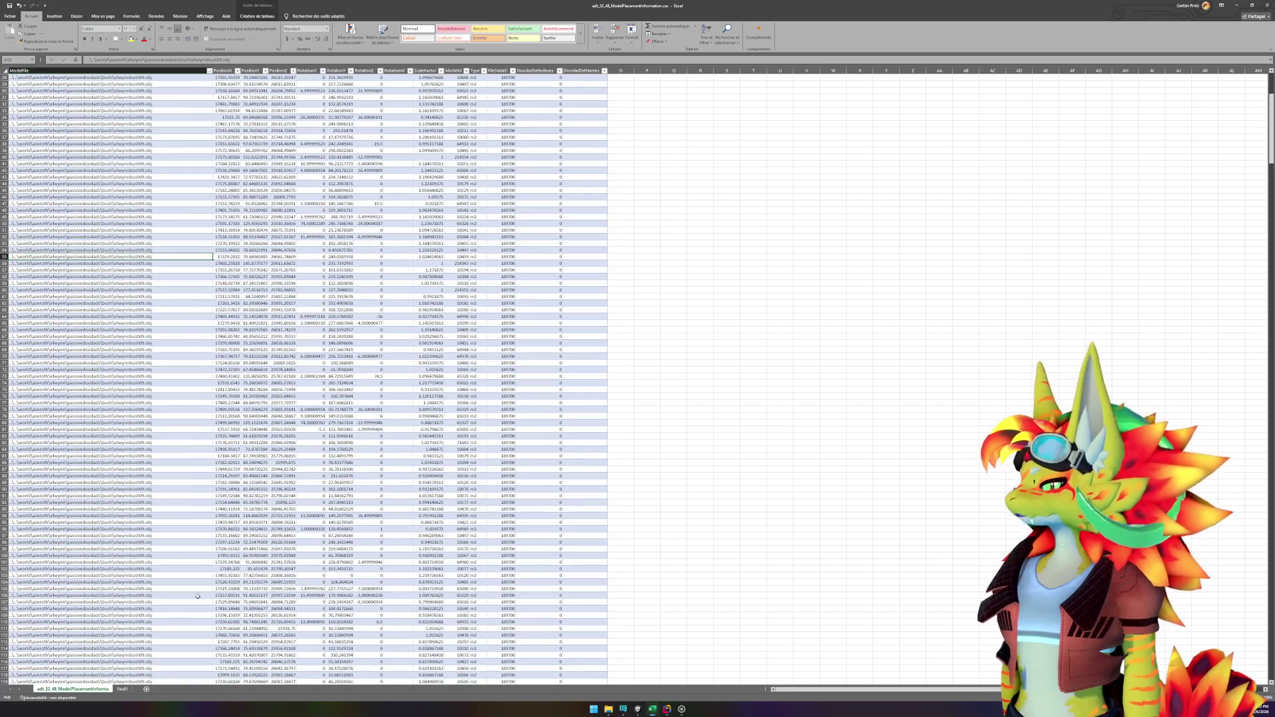
key(ctrl+Page_Down)
click(30, 83)
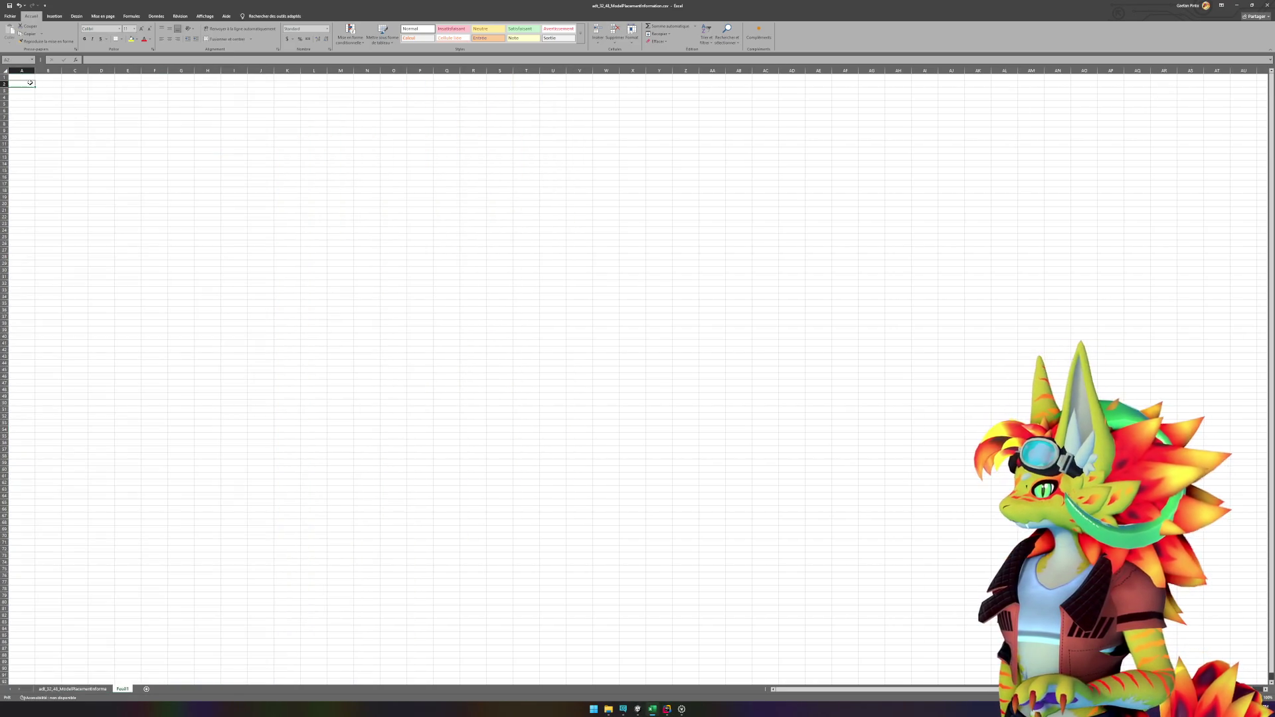
click(55, 16)
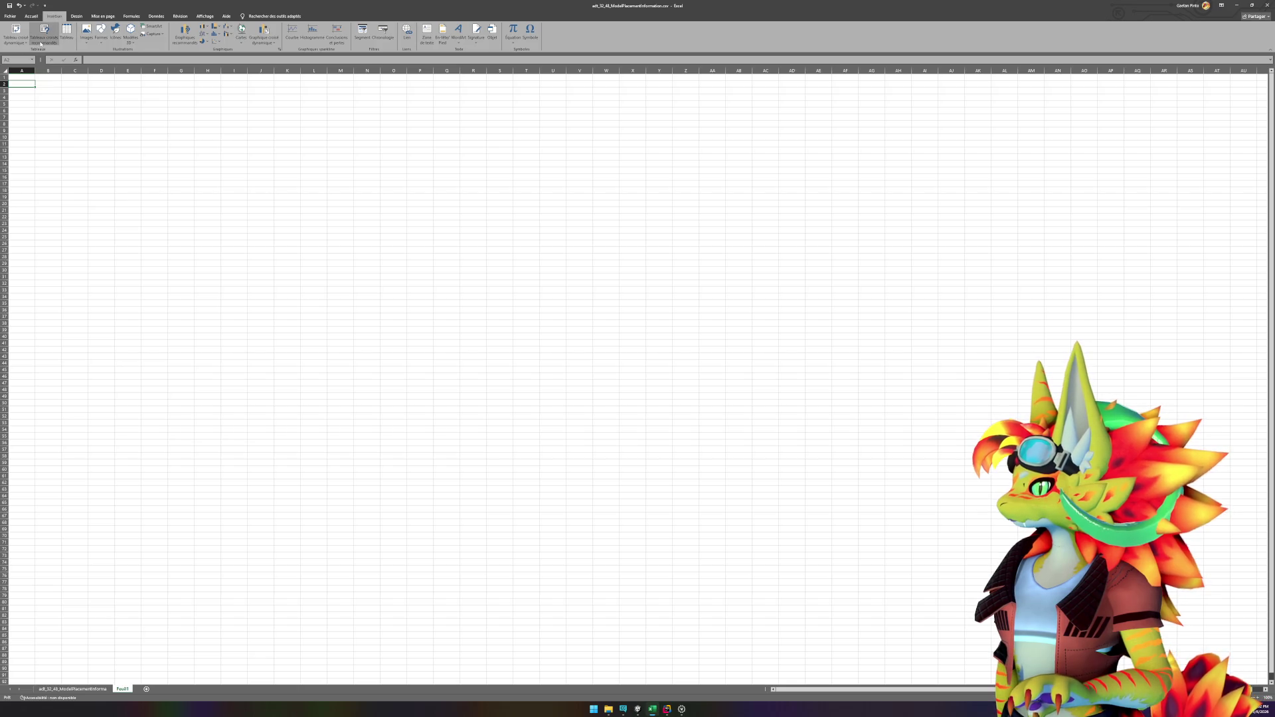
Step: Start a pivot table from a range, using the whole placement data table as source
click(40, 43)
click(188, 190)
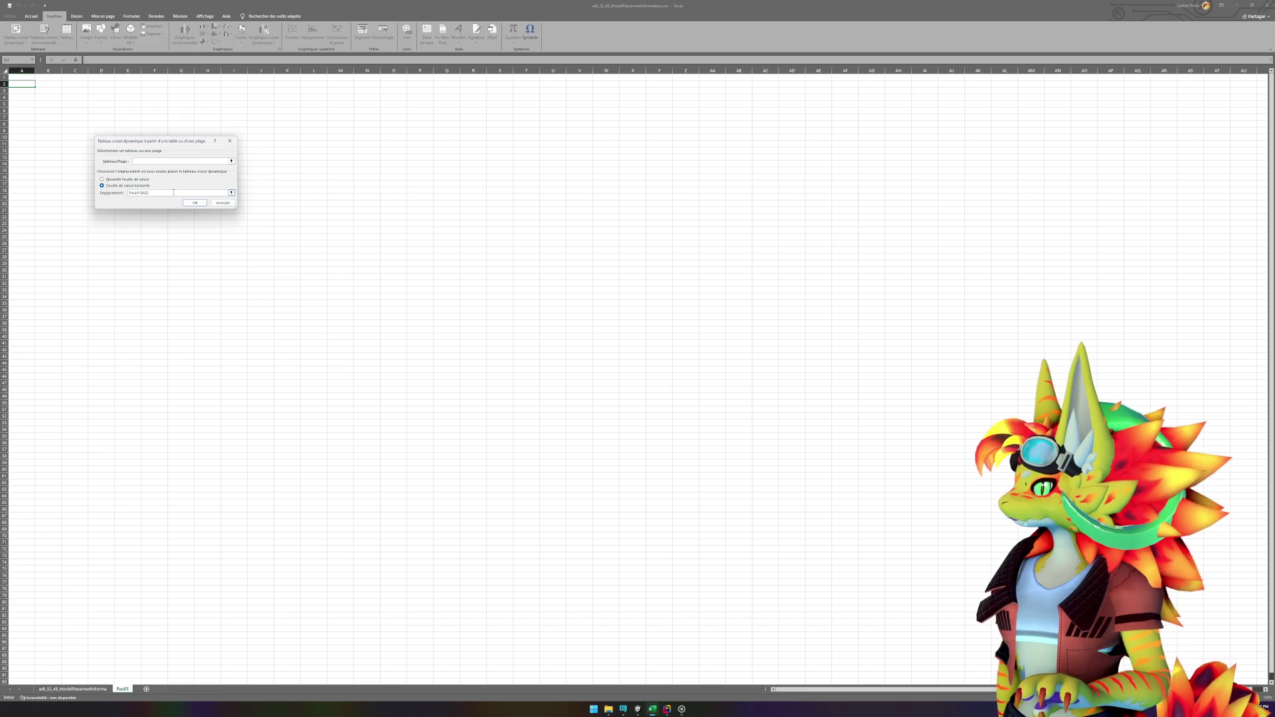
click(231, 161)
click(71, 688)
key(ctrl+a)
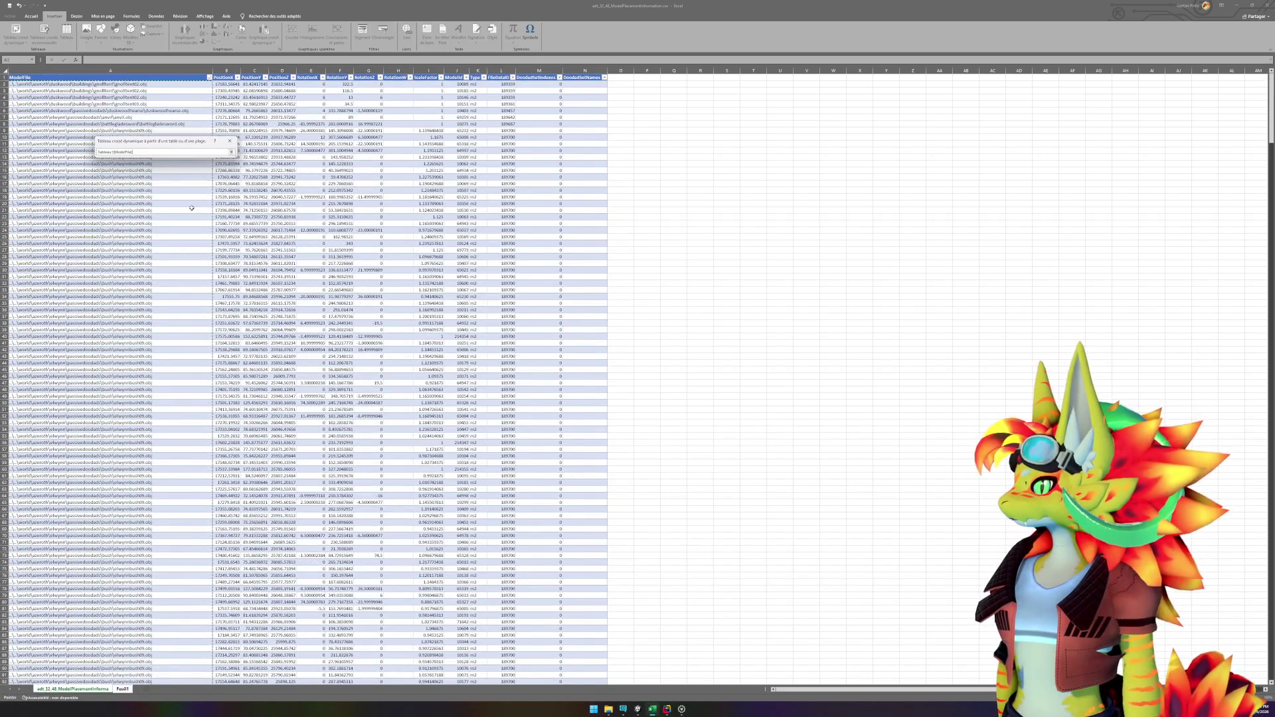
key(Return)
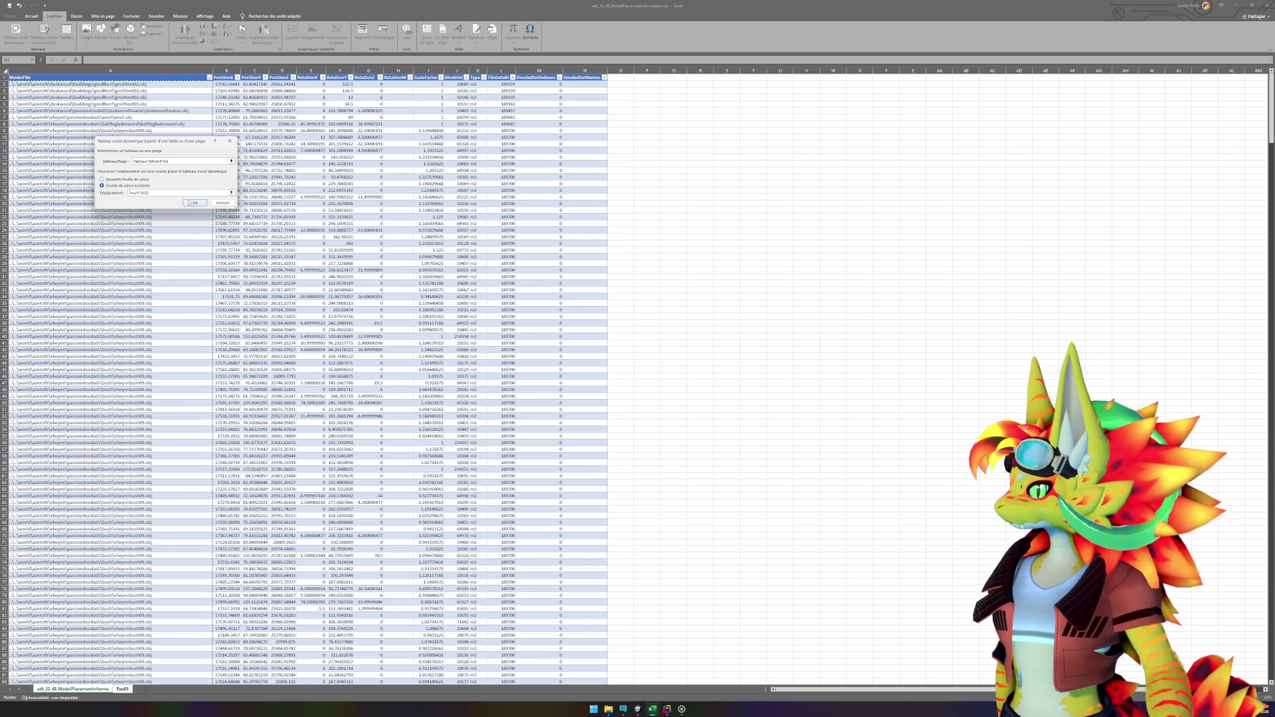
click(123, 690)
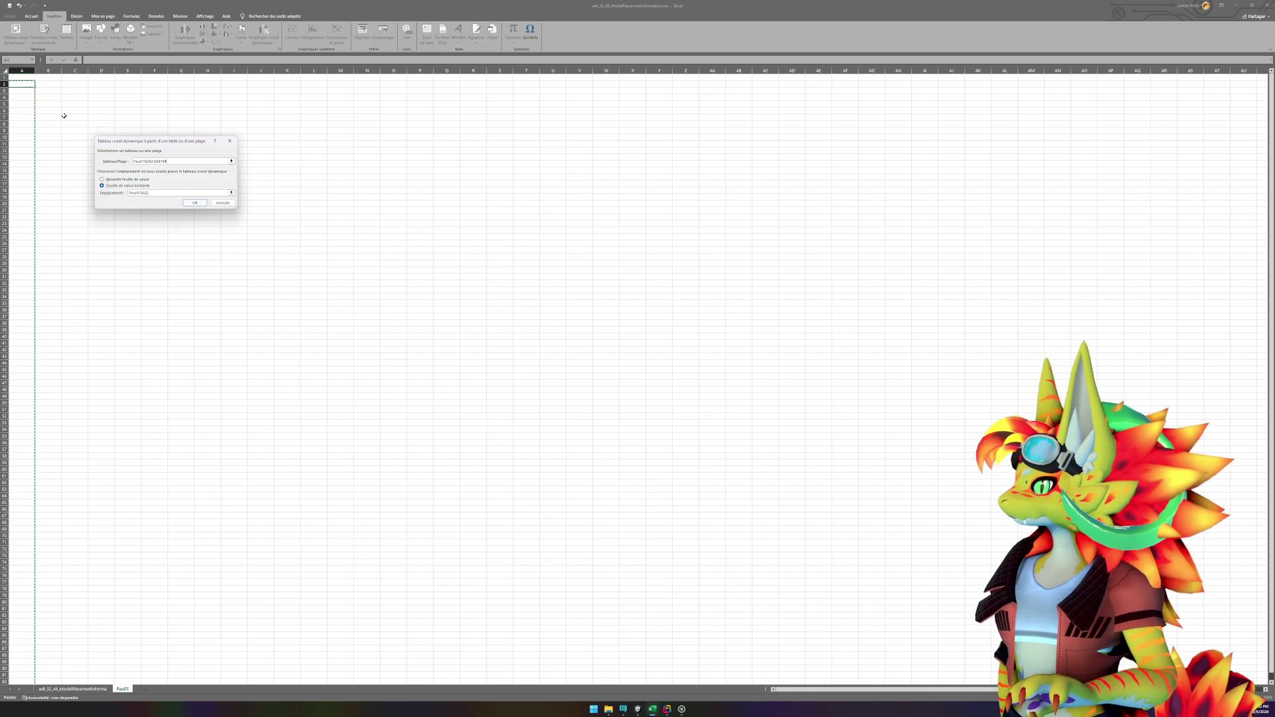
Step: Create the pivot table on Feuil1, reselecting the source after invalid-source errors
click(194, 203)
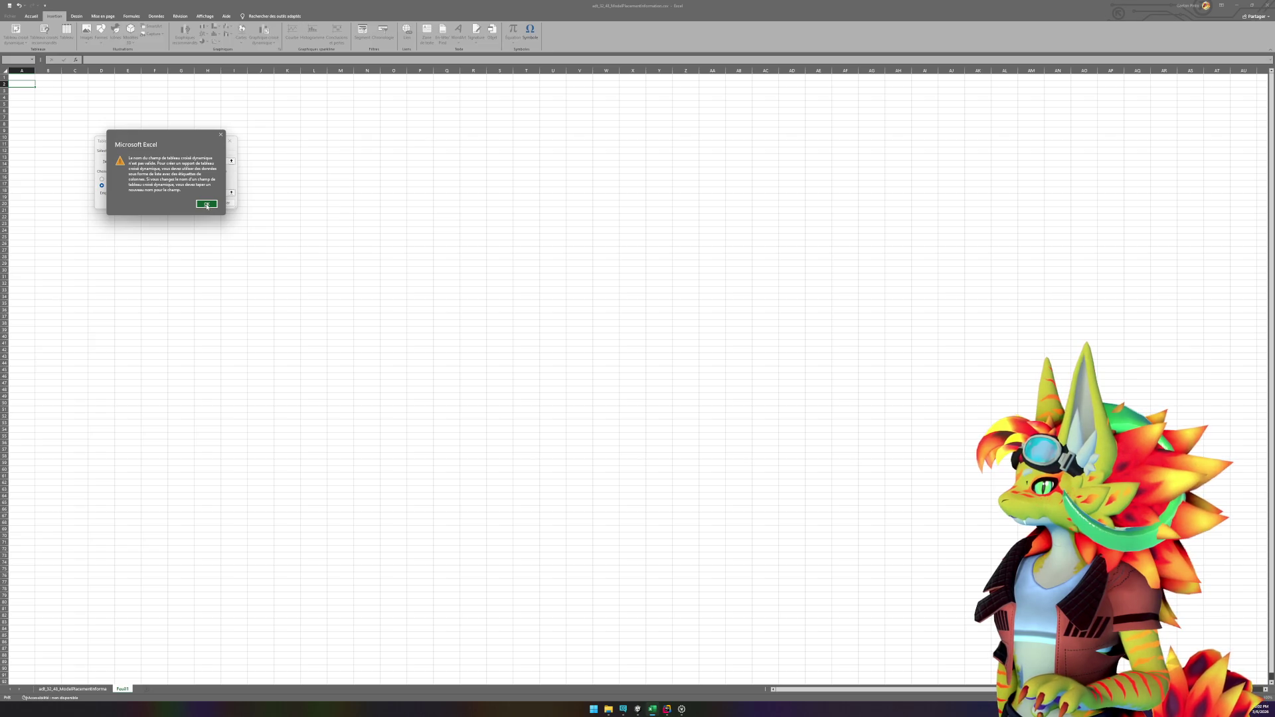
click(206, 205)
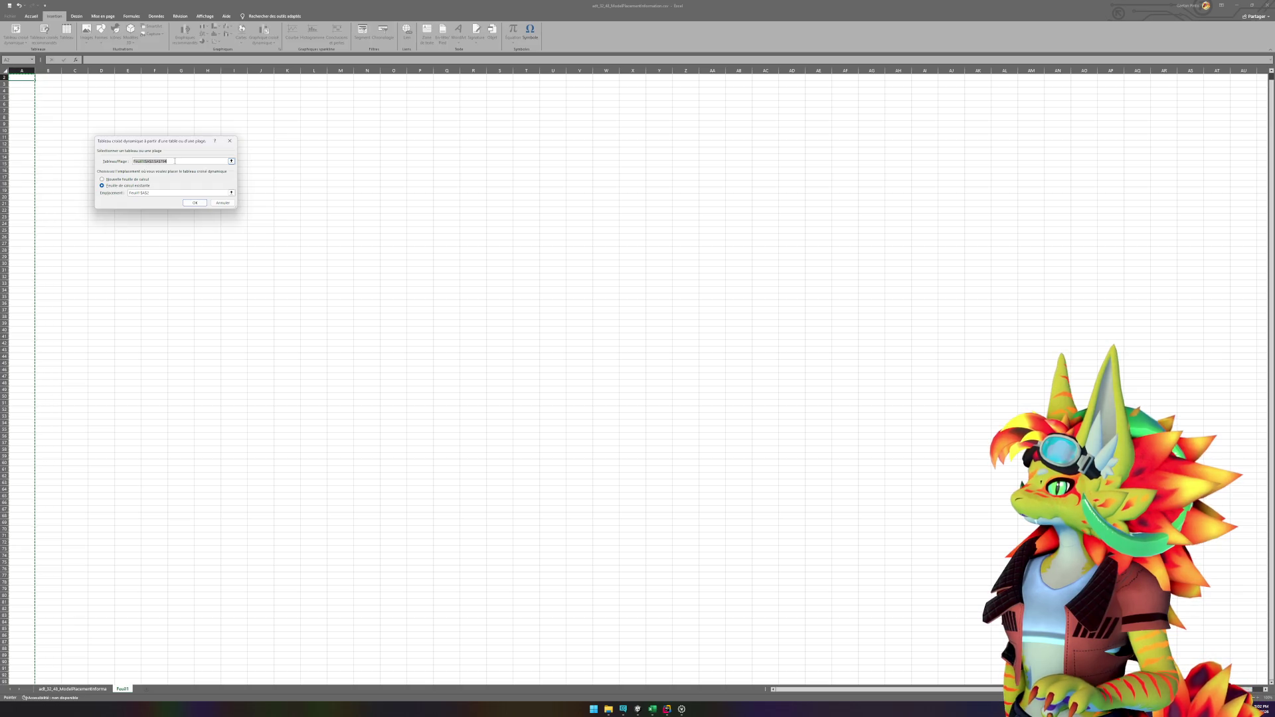
click(72, 688)
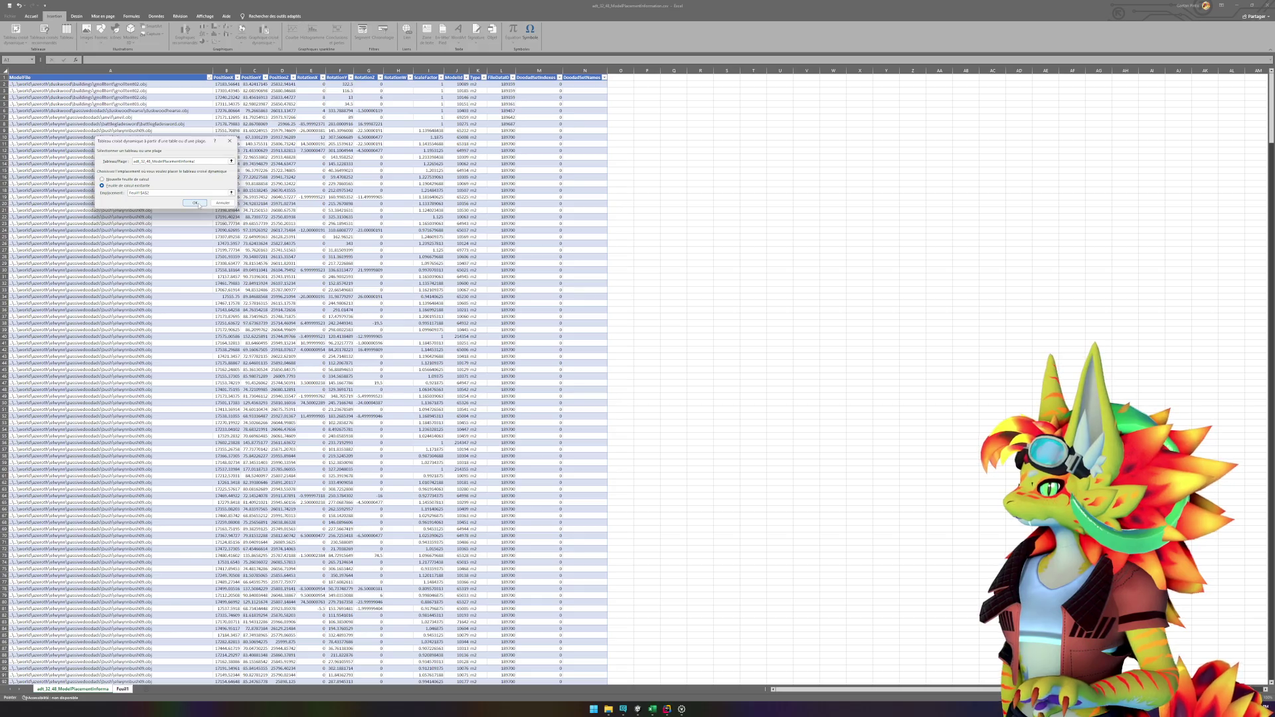
click(199, 205)
click(206, 191)
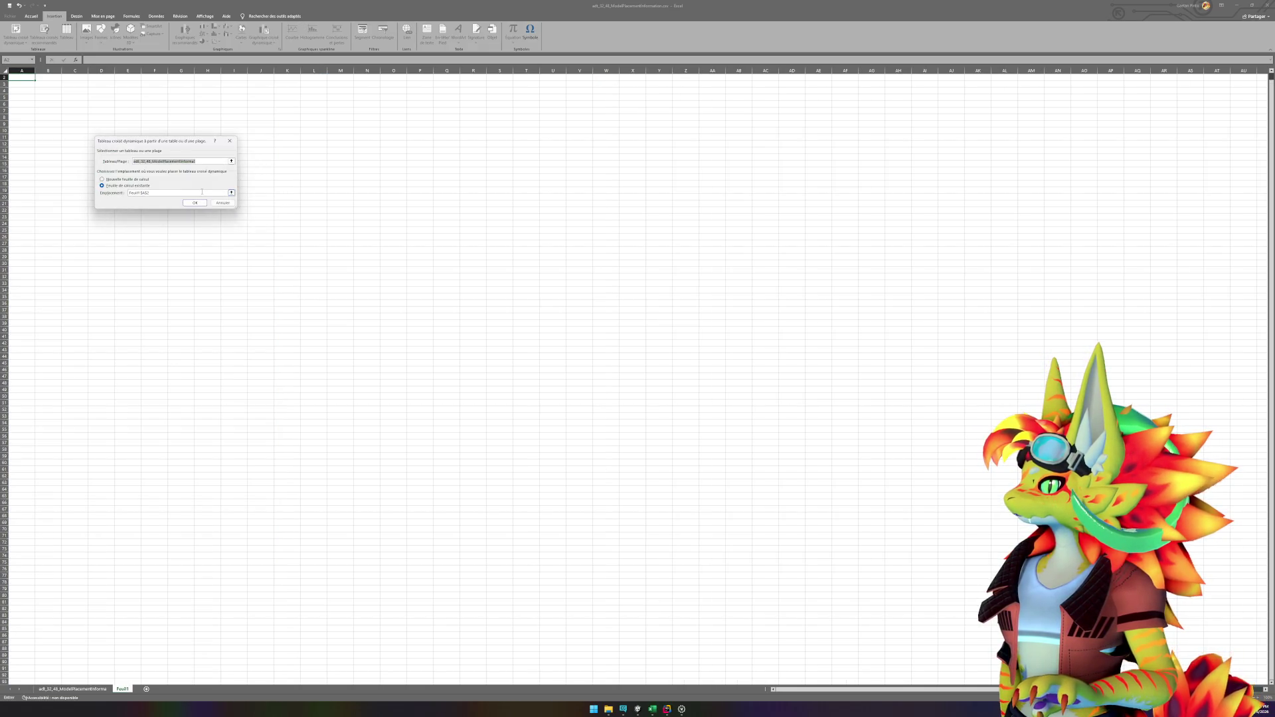
click(73, 688)
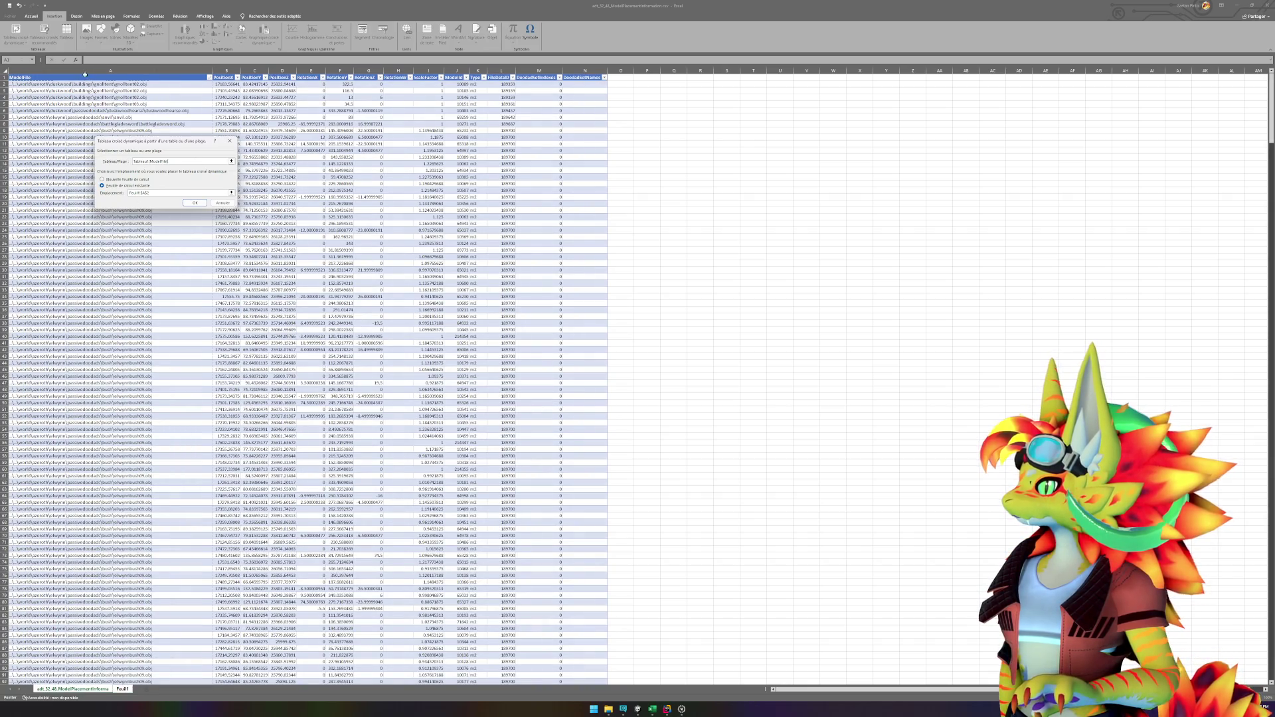
click(195, 203)
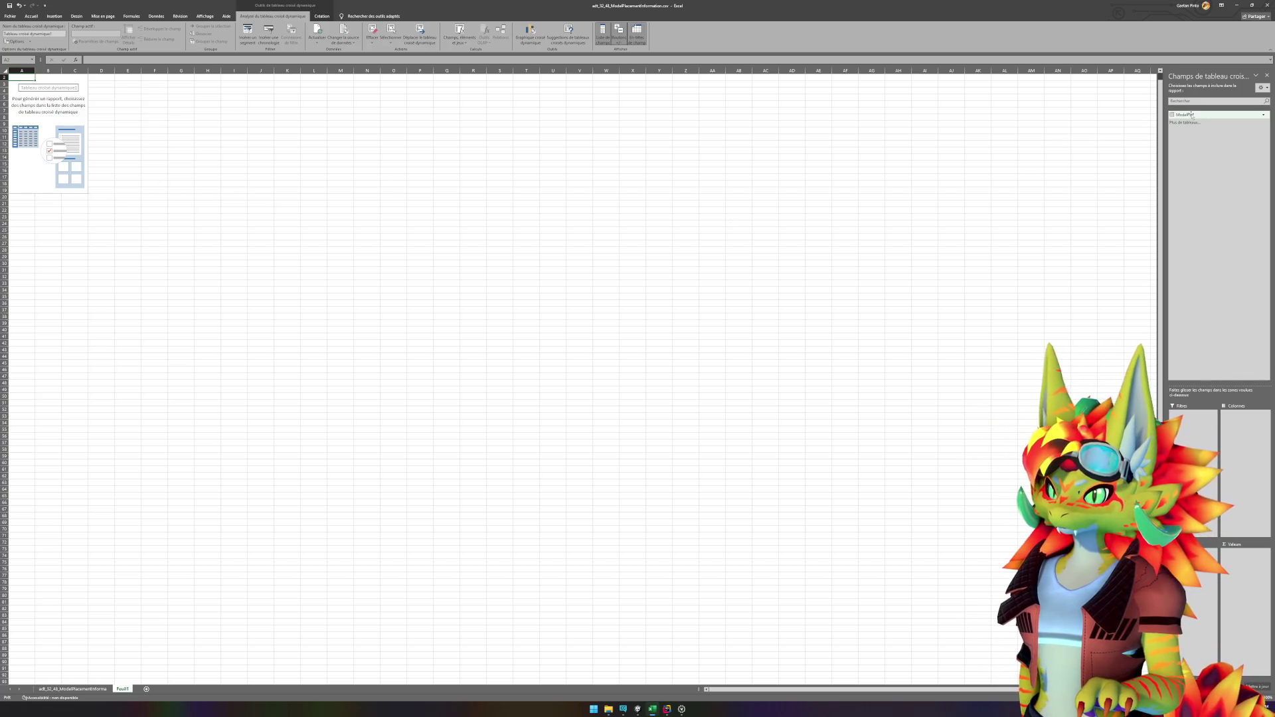
drag(1193, 116, 1247, 486)
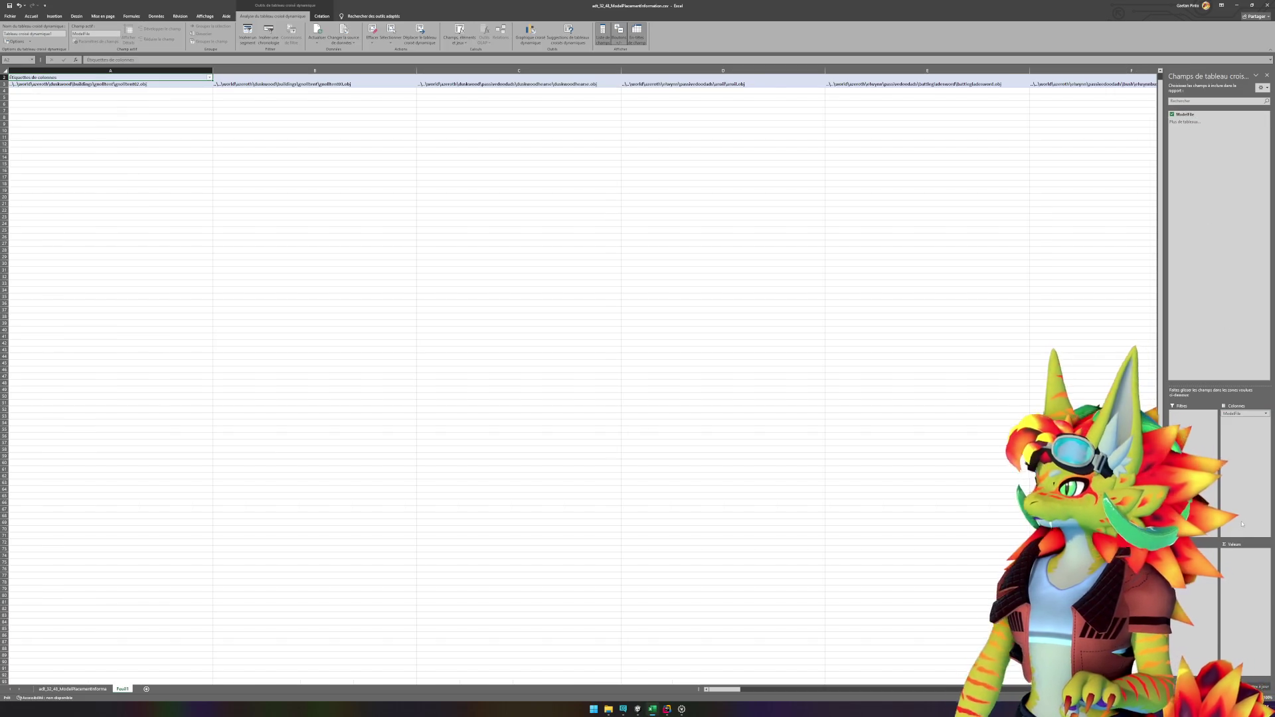
mouse_move(1242, 416)
mouse_down()
mouse_move(1206, 426)
mouse_move(1195, 551)
mouse_up()
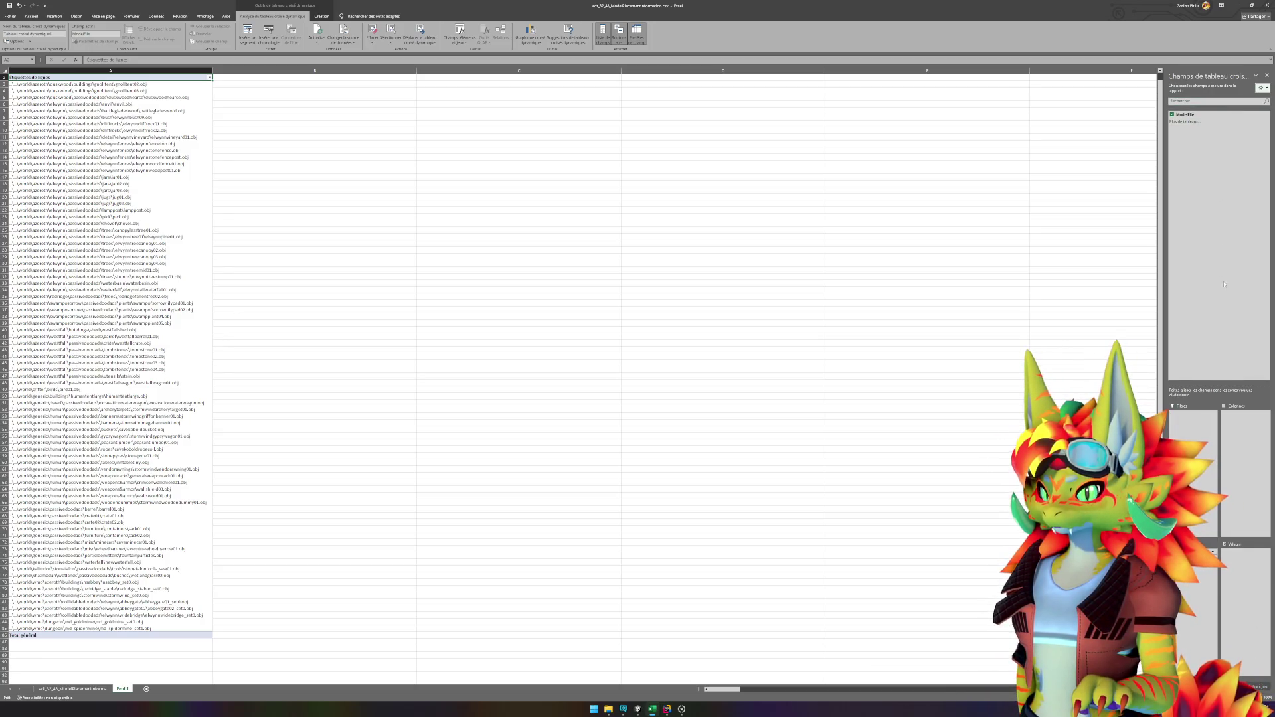
click(1184, 121)
click(223, 181)
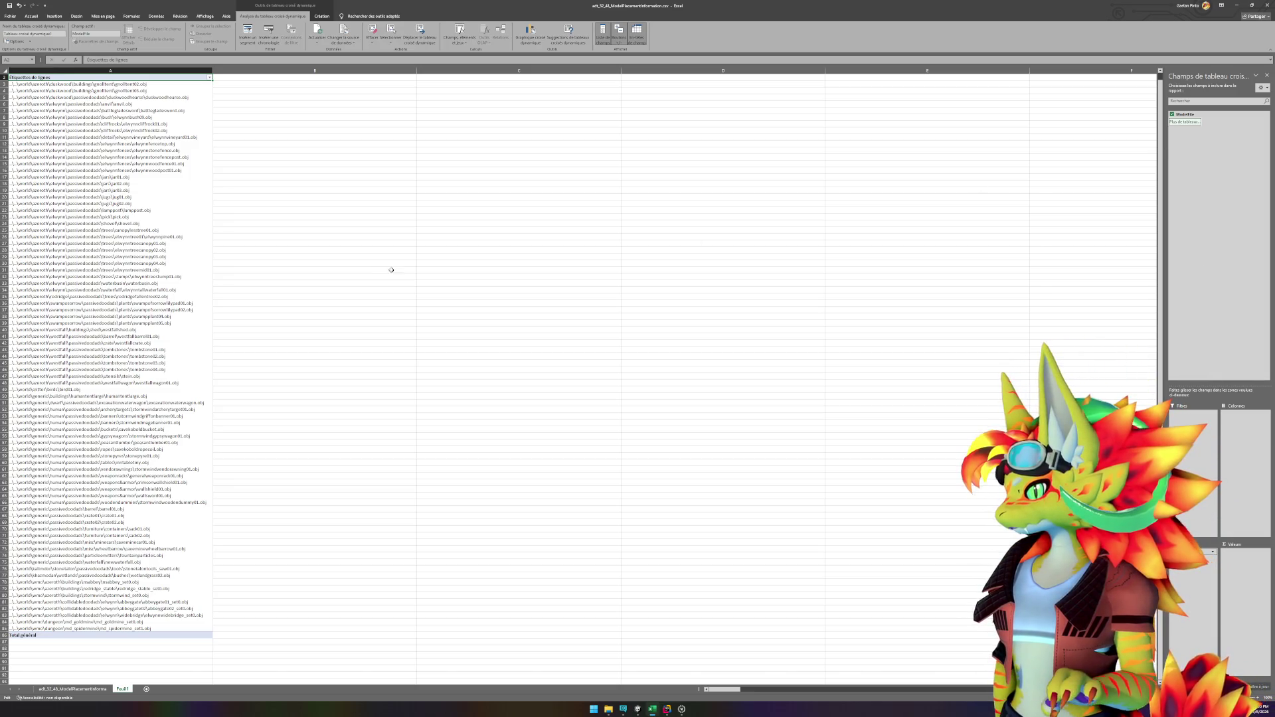
scroll(388, 270, up, 1)
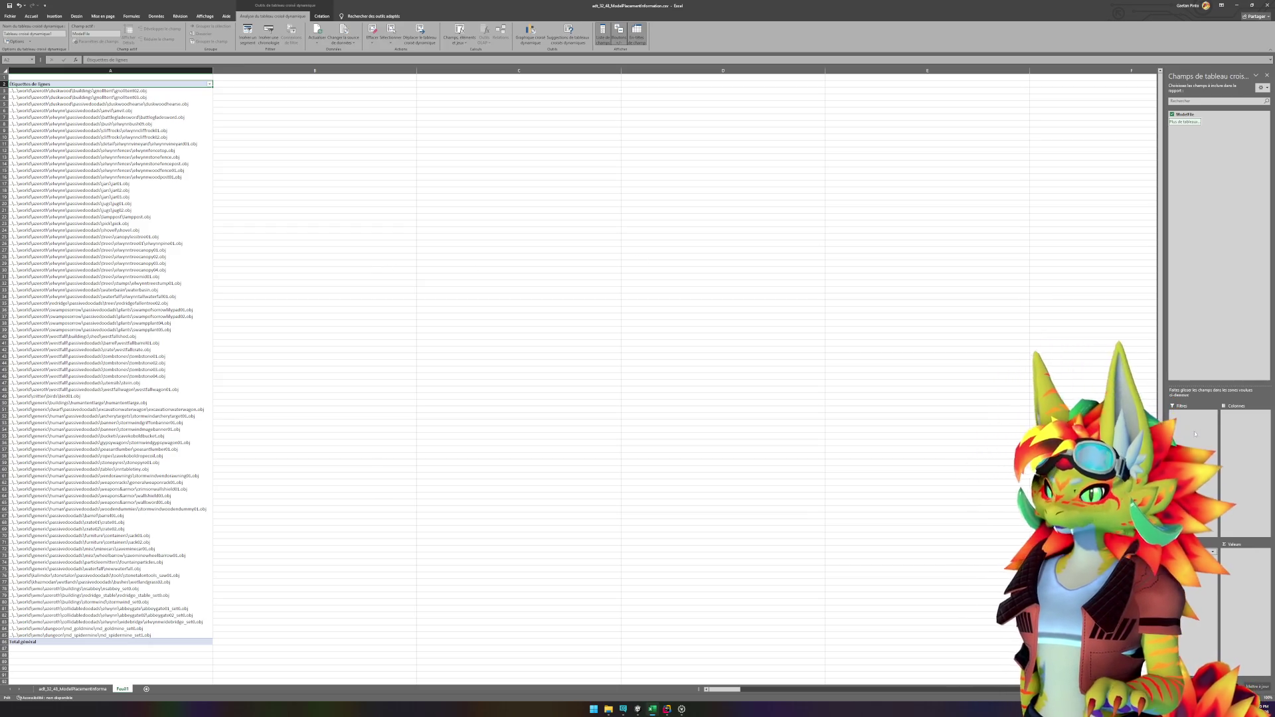
click(1263, 88)
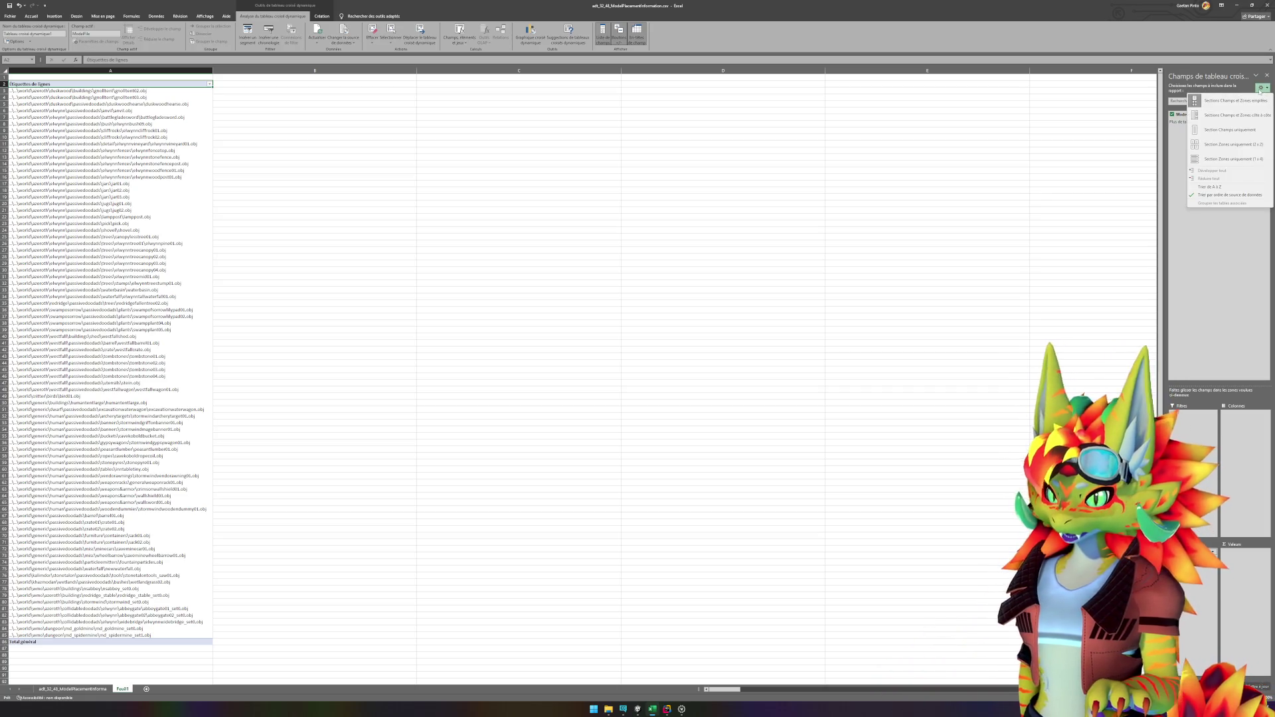
click(1234, 273)
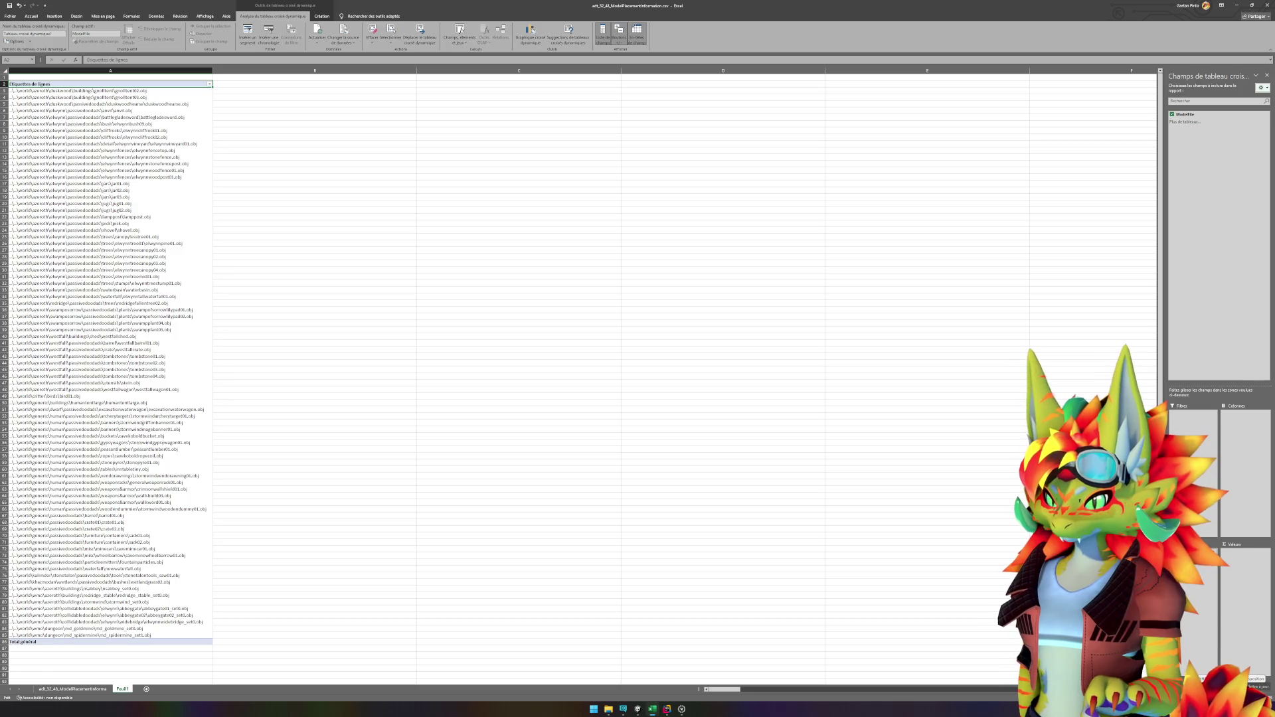
click(1213, 552)
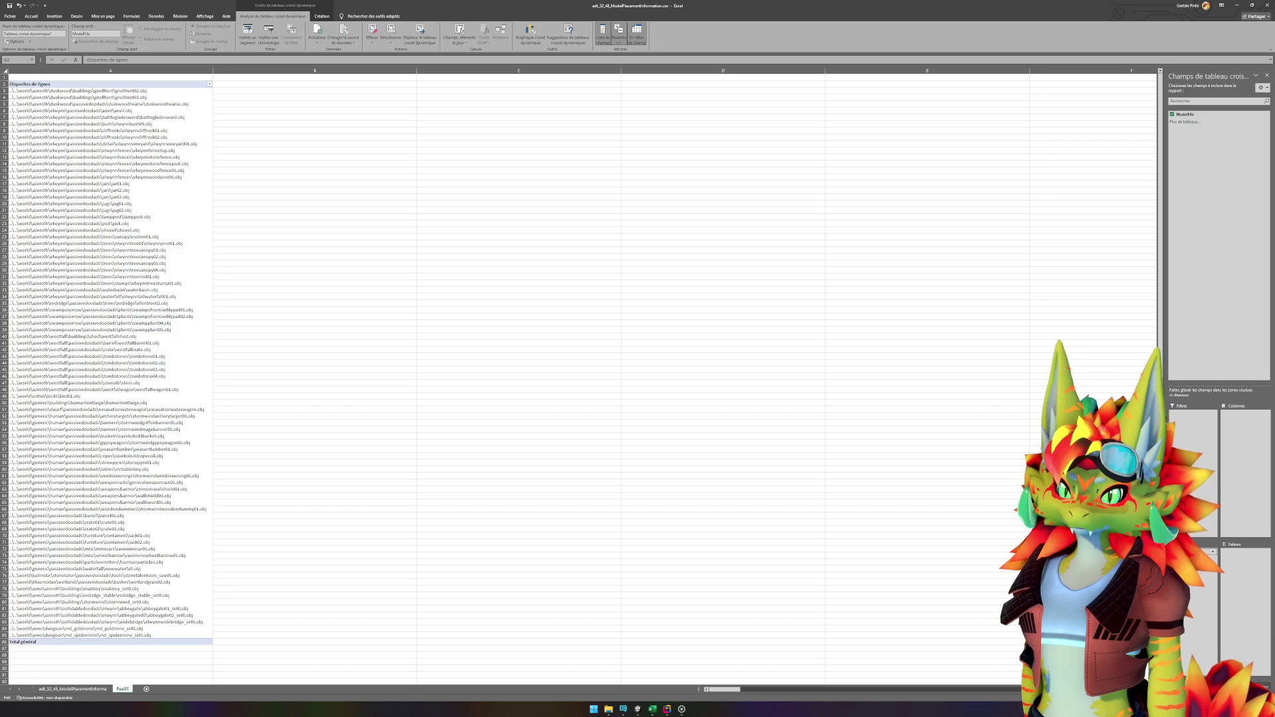
Step: Start a formula in cell B14, trying the COMPTE and SI function names
click(303, 165)
text(=cou)
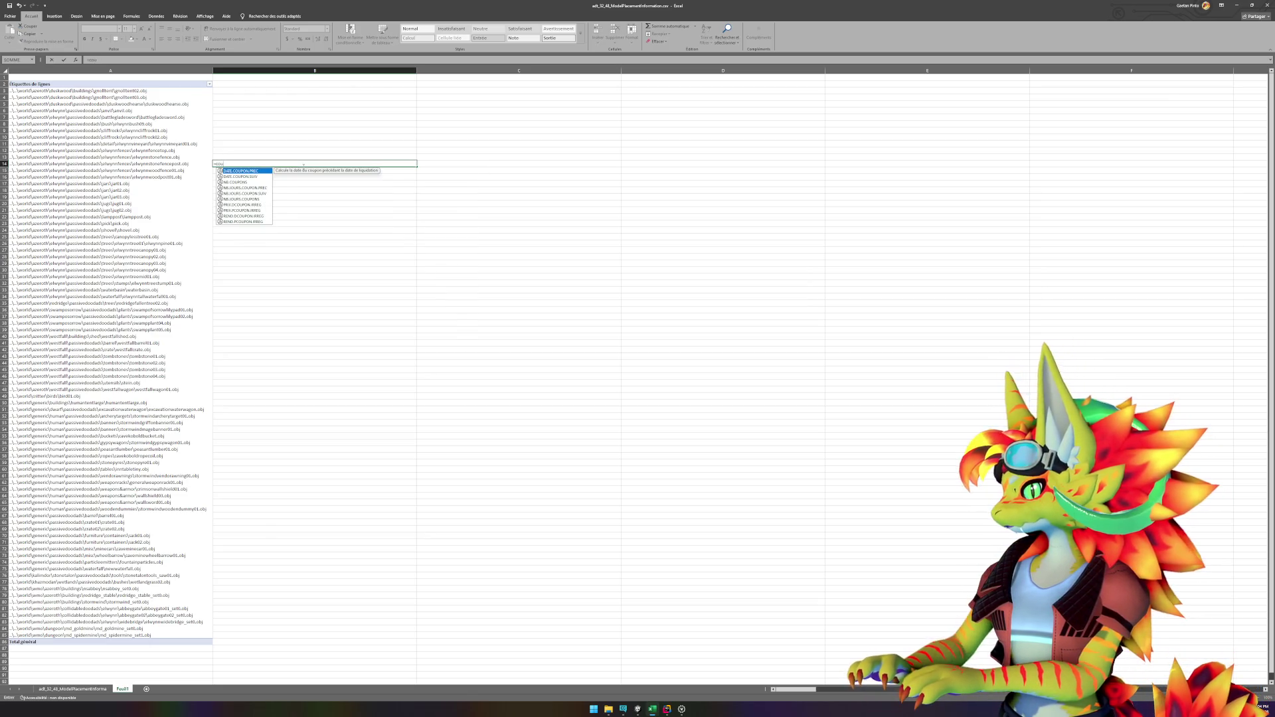
key(BackSpace)
text(mpte)
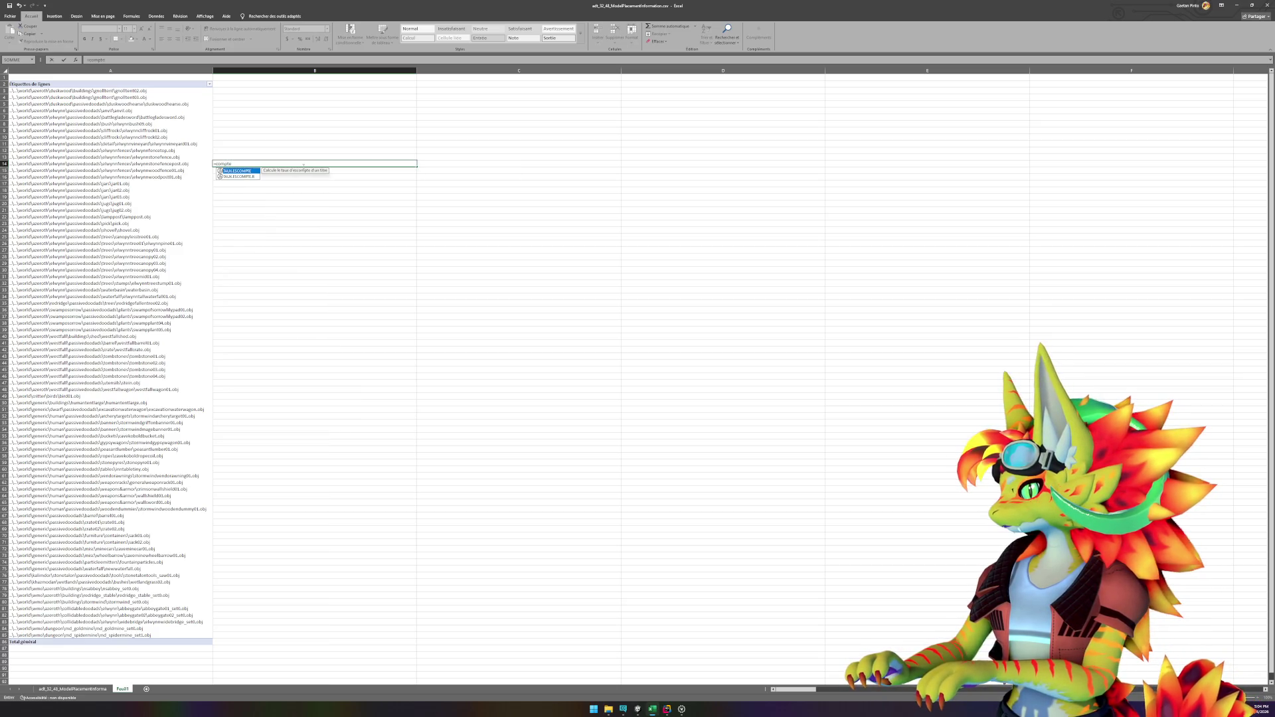
key(BackSpace)
key(BackSpace)
key(BackSpace)
text(si)
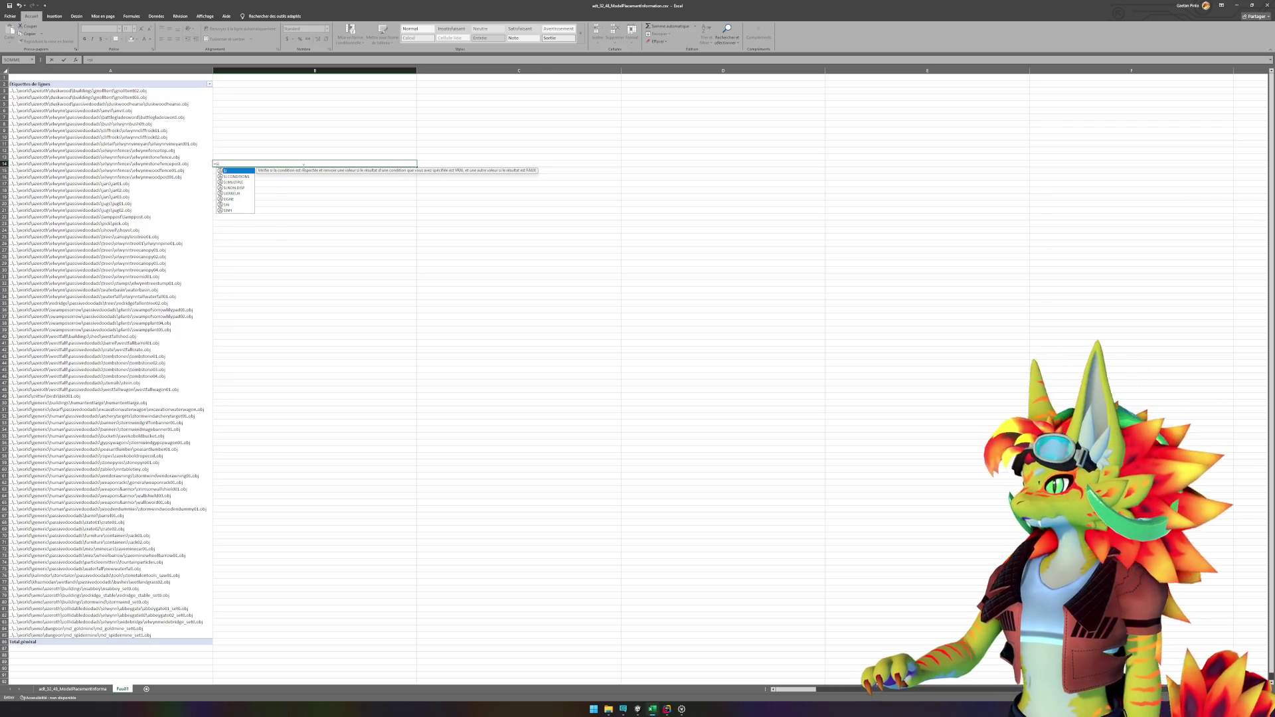
key(BackSpace)
key(BackSpace)
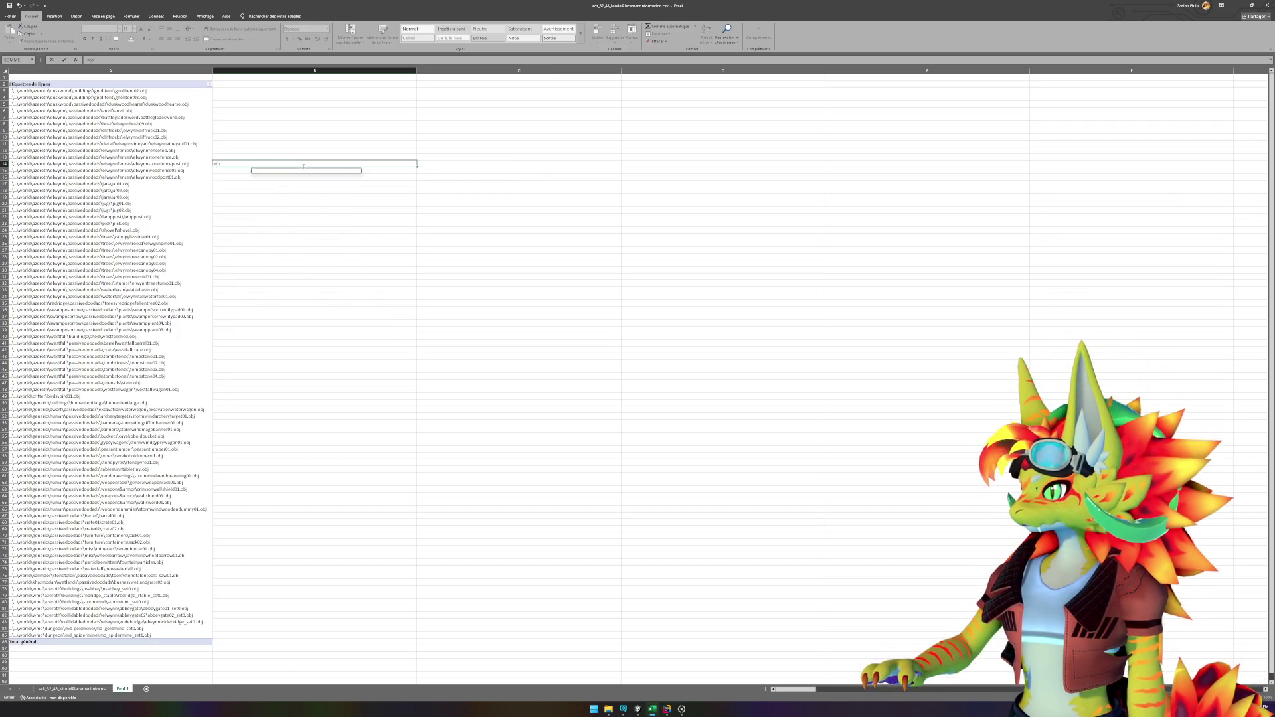
Step: Discard the attempted function names and point the formula at the data sheet's PositionX column
text(t)
key(BackSpace)
key(BackSpace)
key(BackSpace)
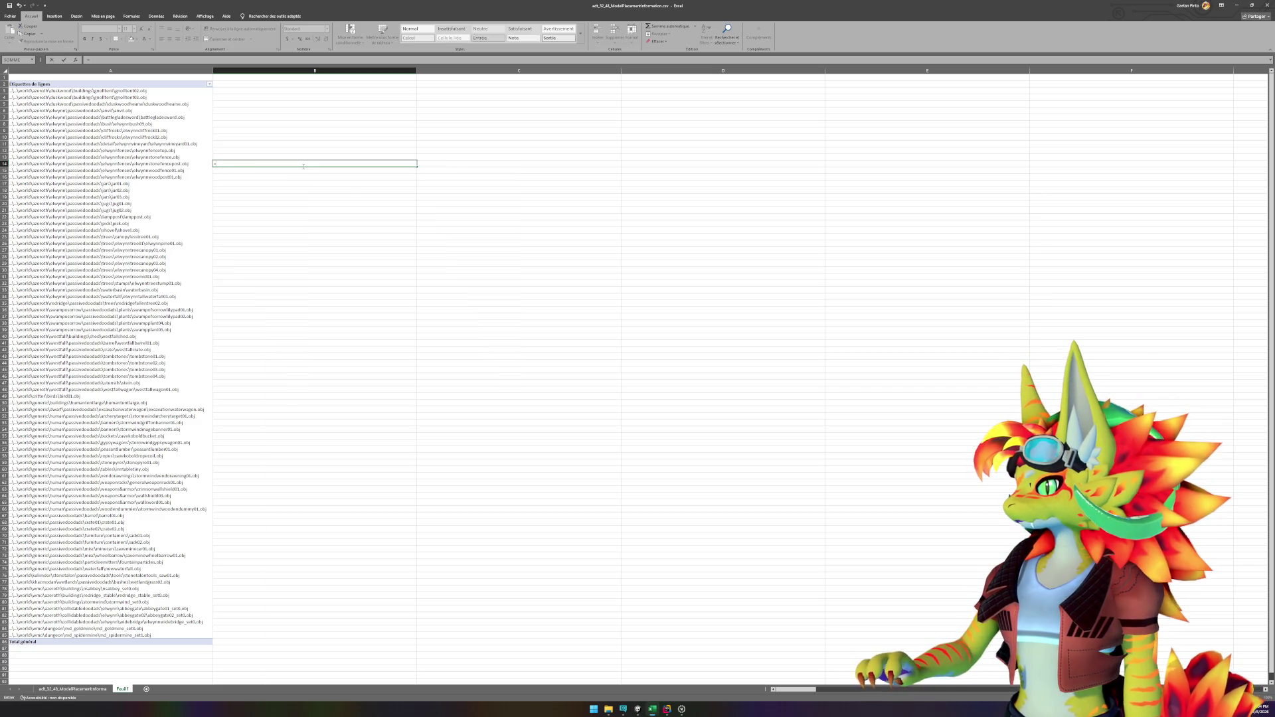
text(compte)
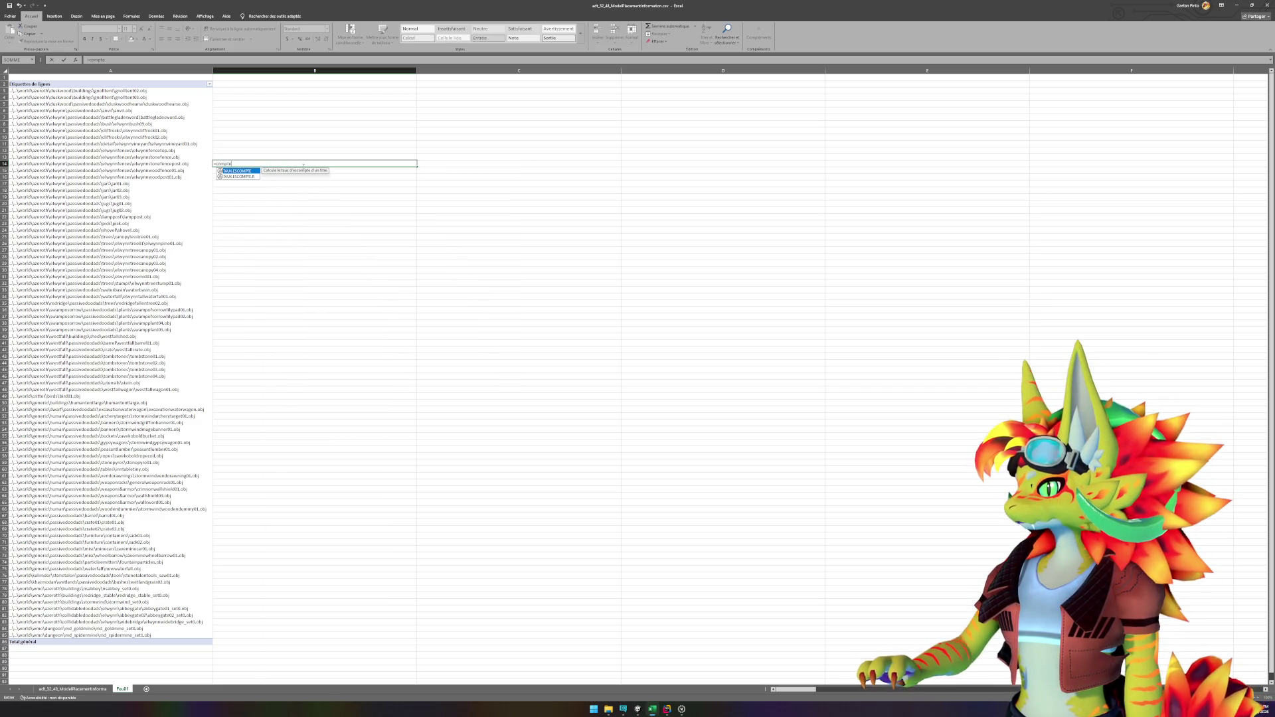
key(BackSpace)
key(BackSpace)
key(BackSpace)
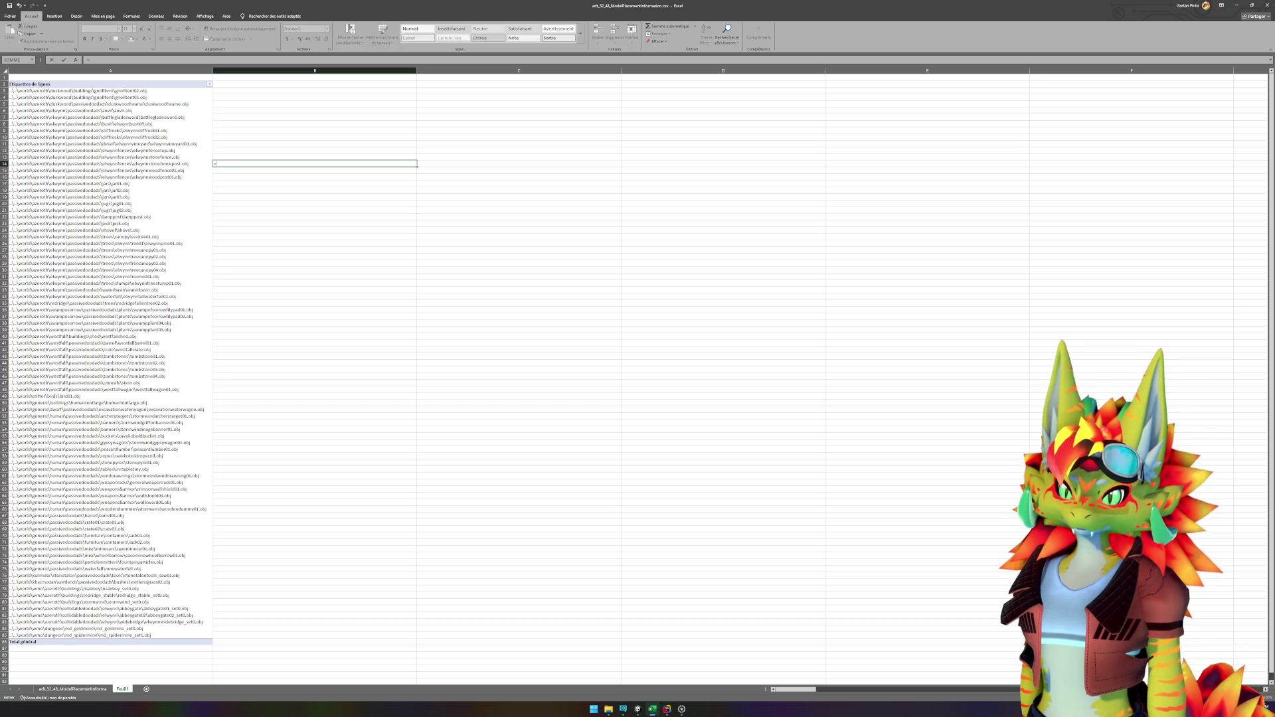
key(alt+Tab)
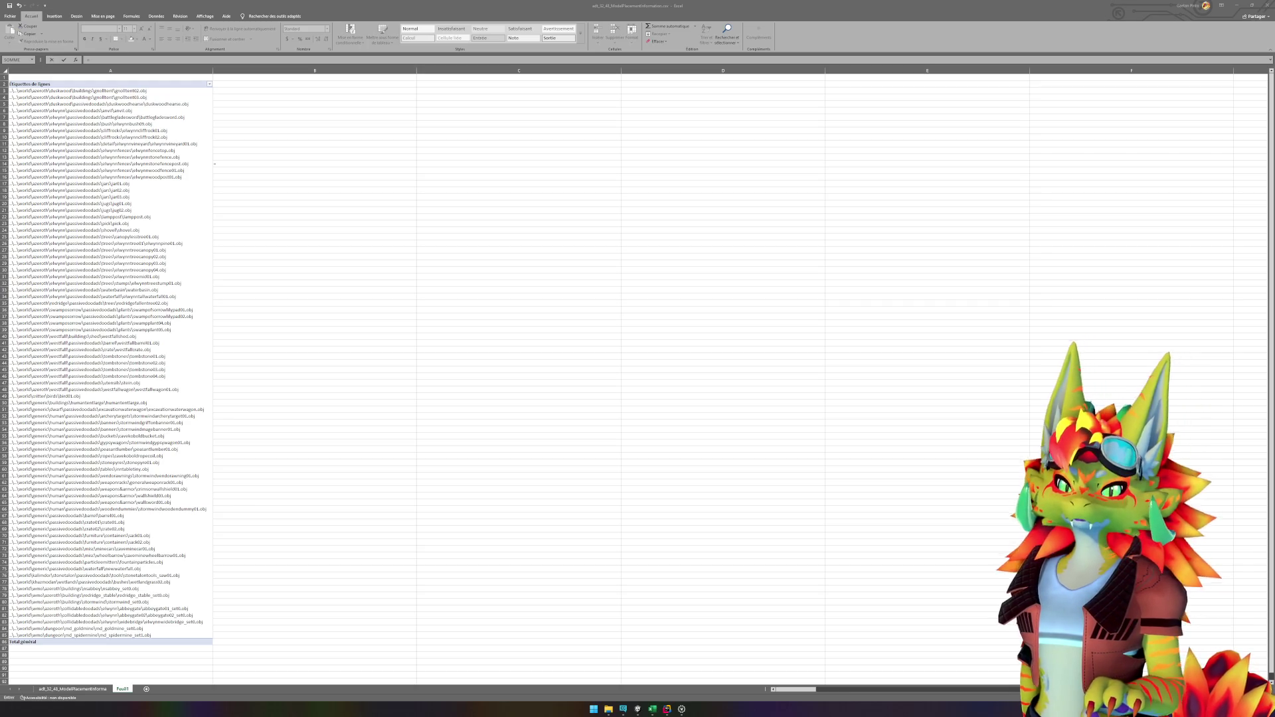
click(336, 147)
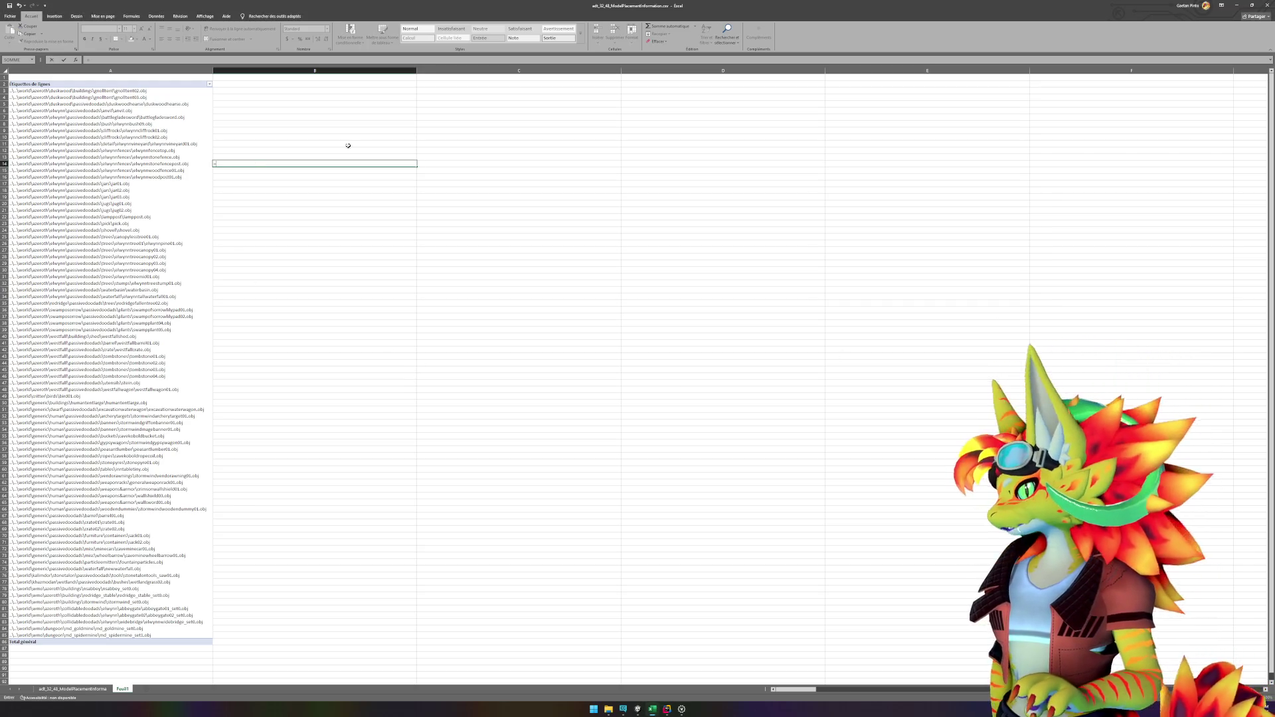
click(73, 689)
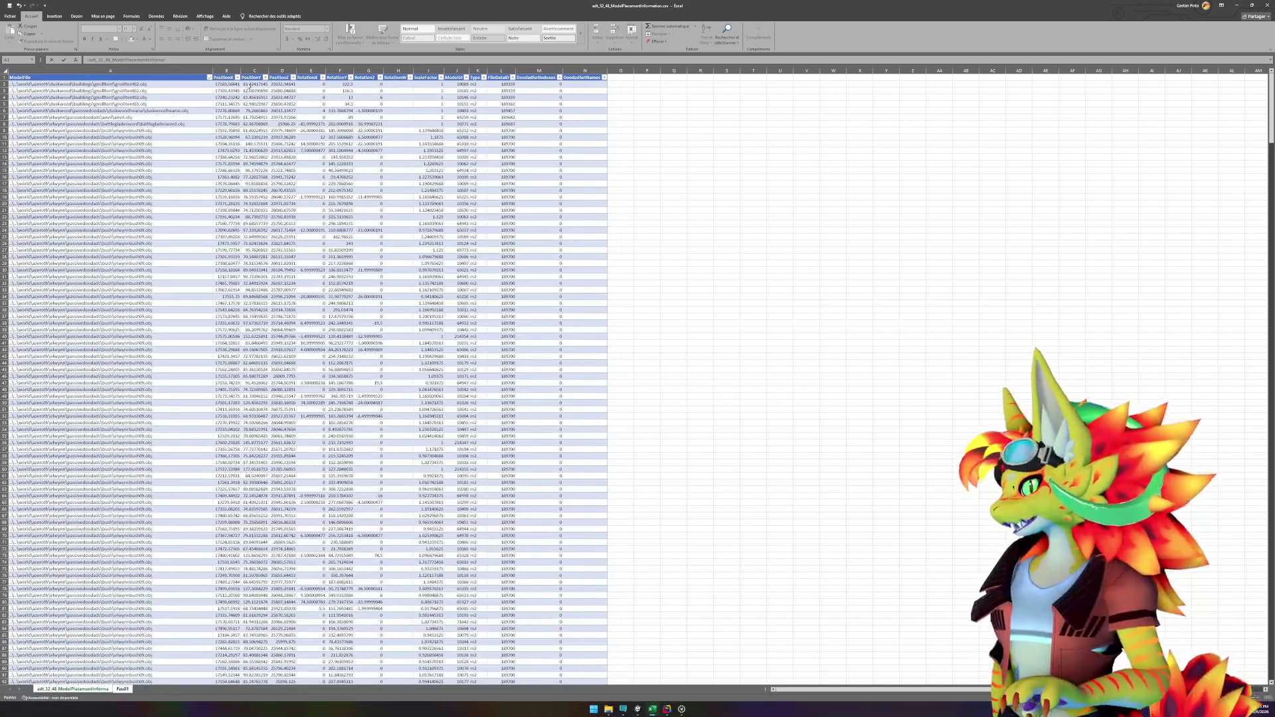
Step: Cancel the unfinished B14 formula and go to the model data sheet
click(225, 73)
key(Escape)
right_click(225, 71)
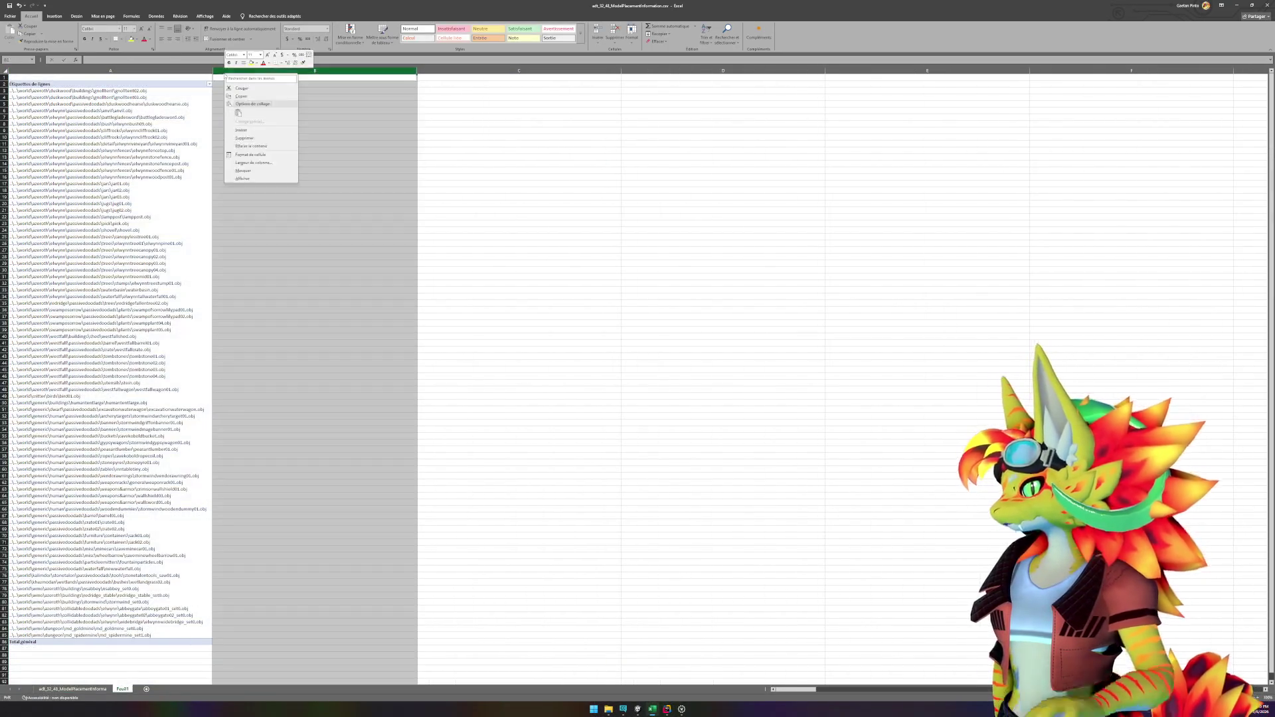
key(Escape)
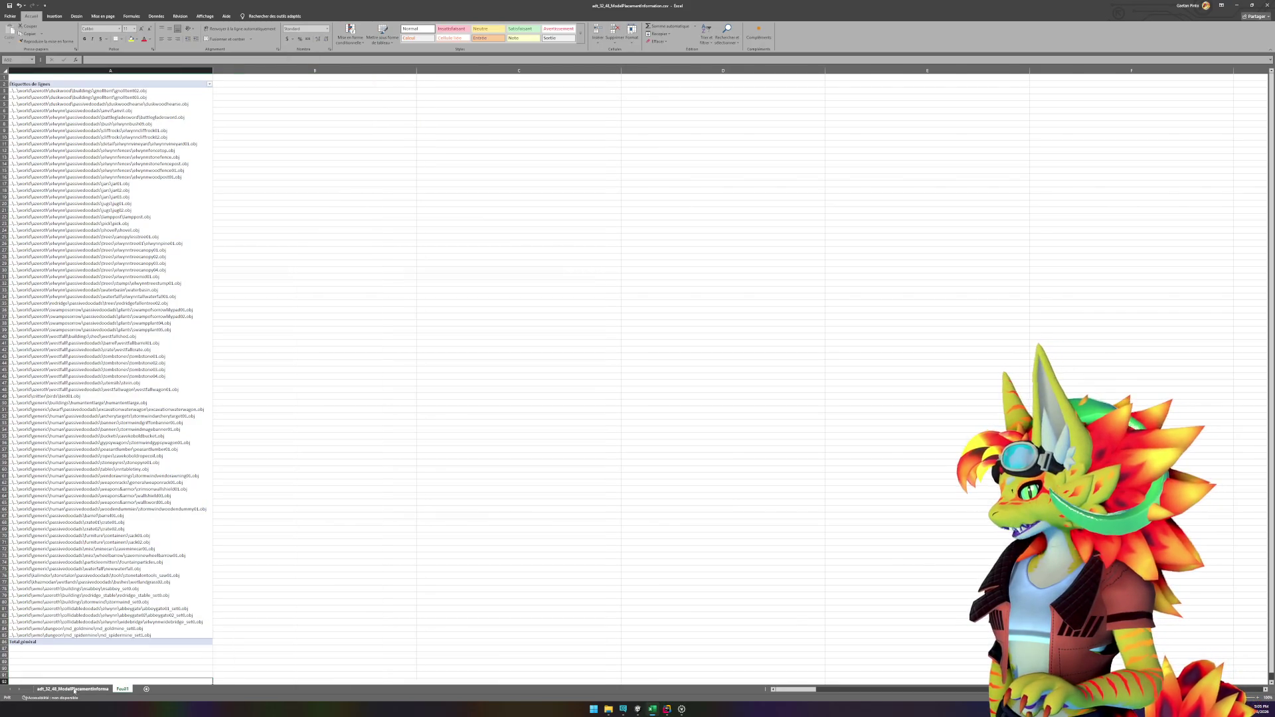
click(73, 689)
Step: Insert Colonne1 before PositionX, fill it with 1 in every row, and return to Feuil1
right_click(225, 72)
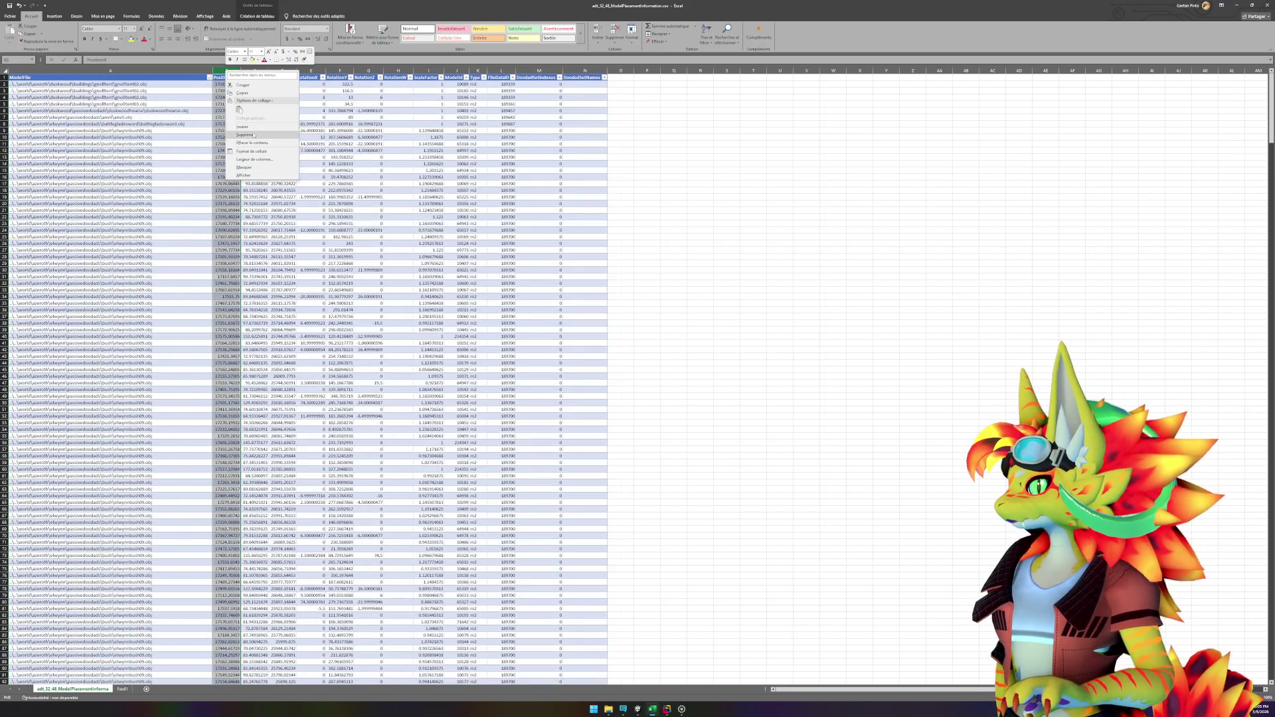
click(242, 127)
text(1)
key(Return)
click(410, 80)
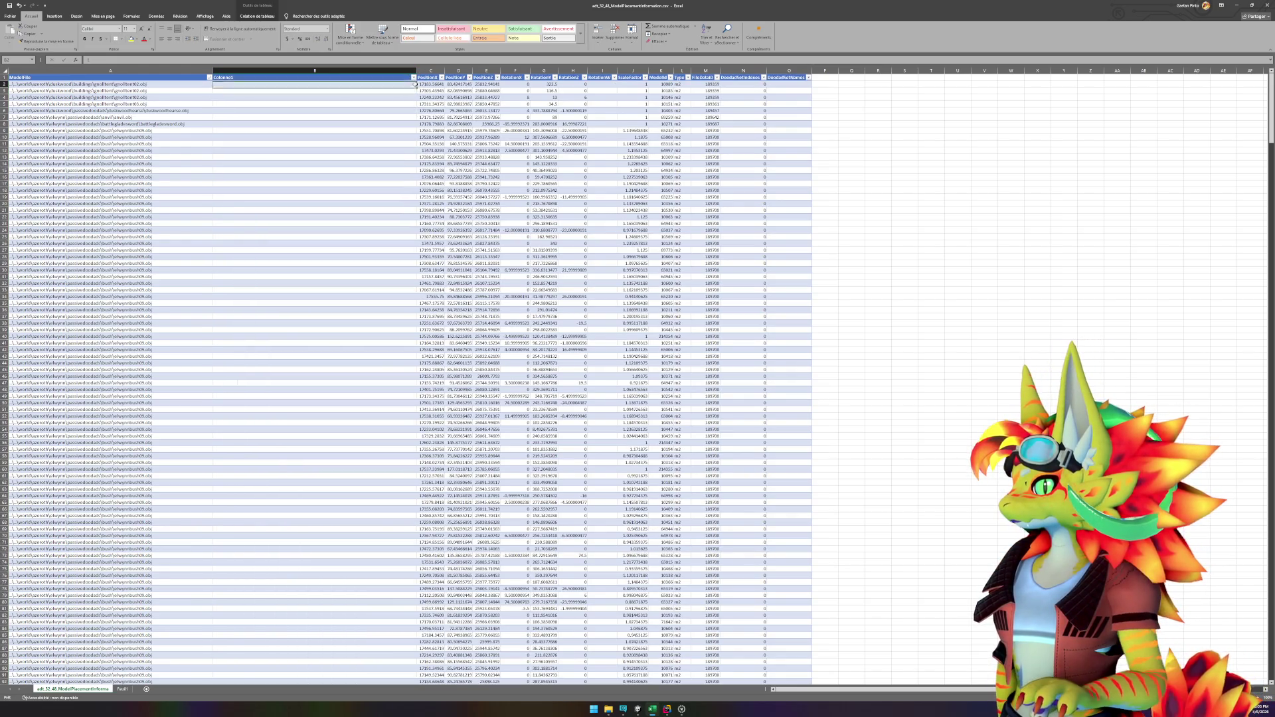
mouse_move(416, 87)
mouse_down()
mouse_move(420, 716)
mouse_move(428, 676)
mouse_up()
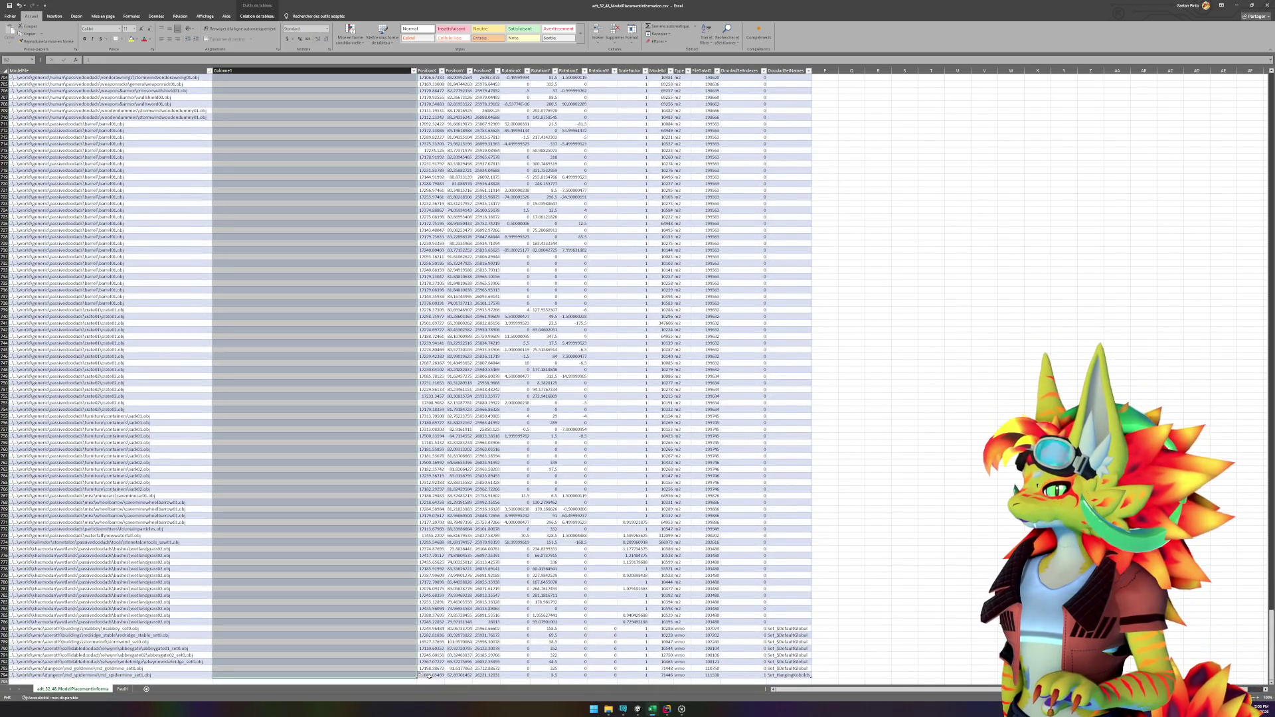
click(123, 689)
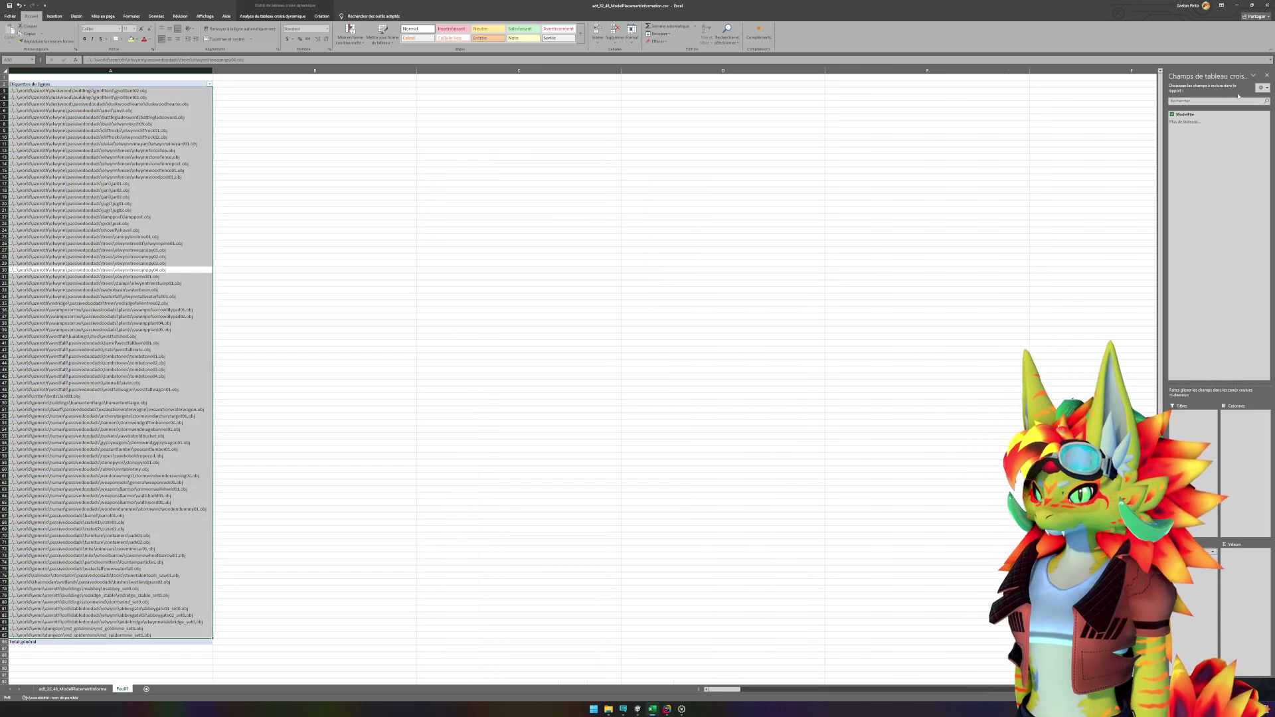
Step: Check the field list layout and the ModelFile and Colonne1 columns on the data sheet
click(1261, 87)
click(1239, 108)
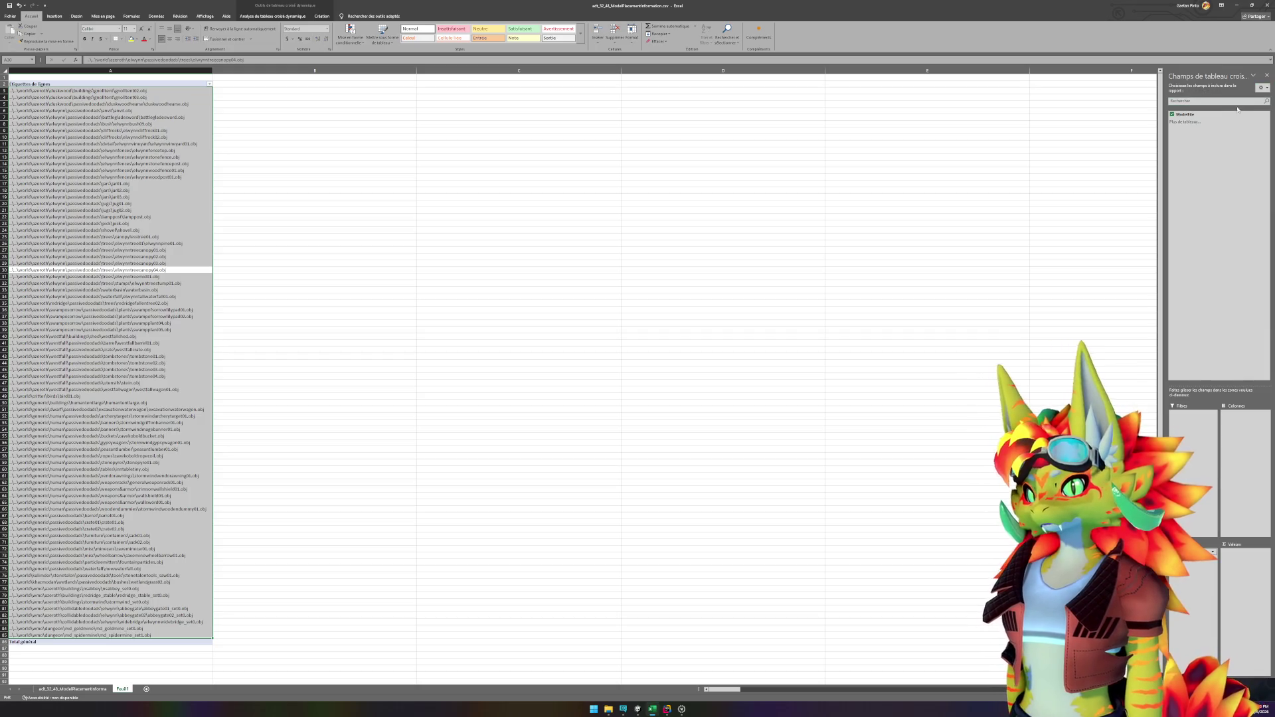
click(72, 689)
scroll(133, 172, up, 5)
scroll(133, 171, up, 9)
scroll(134, 171, up, 20)
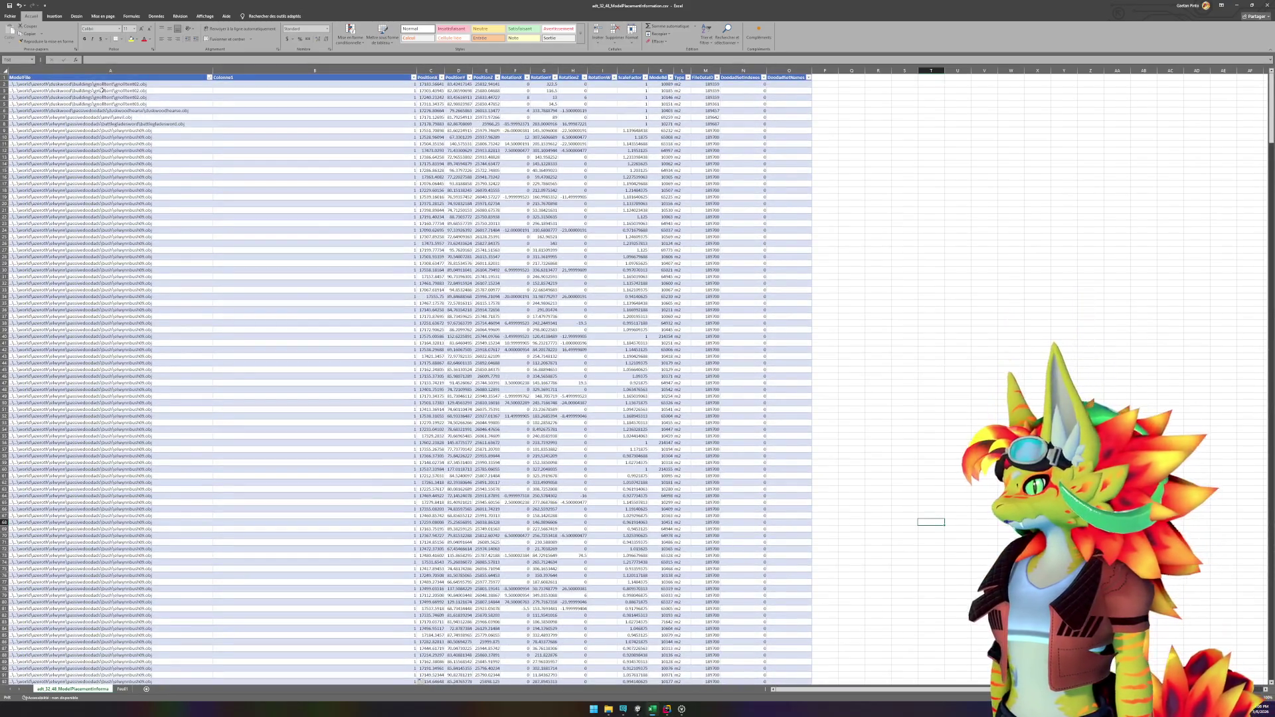
drag(103, 71, 315, 70)
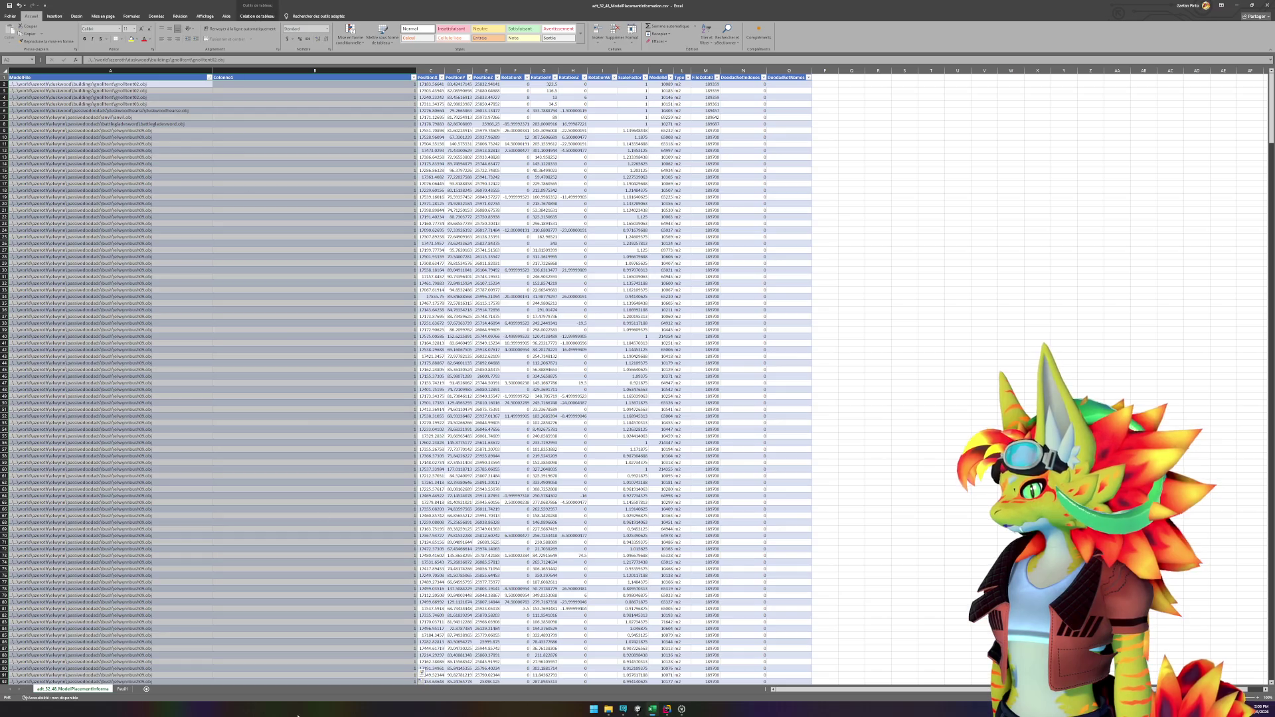
click(124, 690)
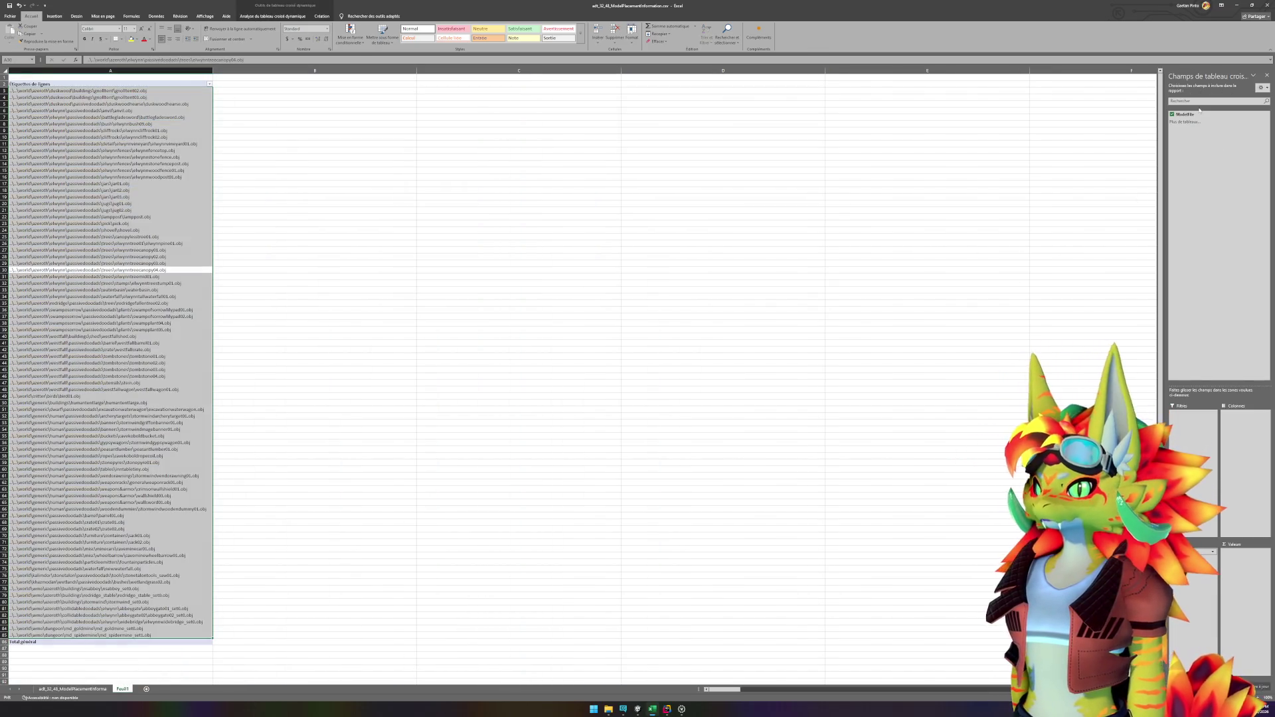
Step: Close the PivotTable field list and select the Étiquettes de lignes header cell
click(1262, 88)
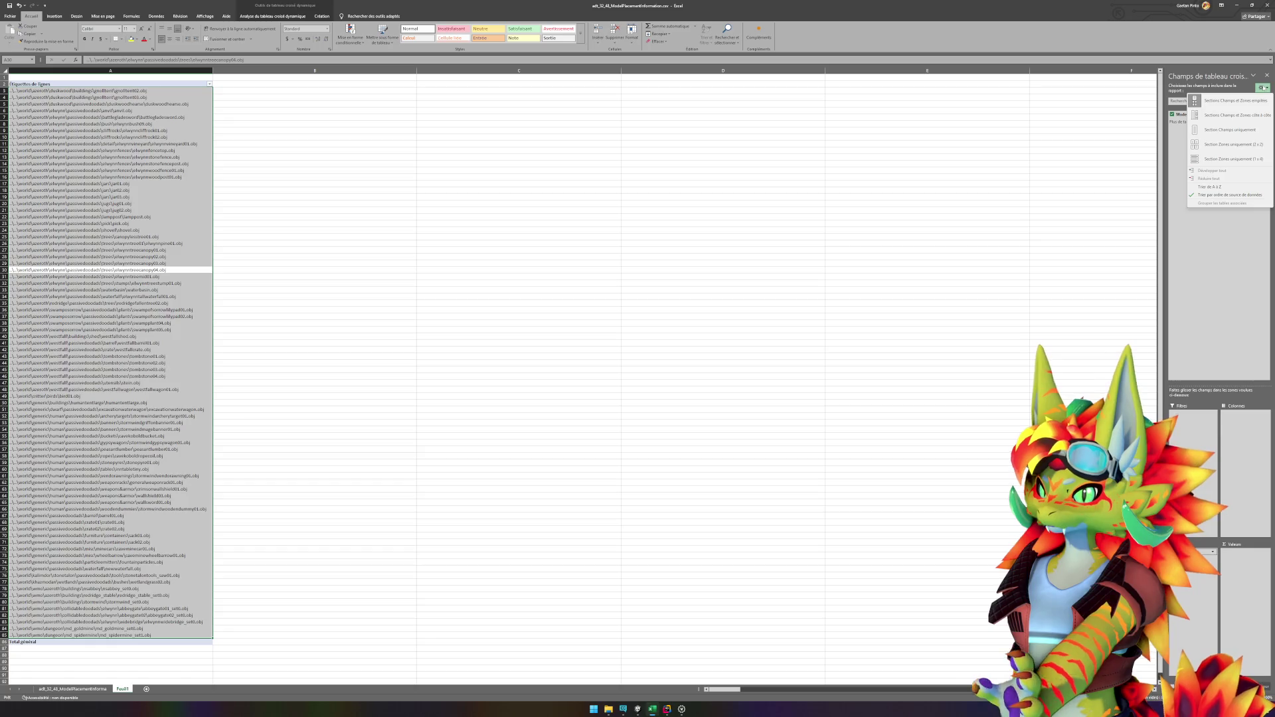
key(Escape)
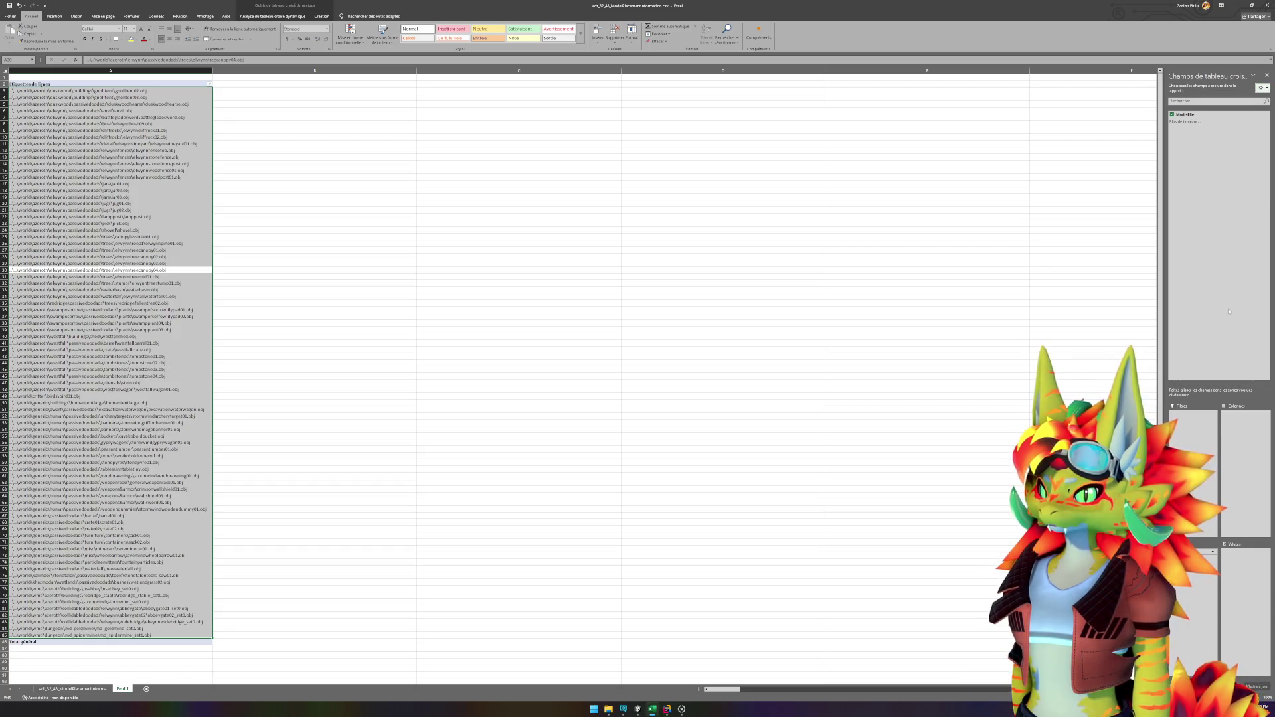
click(164, 563)
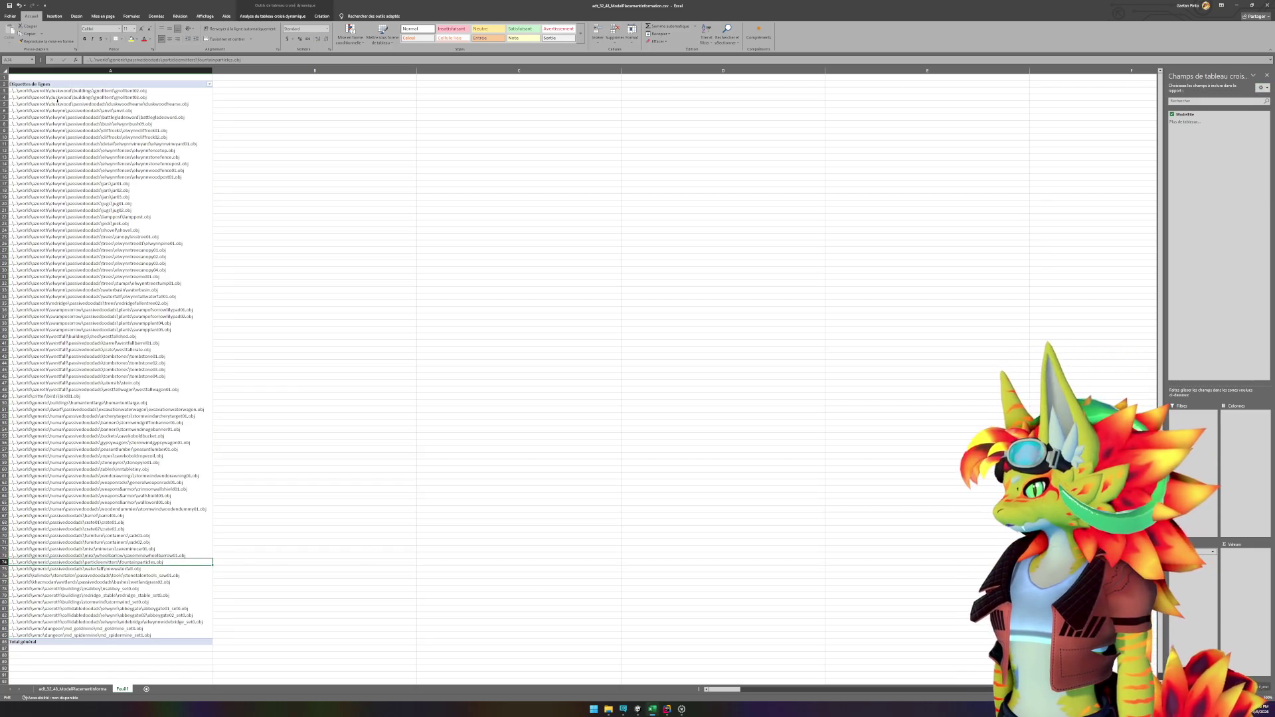
click(58, 83)
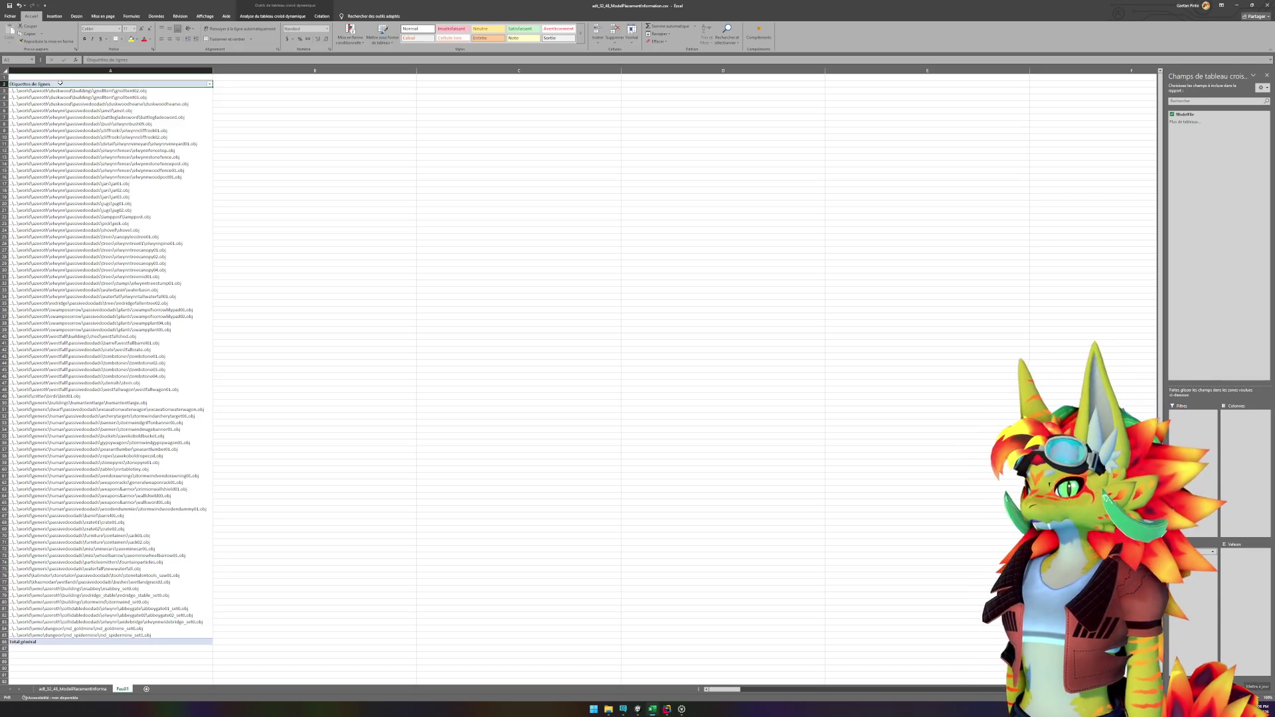
click(1253, 75)
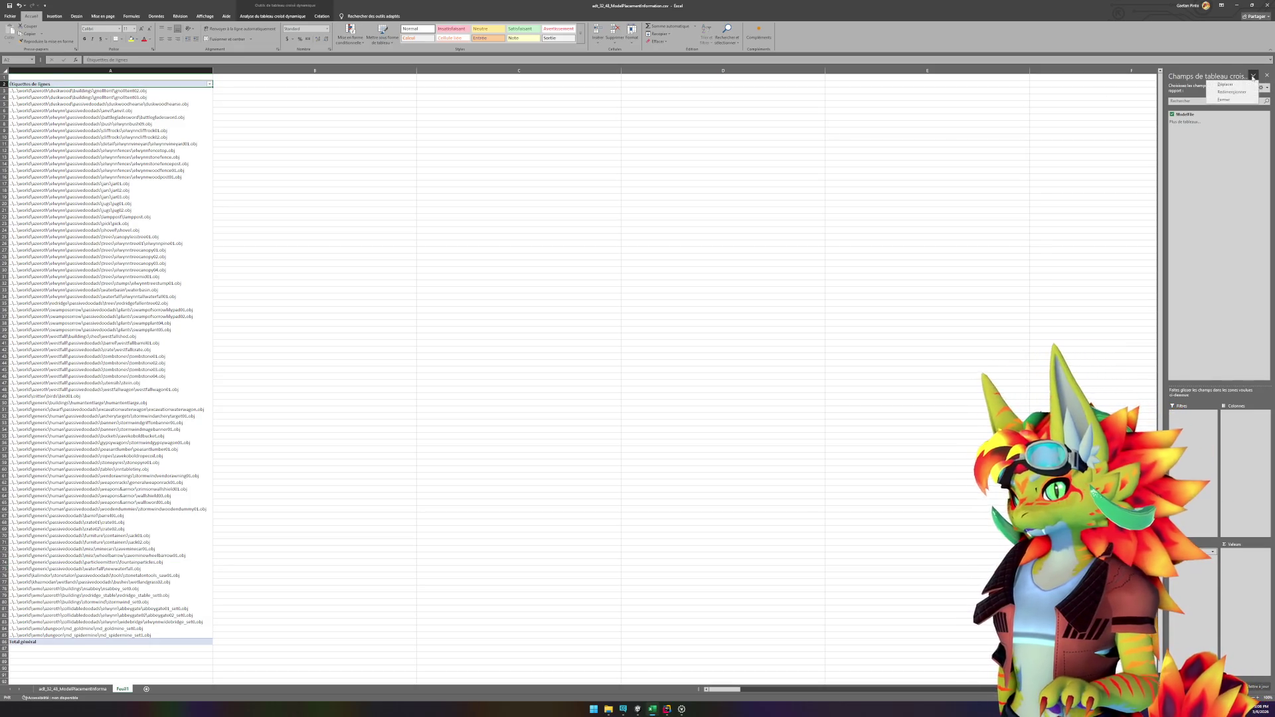
click(1227, 100)
click(131, 133)
click(89, 87)
Step: Review the PivotTable Options data, printing and display tabs, then delete the pivot table
right_click(89, 94)
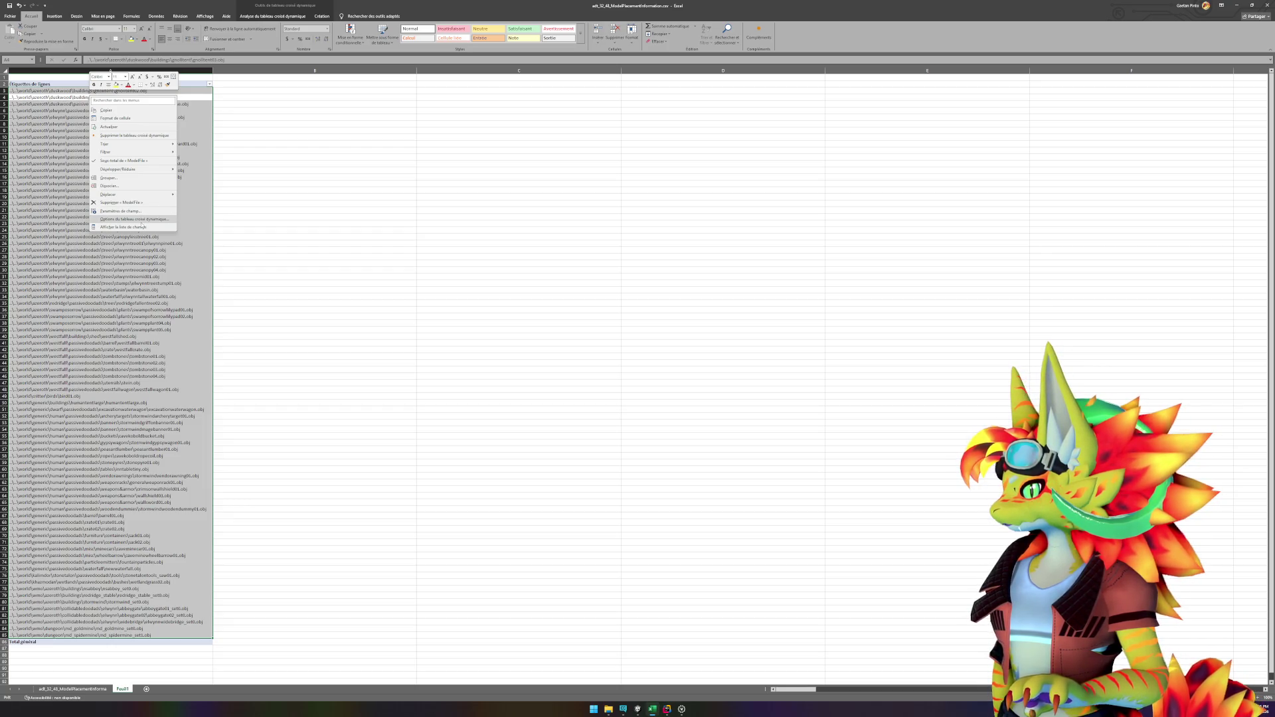
click(141, 224)
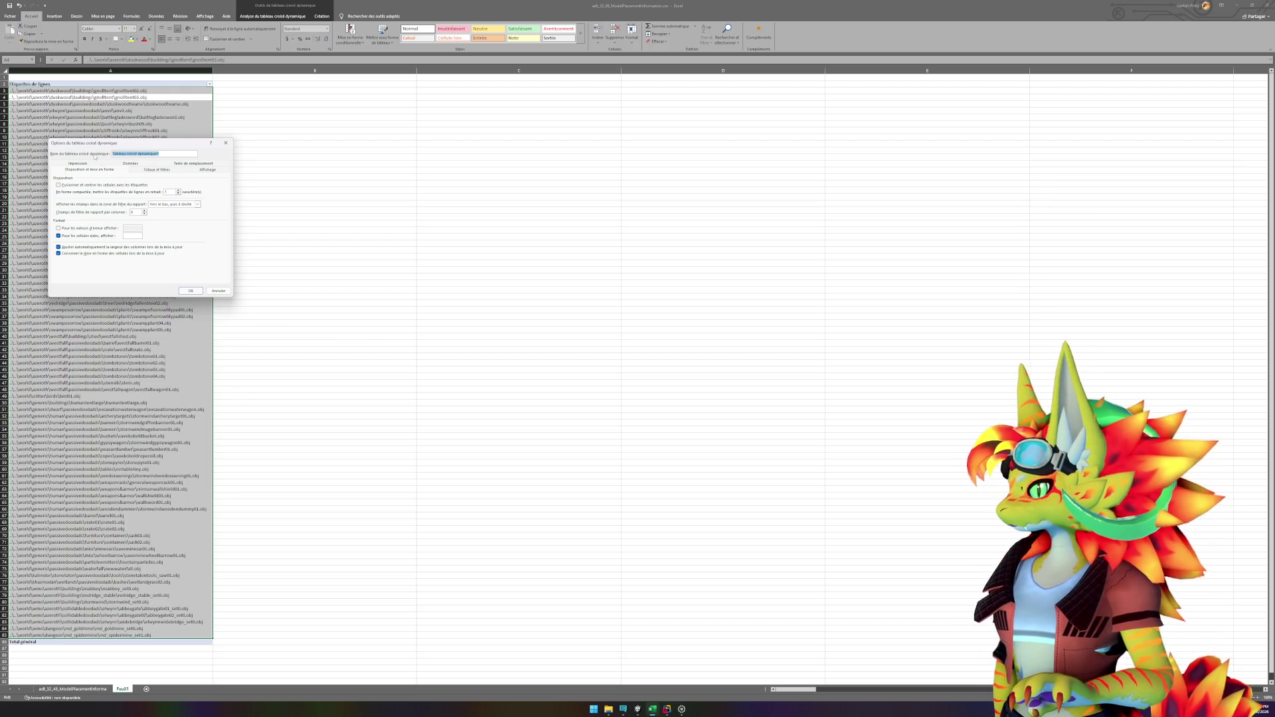
click(131, 164)
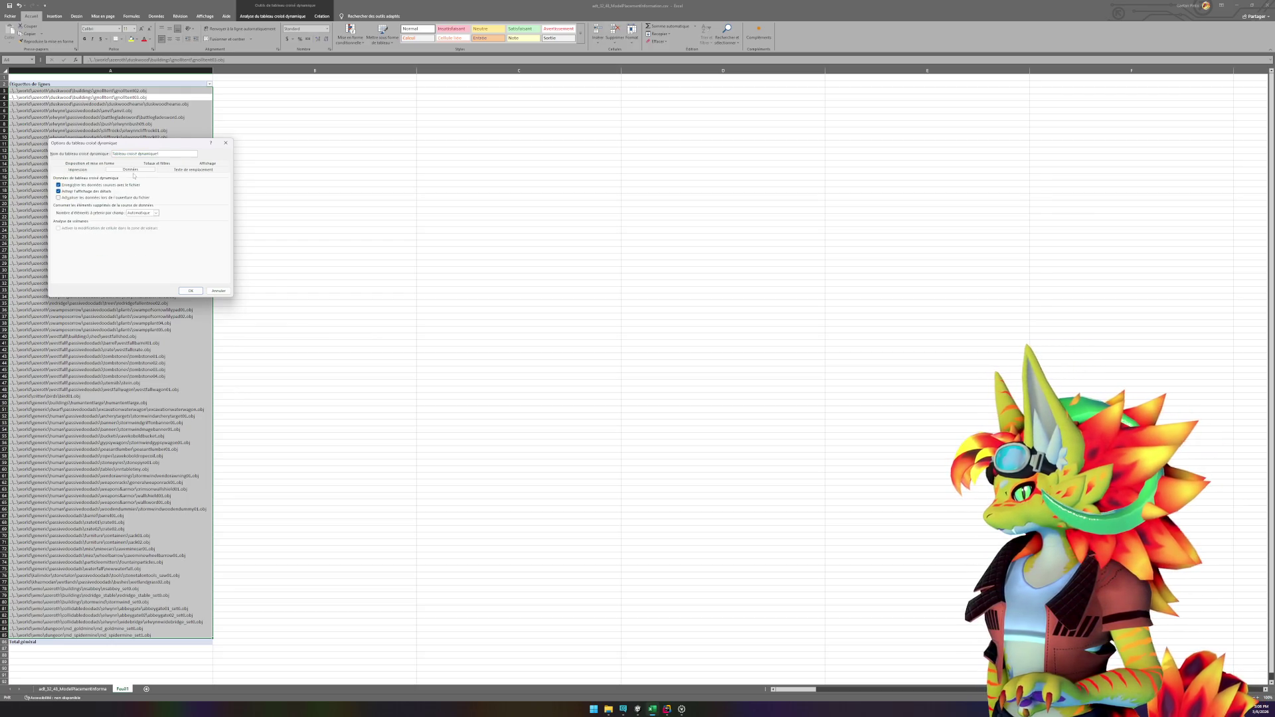
click(90, 172)
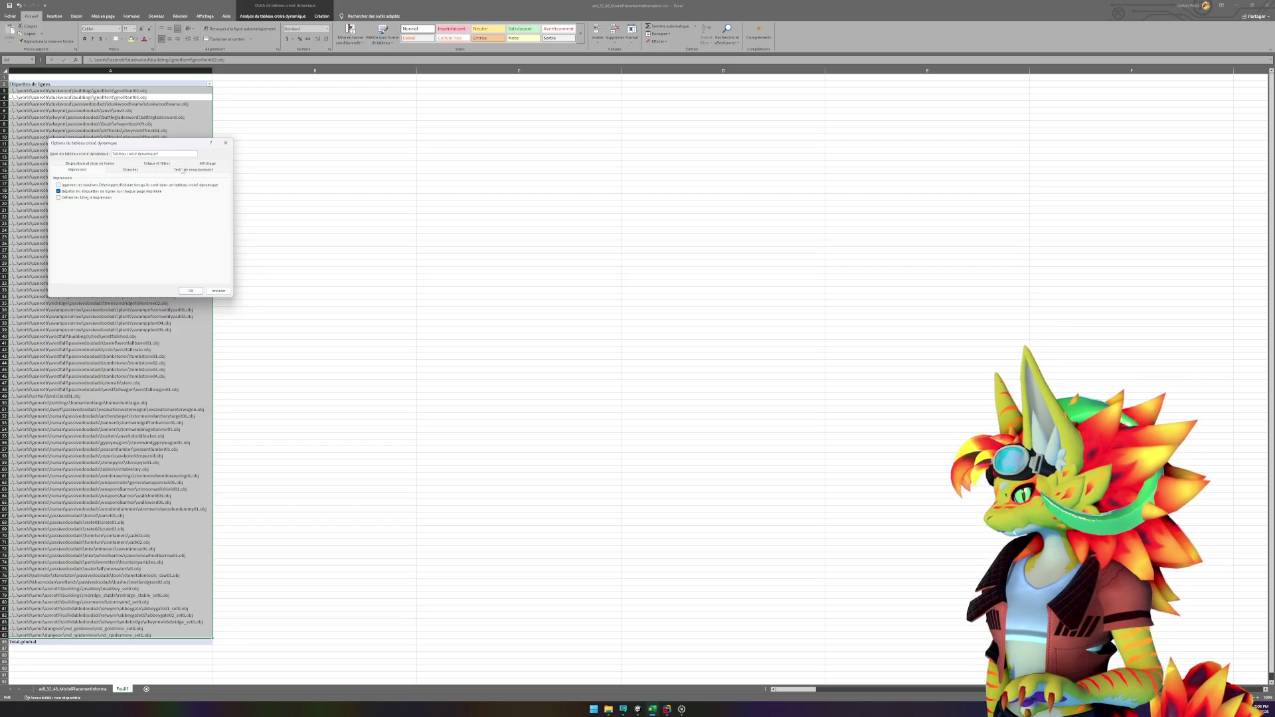
click(199, 163)
click(226, 144)
right_click(121, 163)
click(165, 203)
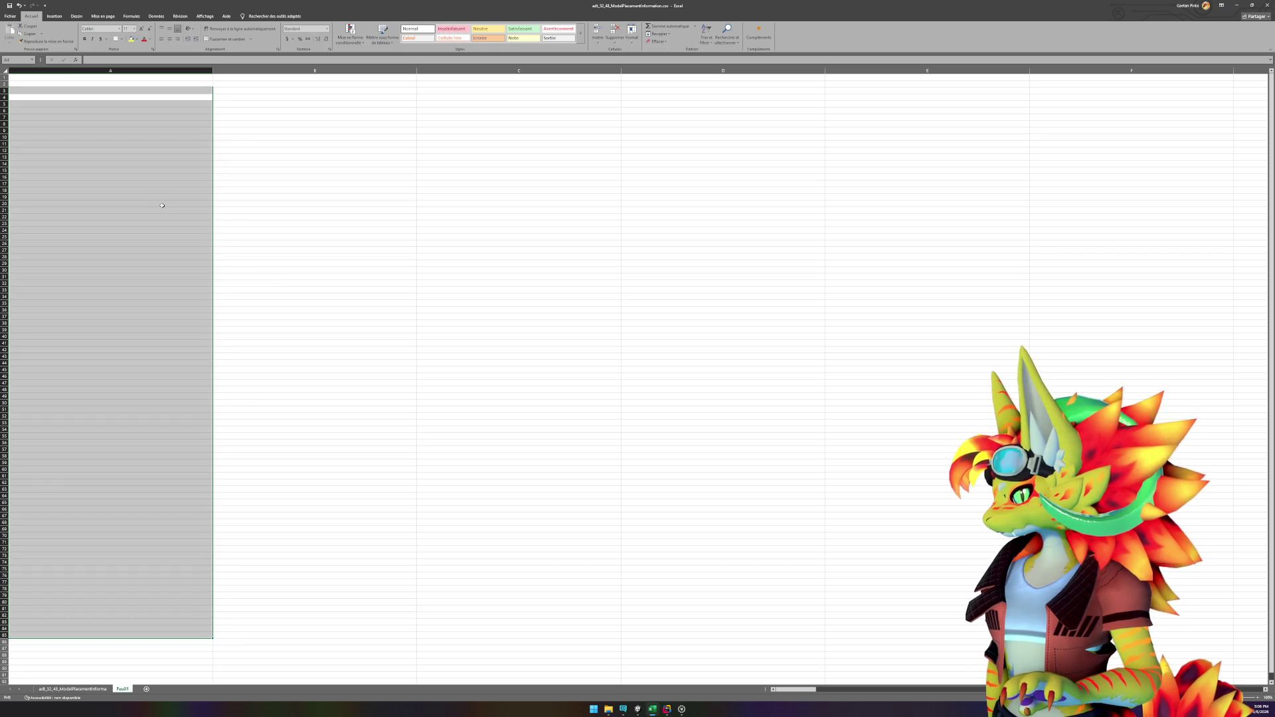
Step: Create a pivot table on a new sheet from data columns A–B, with ModelFile as row labels
click(55, 16)
click(14, 40)
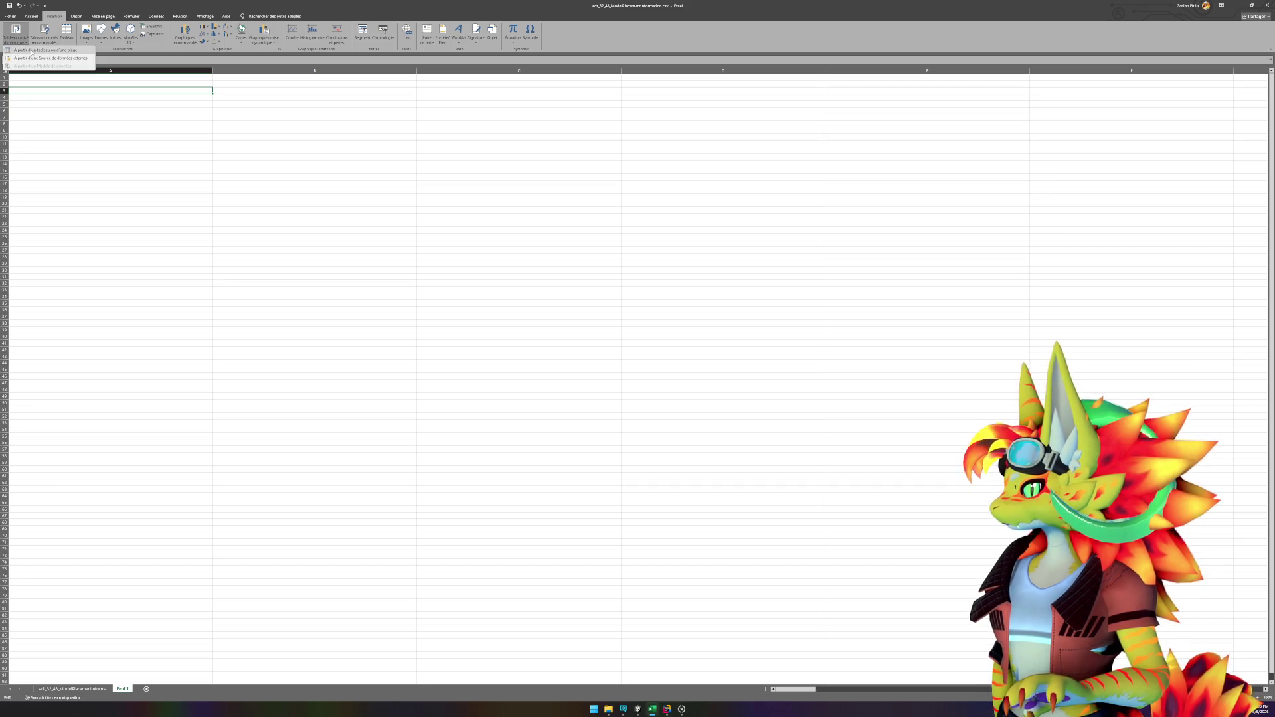
click(32, 51)
click(231, 159)
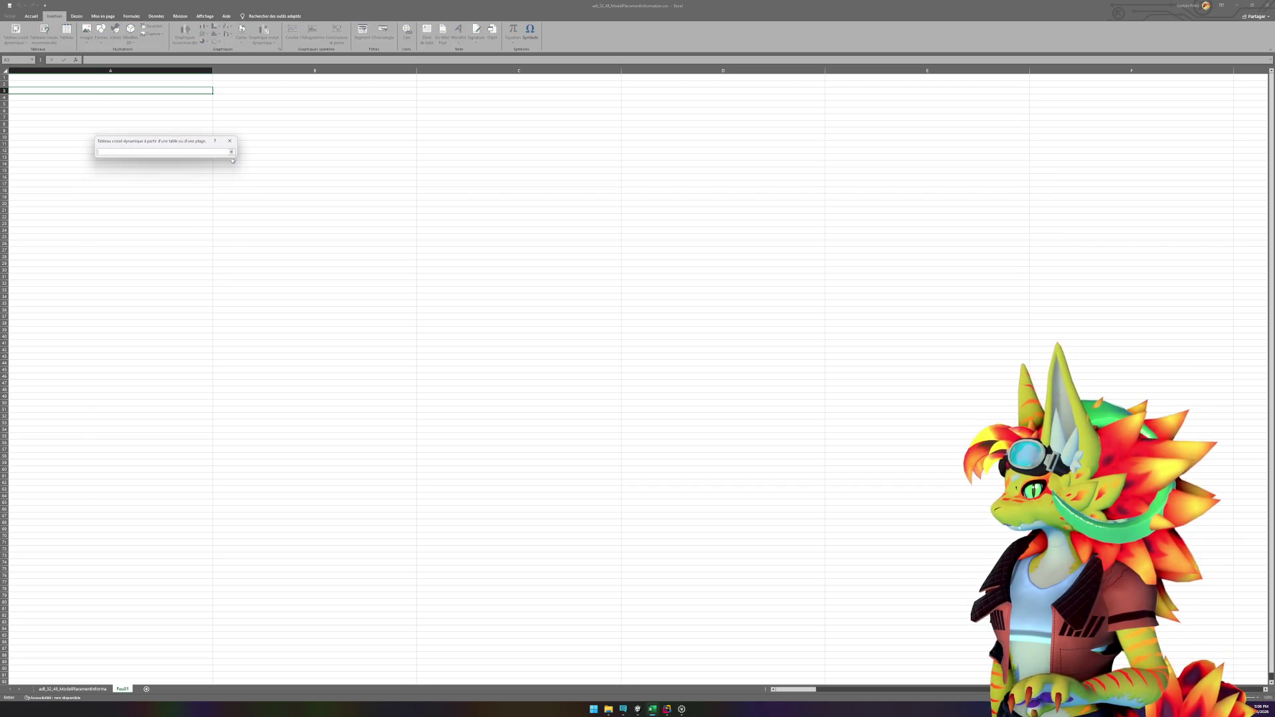
click(72, 689)
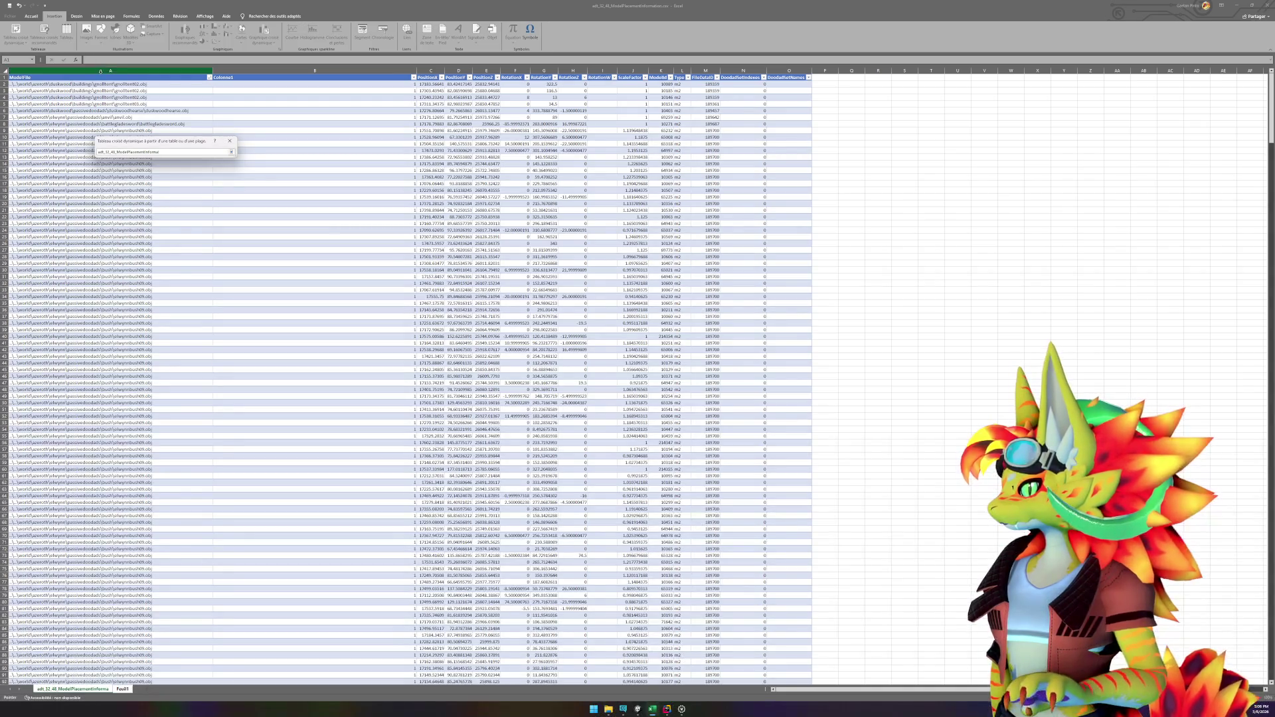
drag(103, 71, 246, 72)
key(Return)
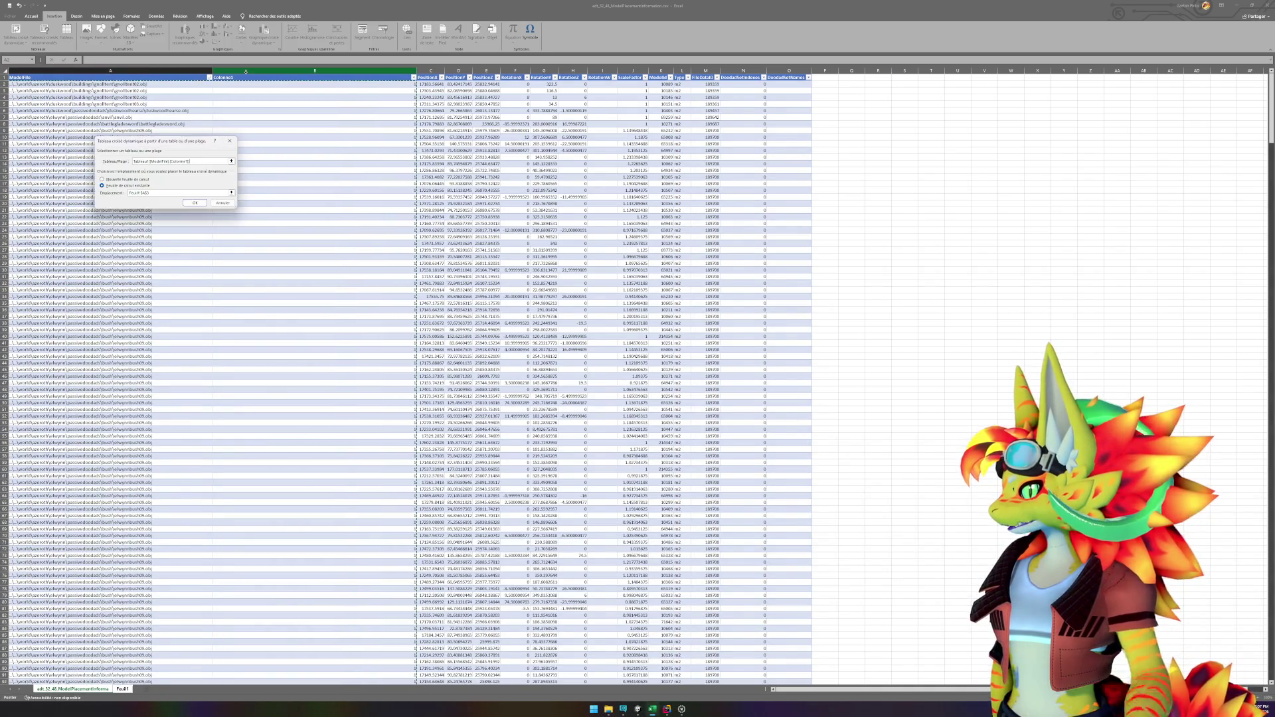
click(195, 202)
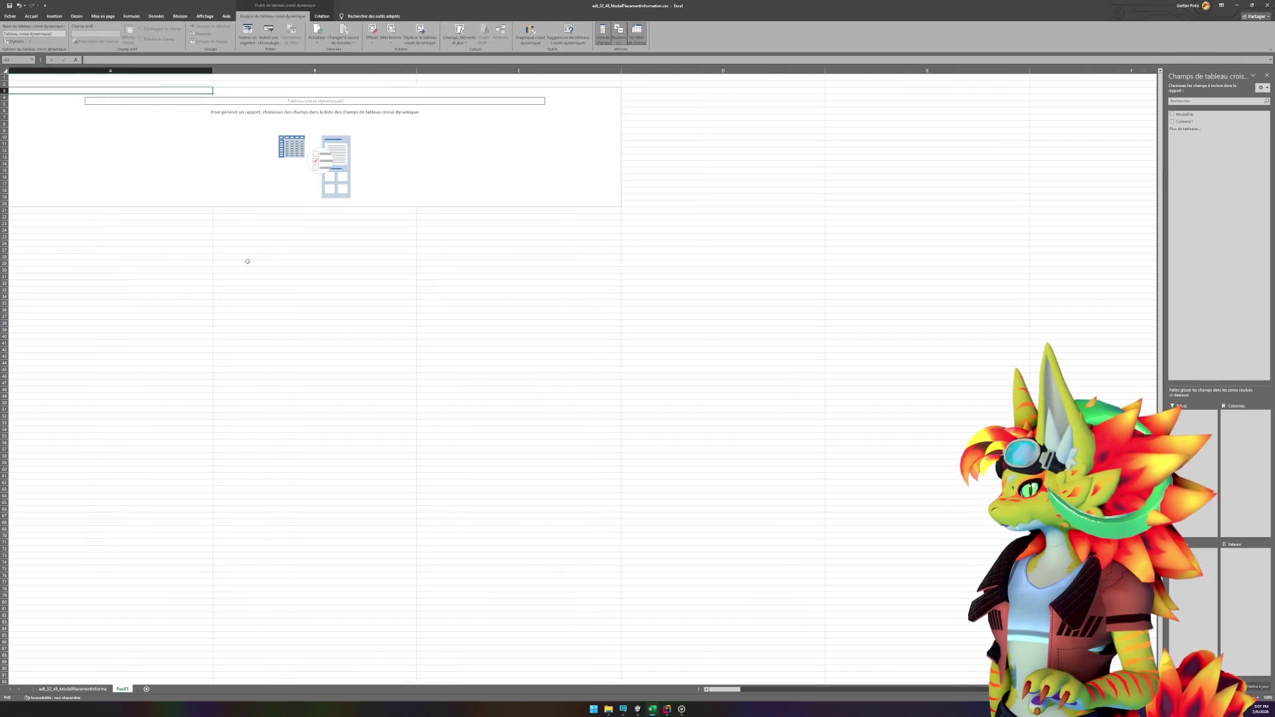
mouse_move(1185, 114)
mouse_down()
mouse_move(1211, 442)
mouse_move(1194, 598)
mouse_up()
drag(1186, 122, 1240, 583)
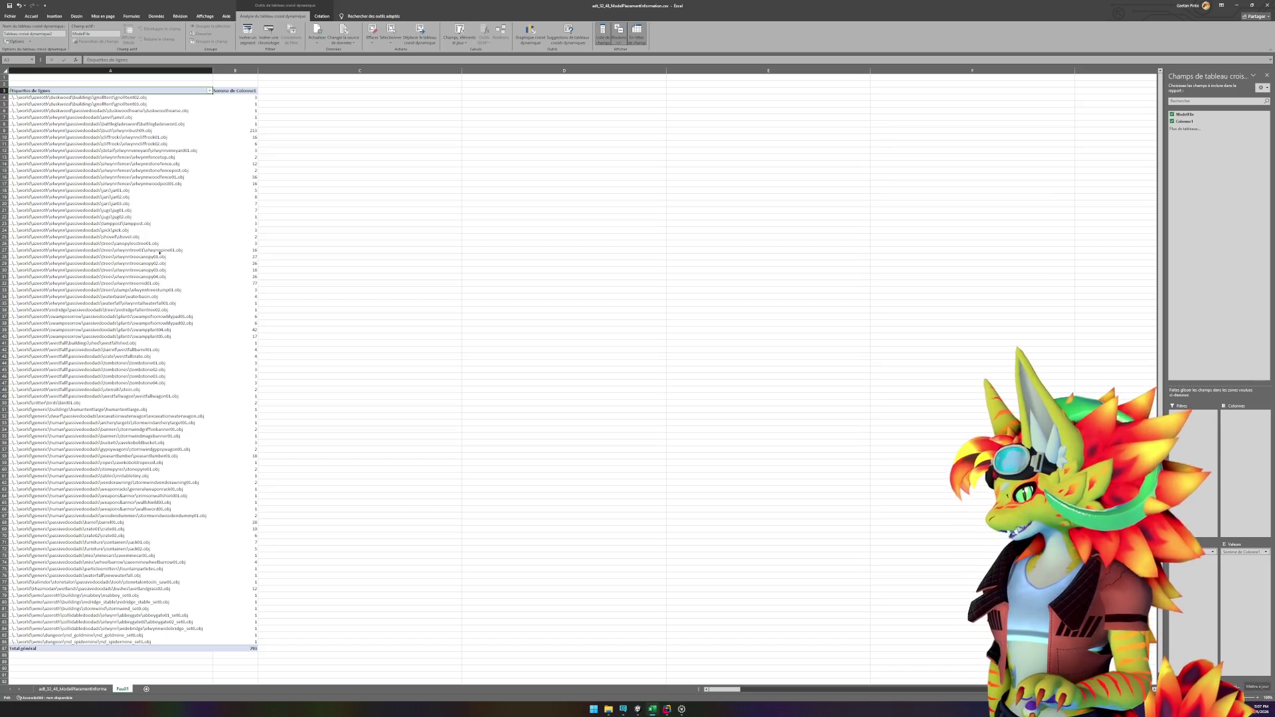
click(162, 256)
drag(159, 256, 239, 278)
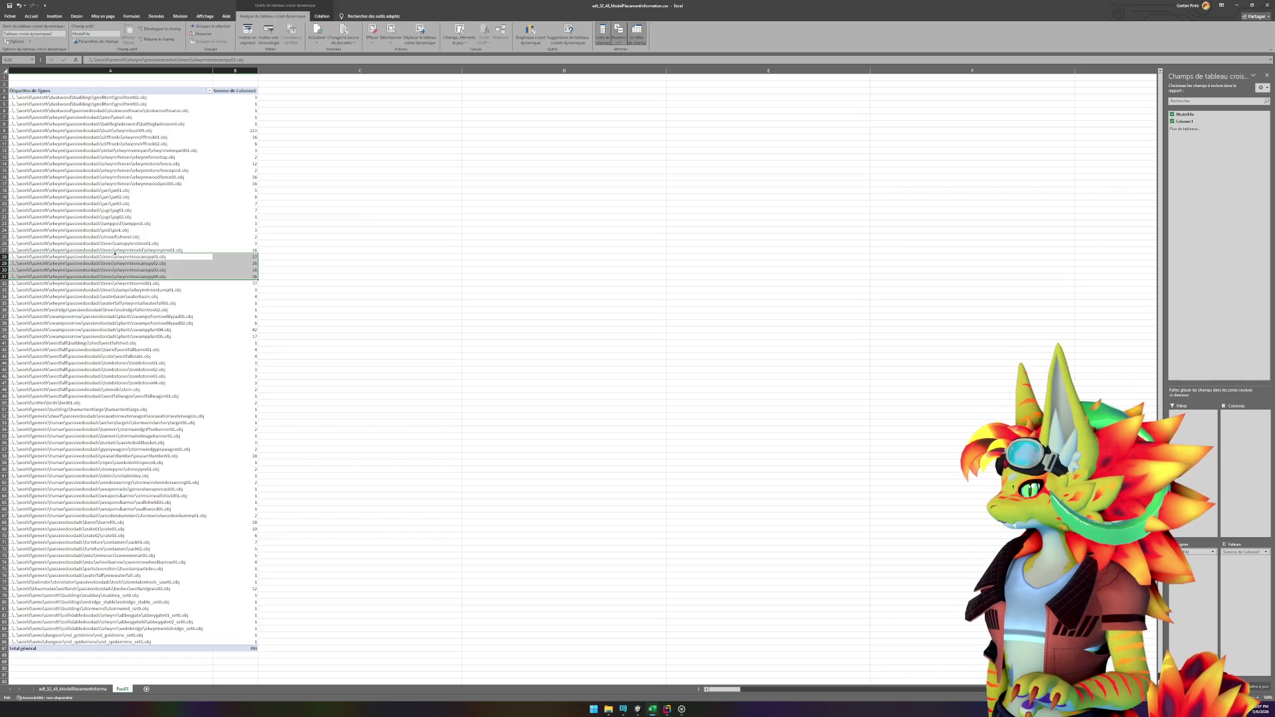
mouse_move(132, 244)
mouse_down()
mouse_move(245, 254)
mouse_move(253, 281)
mouse_move(266, 260)
mouse_move(256, 284)
mouse_up()
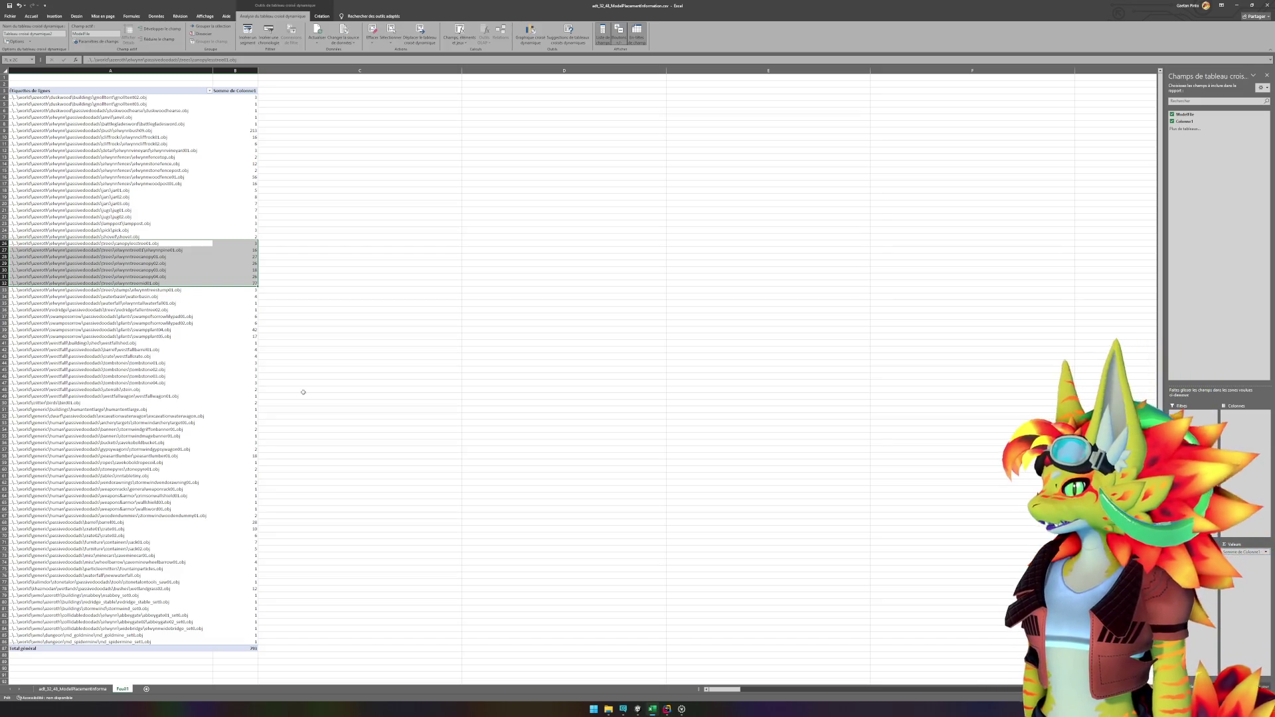
click(358, 283)
drag(255, 258, 257, 277)
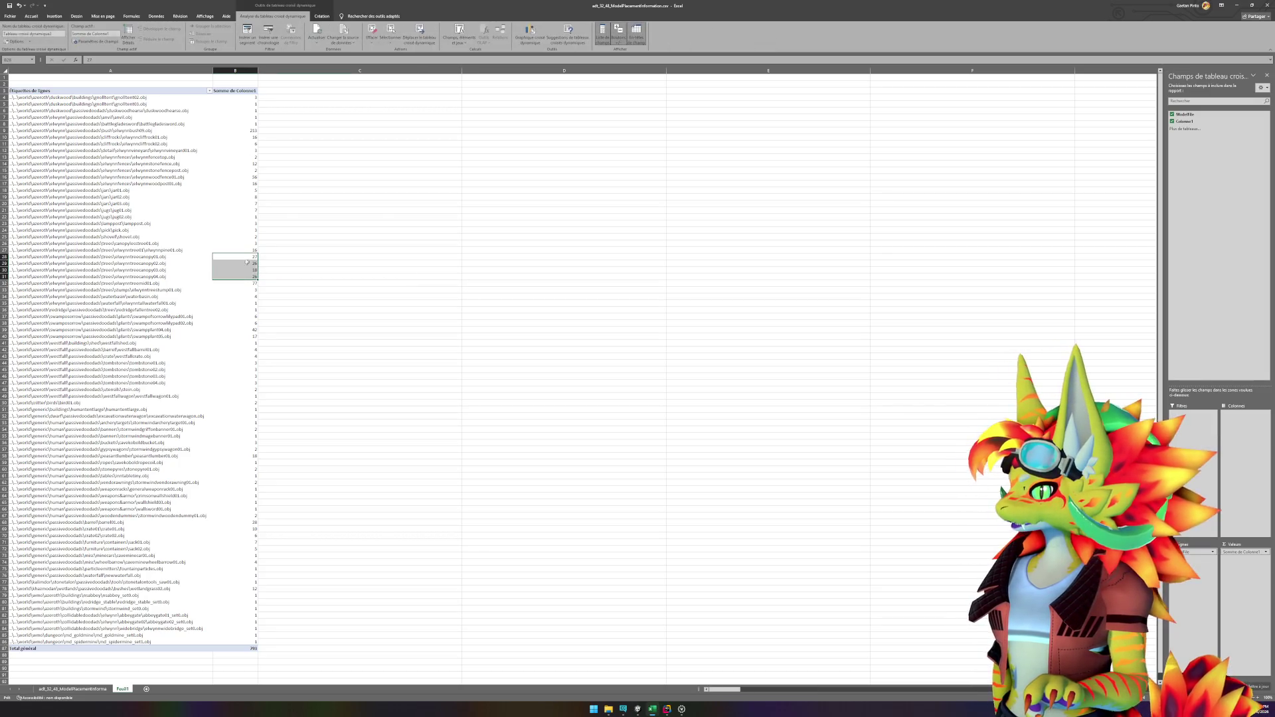
mouse_move(250, 245)
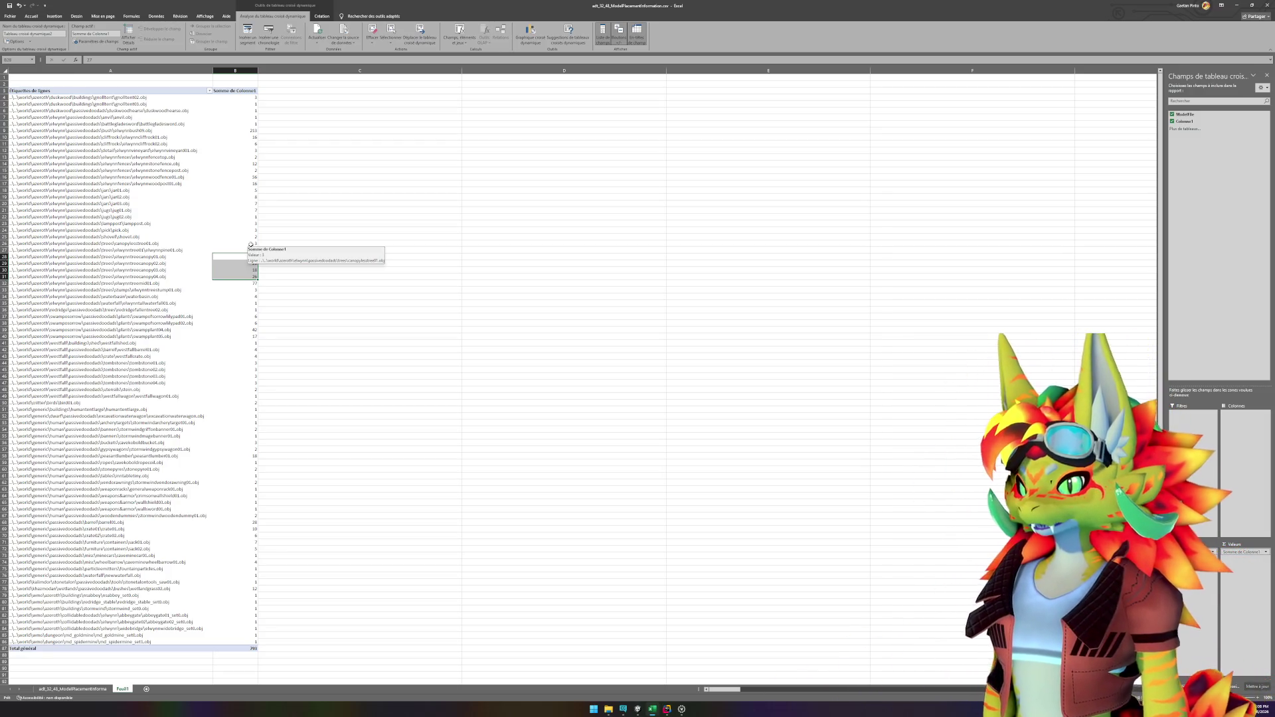
click(637, 708)
Step: Frame the valley and drop an elwynntreecanopy01 prefab into it, then return to Excel
scroll(701, 304, down, 10)
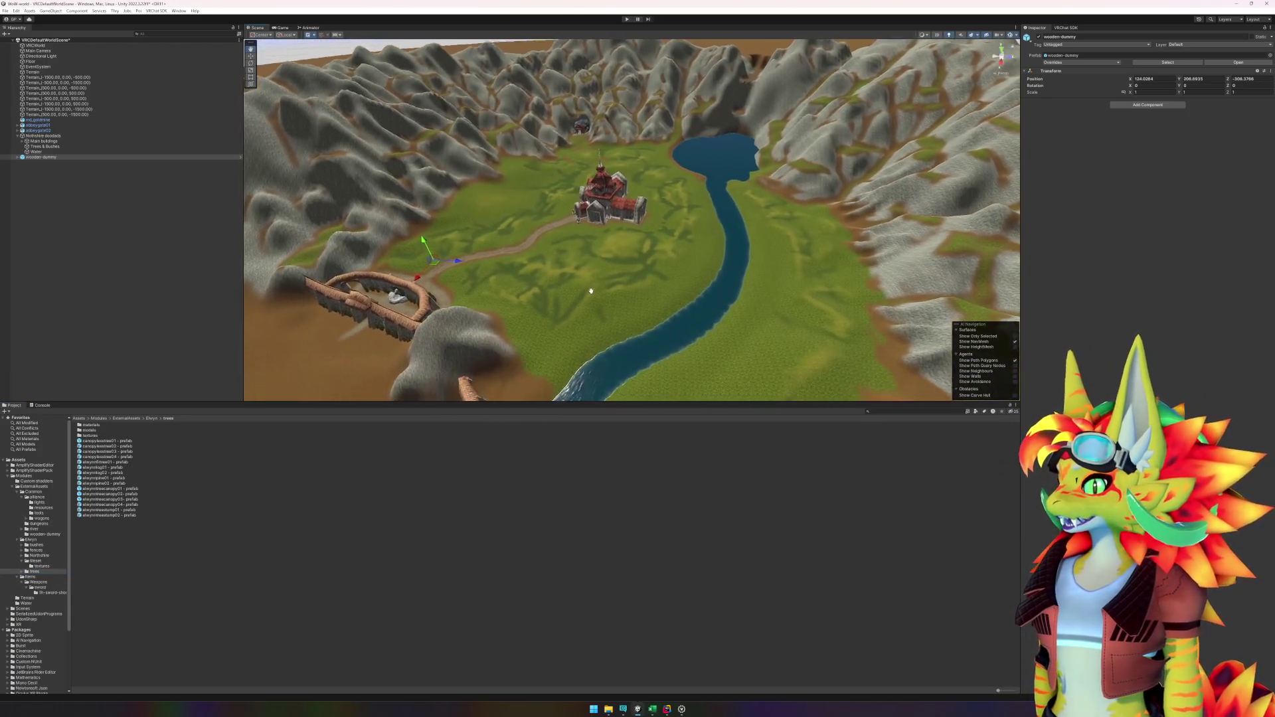
drag(591, 293, 594, 276)
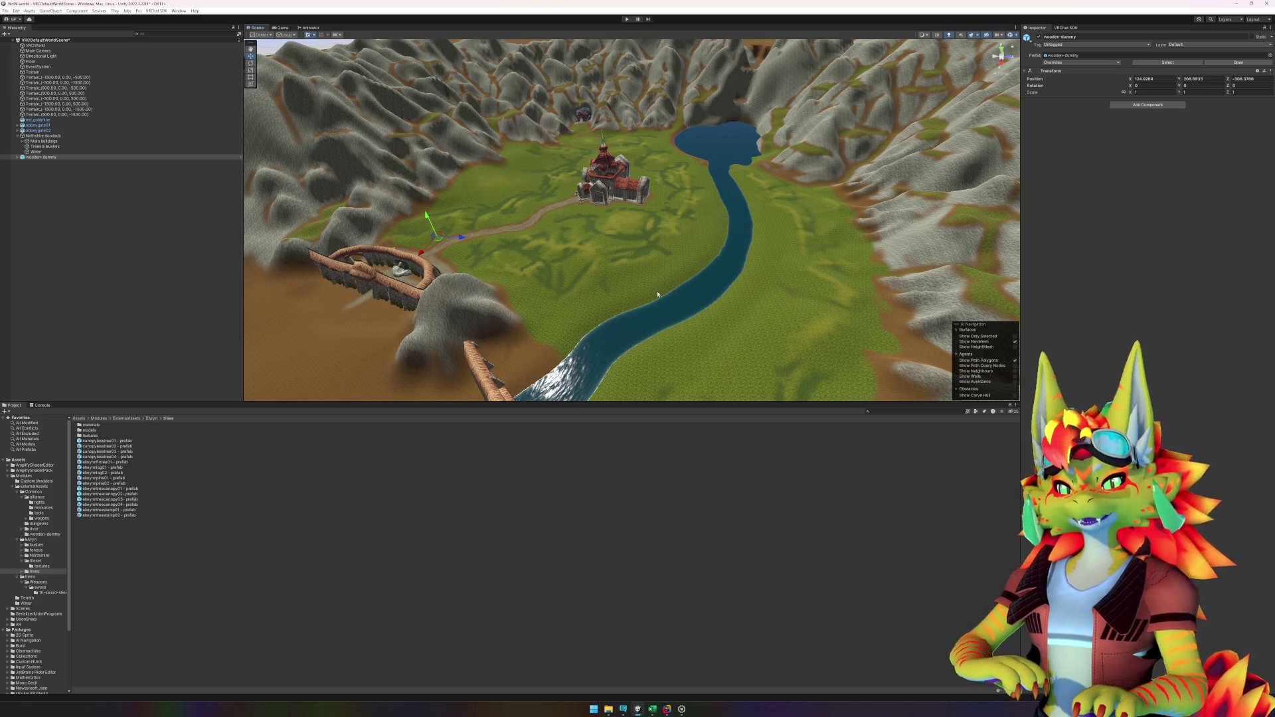
scroll(639, 321, up, 2)
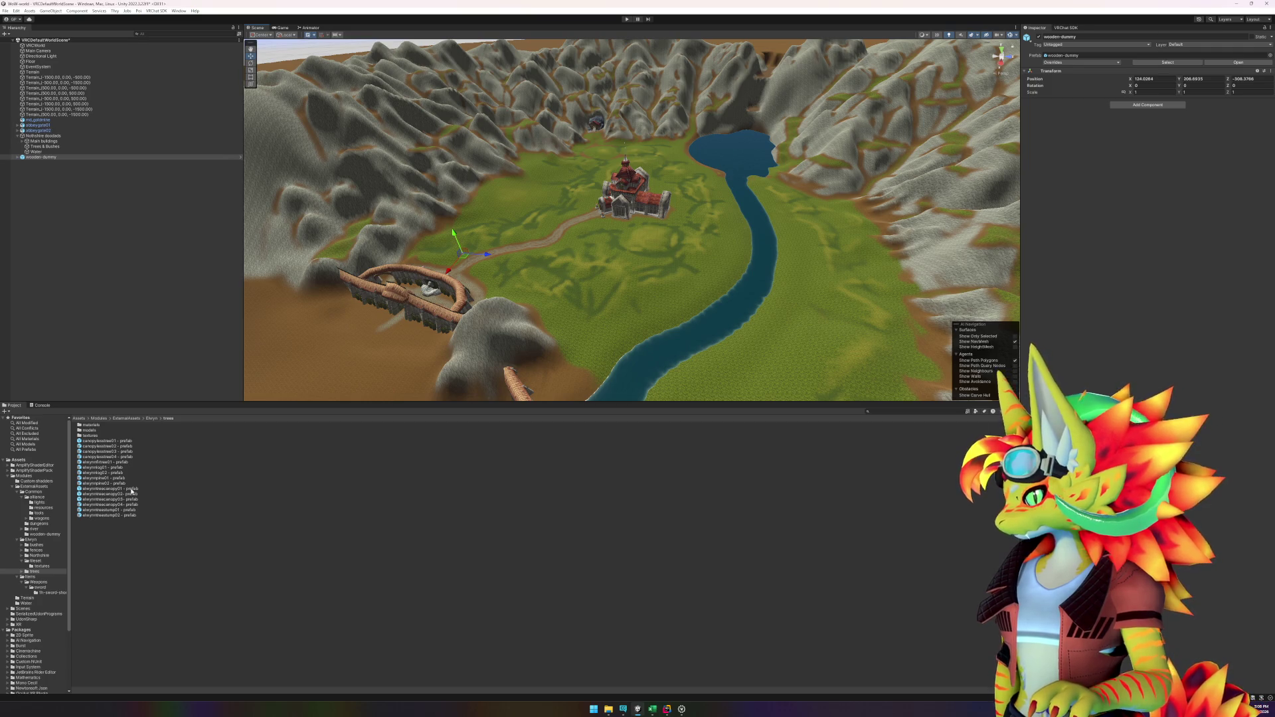
mouse_move(132, 492)
mouse_down()
mouse_move(569, 284)
mouse_move(543, 279)
mouse_move(302, 563)
mouse_up()
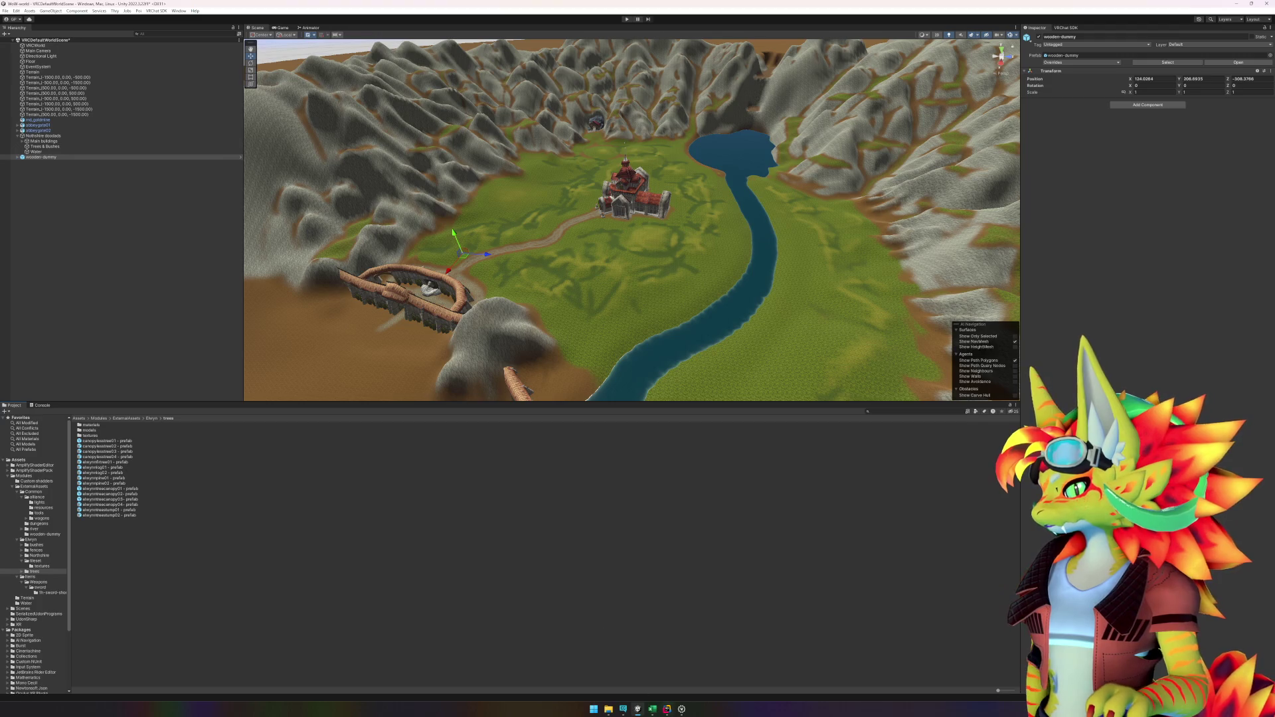
click(654, 709)
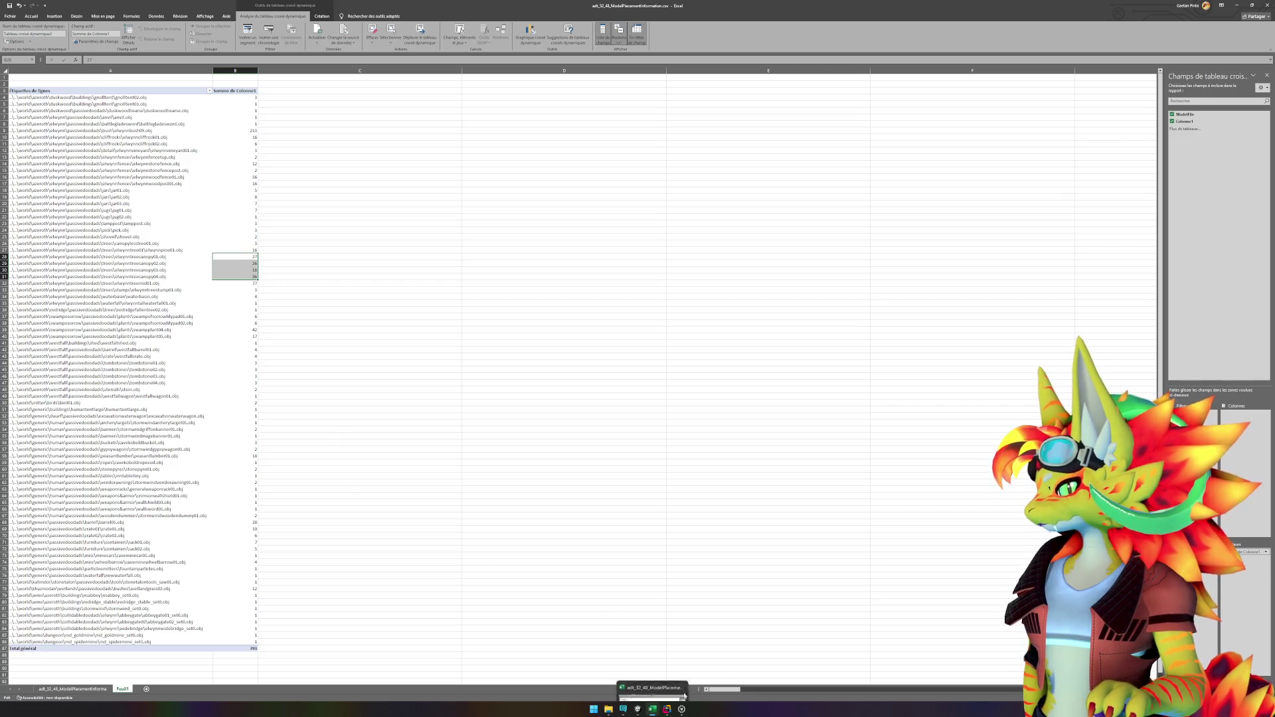
Step: Switch to the Google Images page and enter 'WoWnothshire screenshots' in the search box
click(653, 708)
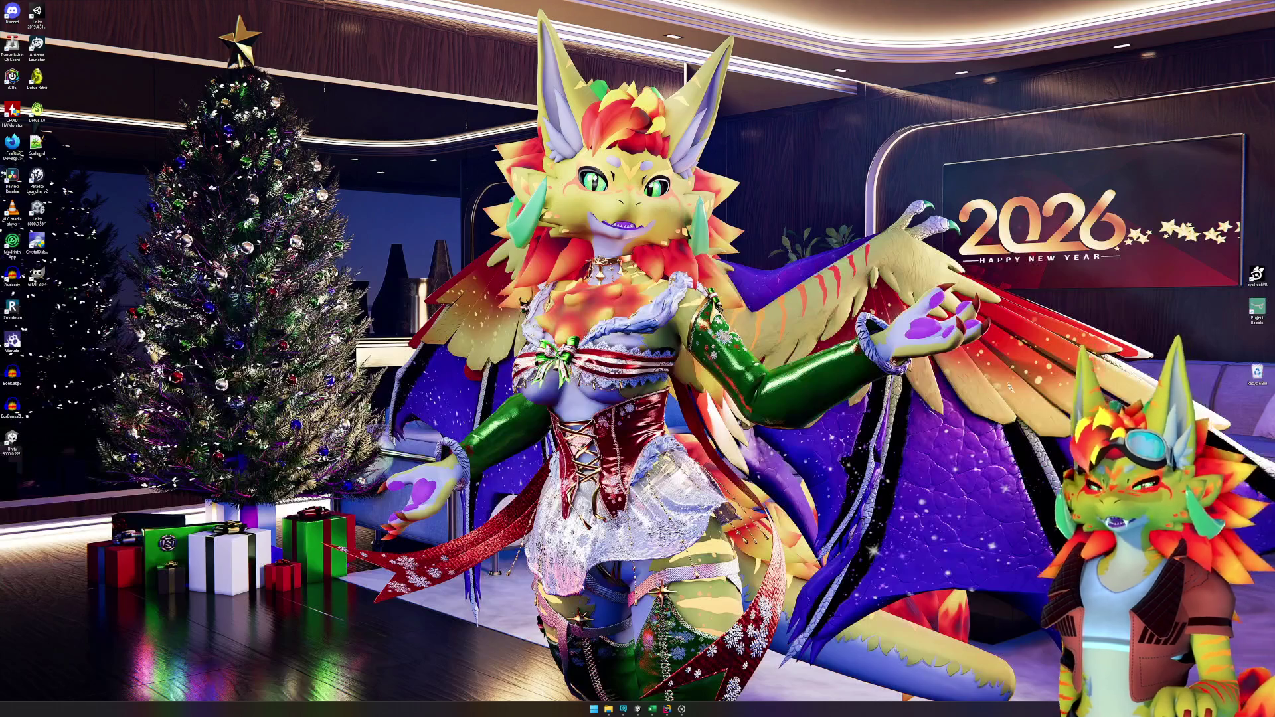
click(653, 708)
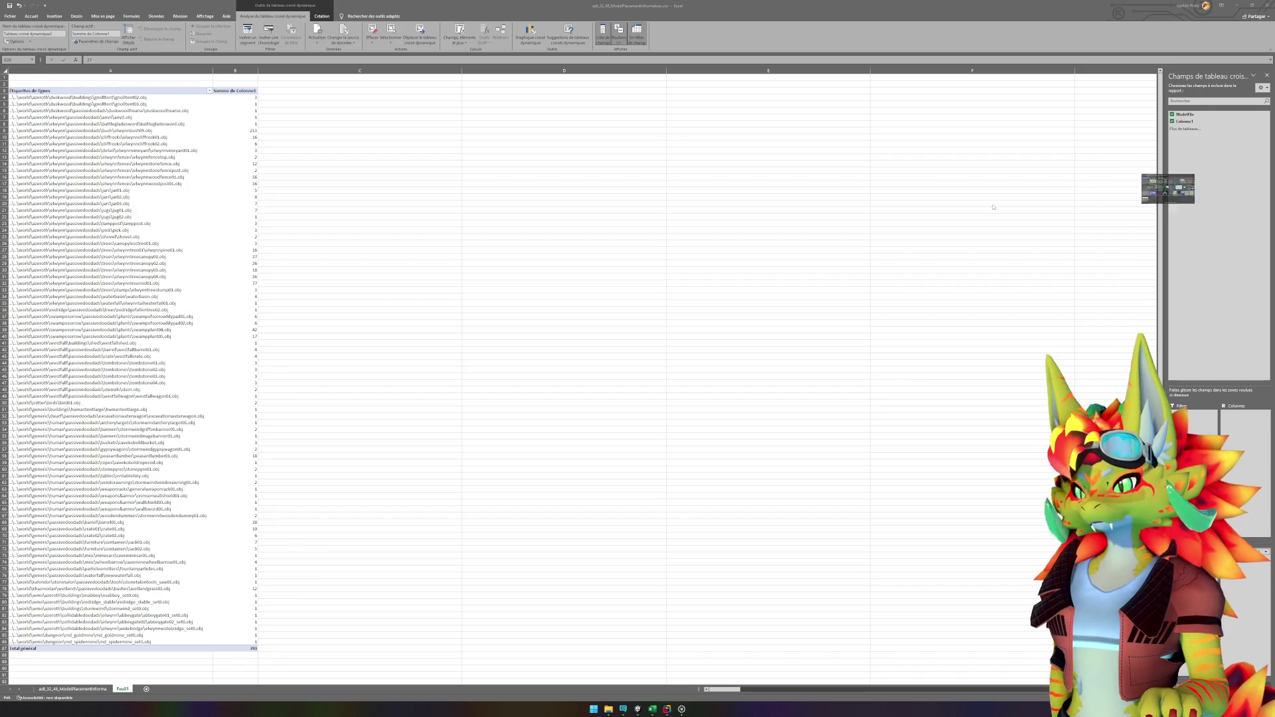
key(alt+Tab)
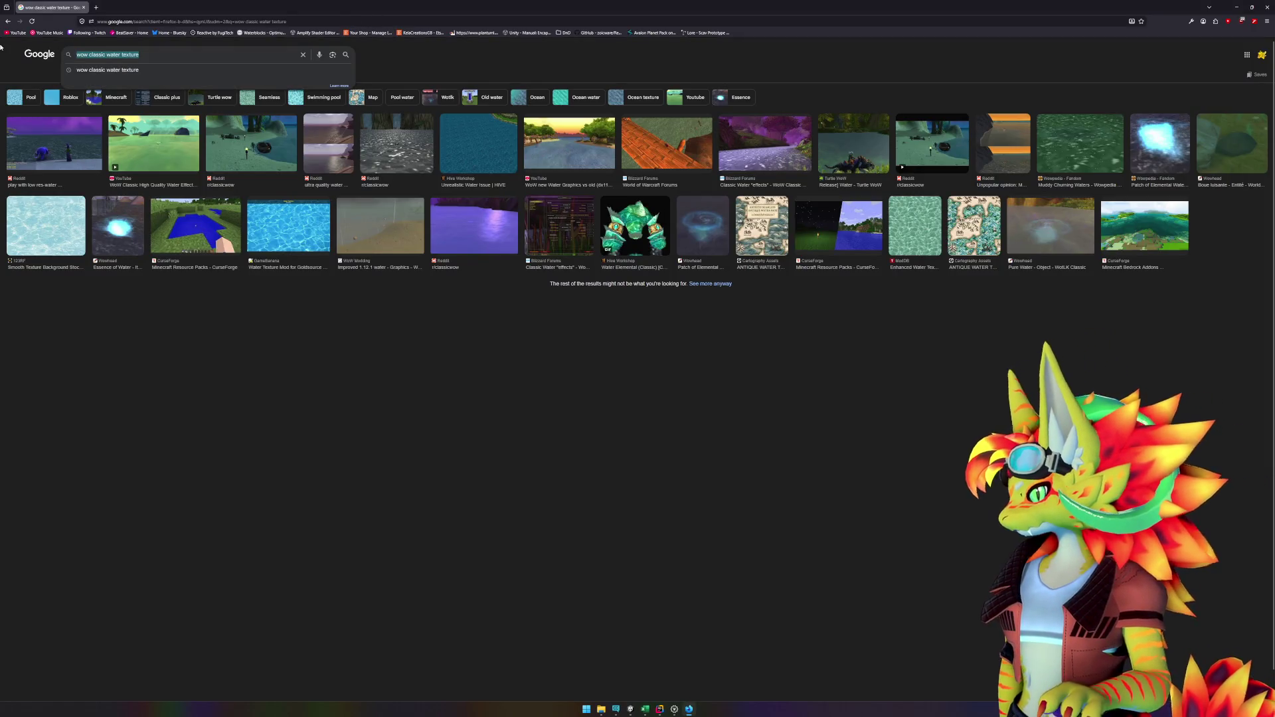
text(WoW)
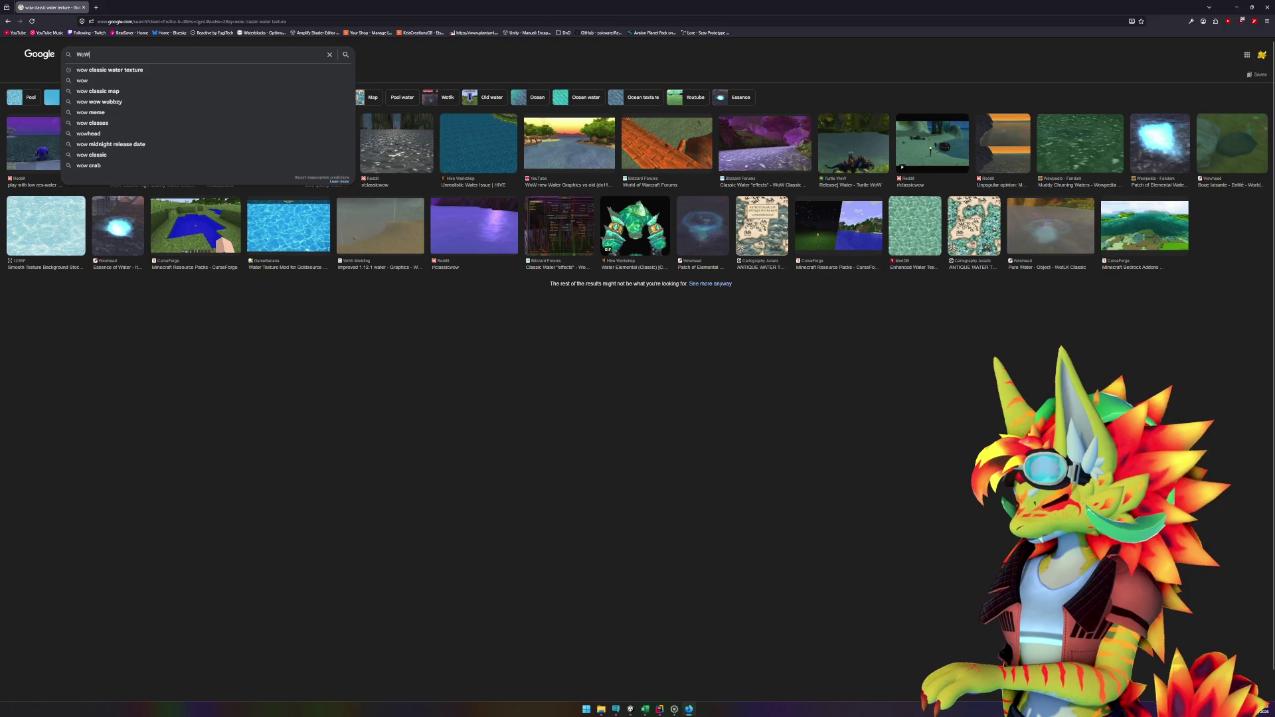
text(nothshire screenshots)
Step: Search Northshire screenshots, fix the query spacing, and preview the WoW Classic Northshire Valley image
key(Return)
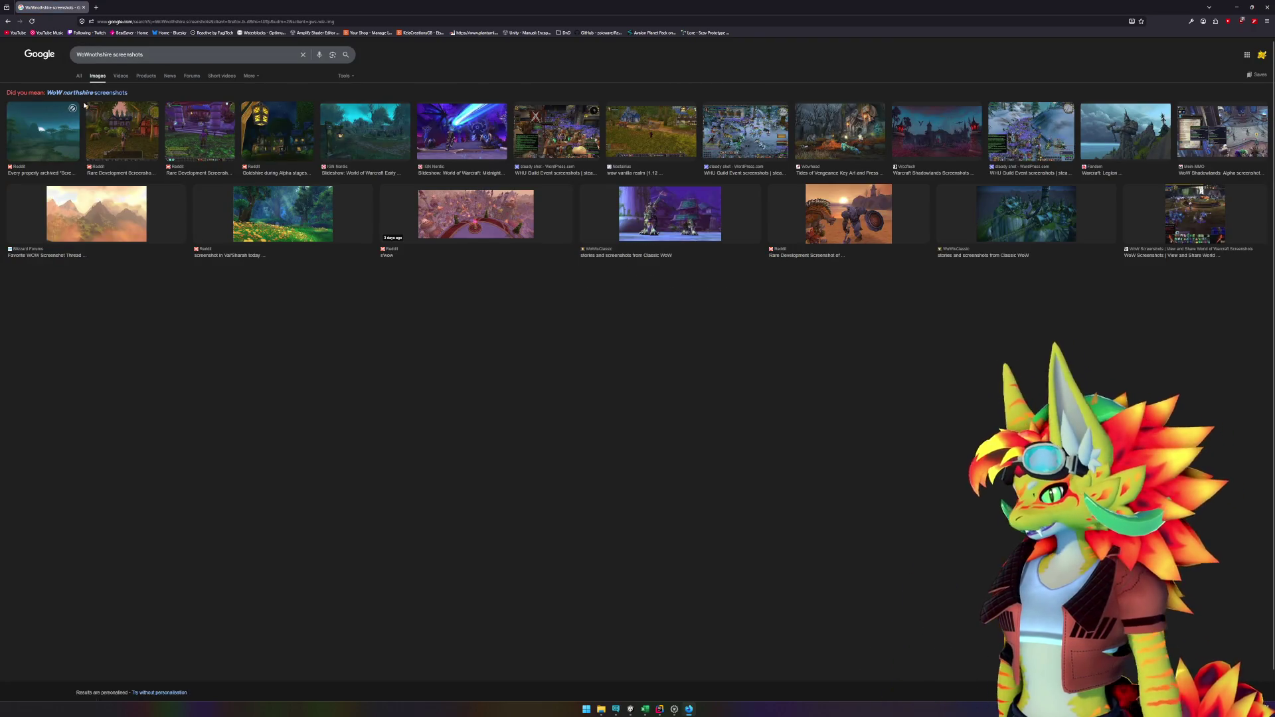
click(651, 131)
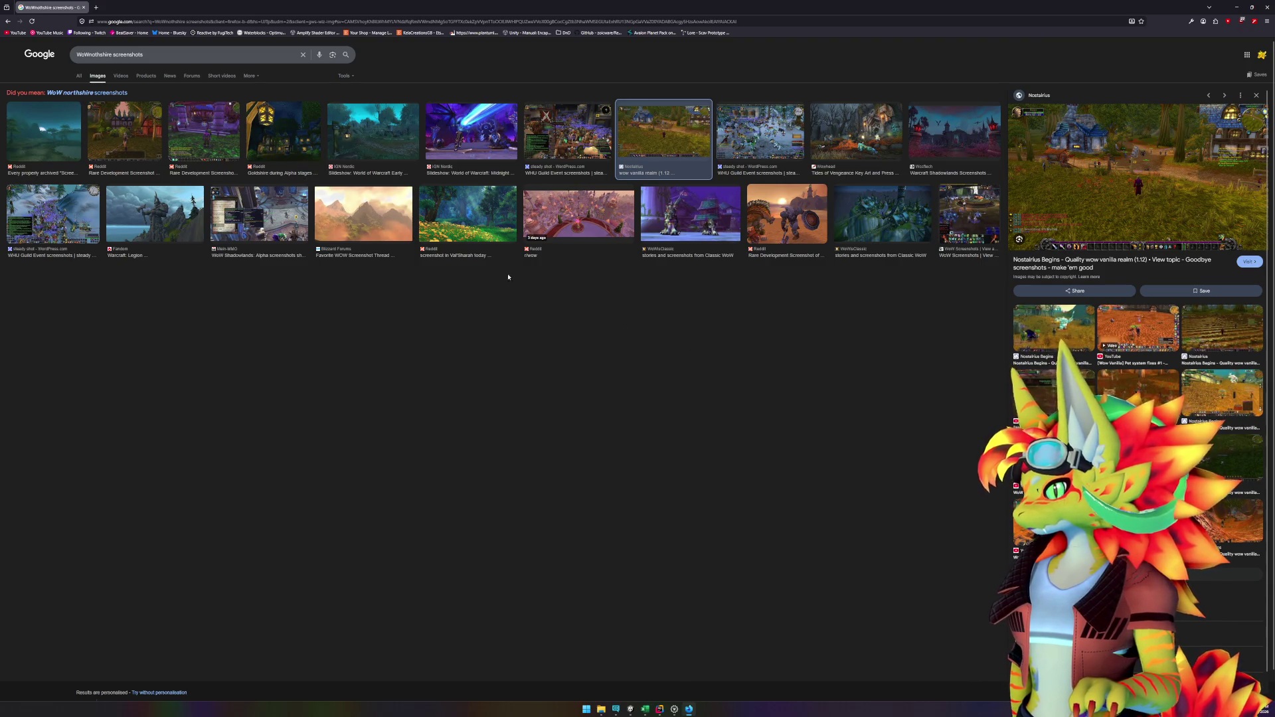
click(90, 54)
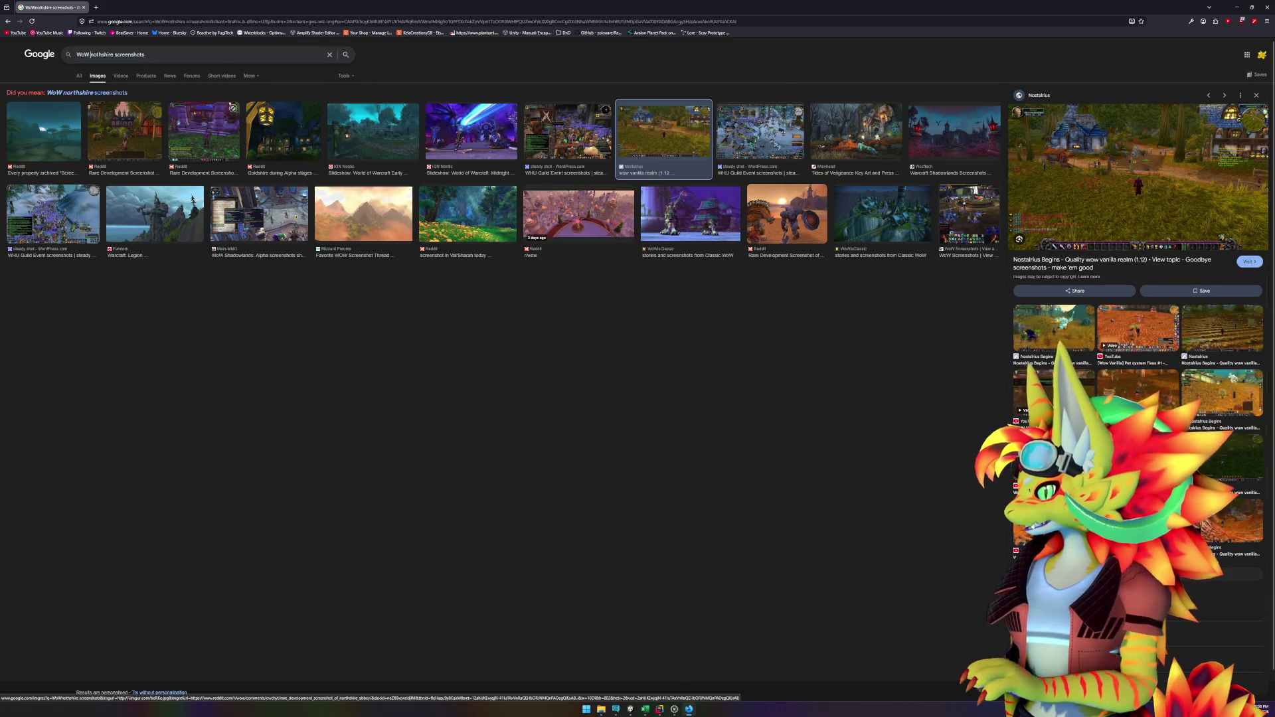
key(Return)
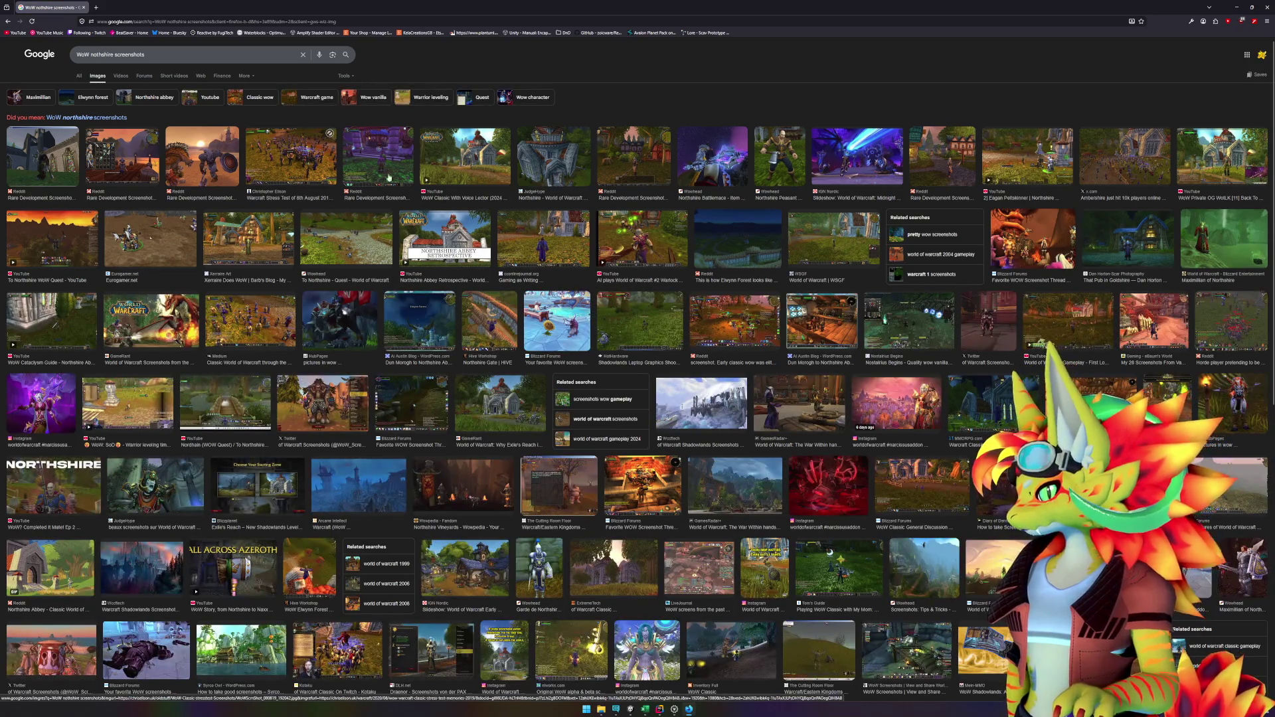
click(440, 184)
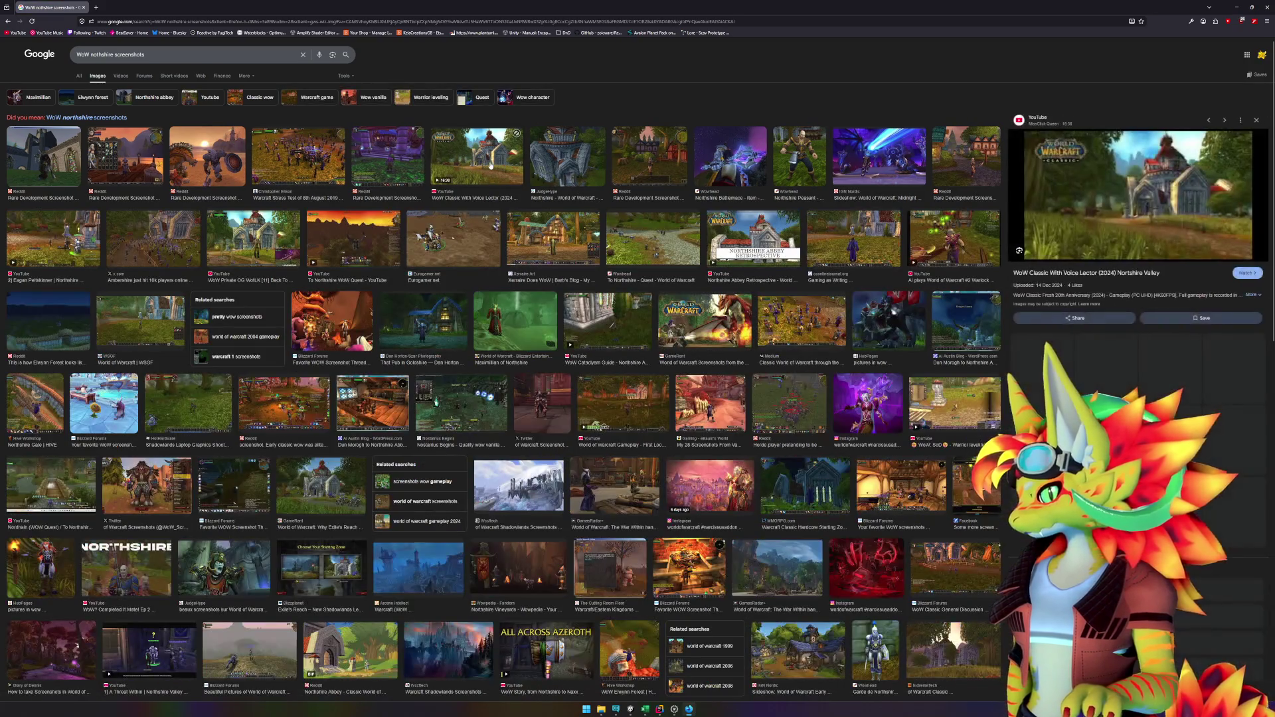
Step: Open and close the image's source video tab, then preview the Shadowlands forest screenshot
middle_click(1126, 213)
click(126, 7)
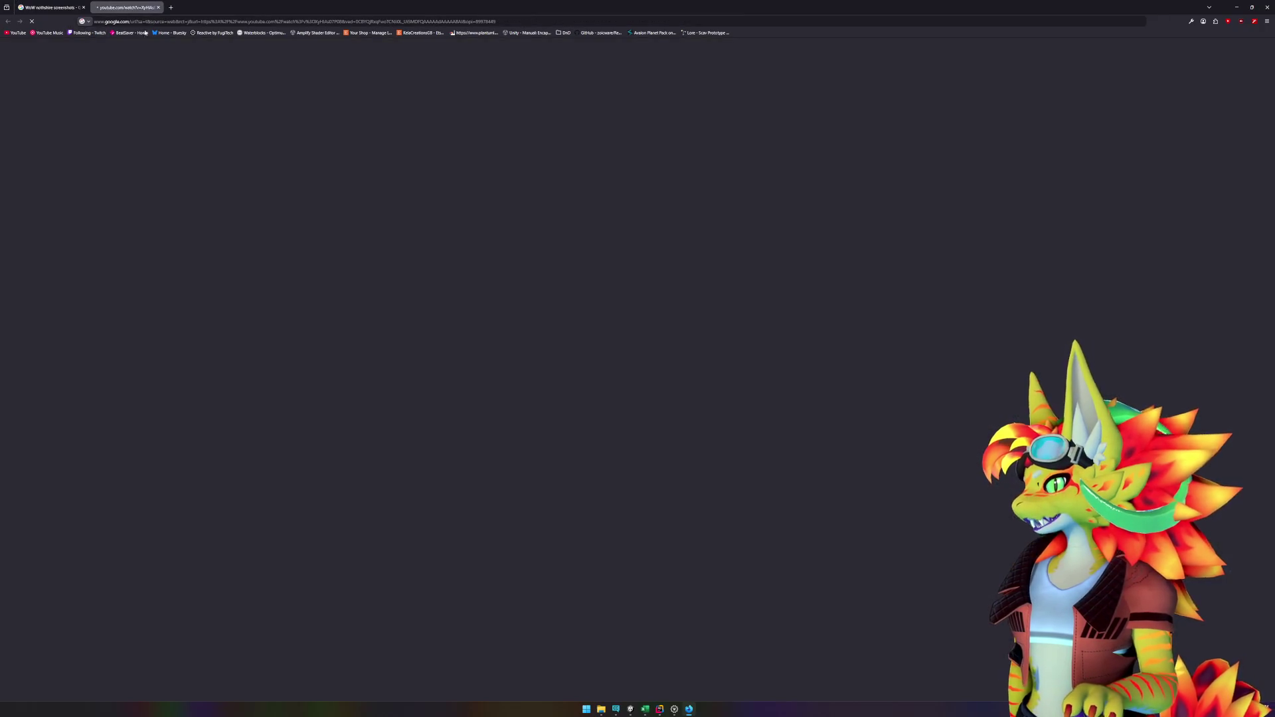
key(ctrl+w)
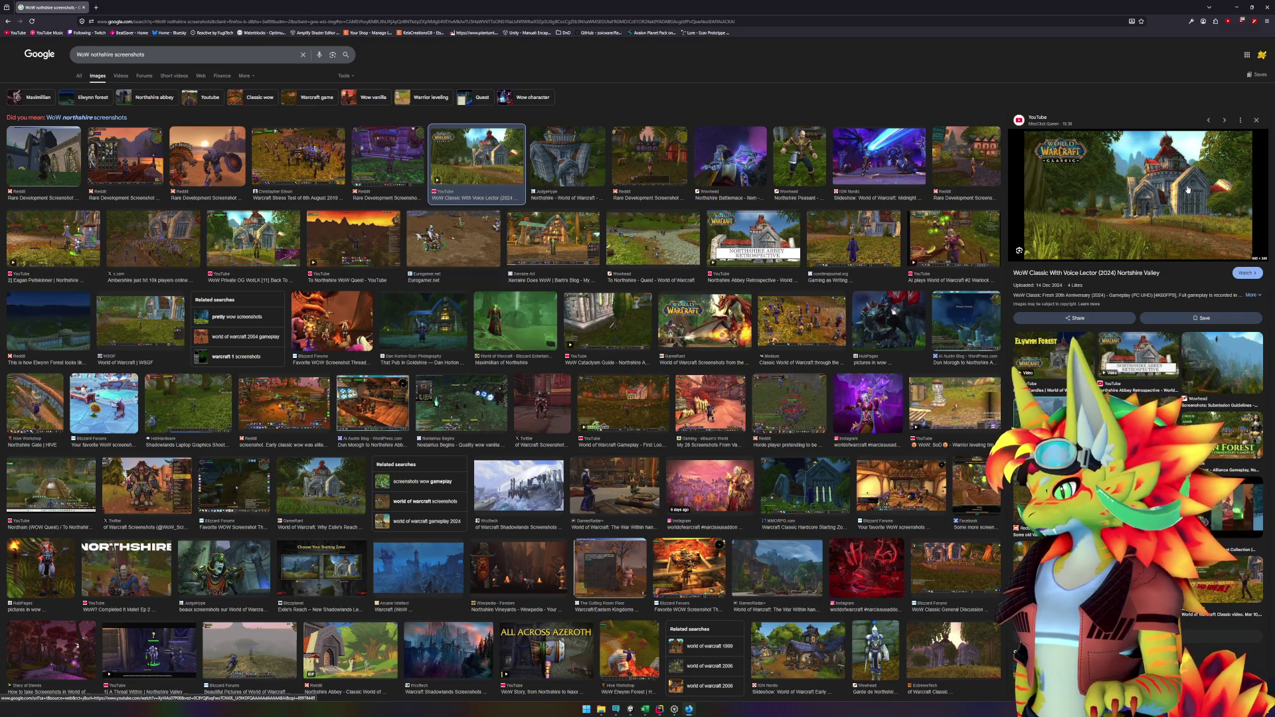
click(210, 406)
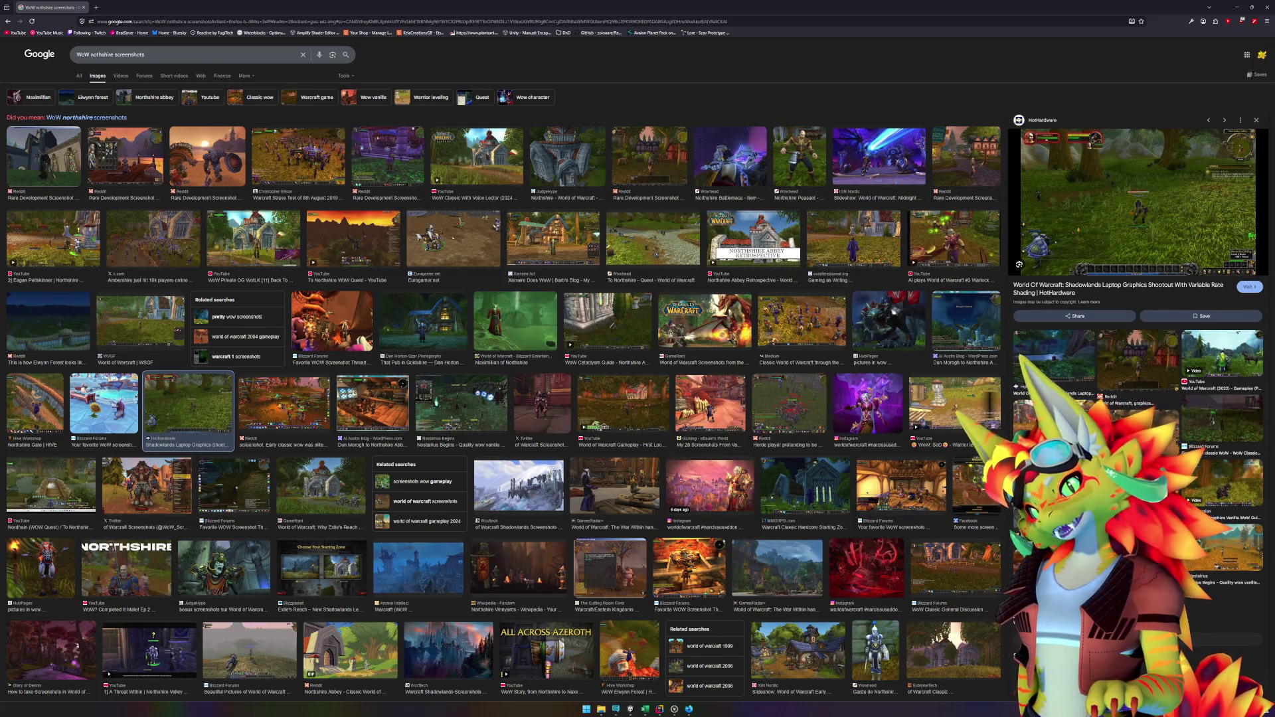
click(668, 705)
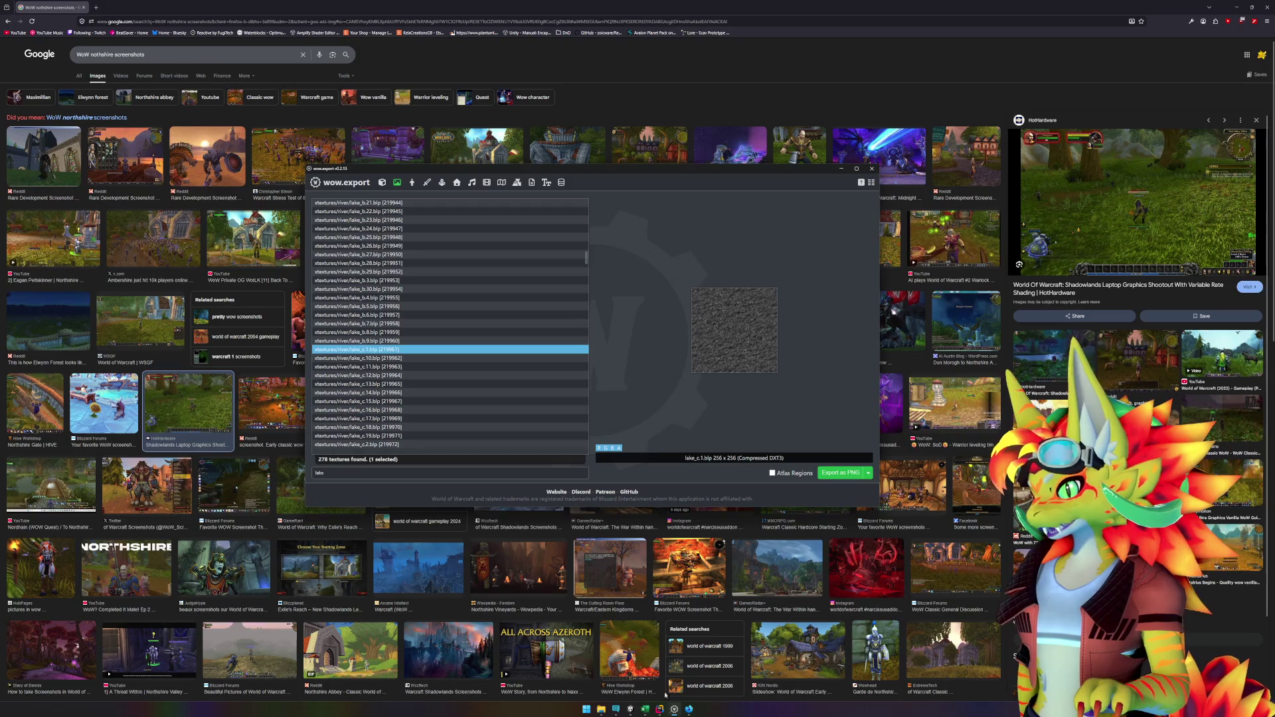
Step: Load the Eastern Kingdoms map in wow.export and zoom onto the Elwynn tiles around 32,48
click(501, 186)
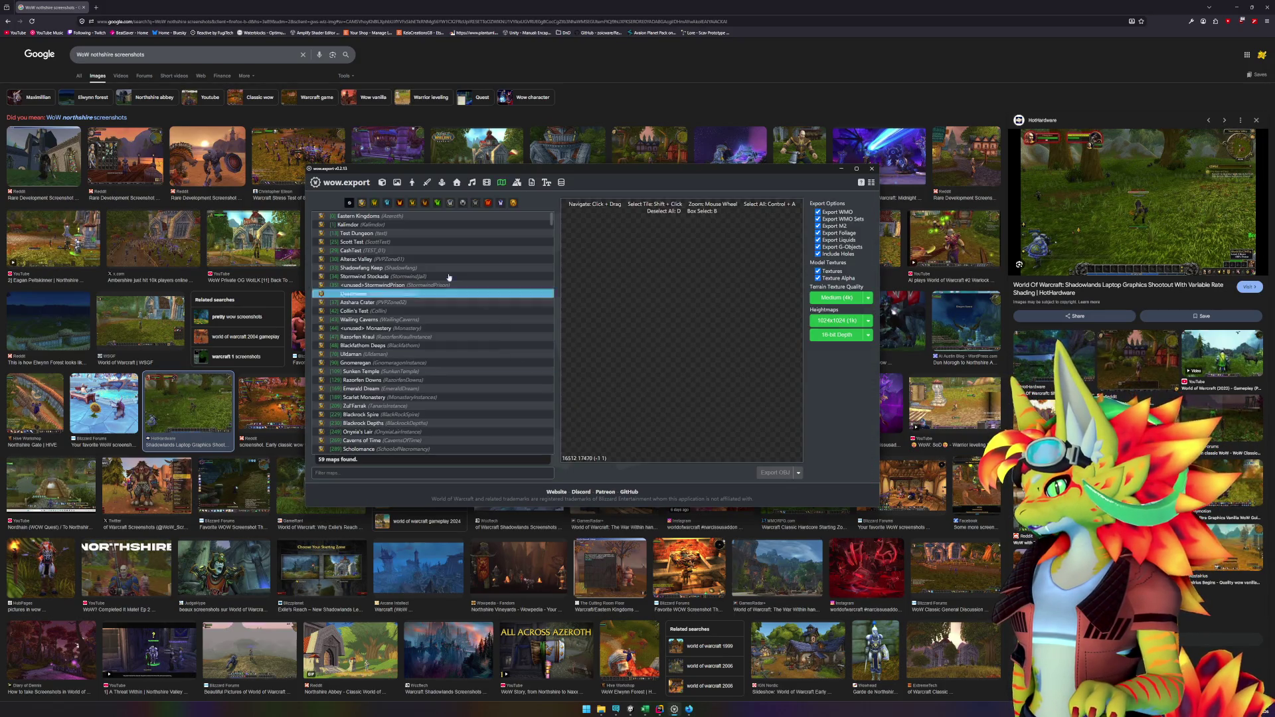
click(403, 217)
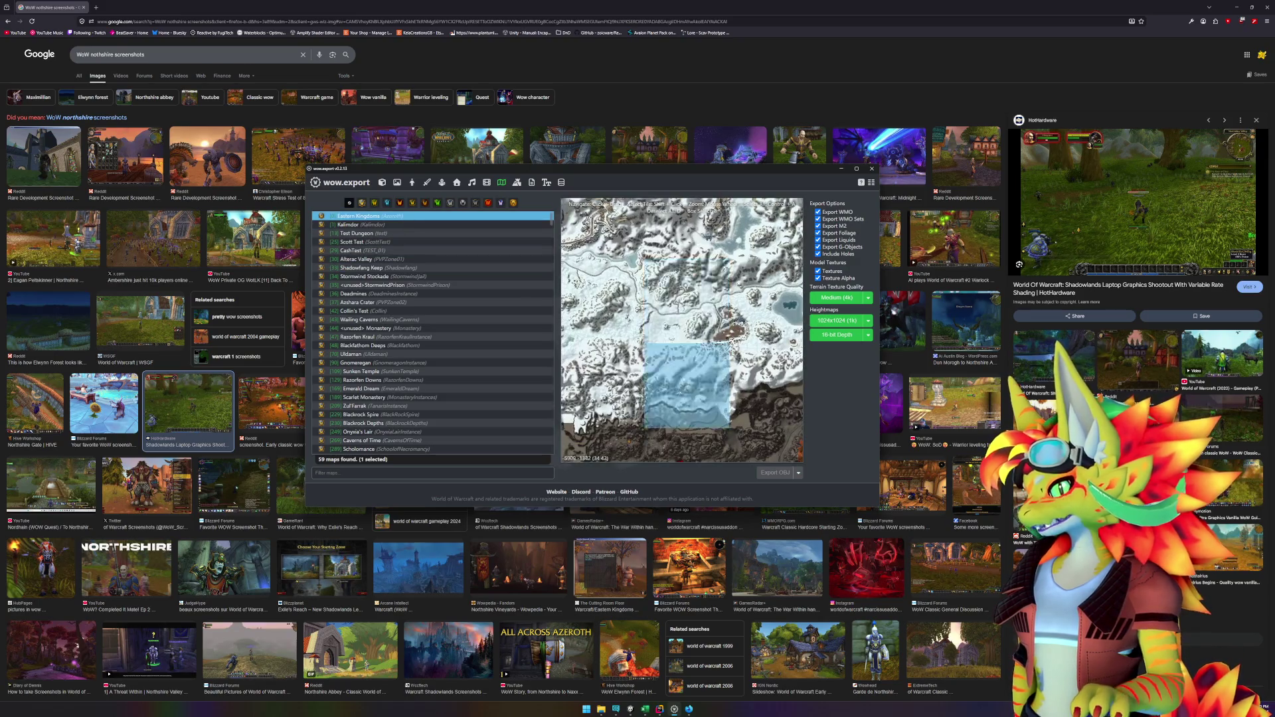
drag(722, 315, 745, 310)
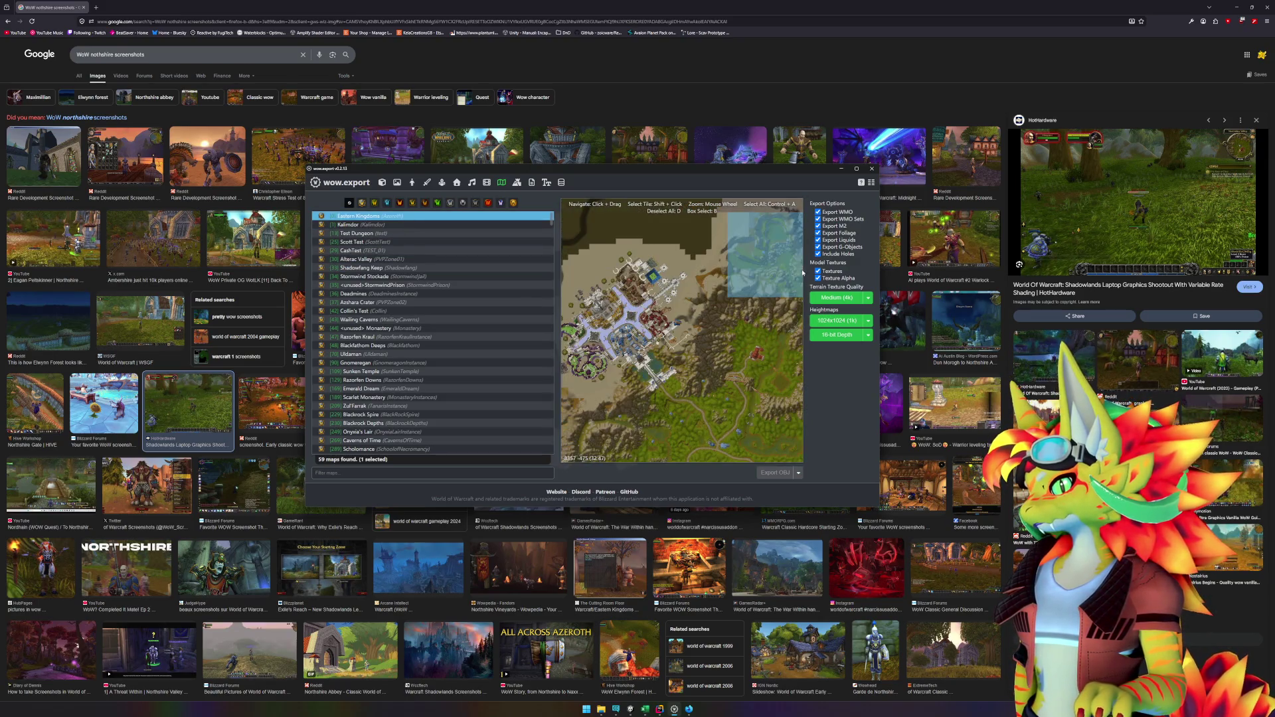
scroll(745, 309, up, 3)
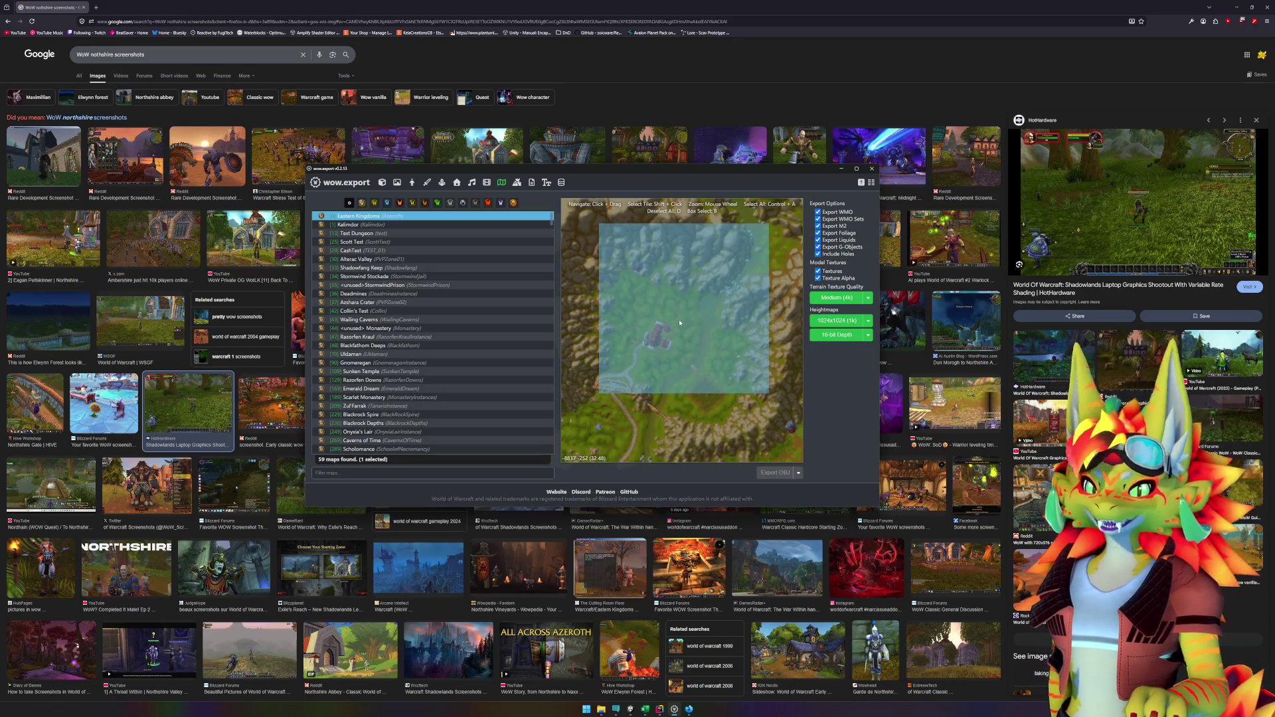
click(646, 711)
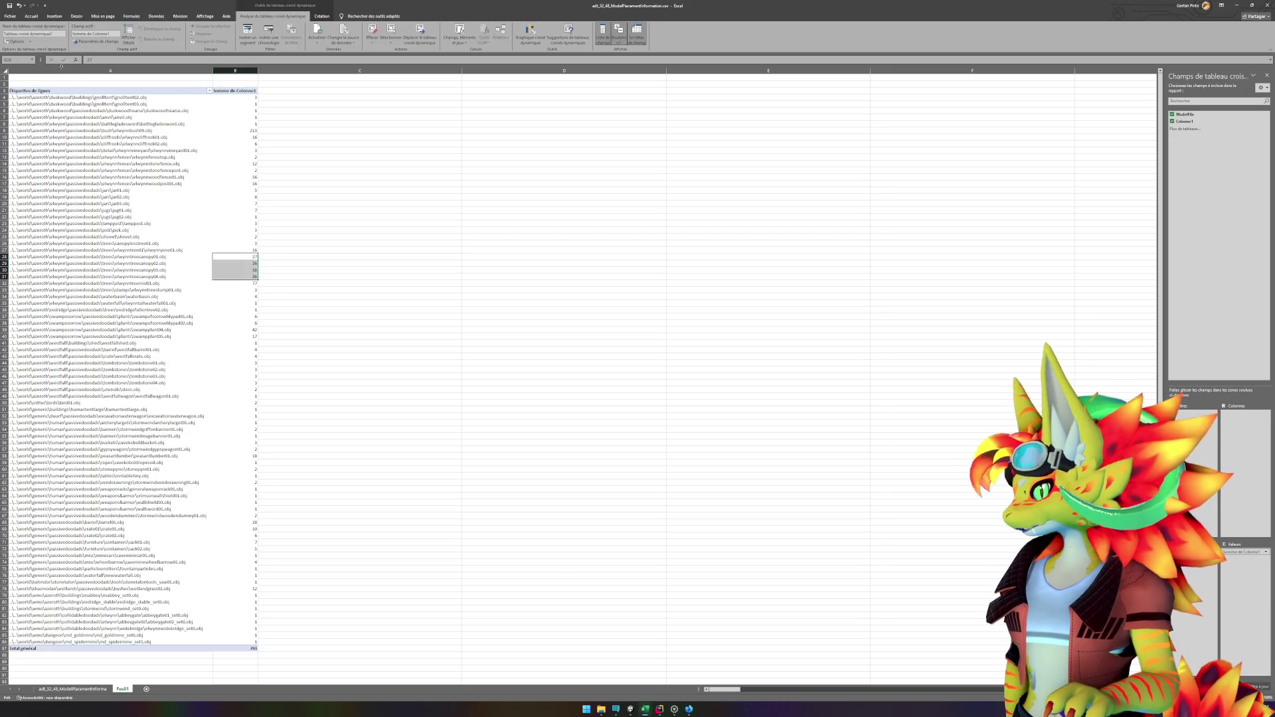
Step: Select rows 390–416 on the data sheet to count the 27 treecanopy entries
click(72, 689)
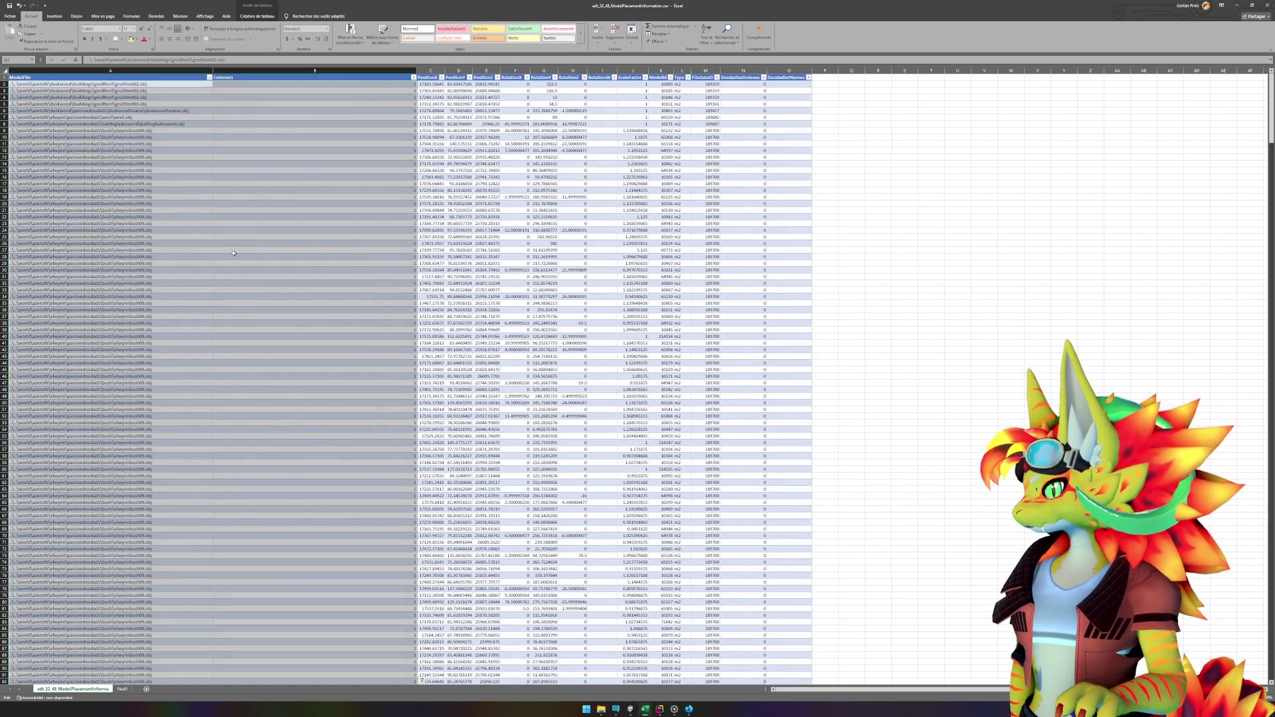
click(234, 255)
scroll(168, 235, down, 20)
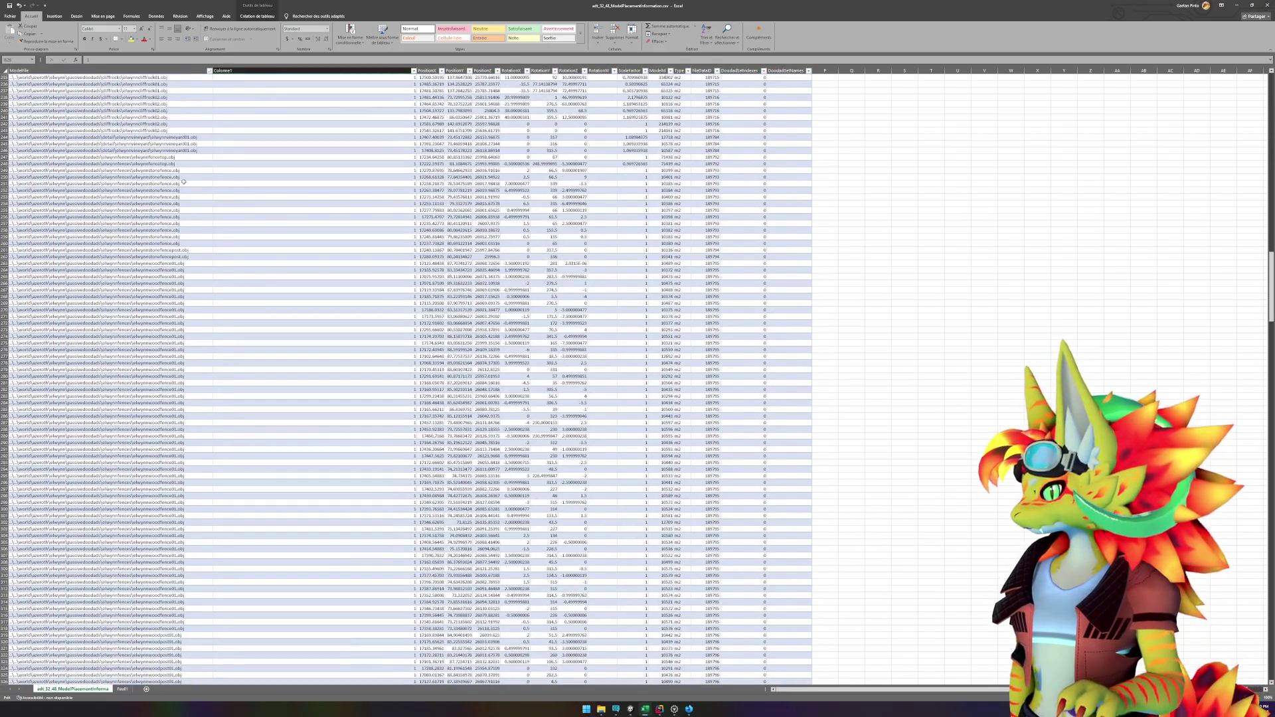
scroll(186, 305, down, 20)
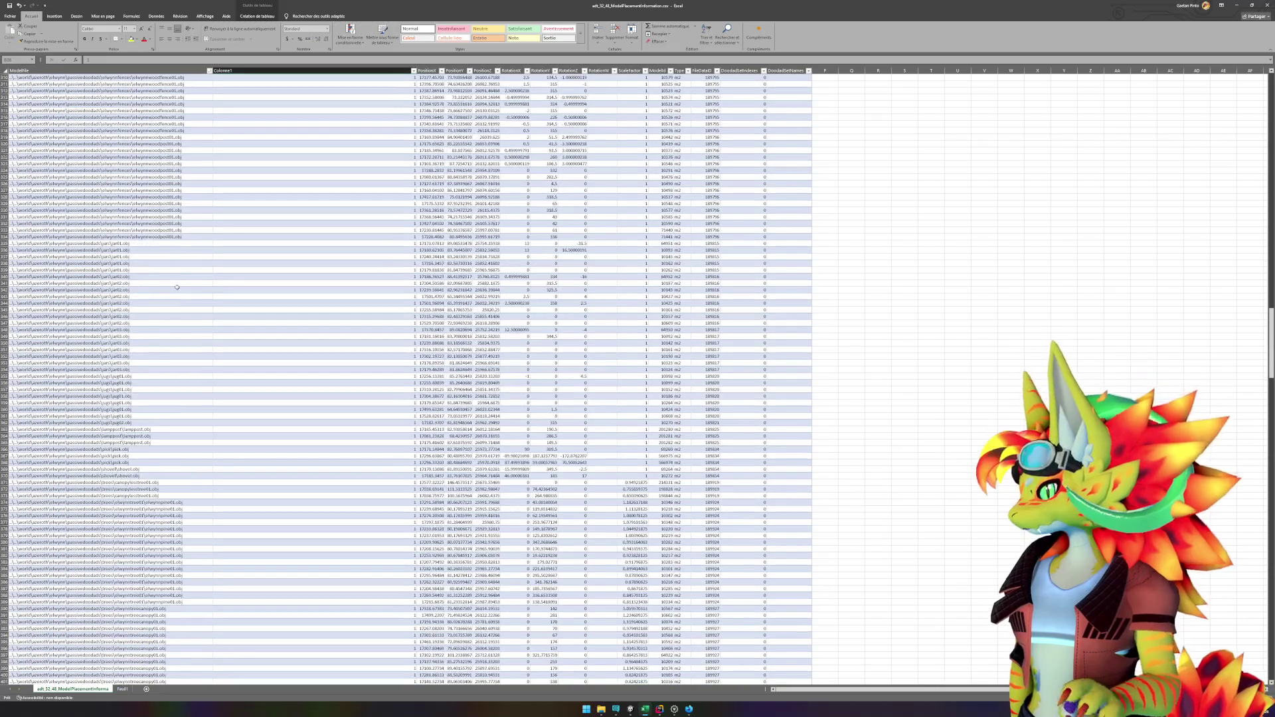
scroll(179, 283, down, 2)
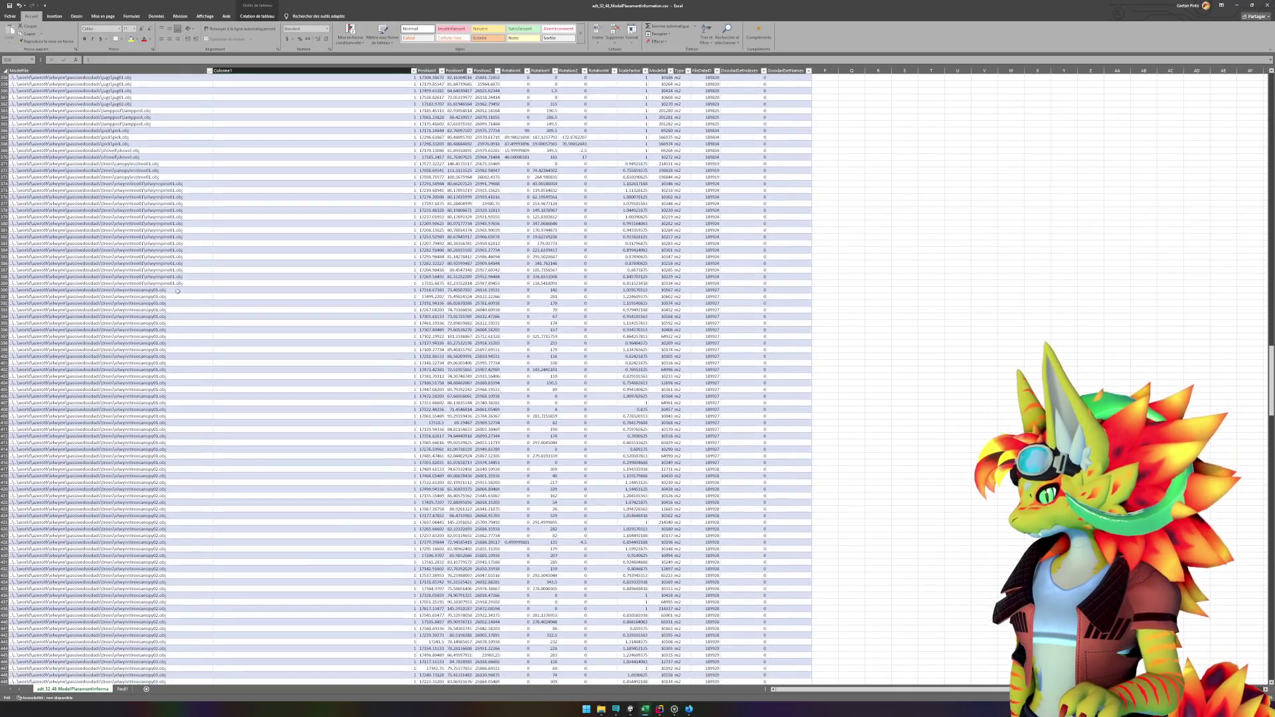
mouse_move(178, 291)
mouse_down()
mouse_move(372, 292)
mouse_move(384, 356)
mouse_move(369, 619)
mouse_move(364, 463)
mouse_up()
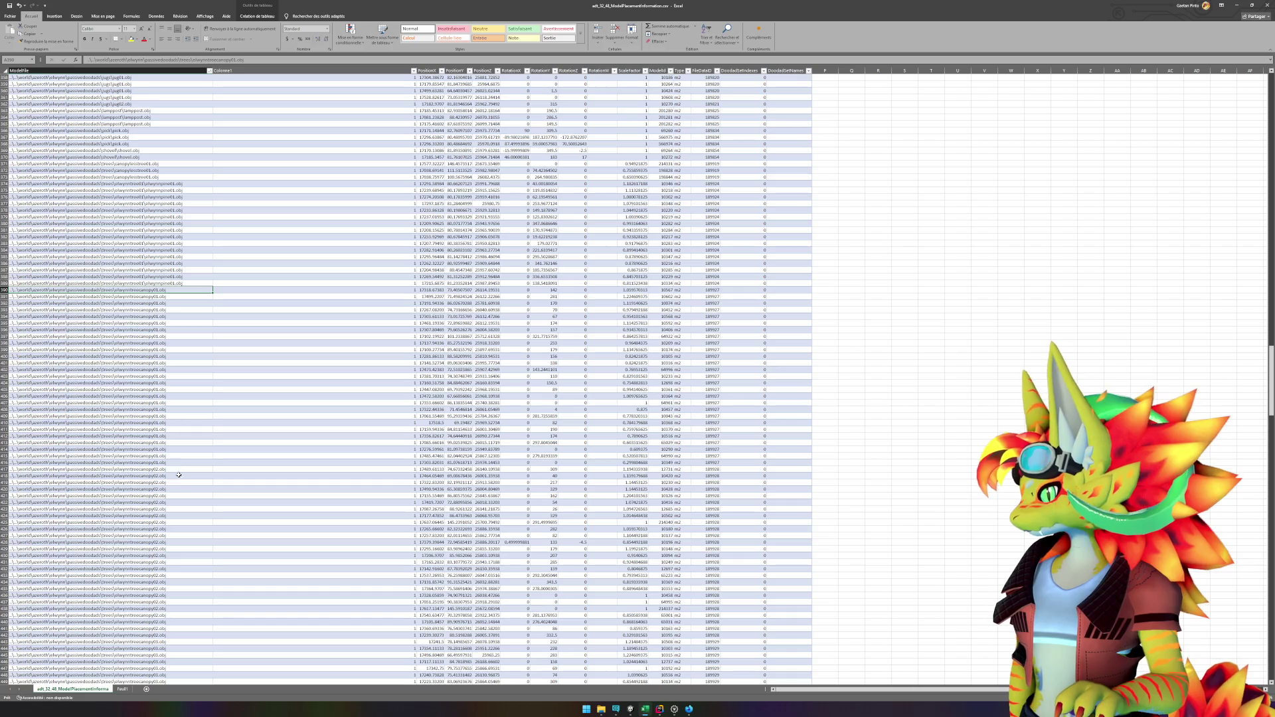
shift+click(174, 465)
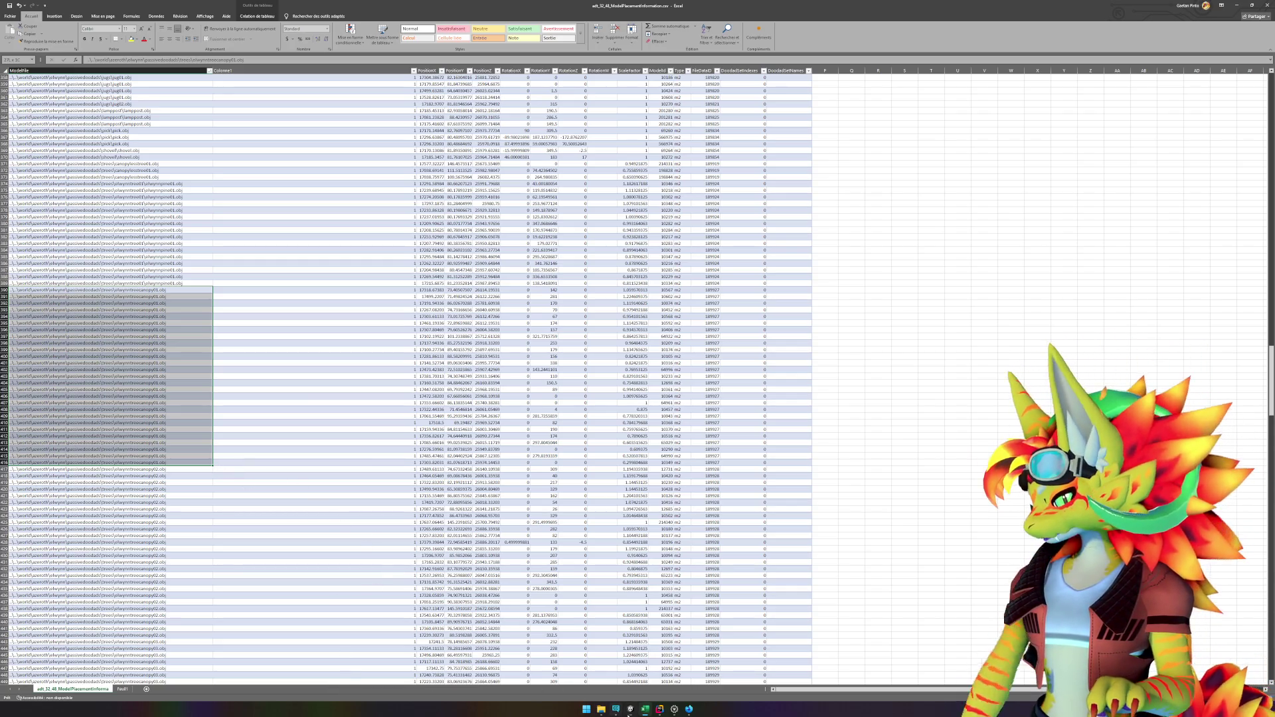
click(630, 709)
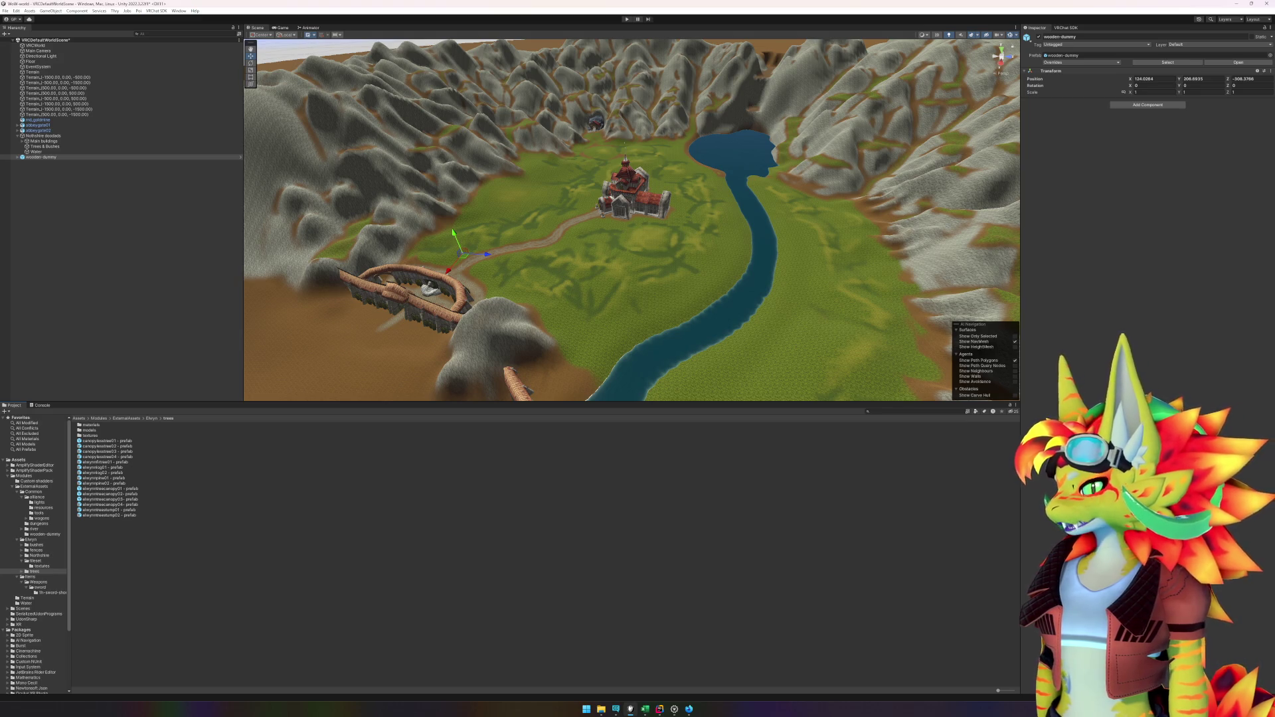
click(33, 72)
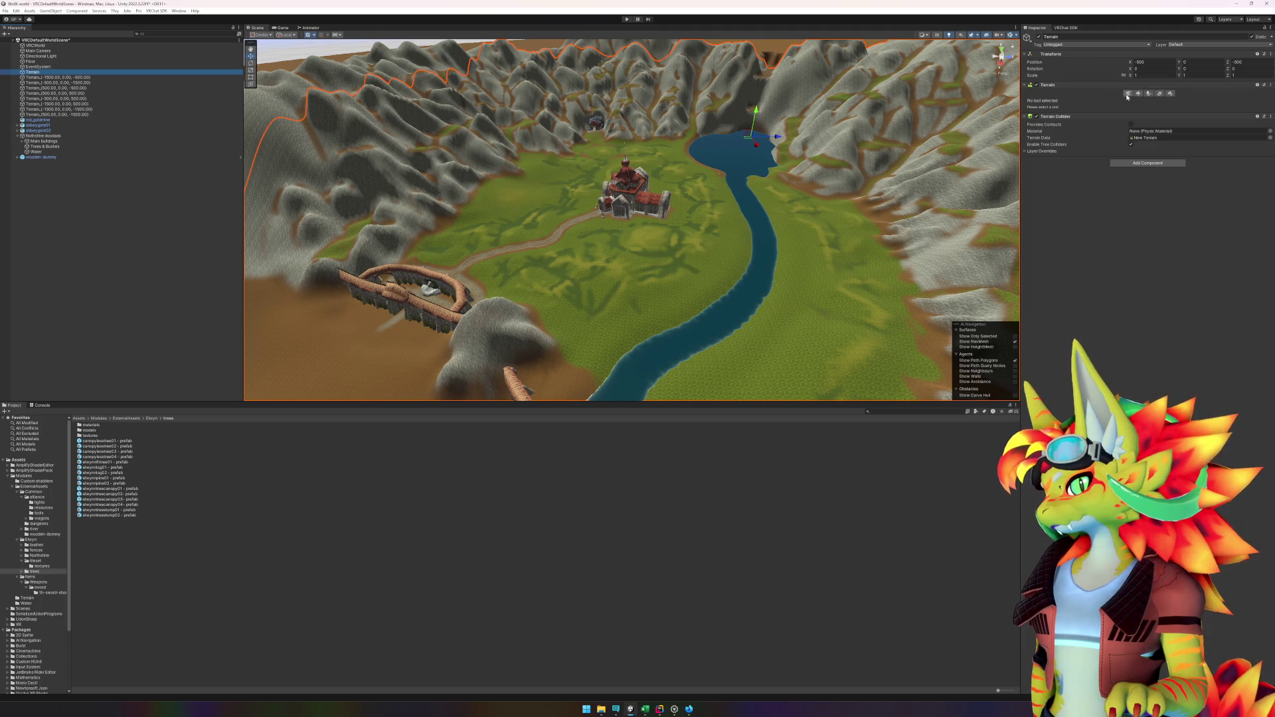
click(1148, 93)
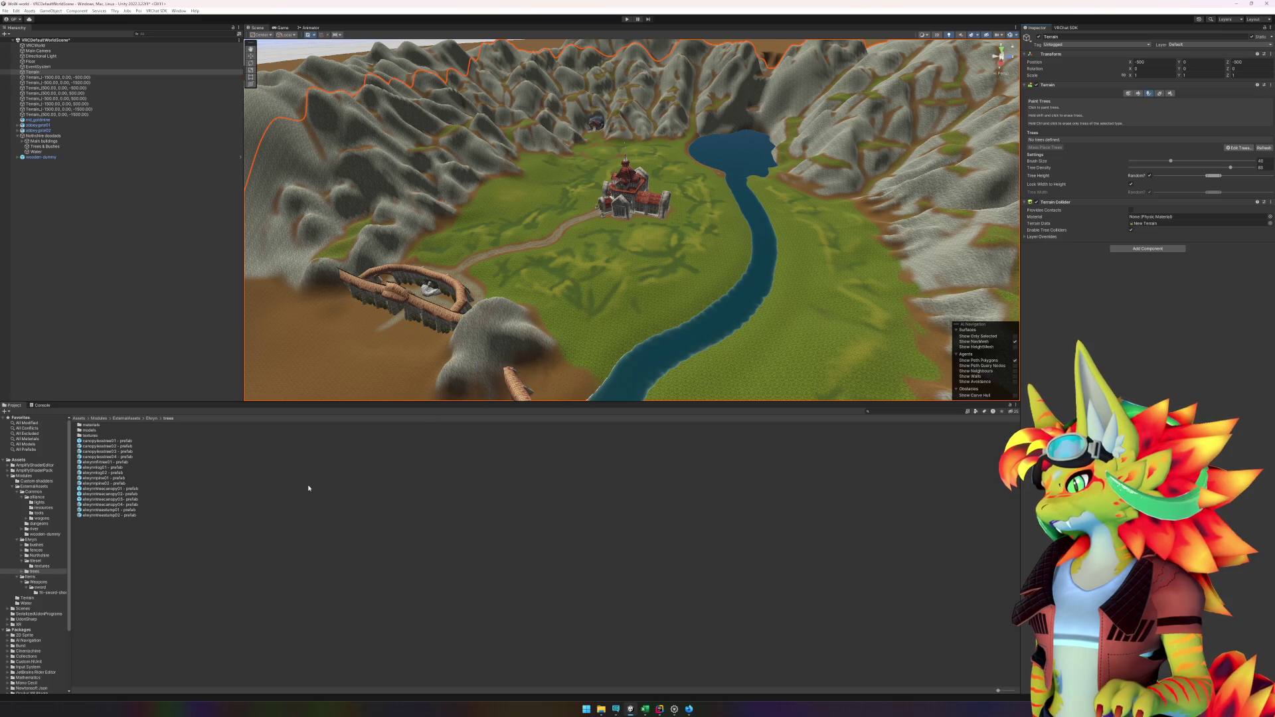
click(135, 490)
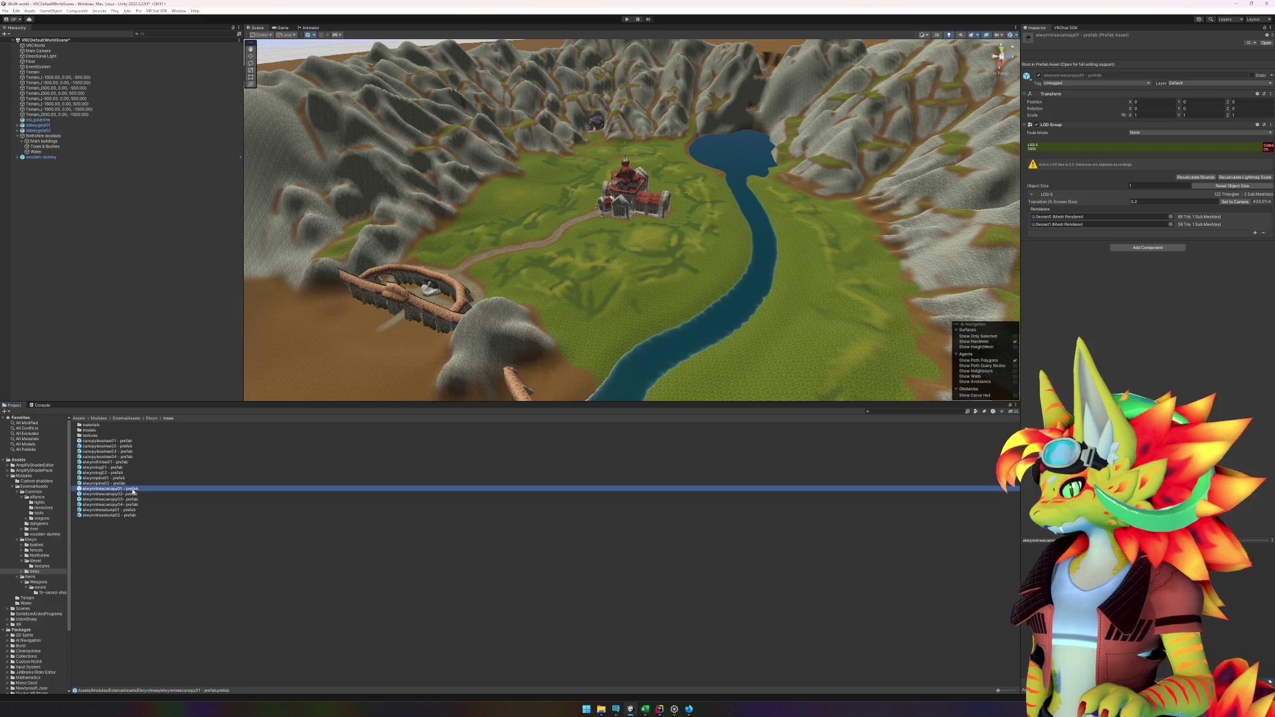
Step: Drop three Elwynn tree canopy prefabs into the valley, one left of the castle
mouse_move(133, 492)
mouse_down()
mouse_move(545, 278)
mouse_move(502, 266)
mouse_up()
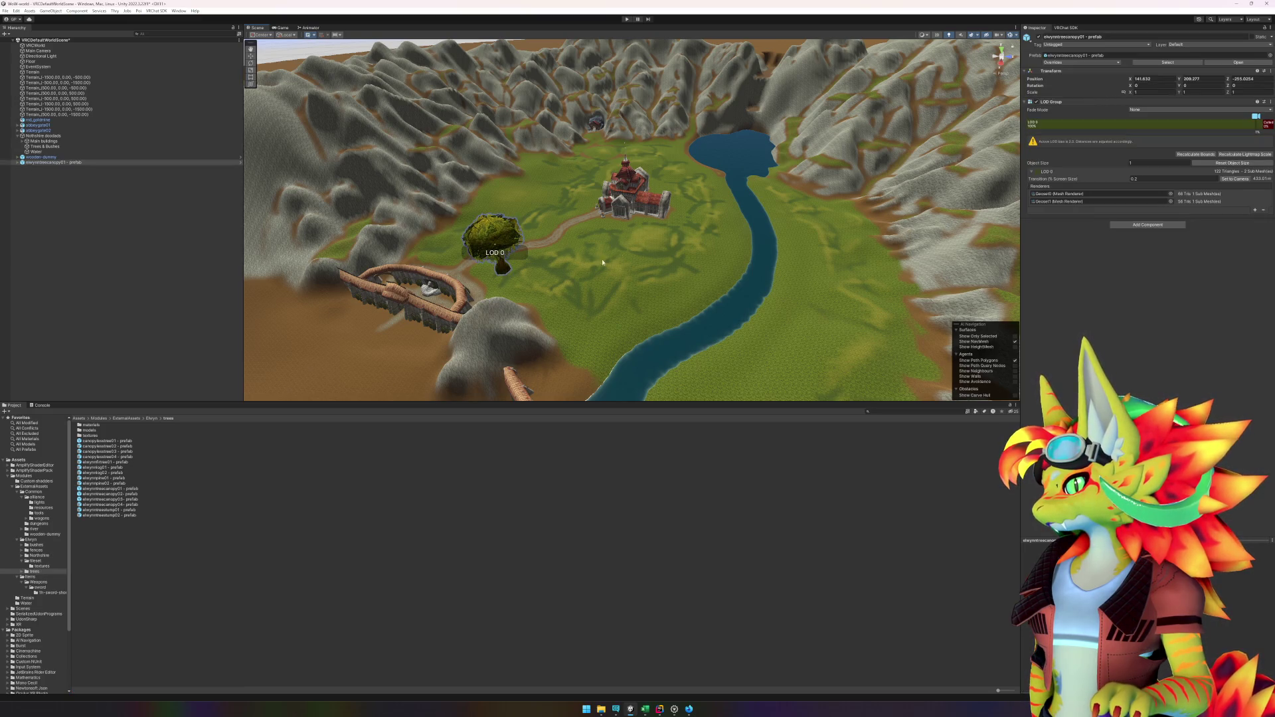
drag(624, 245, 617, 209)
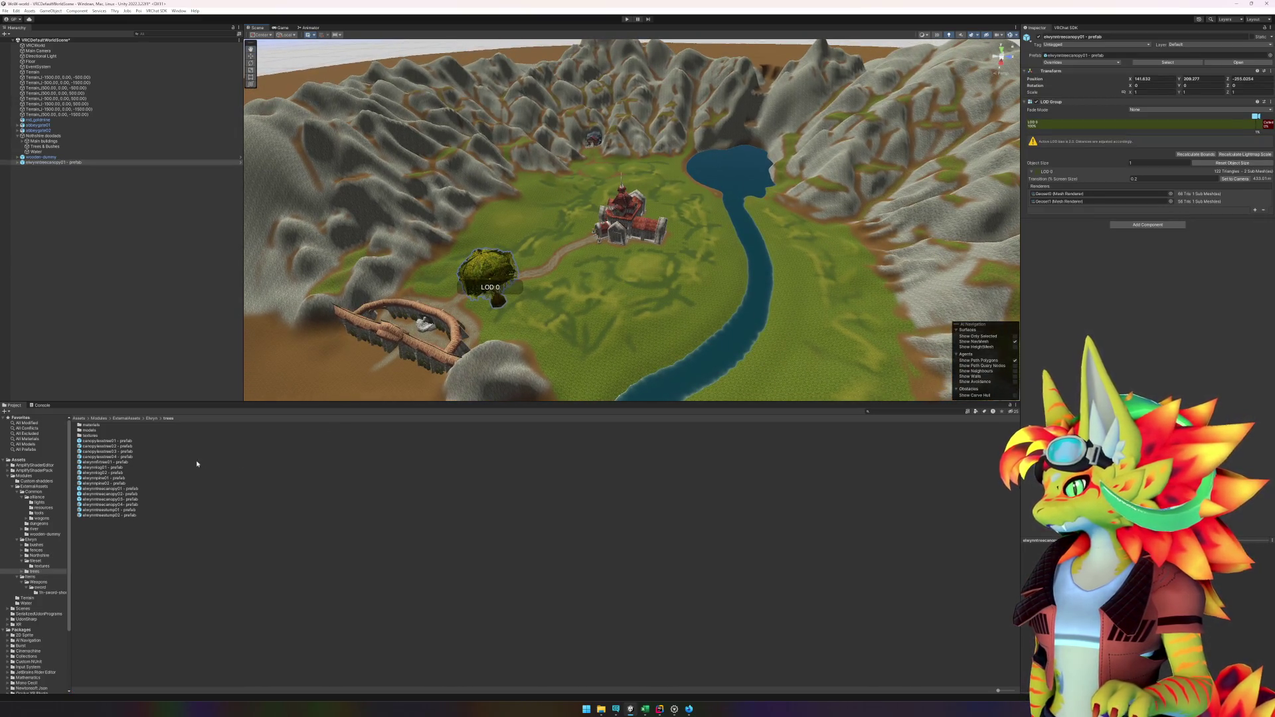
click(212, 570)
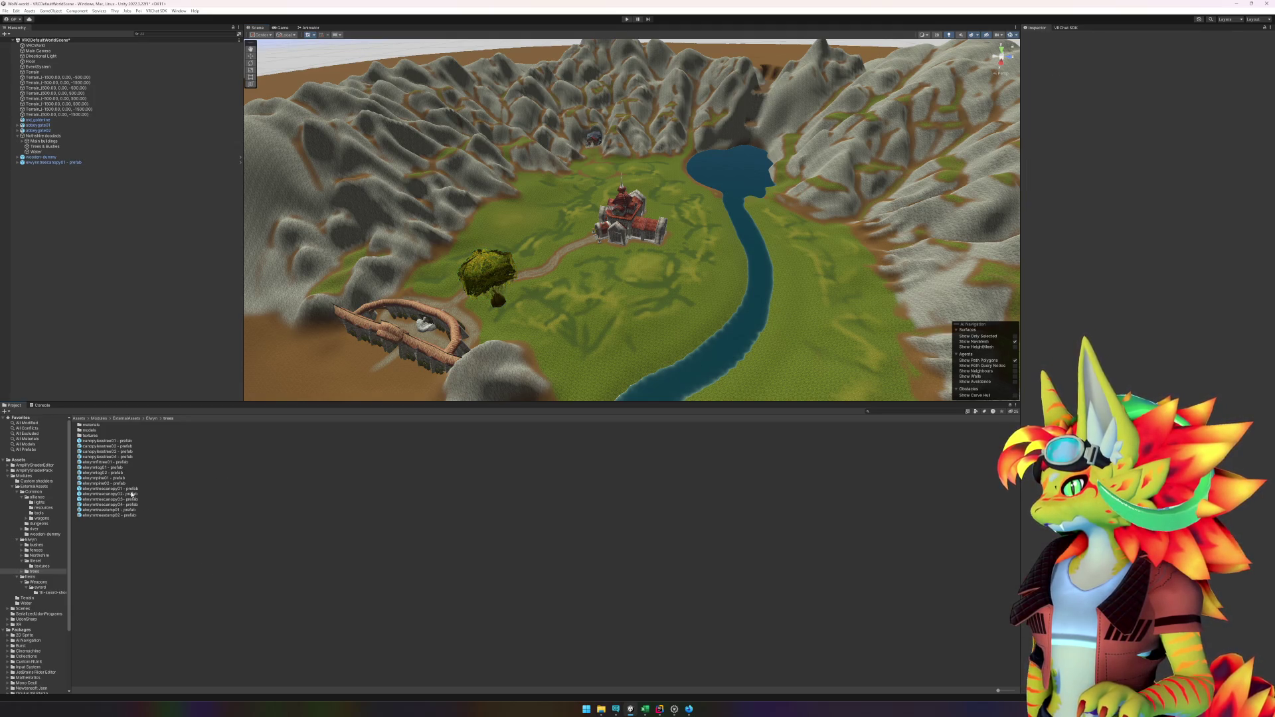
mouse_move(132, 495)
mouse_down()
mouse_move(499, 382)
mouse_move(704, 260)
mouse_up()
mouse_move(133, 496)
mouse_down()
mouse_move(547, 262)
mouse_move(490, 210)
mouse_move(605, 226)
mouse_move(516, 240)
mouse_move(615, 273)
mouse_move(543, 253)
mouse_up()
key(f)
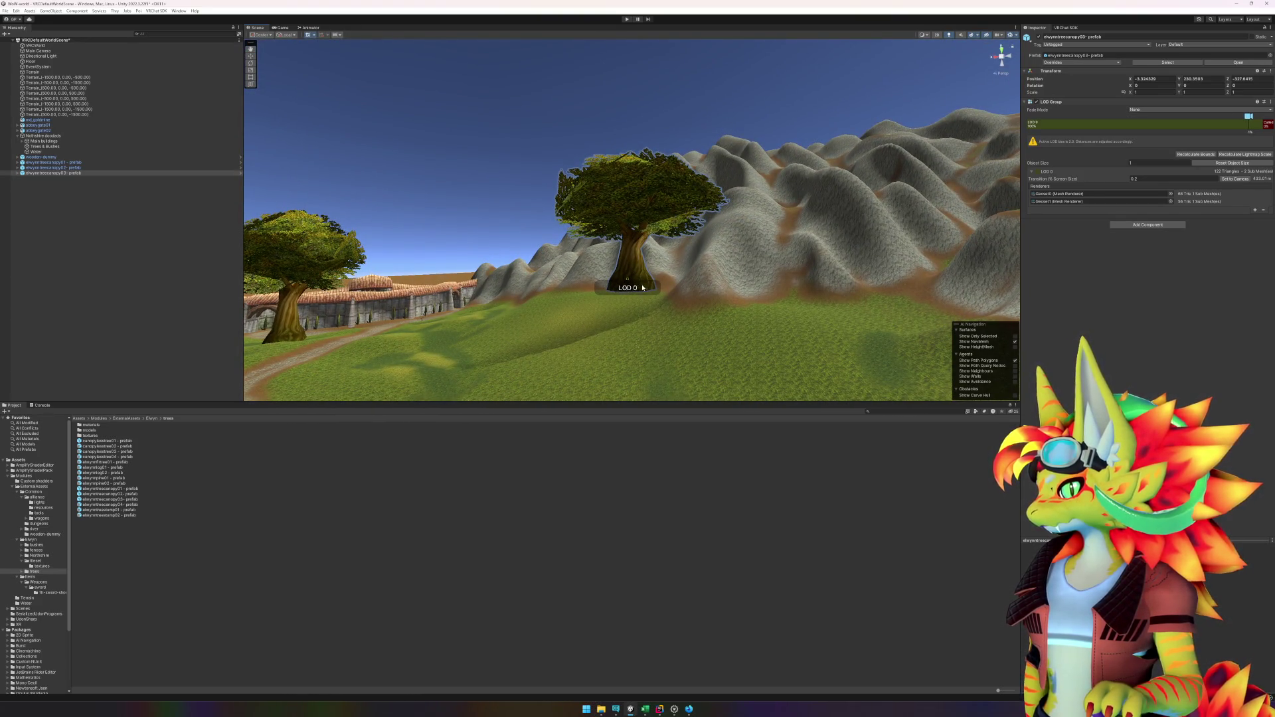
Step: Frame the placed trees and lower the background canopy down onto the ground
click(53, 162)
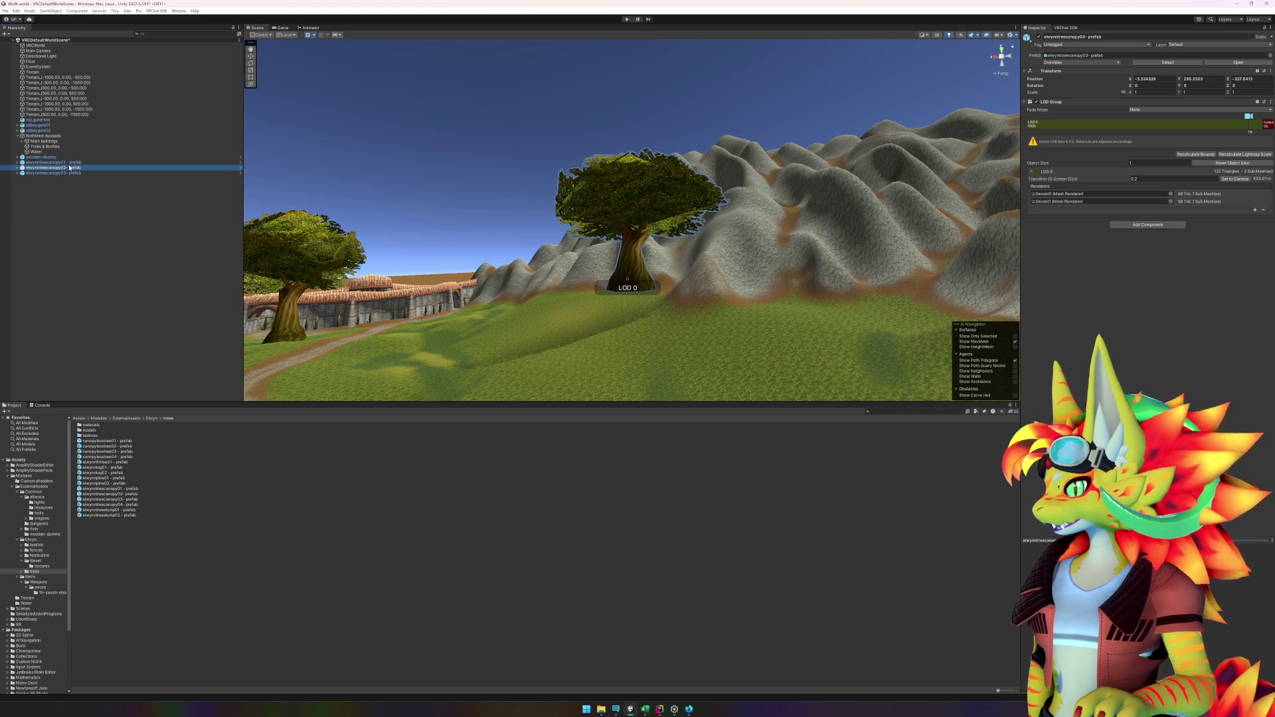
key(f)
mouse_move(634, 381)
mouse_down()
mouse_move(724, 355)
mouse_move(825, 390)
mouse_move(677, 407)
mouse_move(789, 416)
mouse_move(637, 309)
mouse_up()
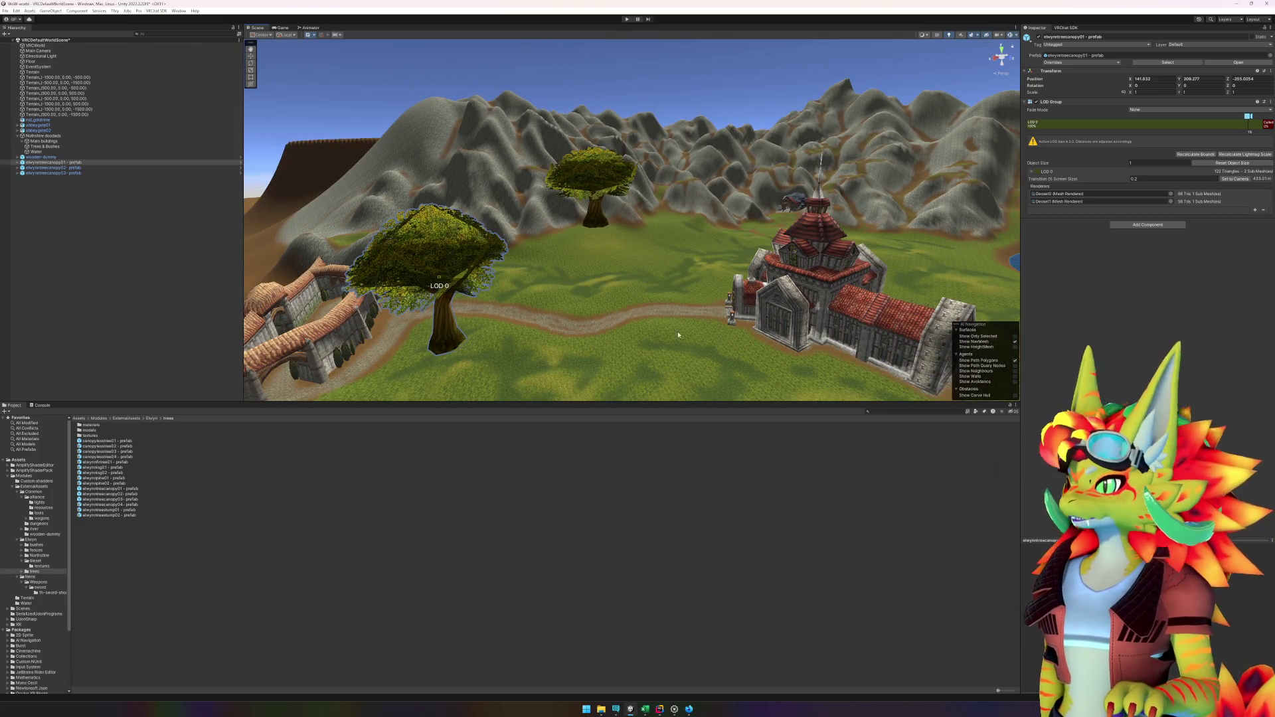
click(593, 217)
key(f)
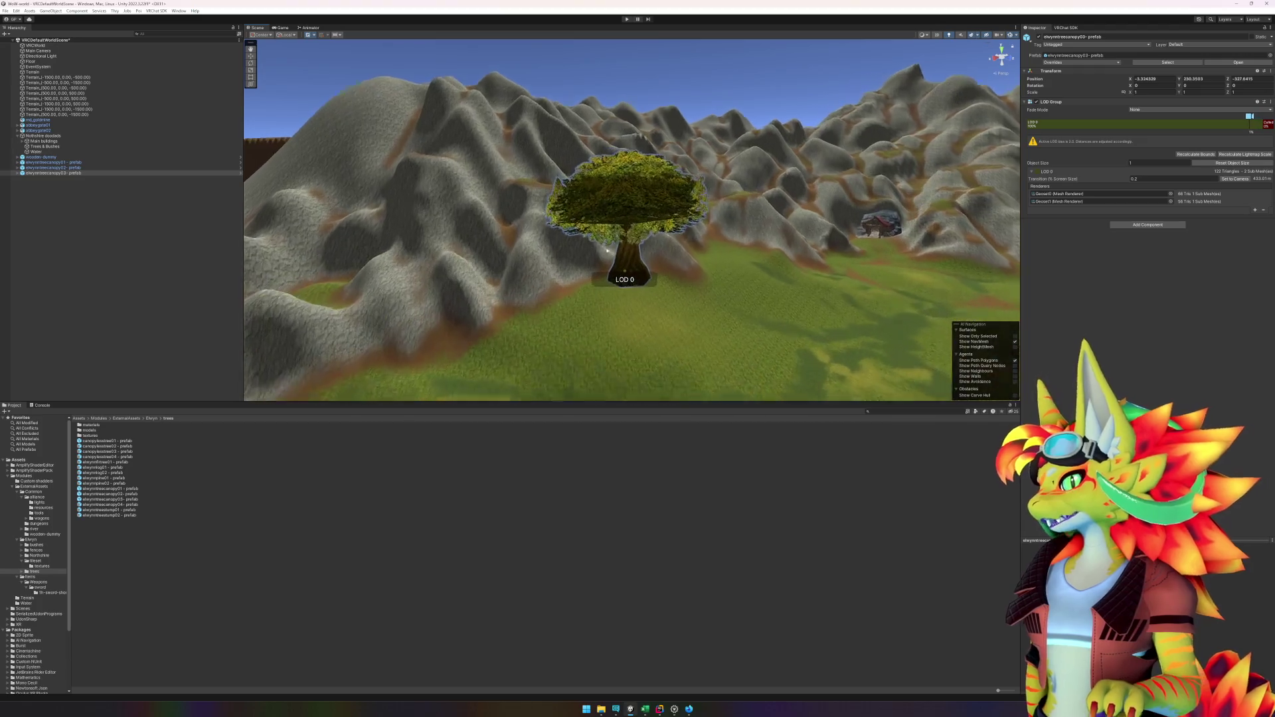
drag(706, 352, 328, 143)
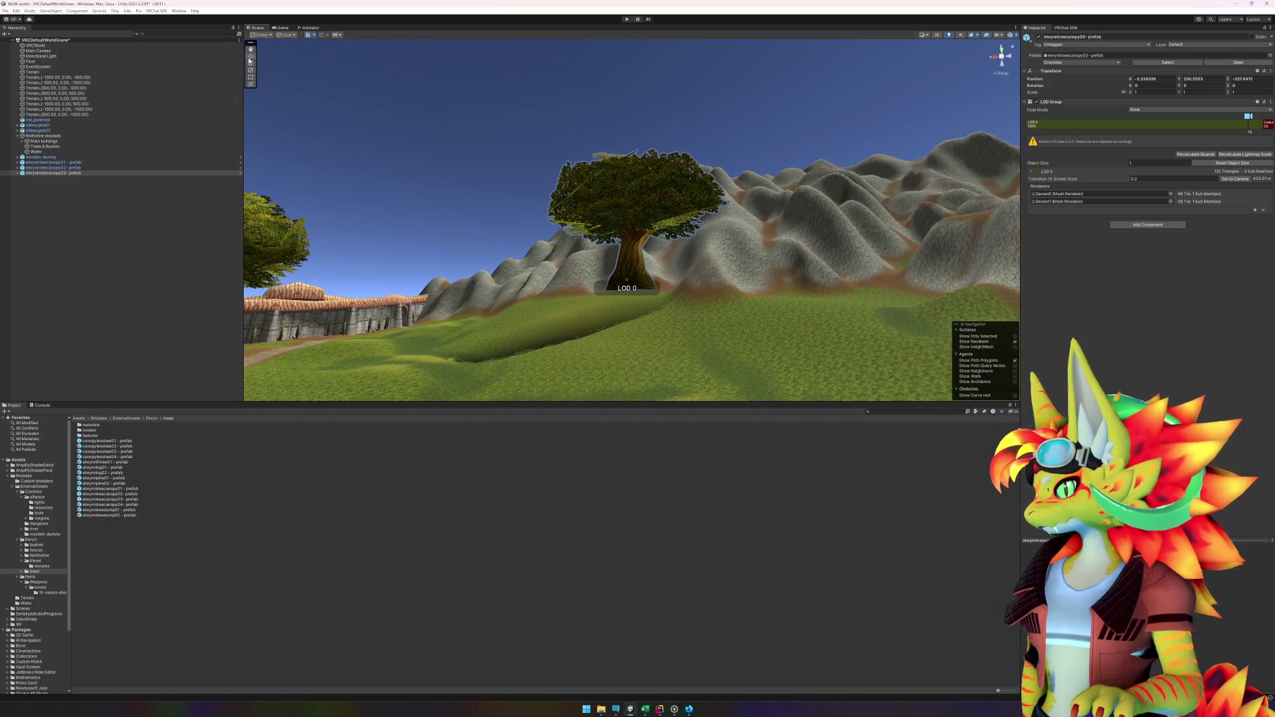
mouse_move(631, 203)
mouse_down()
mouse_move(664, 358)
mouse_move(744, 374)
mouse_move(746, 347)
mouse_move(704, 323)
mouse_move(458, 272)
mouse_up()
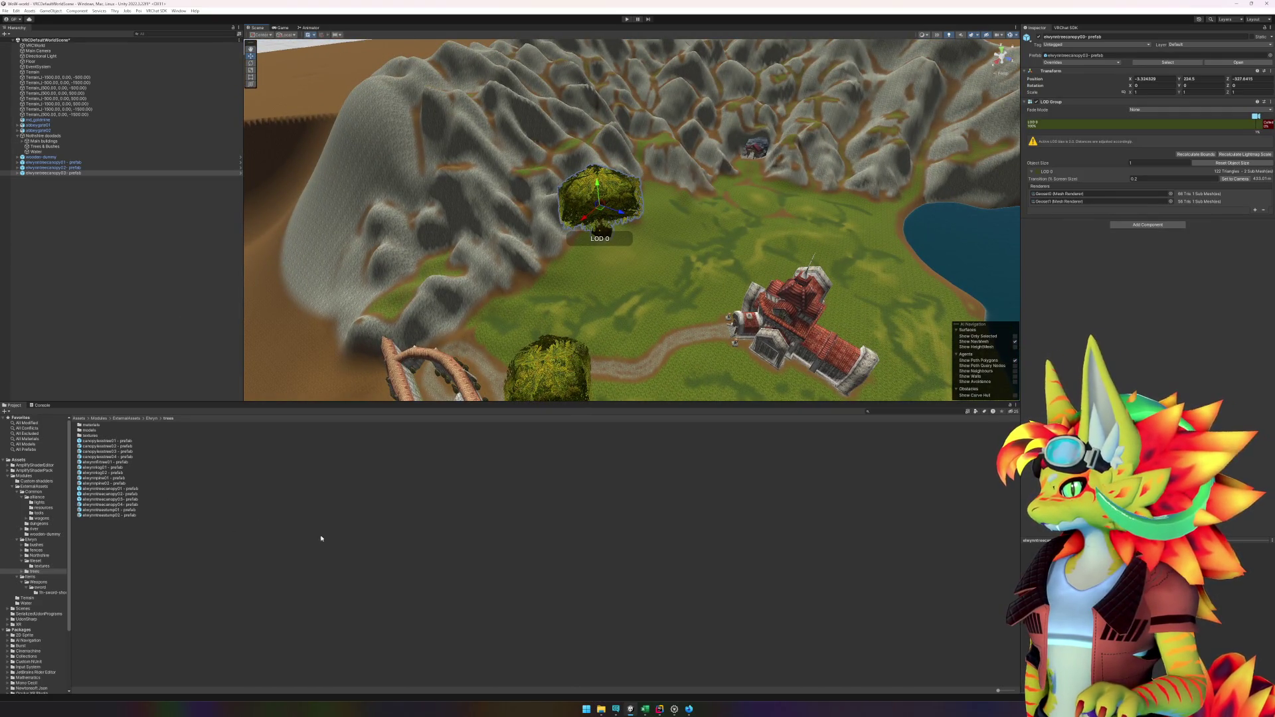
click(95, 227)
drag(463, 355, 430, 358)
click(646, 710)
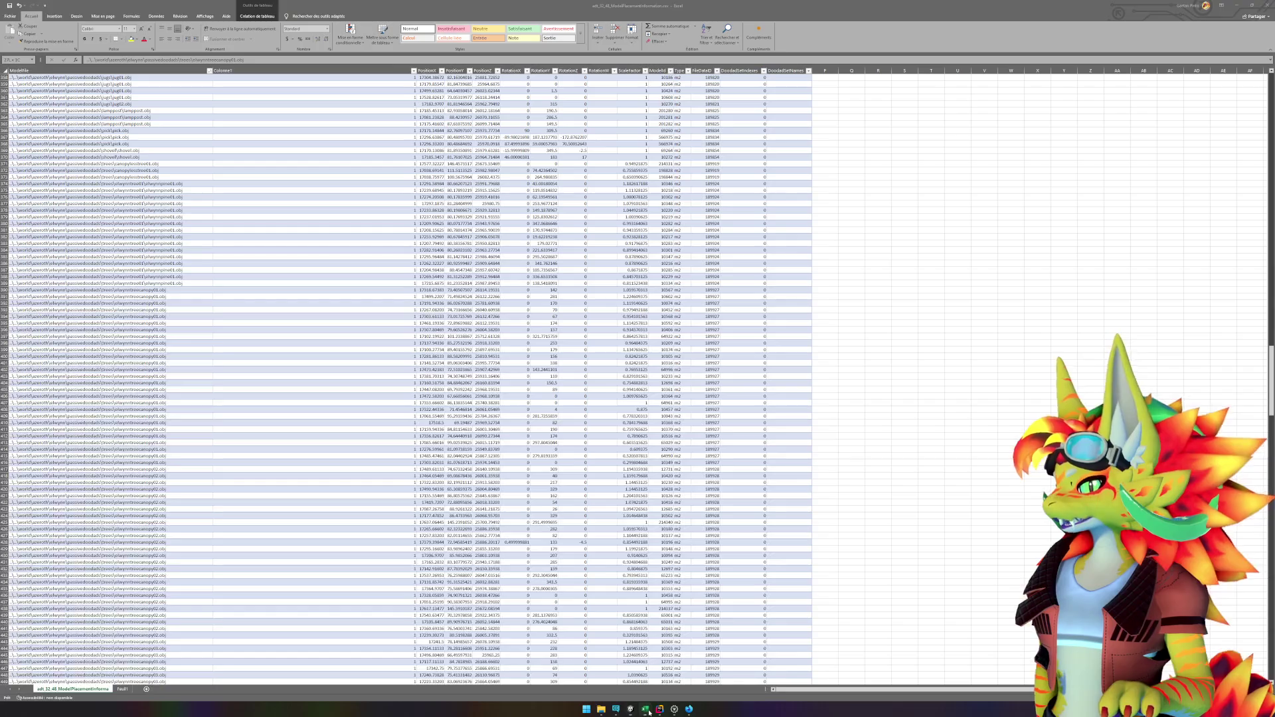
Step: Check the pivot and data sheet counts, then select the second tree canopy in Unity
click(122, 690)
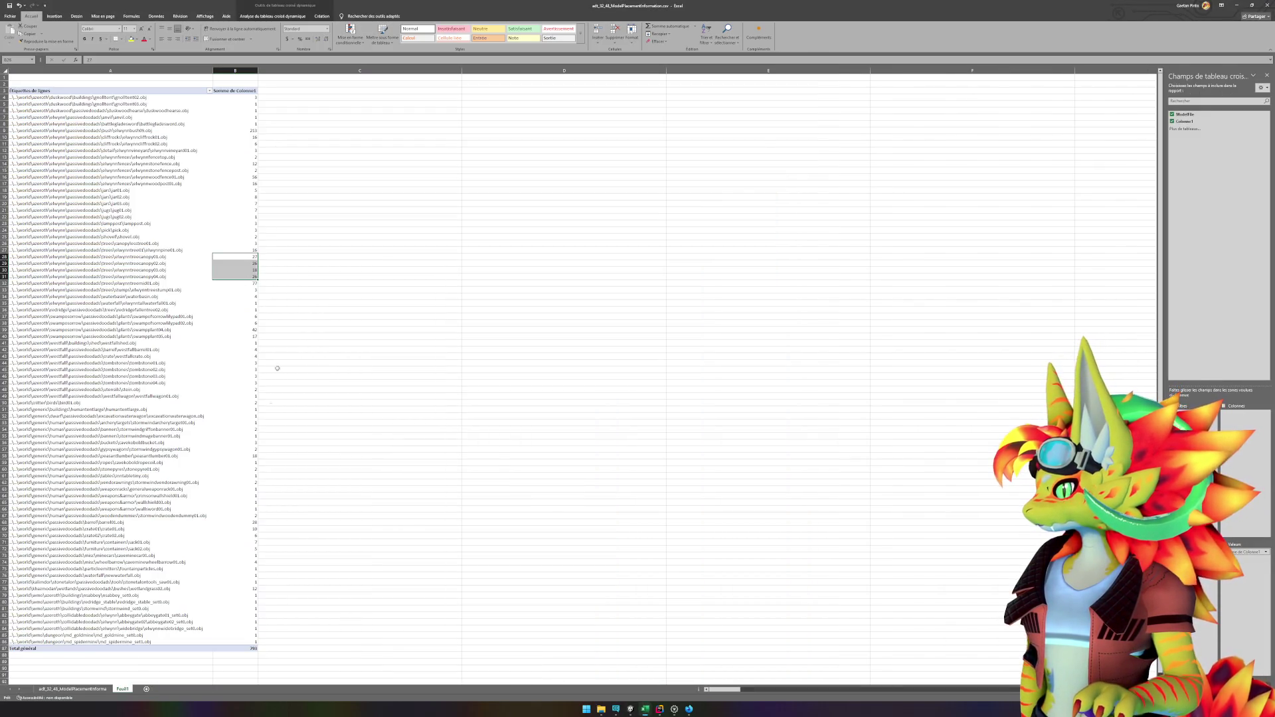
click(72, 690)
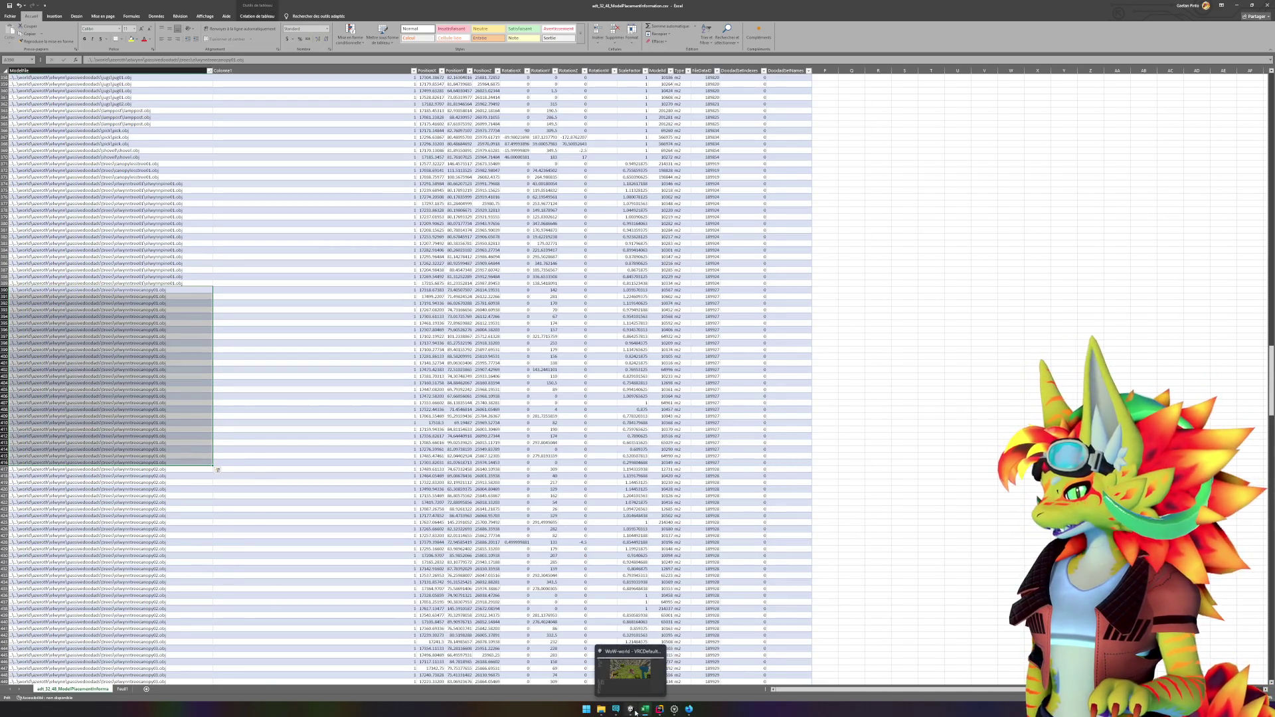
click(635, 713)
drag(670, 353, 554, 307)
click(433, 233)
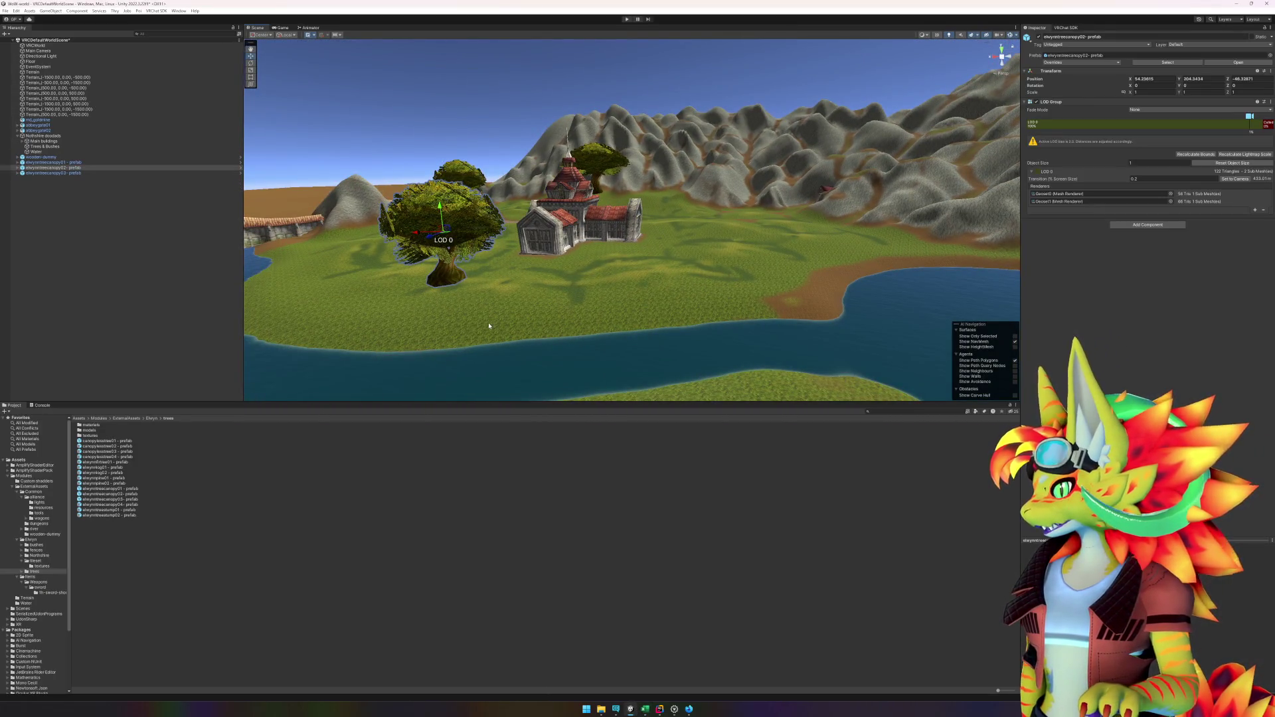
Step: Frame the third canopy, then drop the treecanopy04 prefab beside the trees north of the village
click(94, 172)
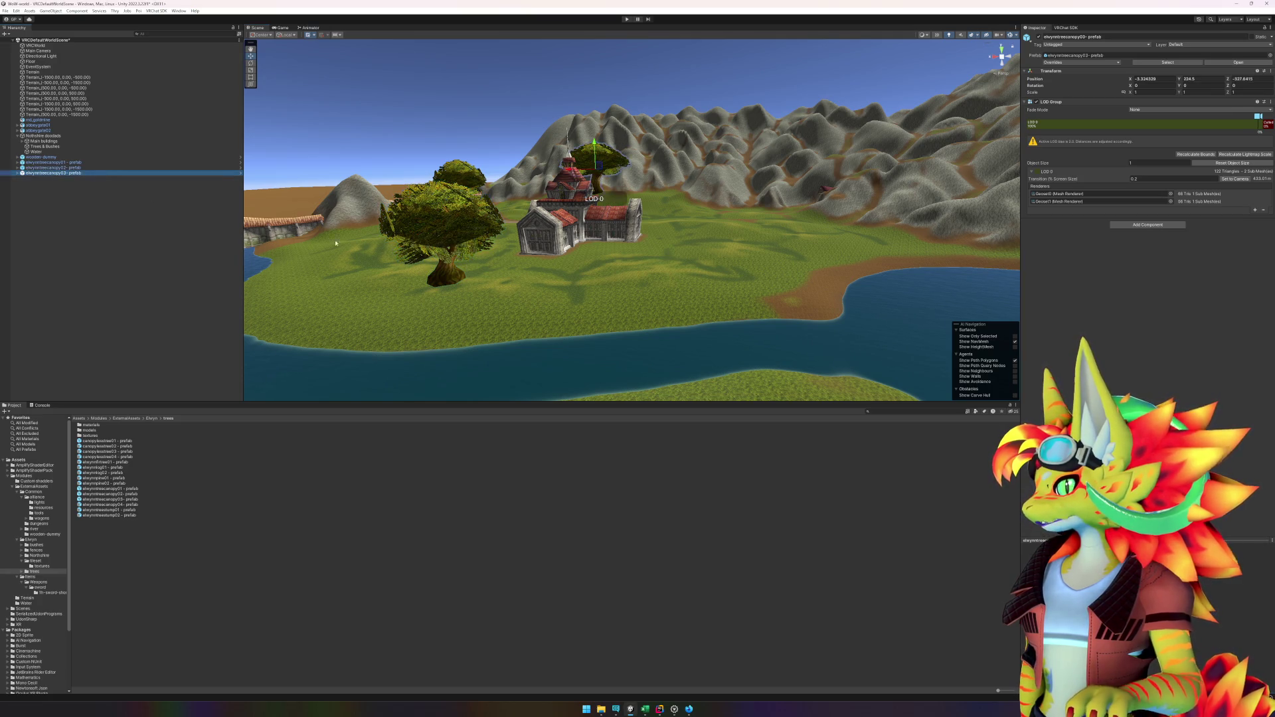
key(f)
mouse_move(597, 313)
mouse_down()
mouse_move(821, 357)
mouse_move(760, 333)
mouse_move(584, 319)
mouse_move(607, 325)
mouse_move(141, 174)
mouse_up()
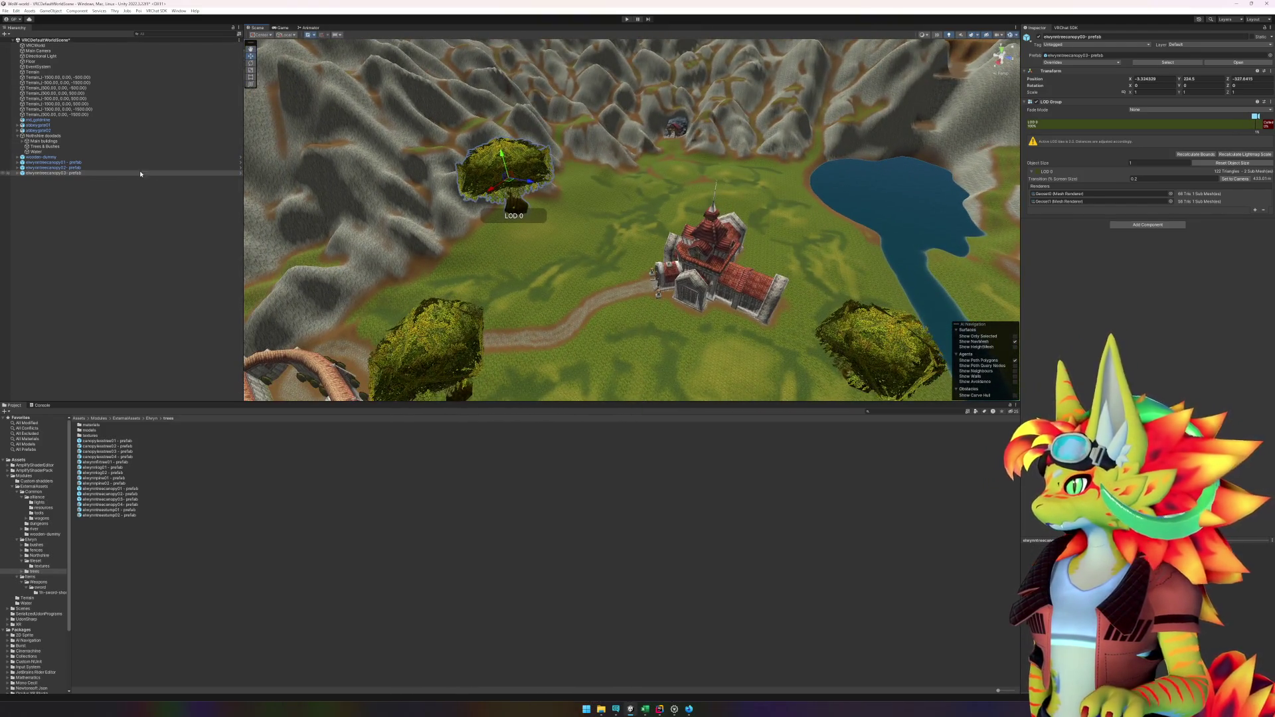
click(178, 504)
mouse_move(136, 505)
mouse_down()
mouse_move(496, 272)
mouse_move(494, 255)
mouse_move(568, 230)
mouse_up()
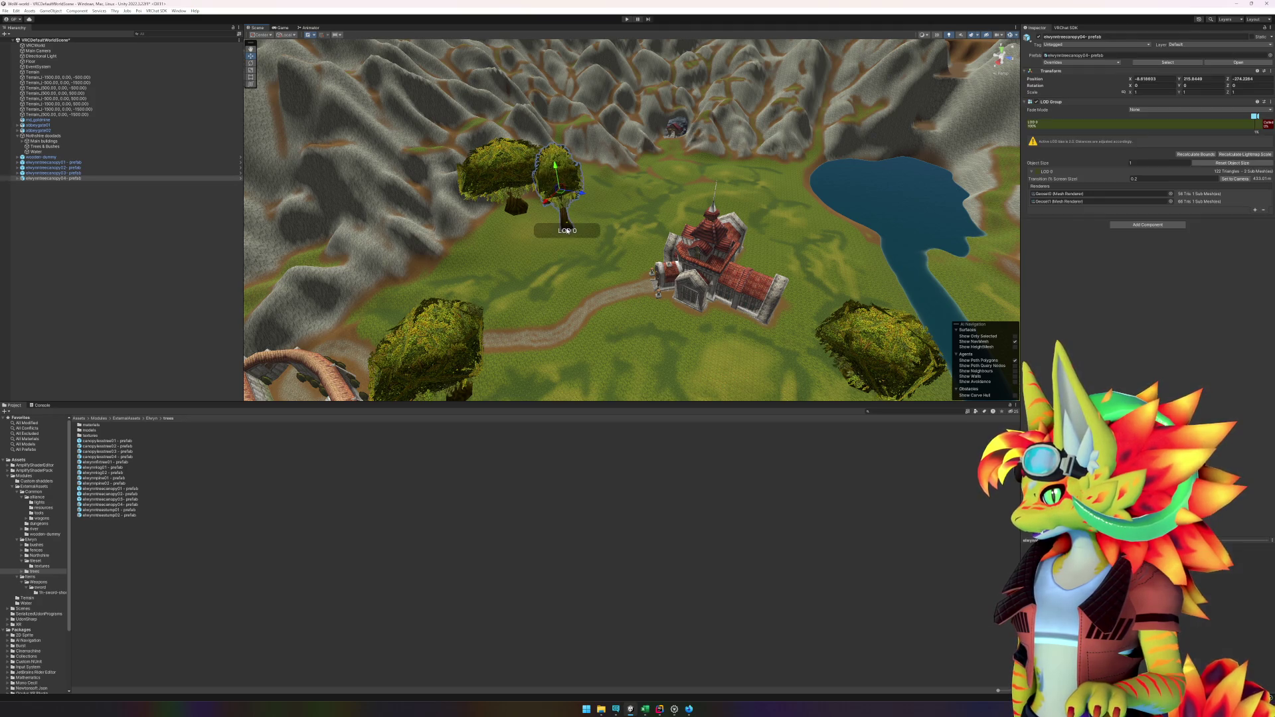
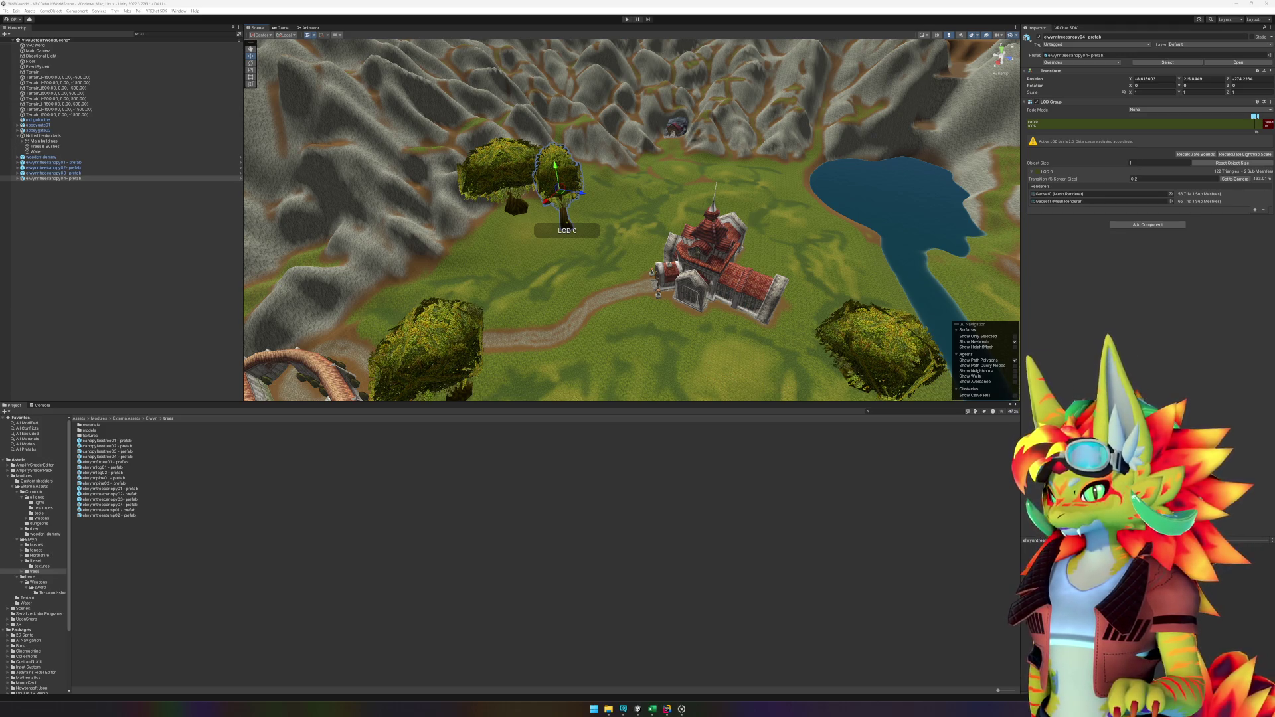
Step: Frame the selected tree, fly down to the cobbled church path, and select the terrain
mouse_move(663, 290)
mouse_down()
mouse_move(716, 289)
mouse_move(690, 296)
mouse_up()
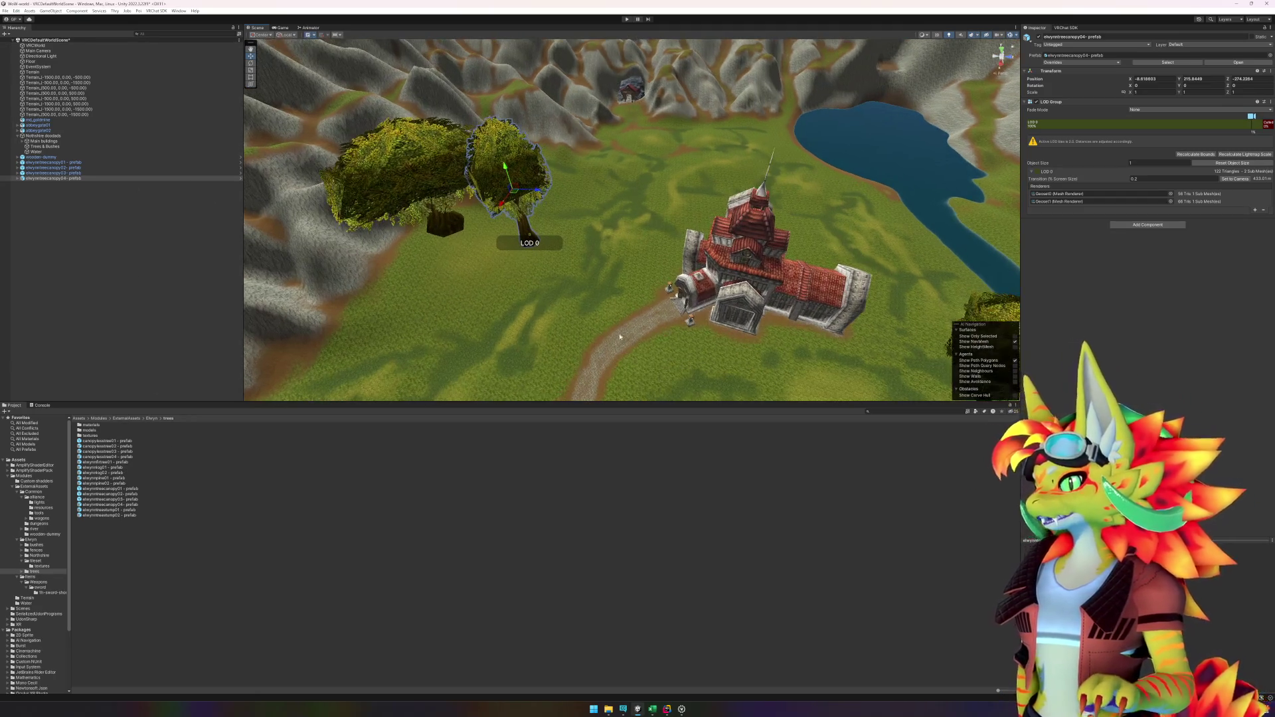
key(f)
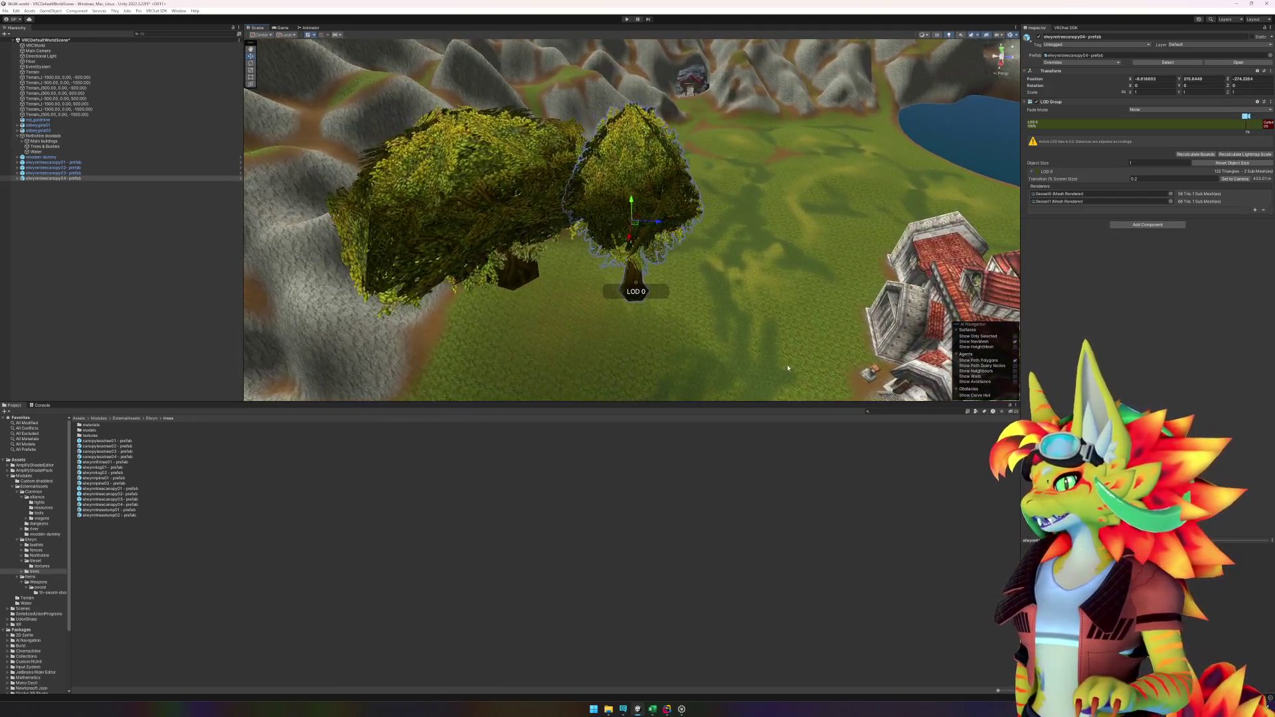
mouse_move(787, 368)
mouse_down()
mouse_move(541, 265)
mouse_move(613, 248)
mouse_move(734, 279)
mouse_move(671, 265)
mouse_move(845, 156)
mouse_up()
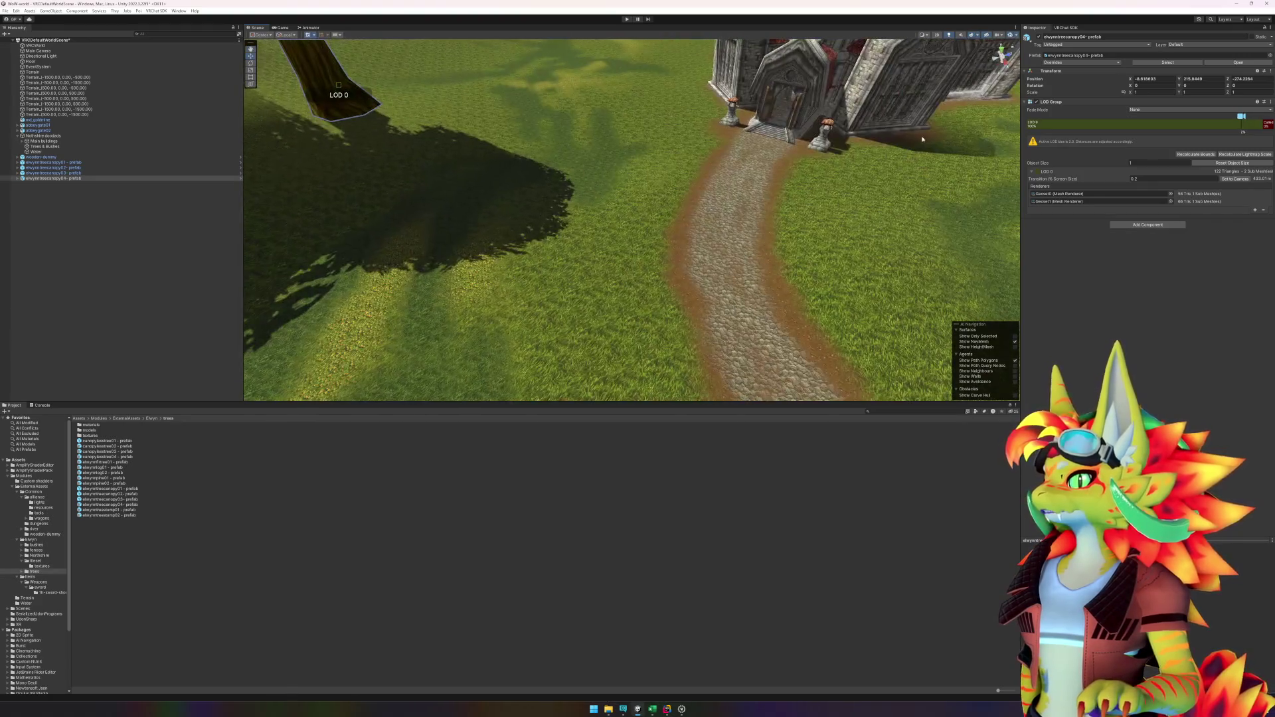
click(804, 235)
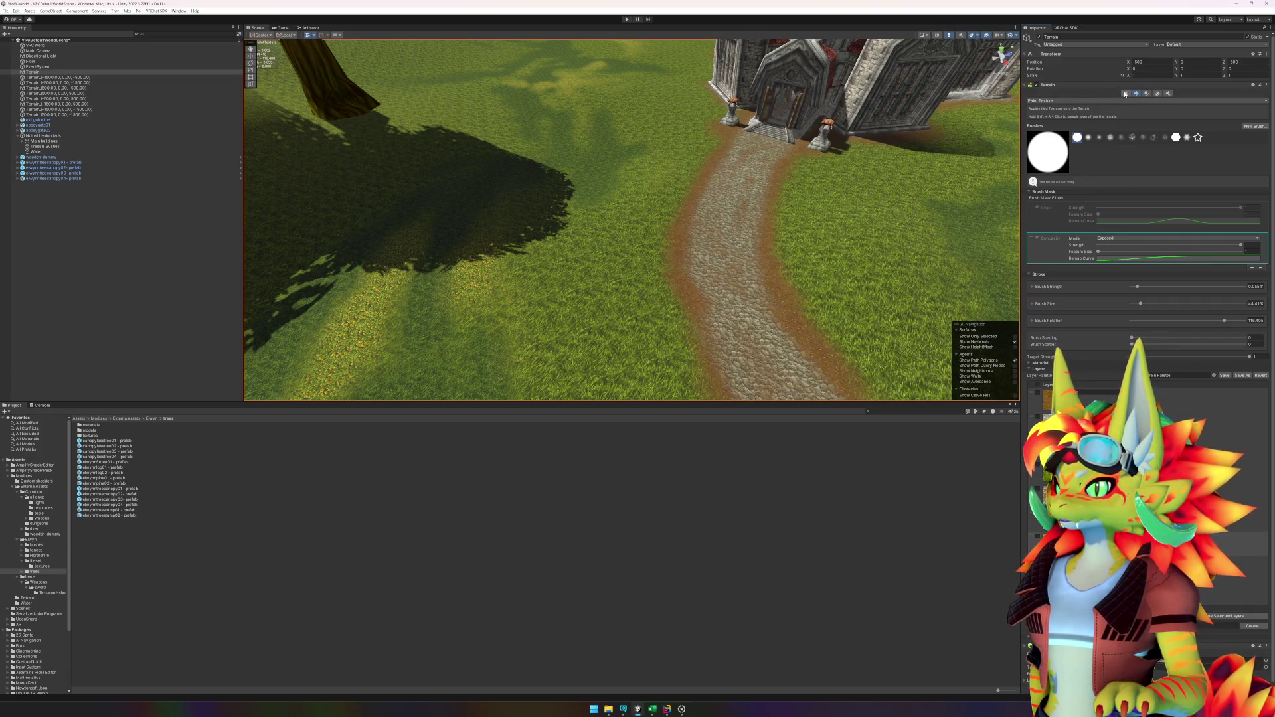
click(84, 346)
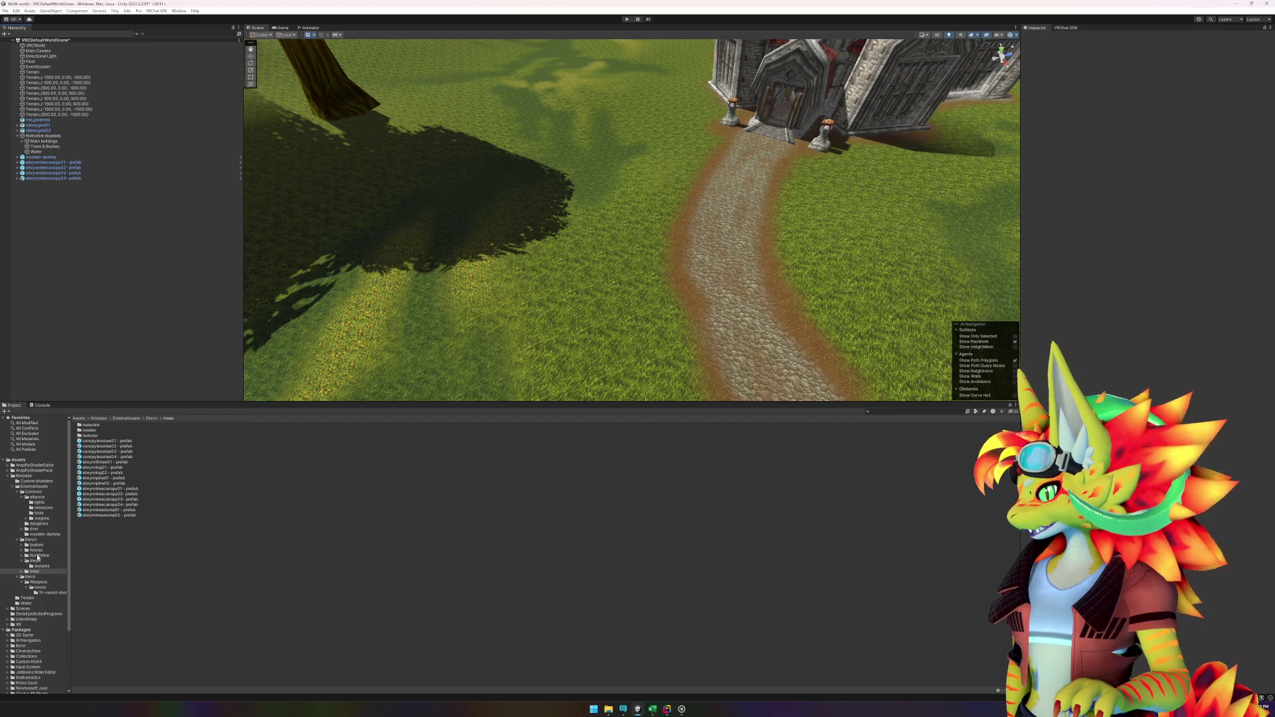
Step: Drag the gypsy wagon prefab from the wagons folder into the scene and frame it
click(41, 519)
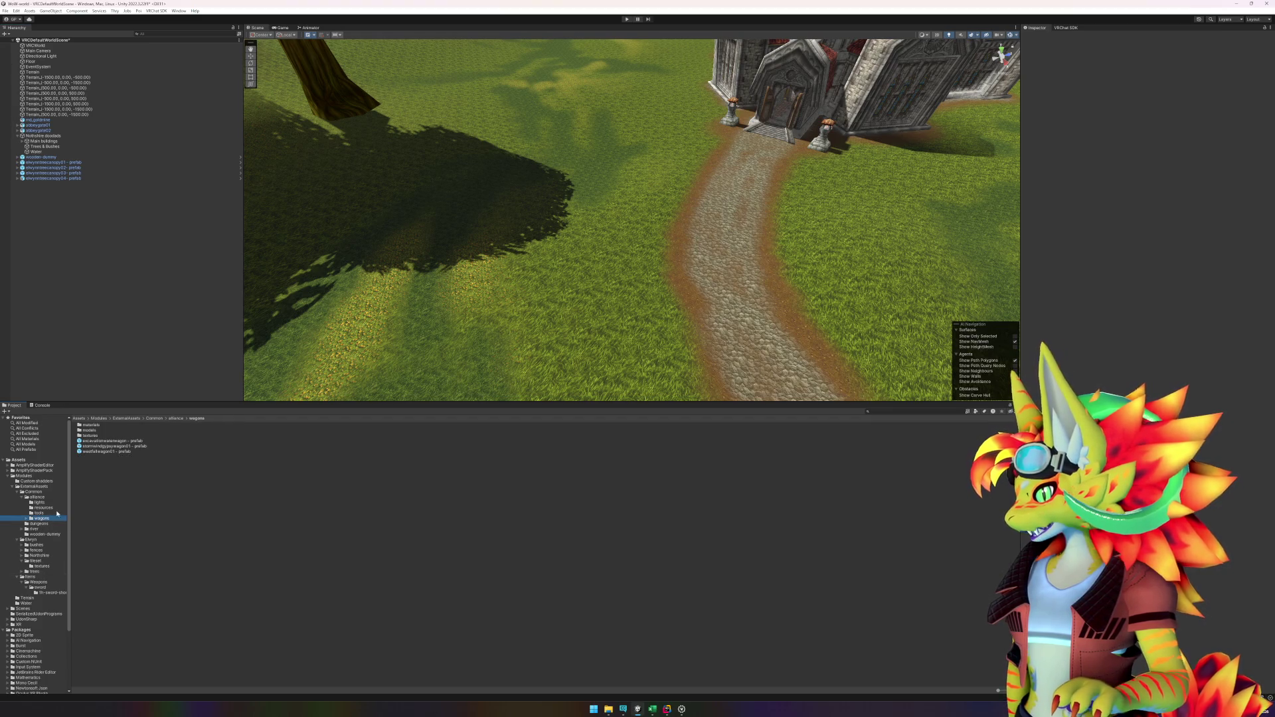
click(126, 447)
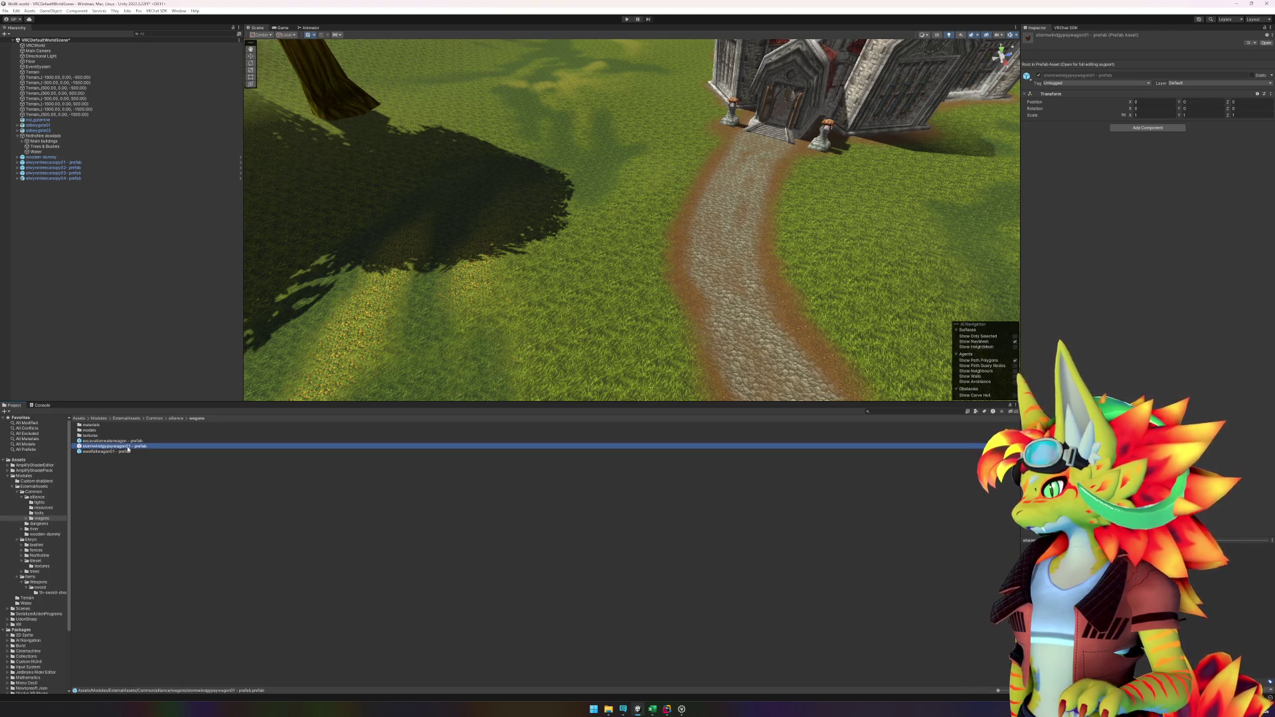
mouse_move(128, 448)
mouse_down()
mouse_move(558, 189)
mouse_move(635, 196)
mouse_up()
key(f)
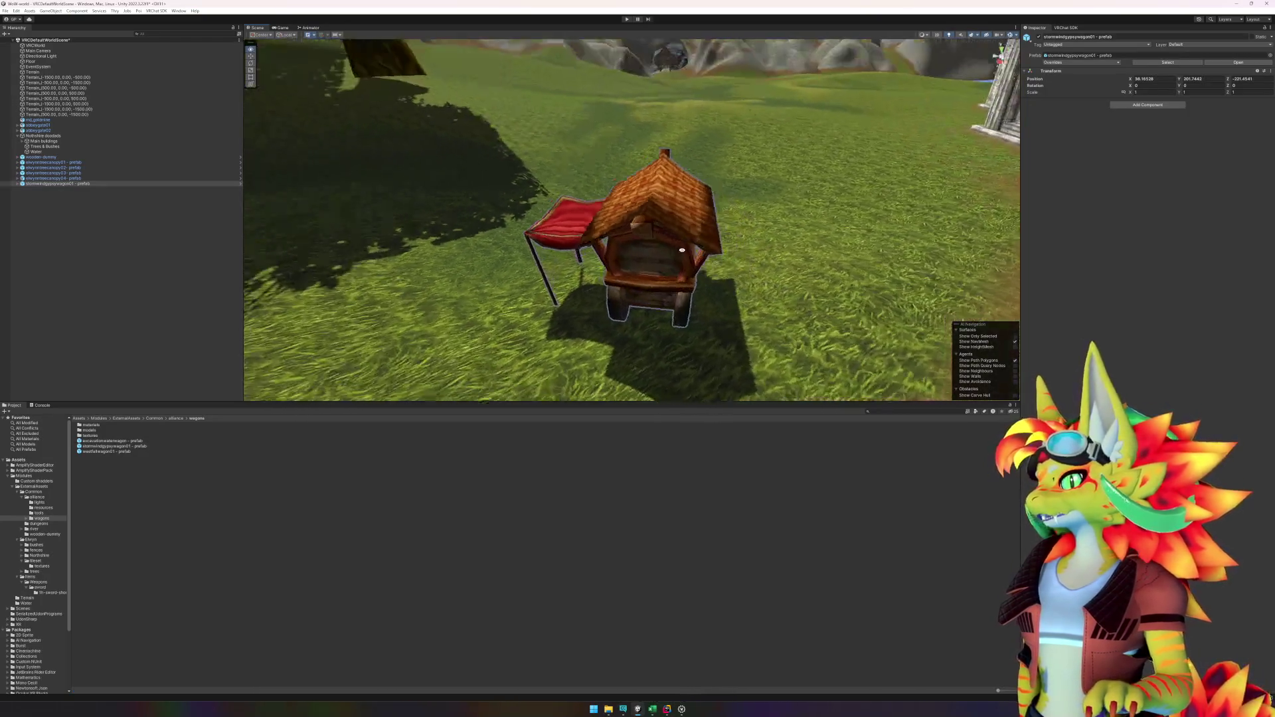
drag(698, 263, 568, 234)
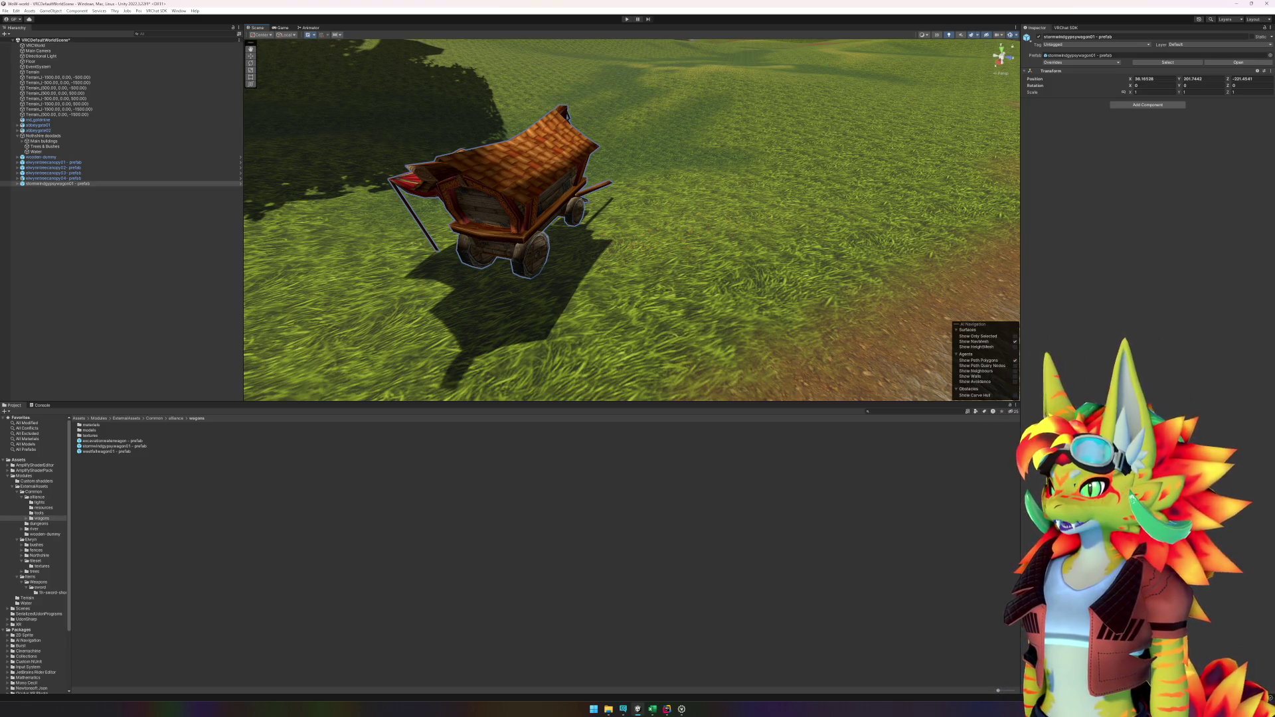
scroll(783, 254, down, 5)
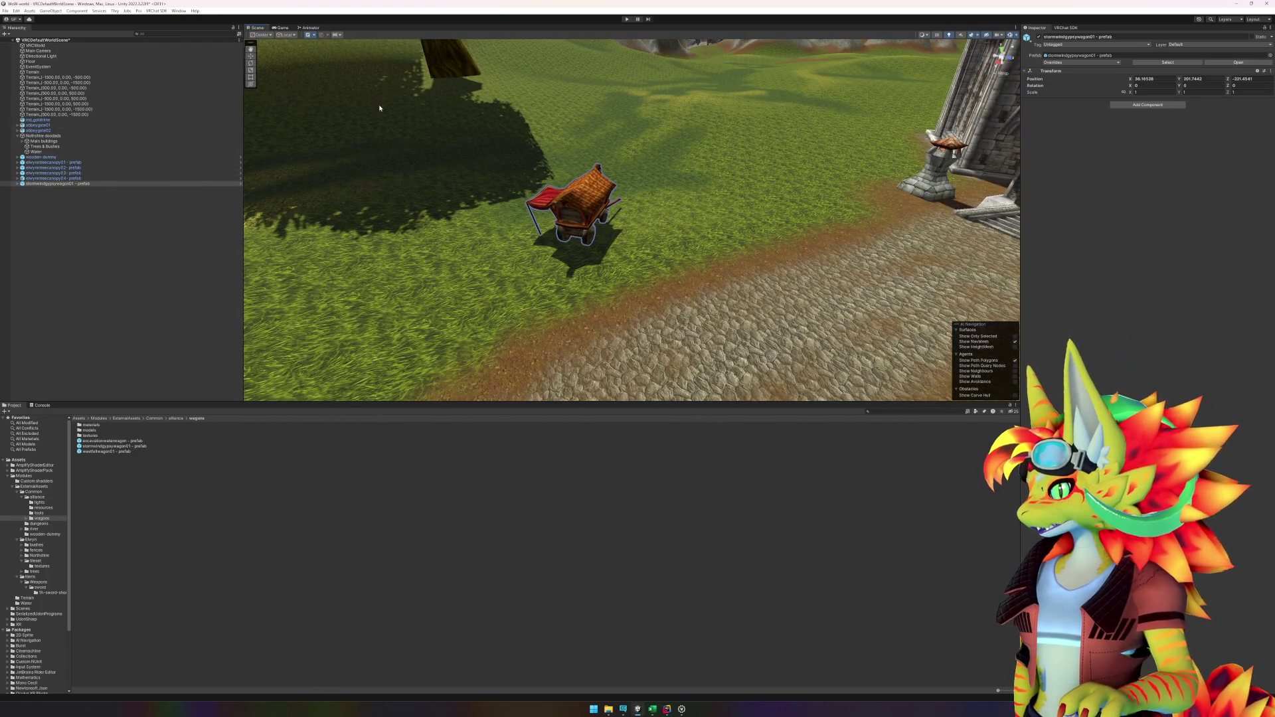
Step: Rotate the wagon sideways and move it across the grass toward the road
click(250, 64)
drag(568, 224, 700, 170)
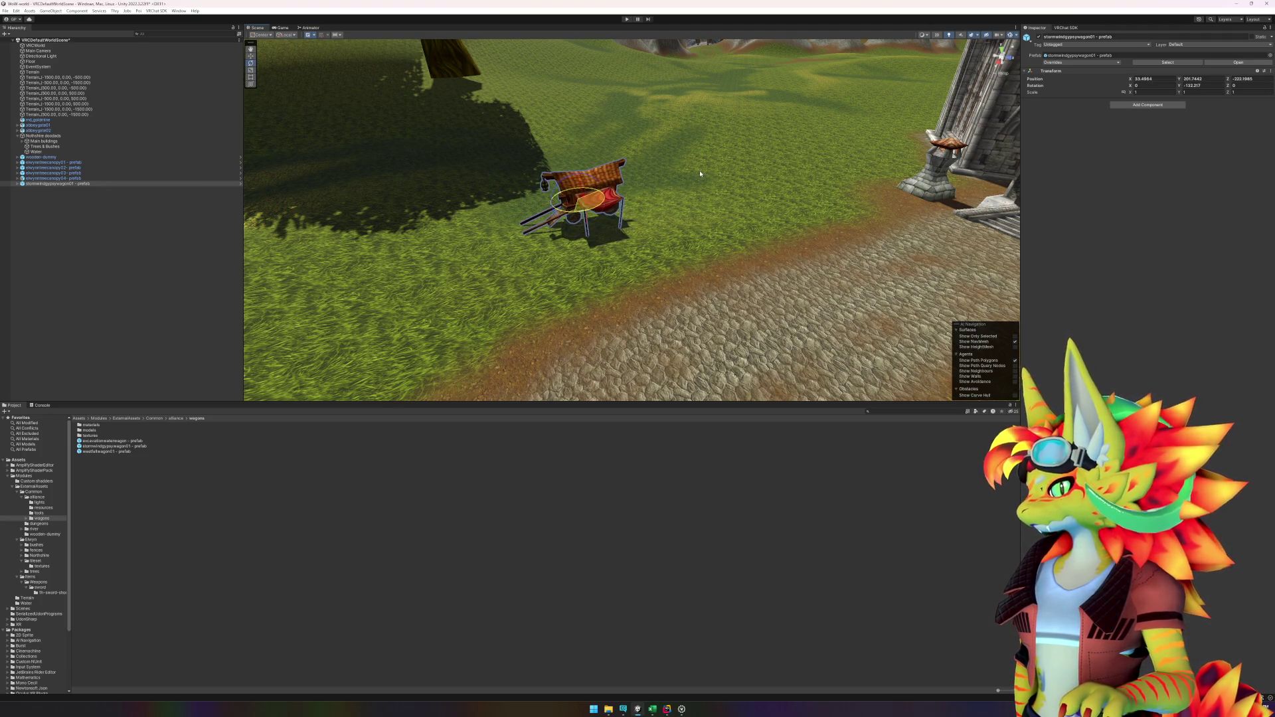
click(252, 57)
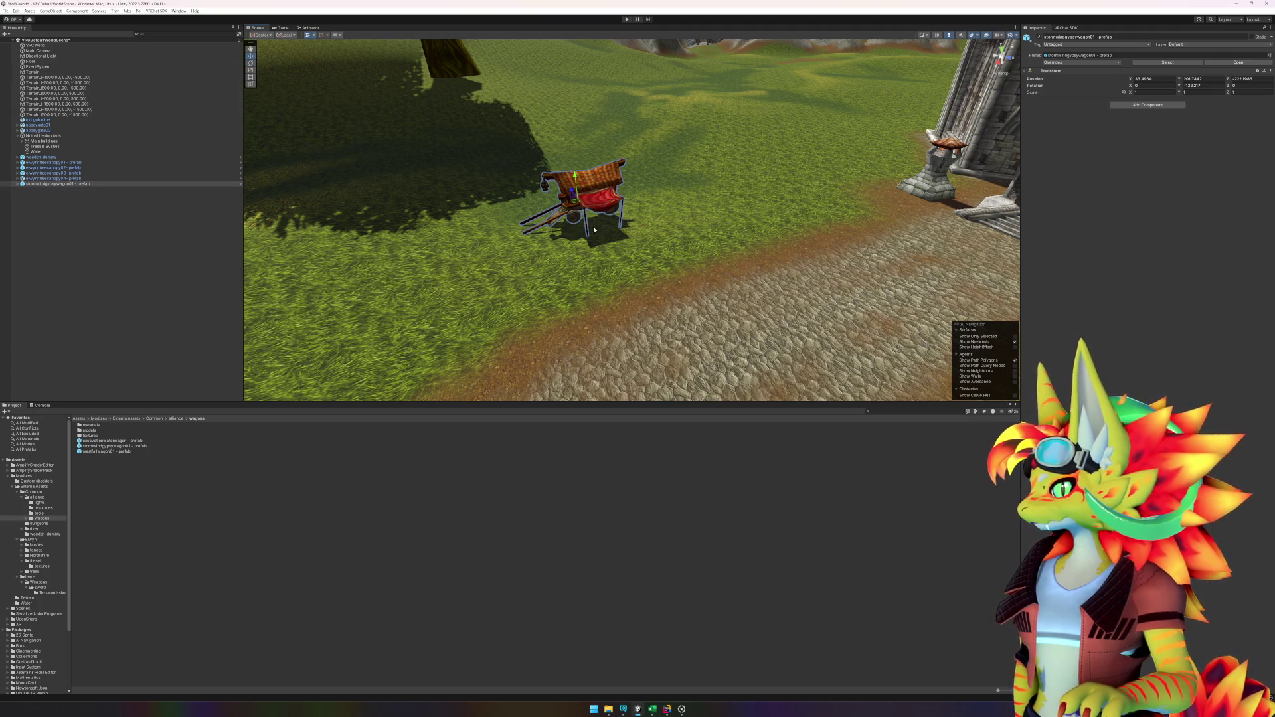
drag(576, 205, 656, 199)
click(262, 36)
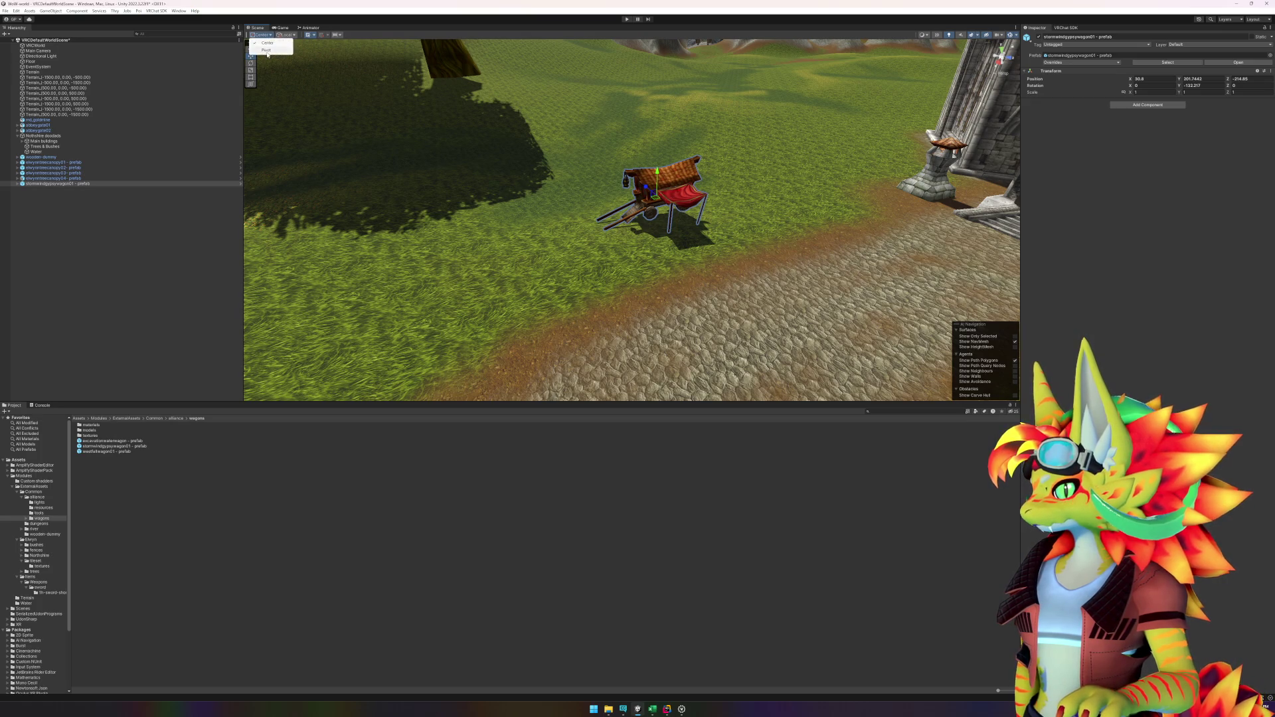
Step: Set the handle to Pivot and nudge the first wagon slightly further over
click(267, 50)
mouse_move(660, 217)
mouse_down()
mouse_move(529, 205)
mouse_move(672, 219)
mouse_move(563, 221)
mouse_move(684, 224)
mouse_move(627, 244)
mouse_up()
mouse_move(369, 256)
mouse_down()
mouse_move(601, 239)
mouse_move(584, 259)
mouse_move(649, 256)
mouse_up()
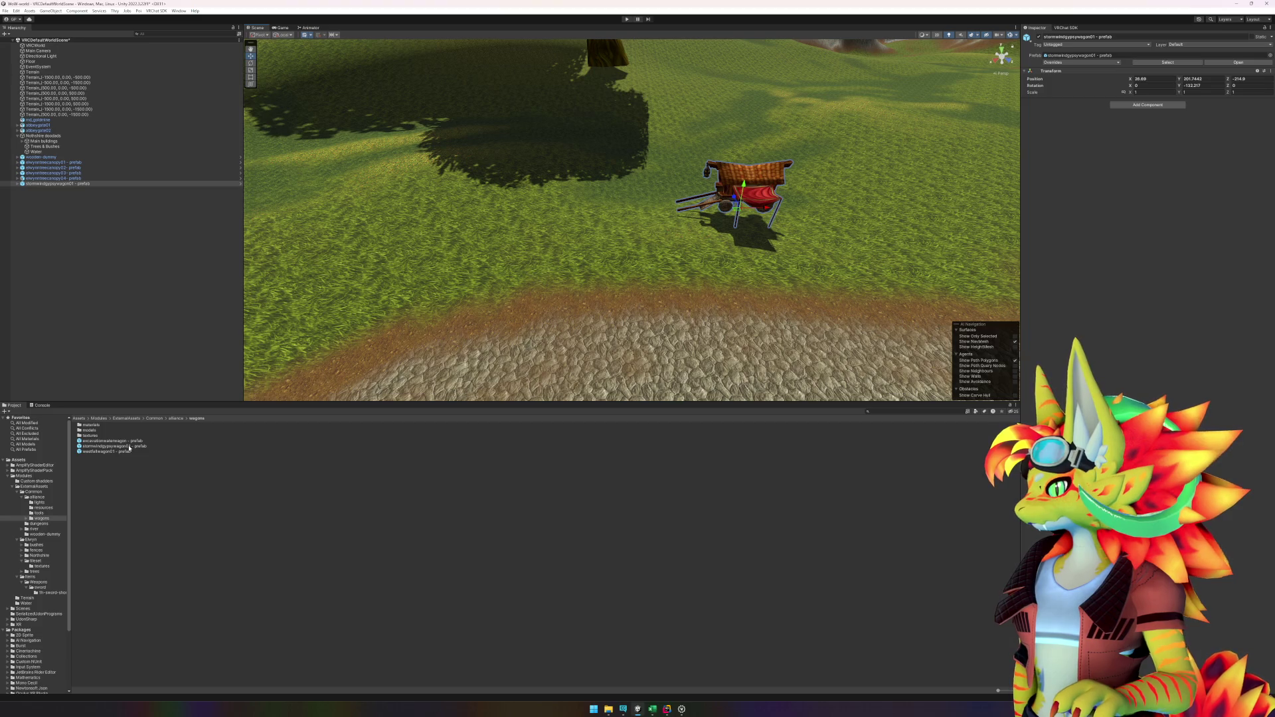
Step: Add a second gypsy wagon, turn it about 180° and place it, then shift the first wagon
mouse_move(129, 449)
mouse_down()
mouse_move(563, 231)
mouse_move(558, 222)
mouse_up()
scroll(547, 203, down, 1)
scroll(547, 203, up, 1)
key(e)
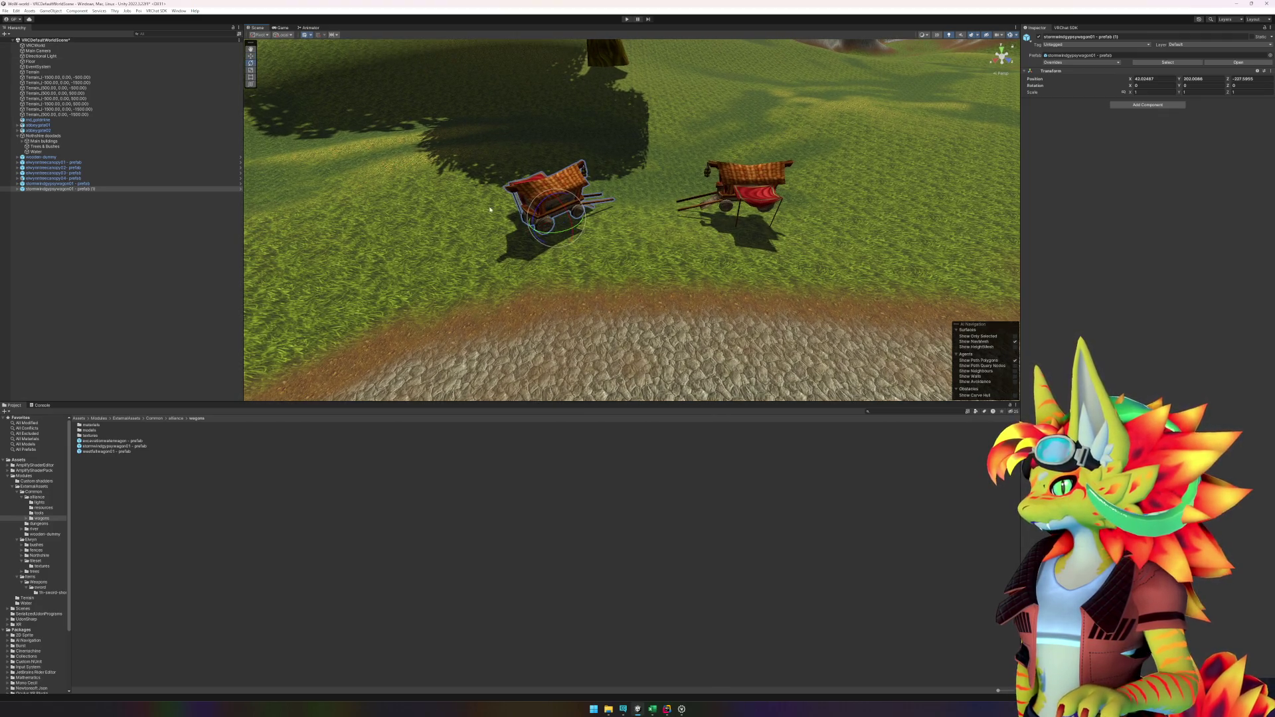
drag(554, 236, 626, 209)
drag(670, 151, 717, 132)
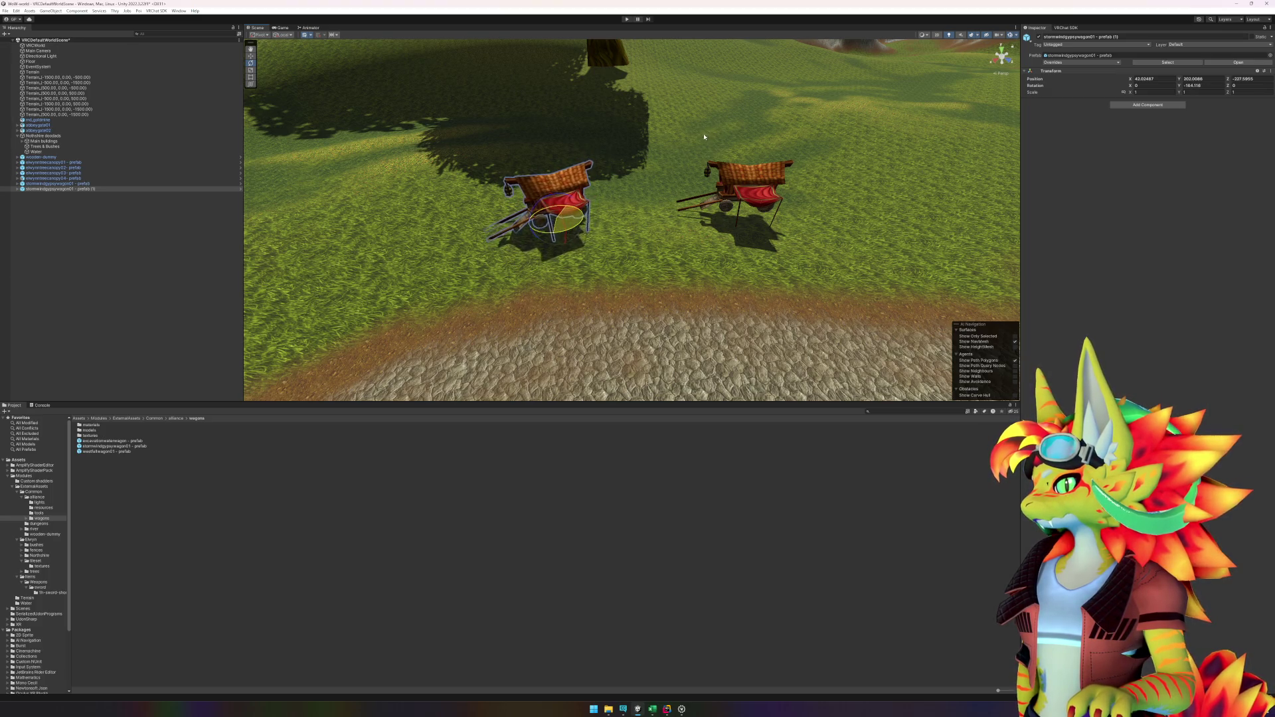
click(250, 56)
mouse_move(552, 212)
mouse_down()
mouse_move(556, 203)
mouse_move(600, 235)
mouse_up()
click(720, 181)
mouse_move(709, 182)
mouse_down()
mouse_move(737, 229)
mouse_move(941, 128)
mouse_up()
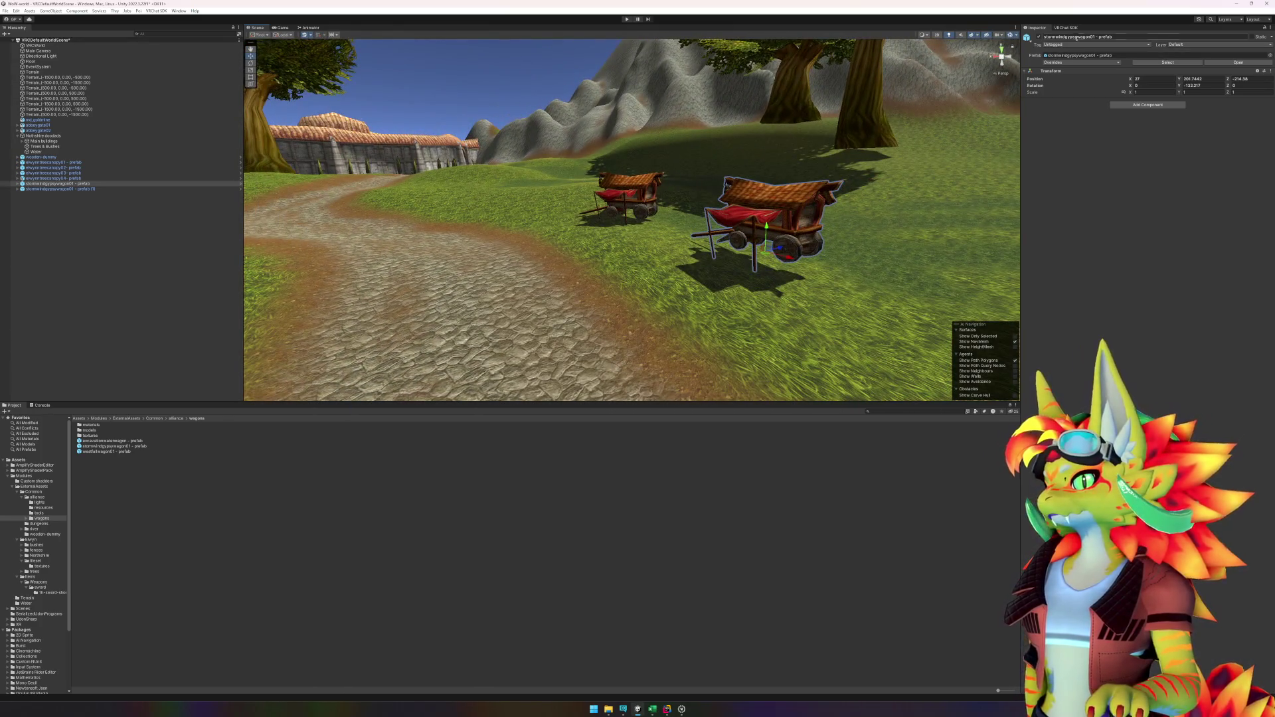
Step: Switch the terrain's Paint Terrain tool to Effects > Slope Flatten with a soft-edged brush
click(669, 362)
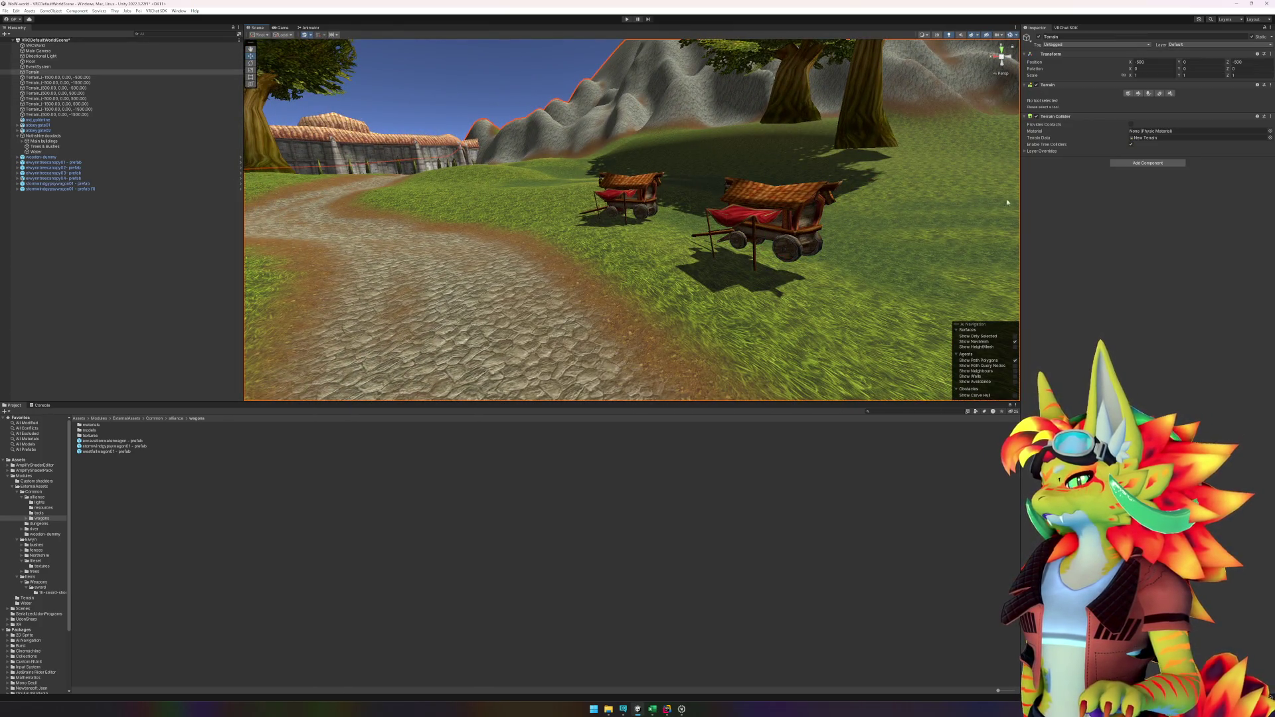
click(1140, 95)
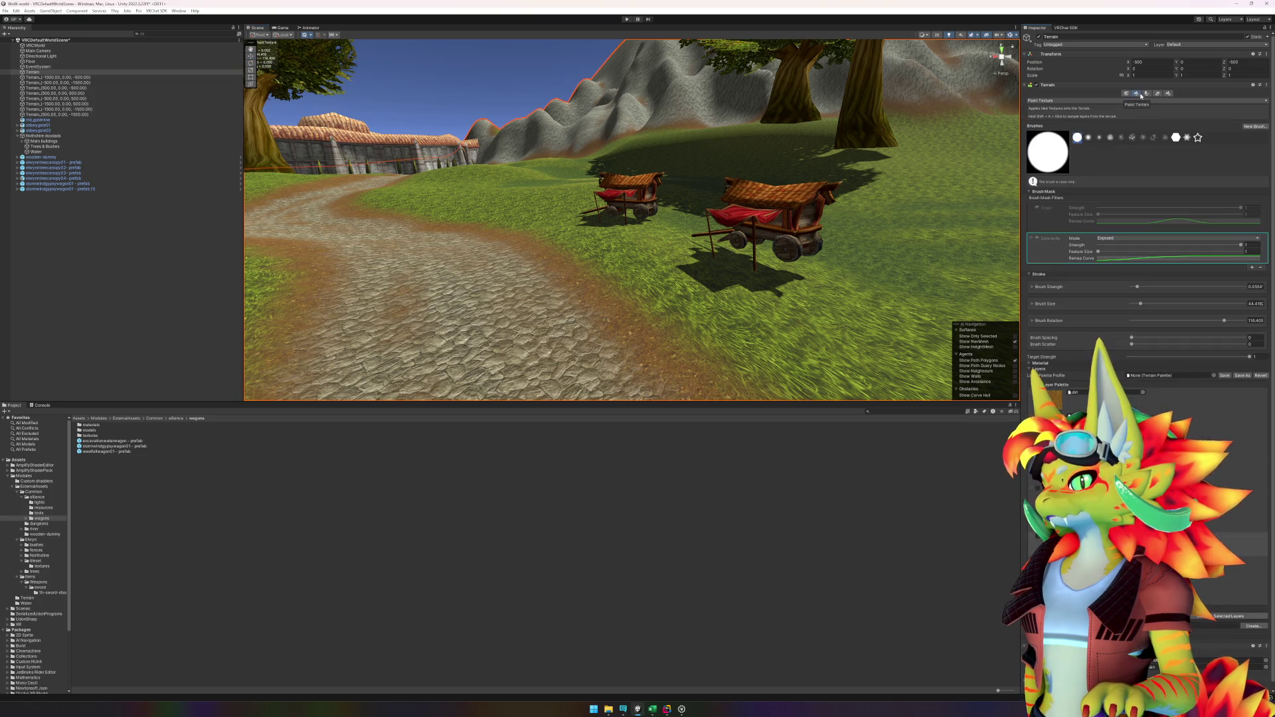
click(1076, 100)
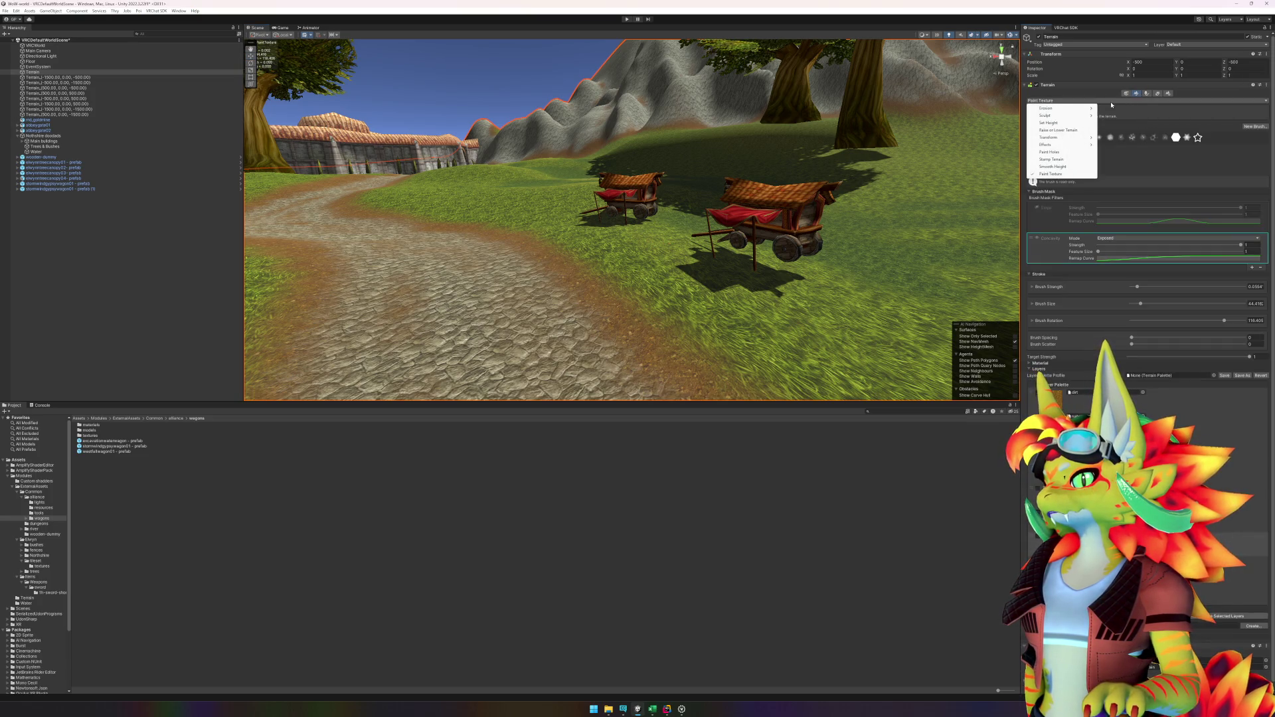
click(1063, 124)
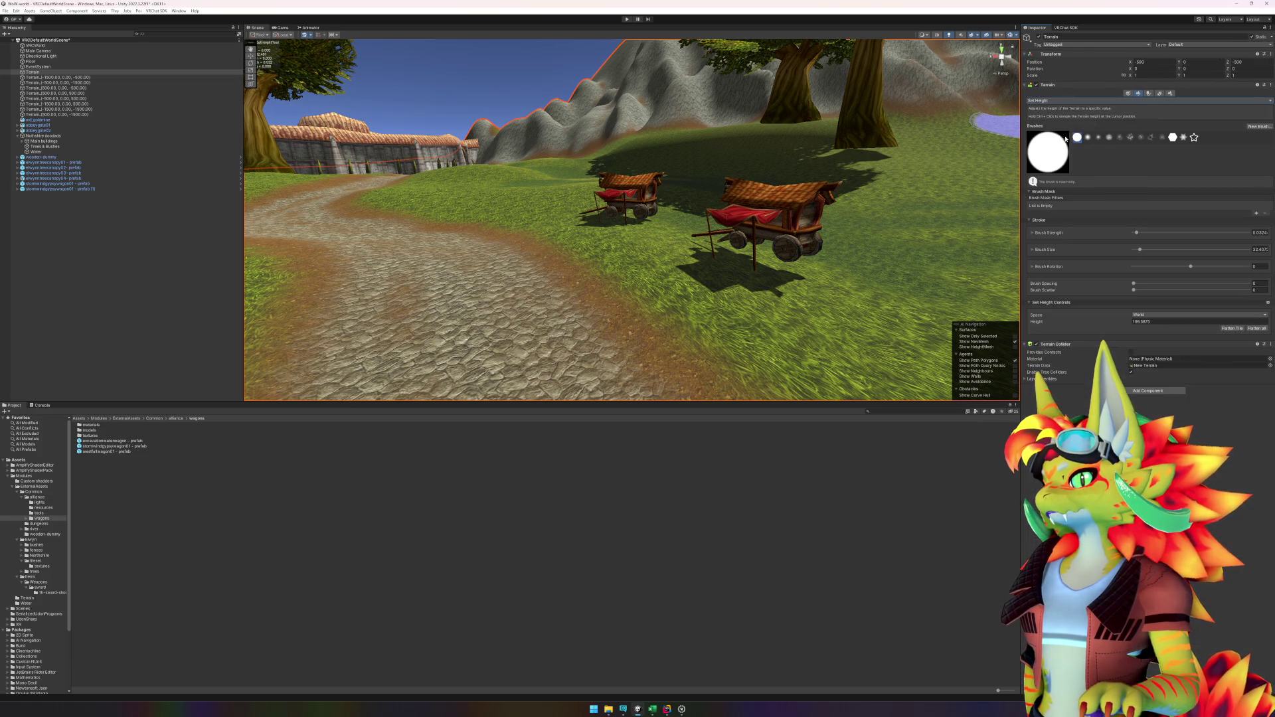
click(1076, 101)
mouse_move(1067, 137)
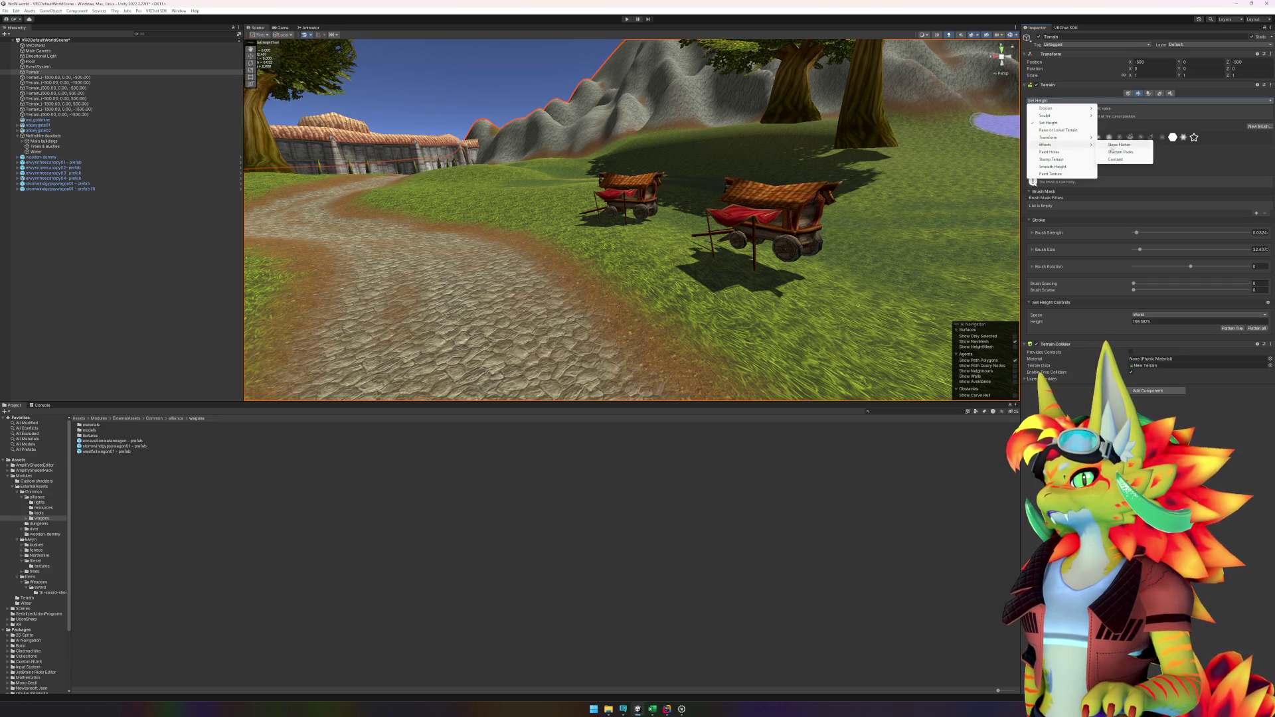
click(1120, 145)
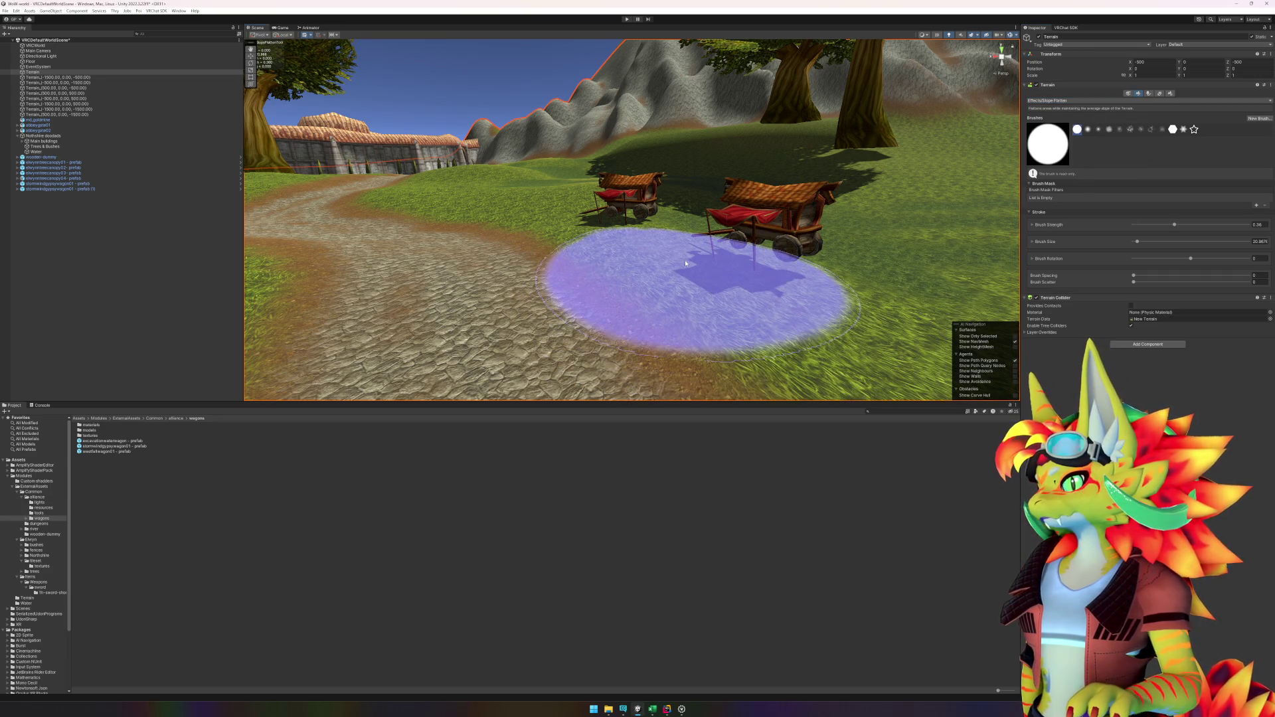
scroll(652, 247, up, 5)
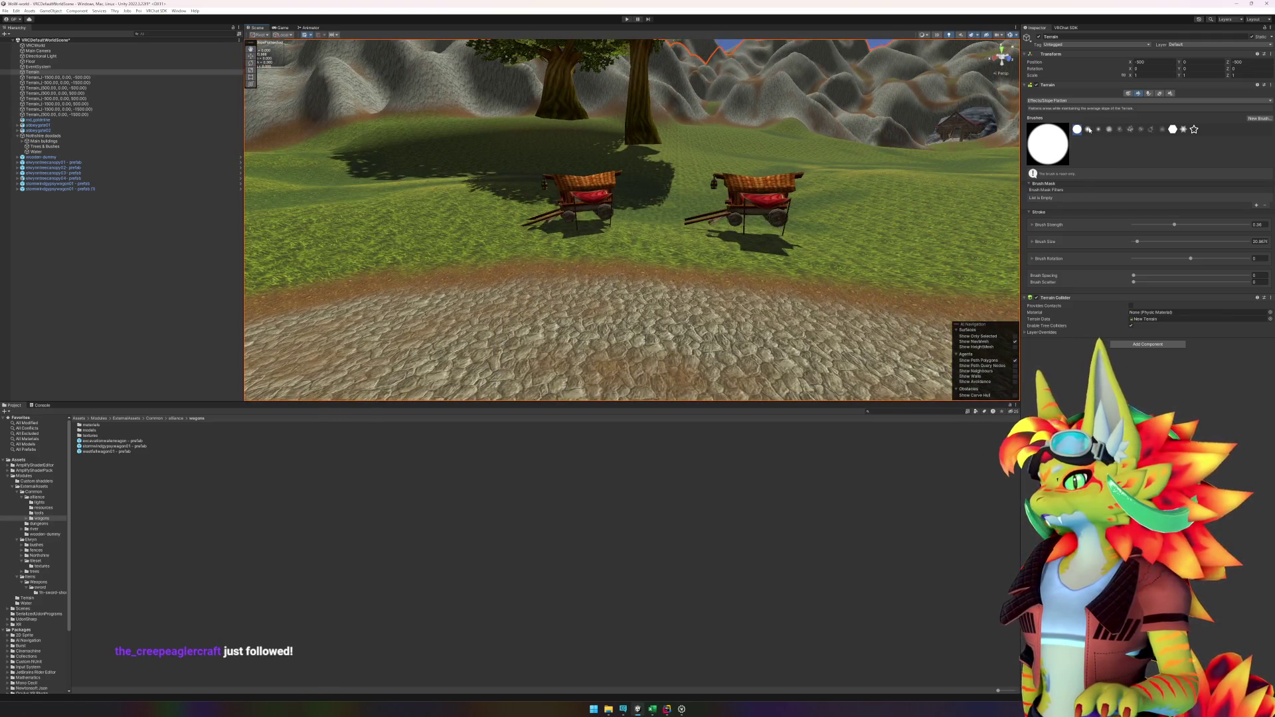
click(1088, 130)
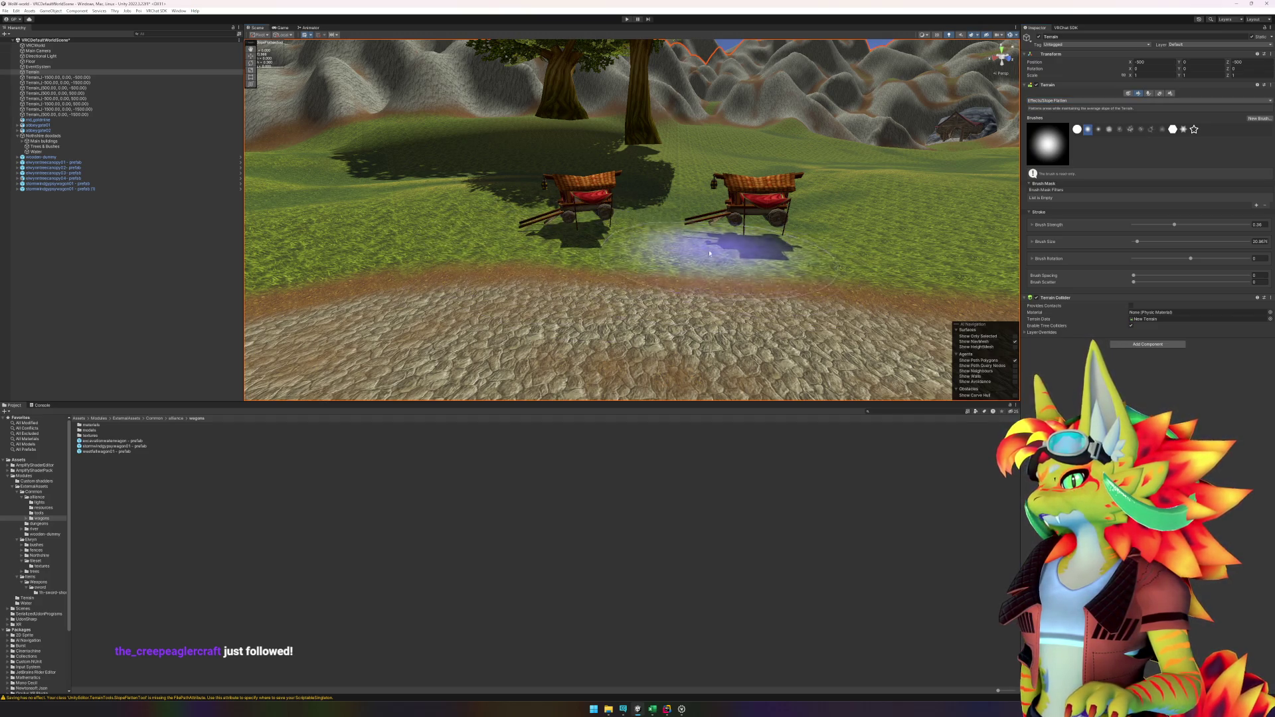
Step: Fly the view down low to see both wagons from a side angle
mouse_move(657, 269)
mouse_down()
mouse_move(764, 255)
mouse_move(628, 299)
mouse_move(525, 276)
mouse_move(512, 285)
mouse_move(611, 284)
mouse_move(727, 310)
mouse_up()
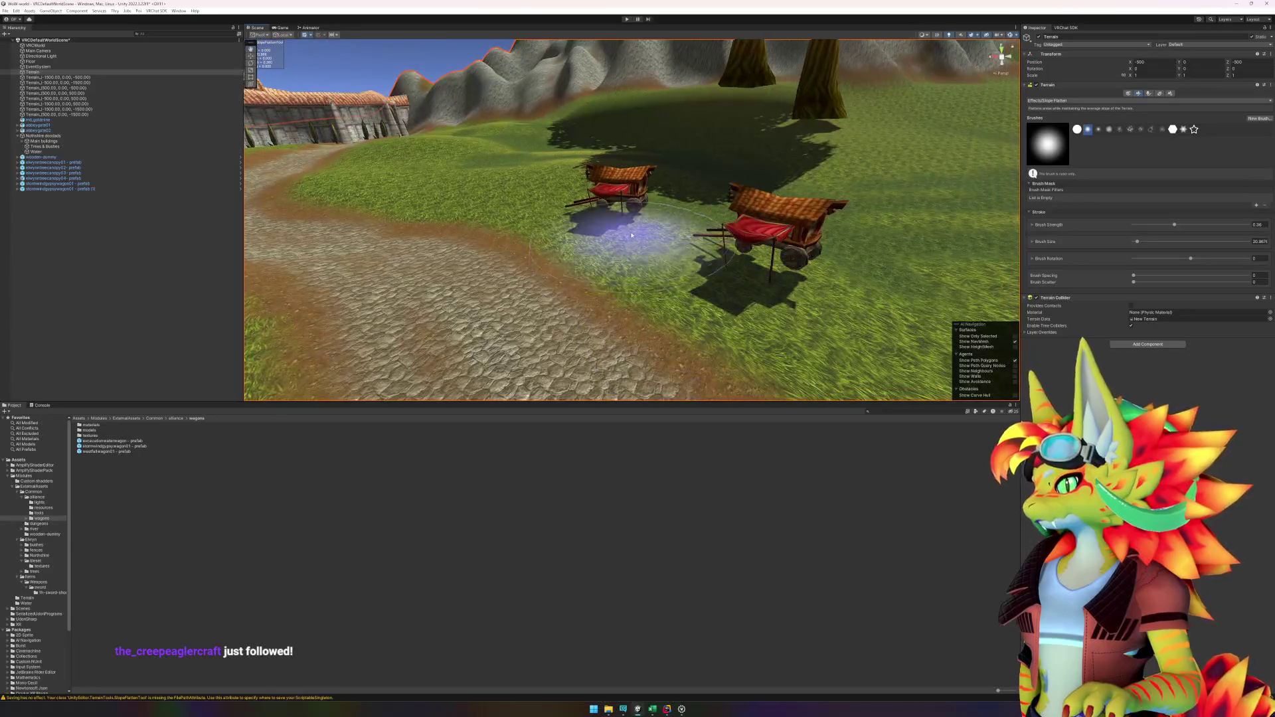
mouse_move(740, 284)
mouse_down()
mouse_move(684, 265)
mouse_move(683, 250)
mouse_move(584, 256)
mouse_up()
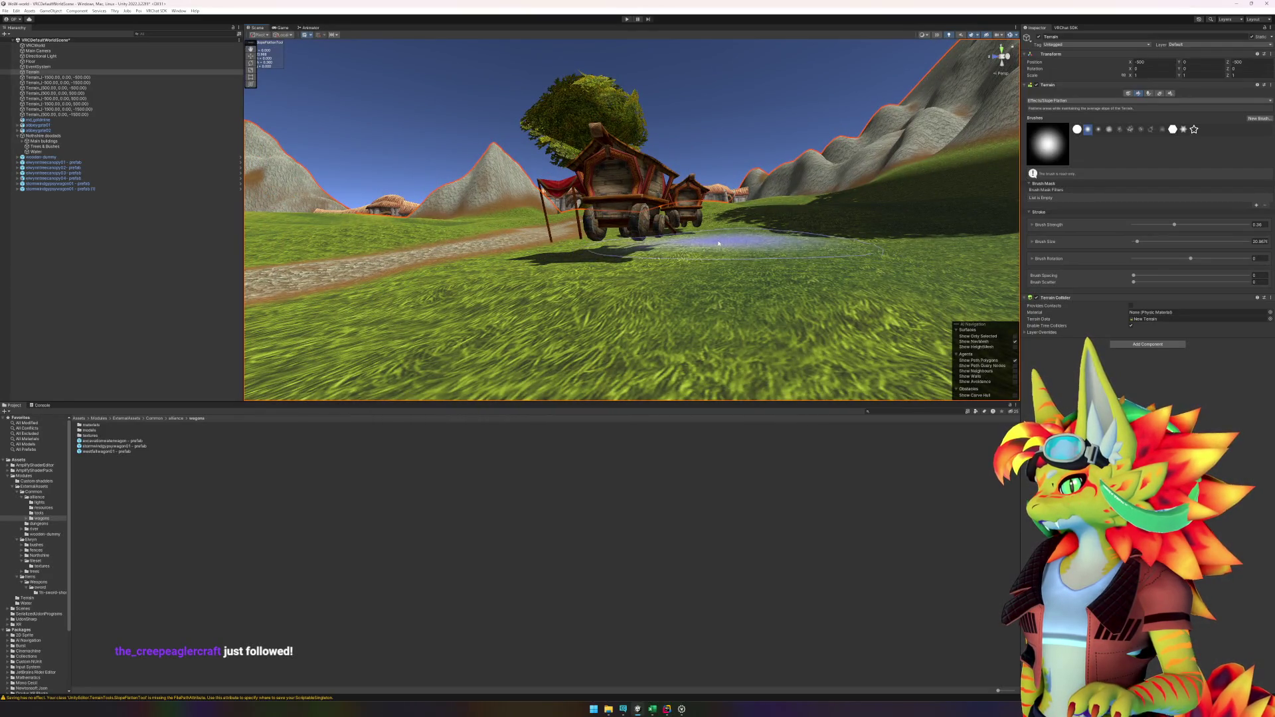
mouse_move(671, 259)
mouse_down()
mouse_move(774, 279)
mouse_move(643, 261)
mouse_up()
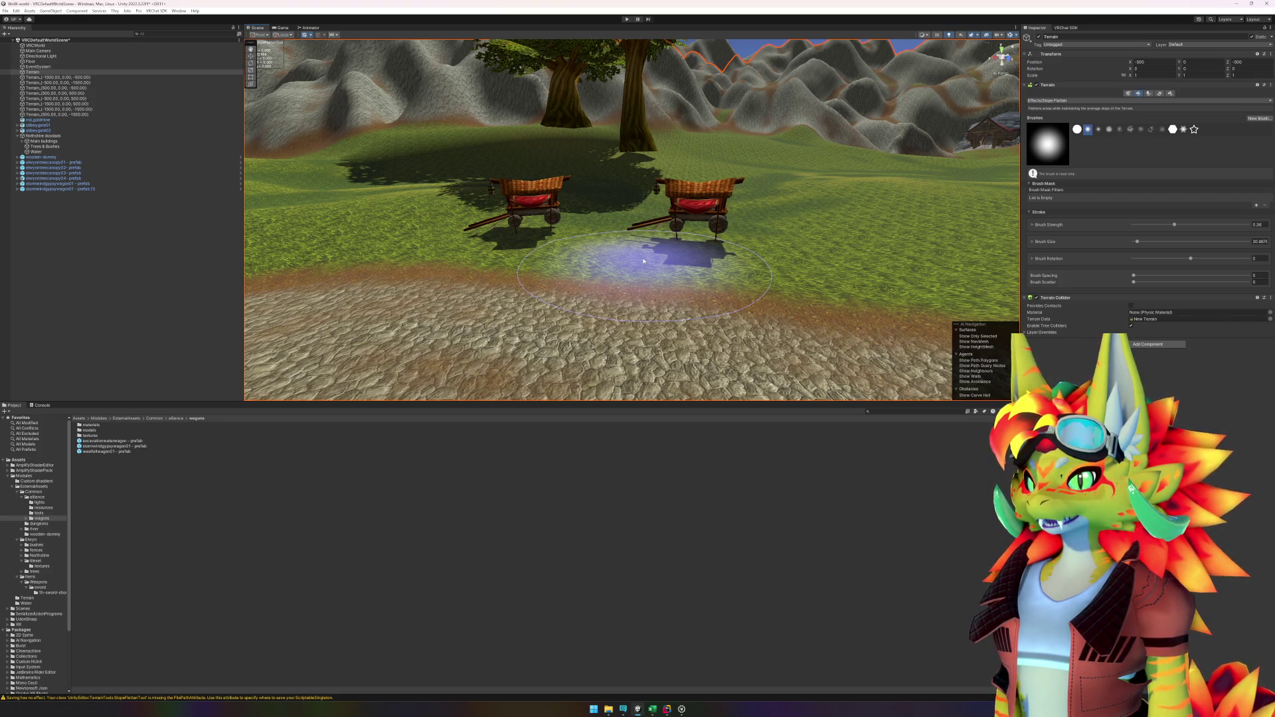
mouse_move(555, 285)
mouse_down()
mouse_move(527, 259)
mouse_move(709, 273)
mouse_move(691, 265)
mouse_up()
click(1063, 100)
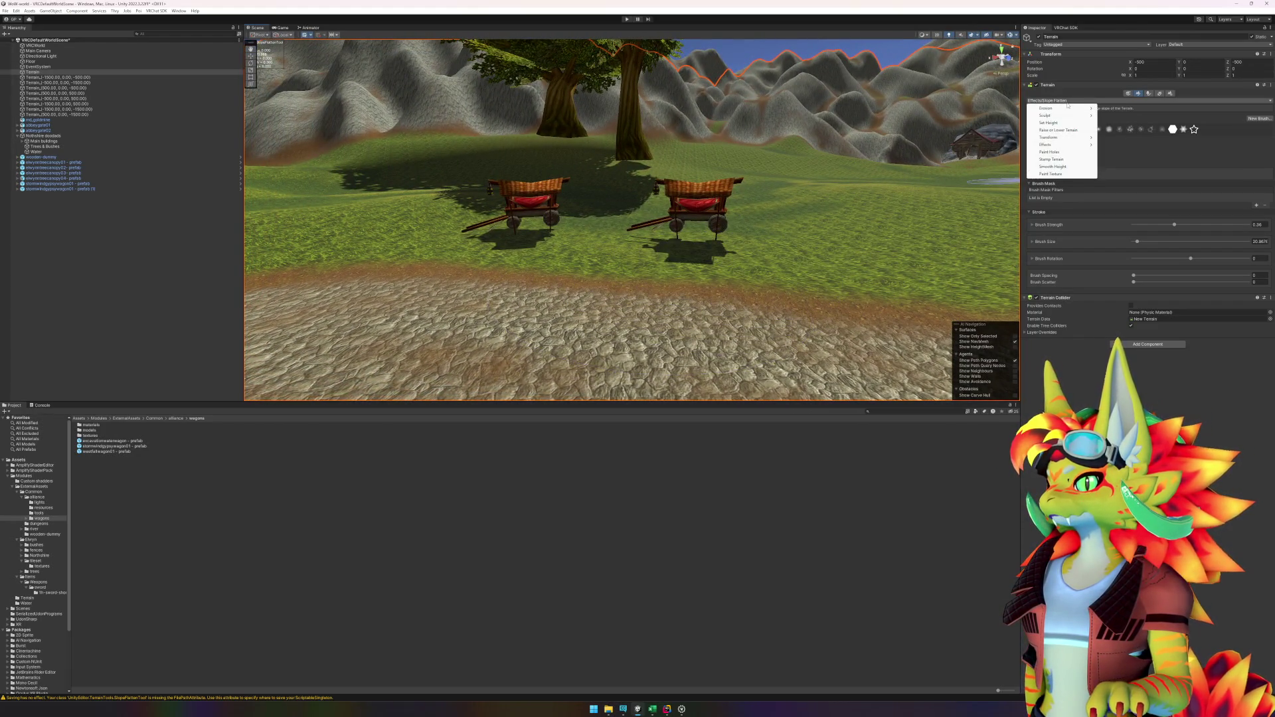
Step: Try the Set Height tool near the wagons, raising the target height slightly
click(1056, 123)
ctrl+click(684, 242)
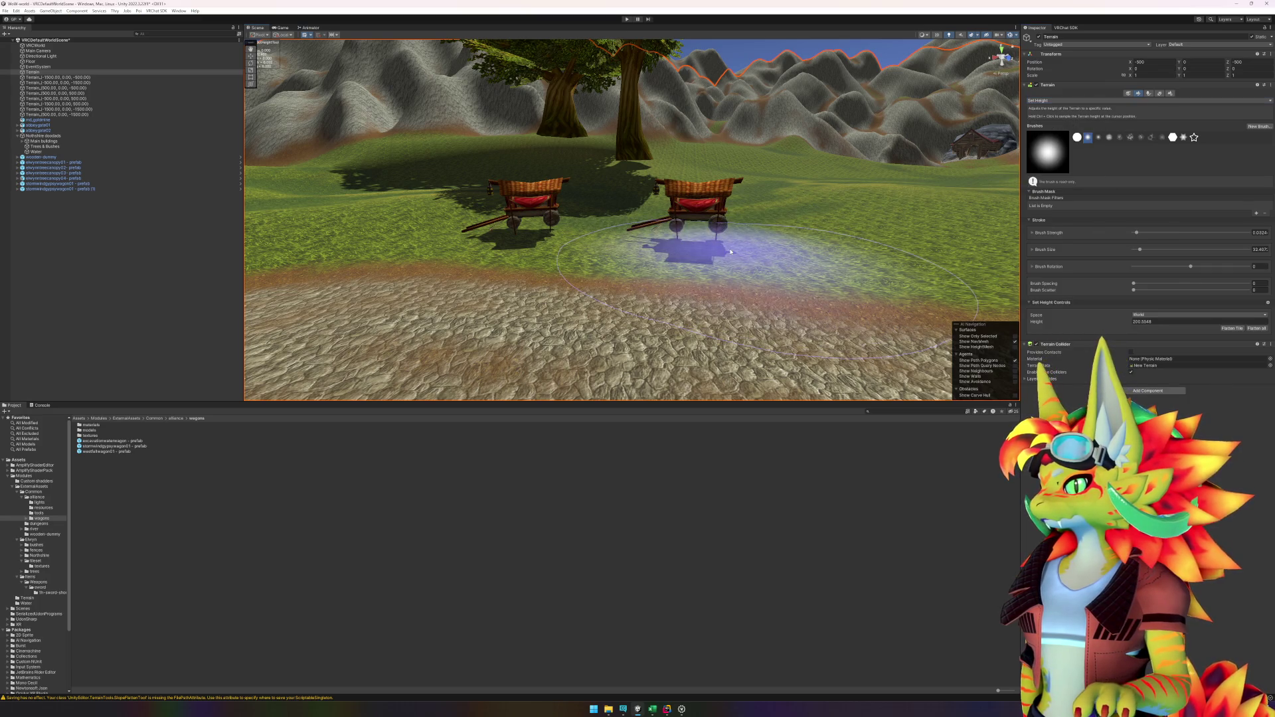
scroll(763, 250, up, 5)
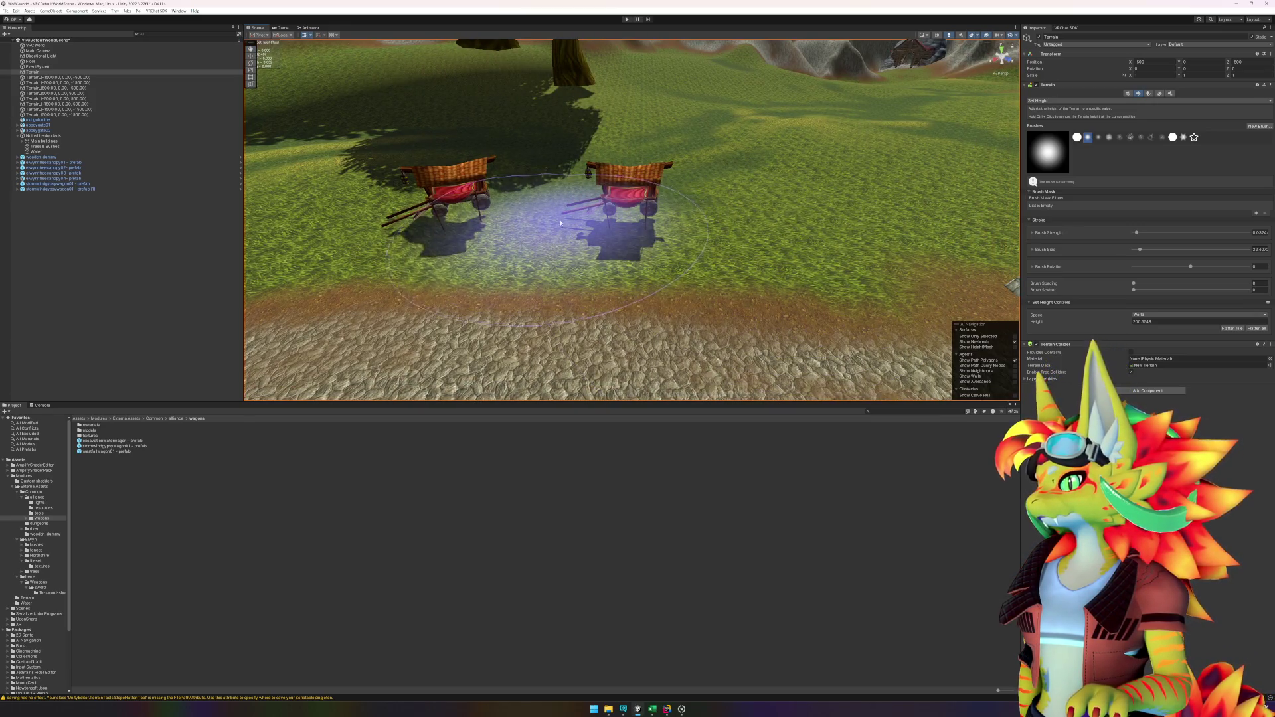
drag(555, 214, 1005, 210)
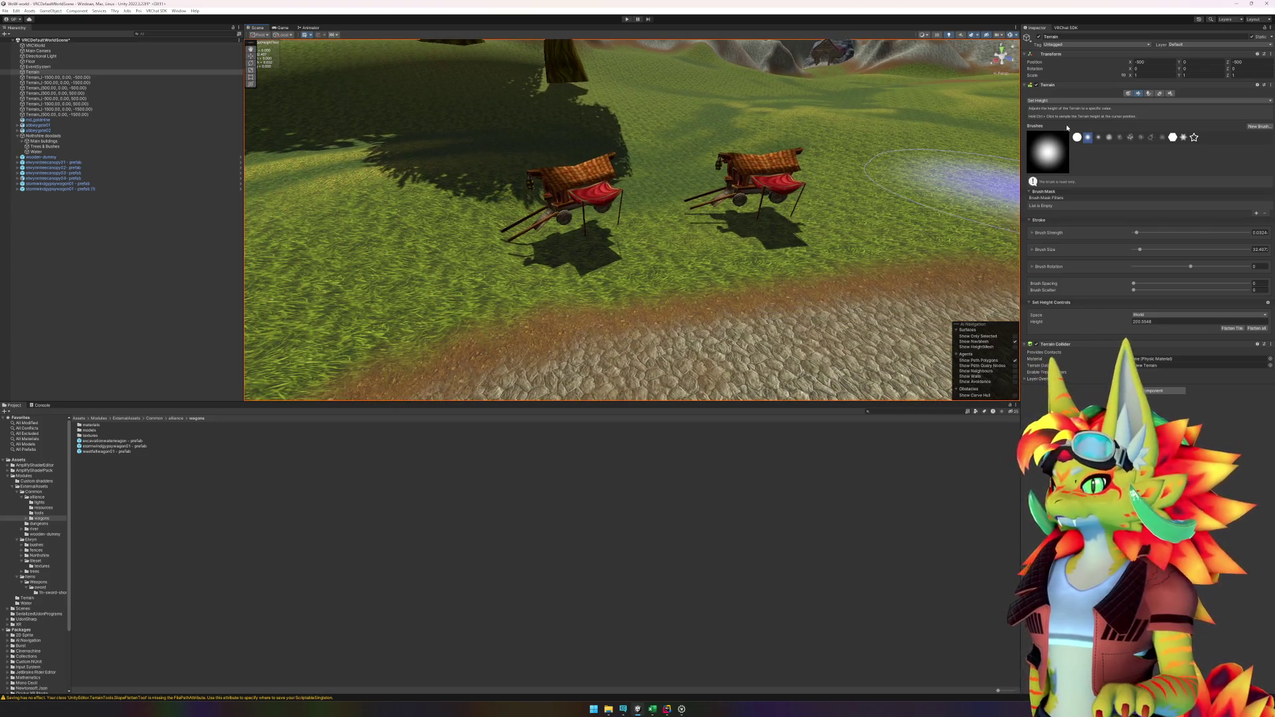
Step: Switch to Smooth Height at Brush Strength 0.35 and smooth ground across to the second wagon
click(1056, 101)
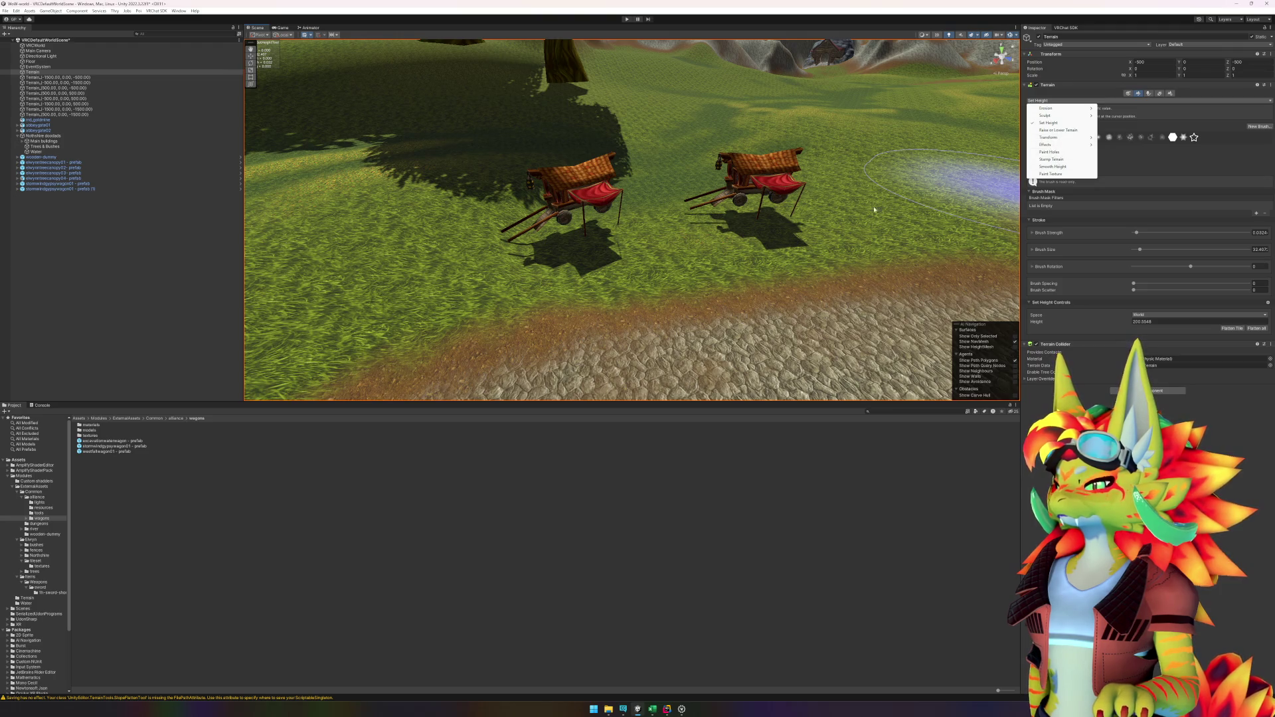
click(910, 205)
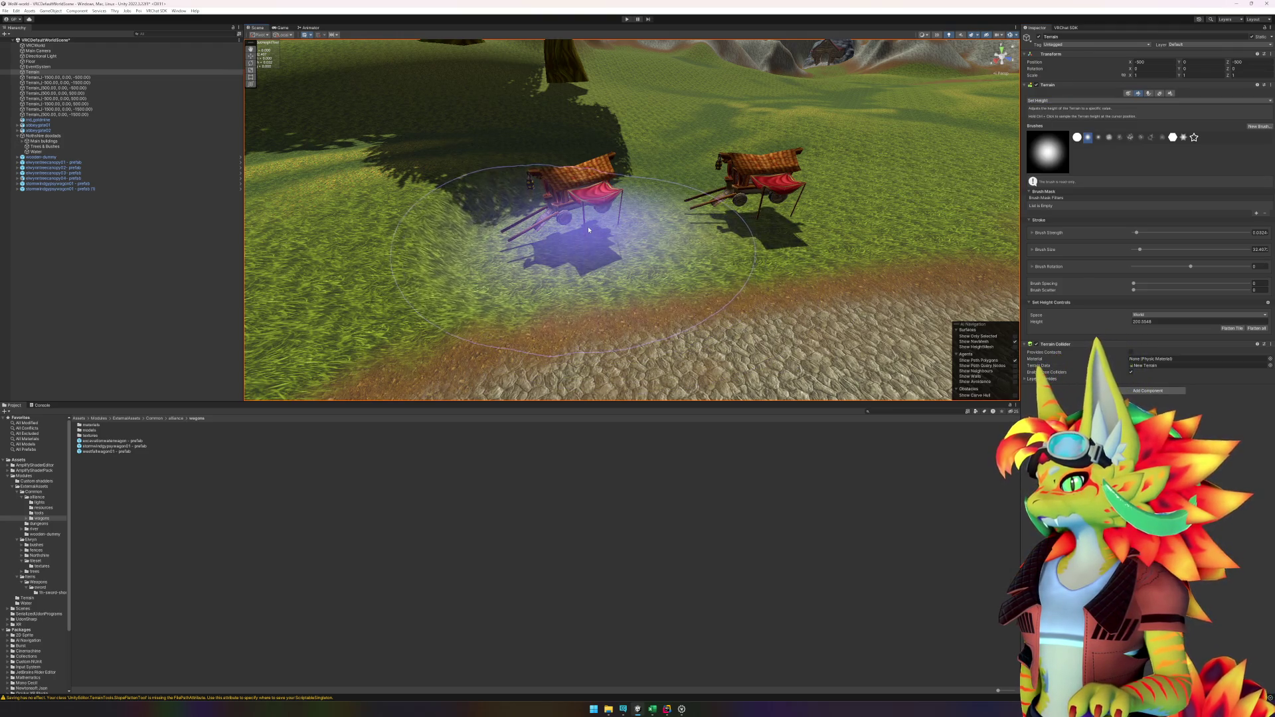
click(1056, 101)
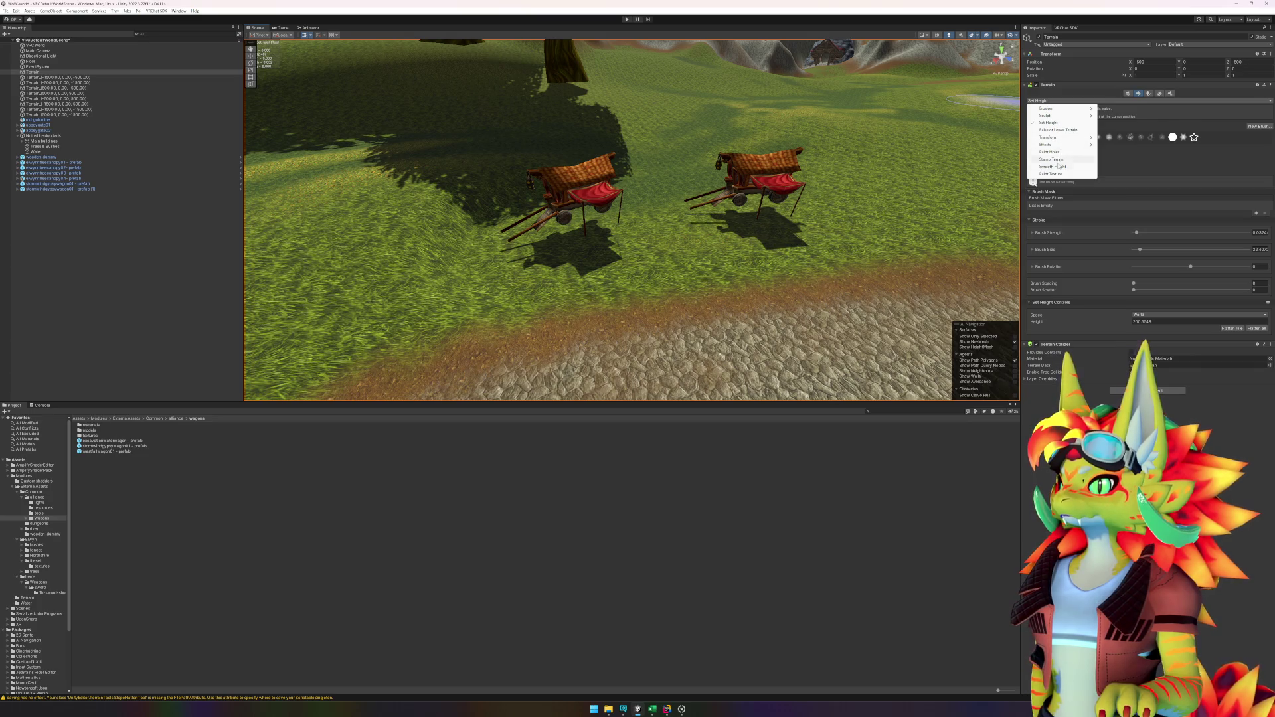
click(1053, 167)
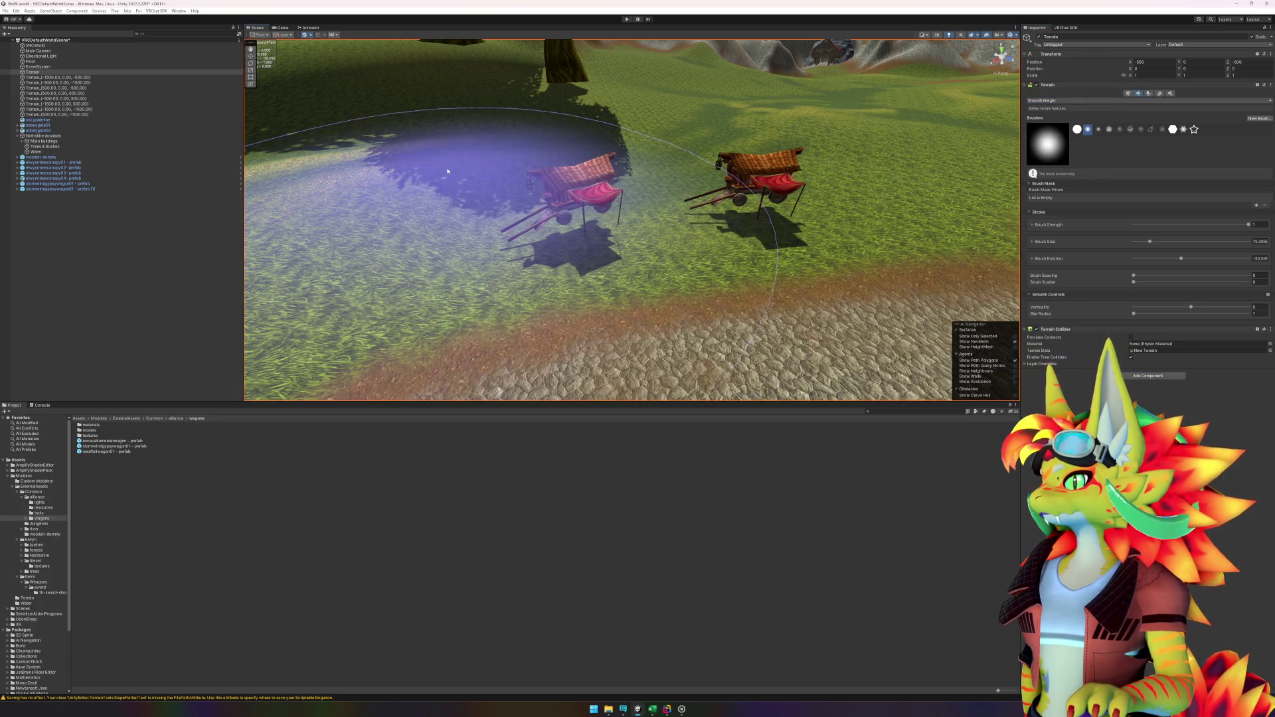
drag(1248, 225, 1173, 225)
mouse_move(362, 151)
mouse_down()
mouse_move(455, 213)
mouse_move(583, 148)
mouse_move(770, 165)
mouse_move(765, 154)
mouse_up()
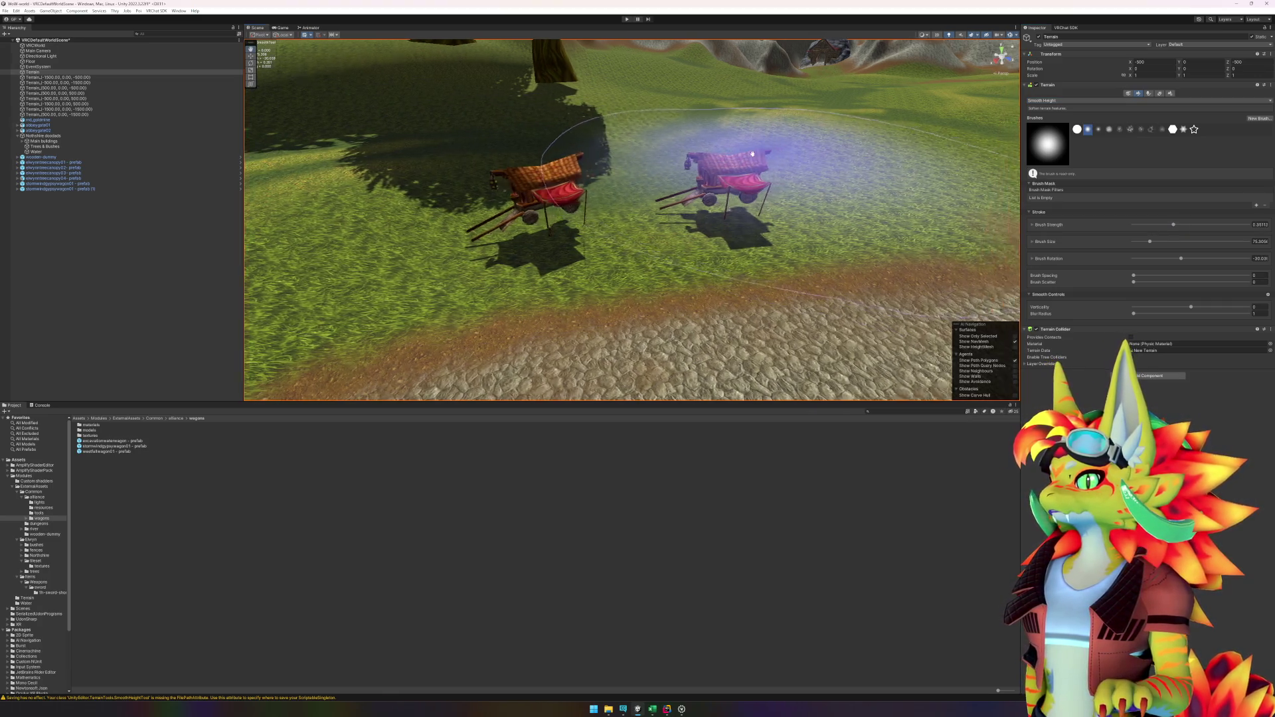
Step: Fly in over the wagons and switch the terrain tool to Raise or Lower Terrain
key(d)
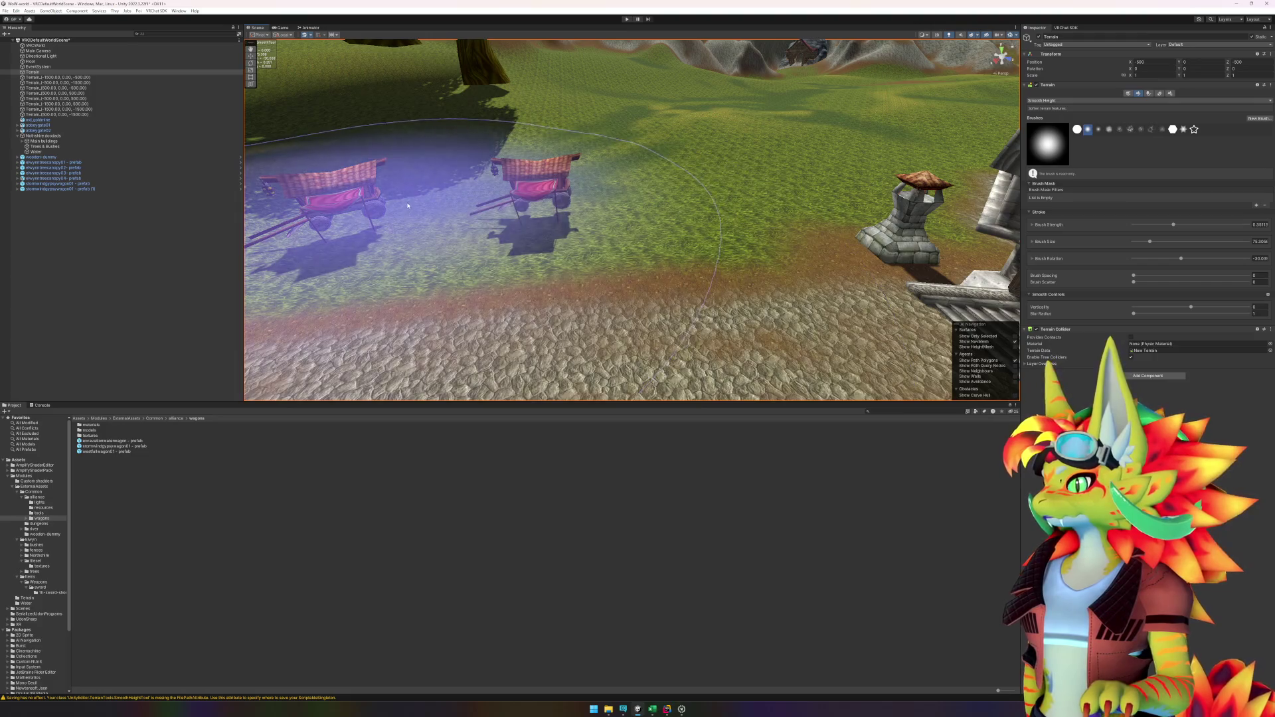
key(a)
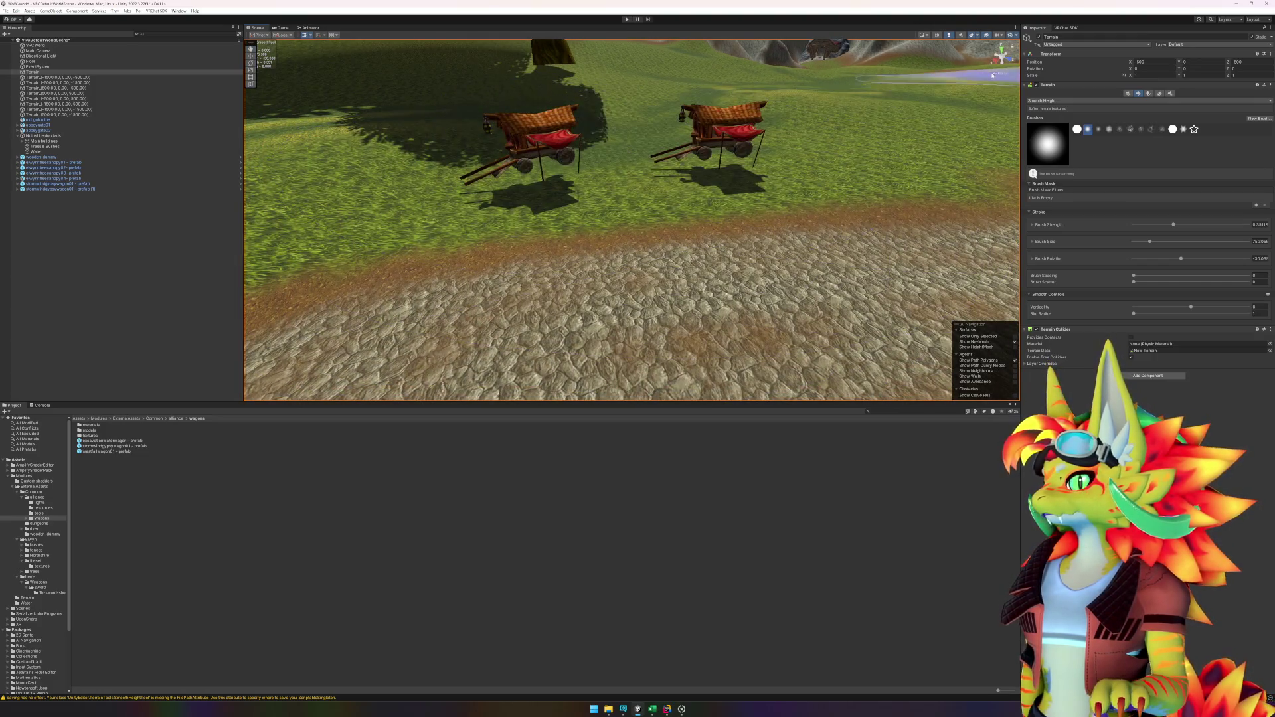
key(w)
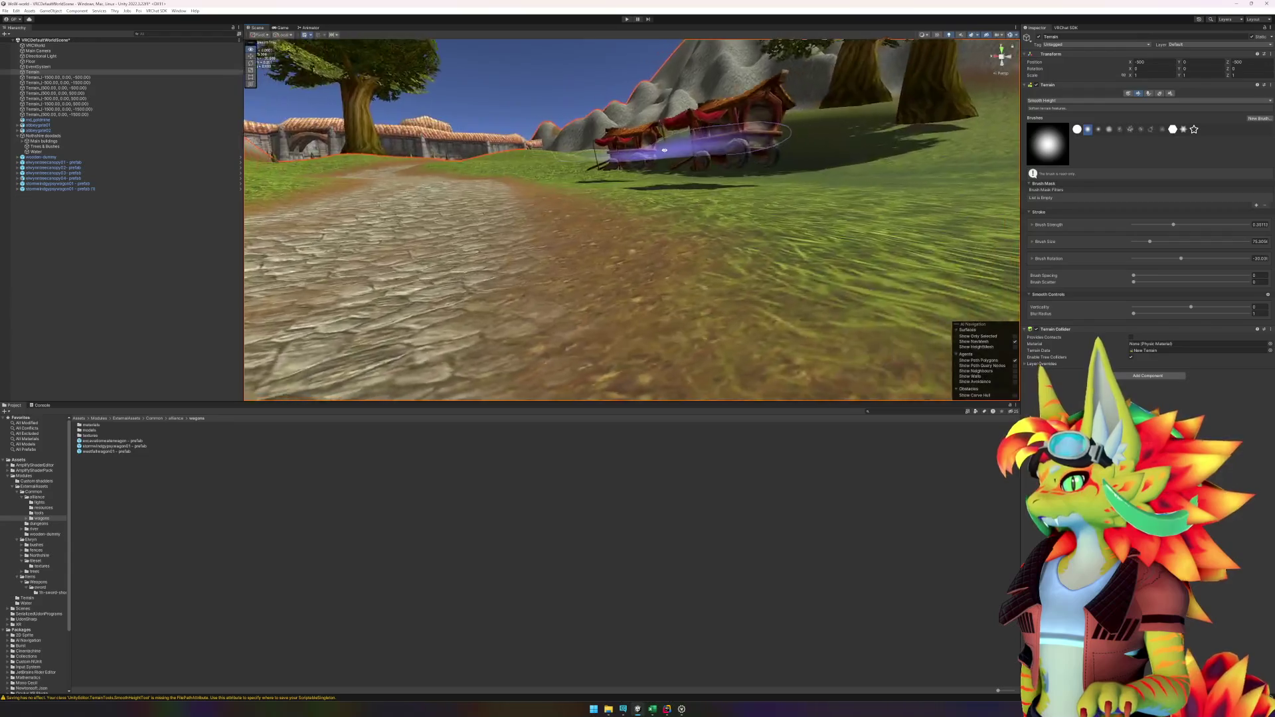
key(w)
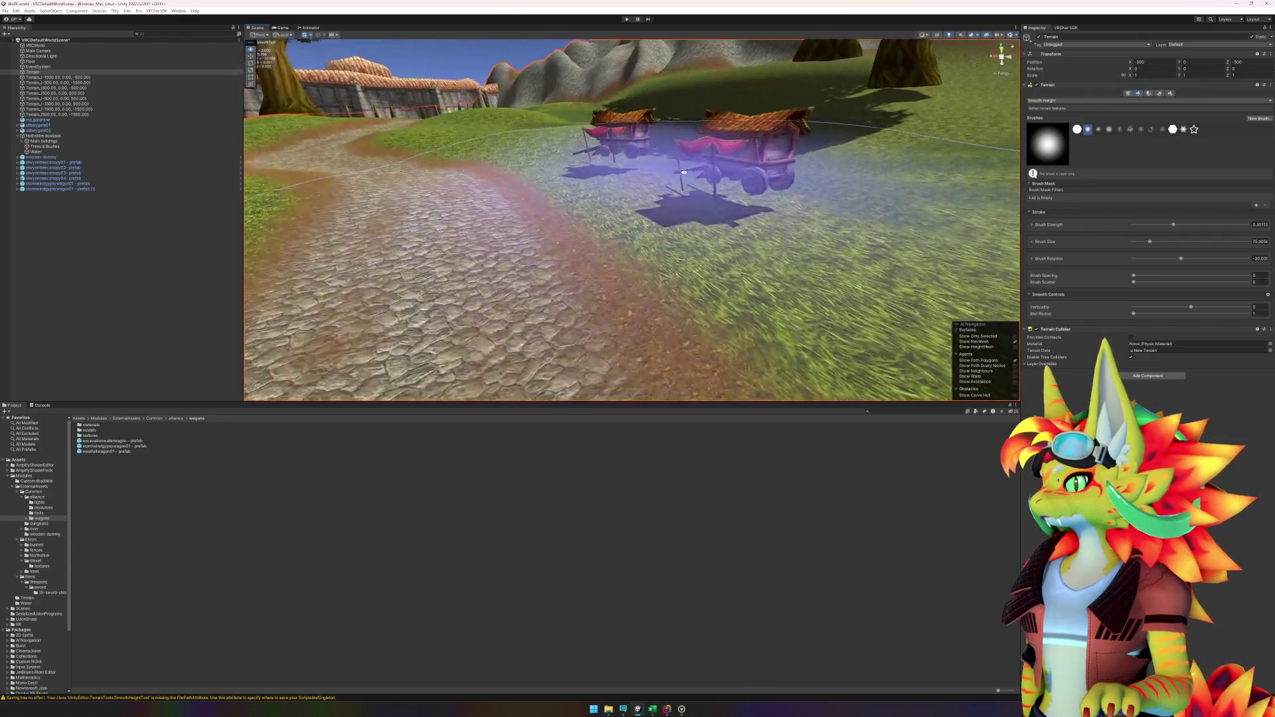
key(w)
click(1065, 101)
click(1058, 141)
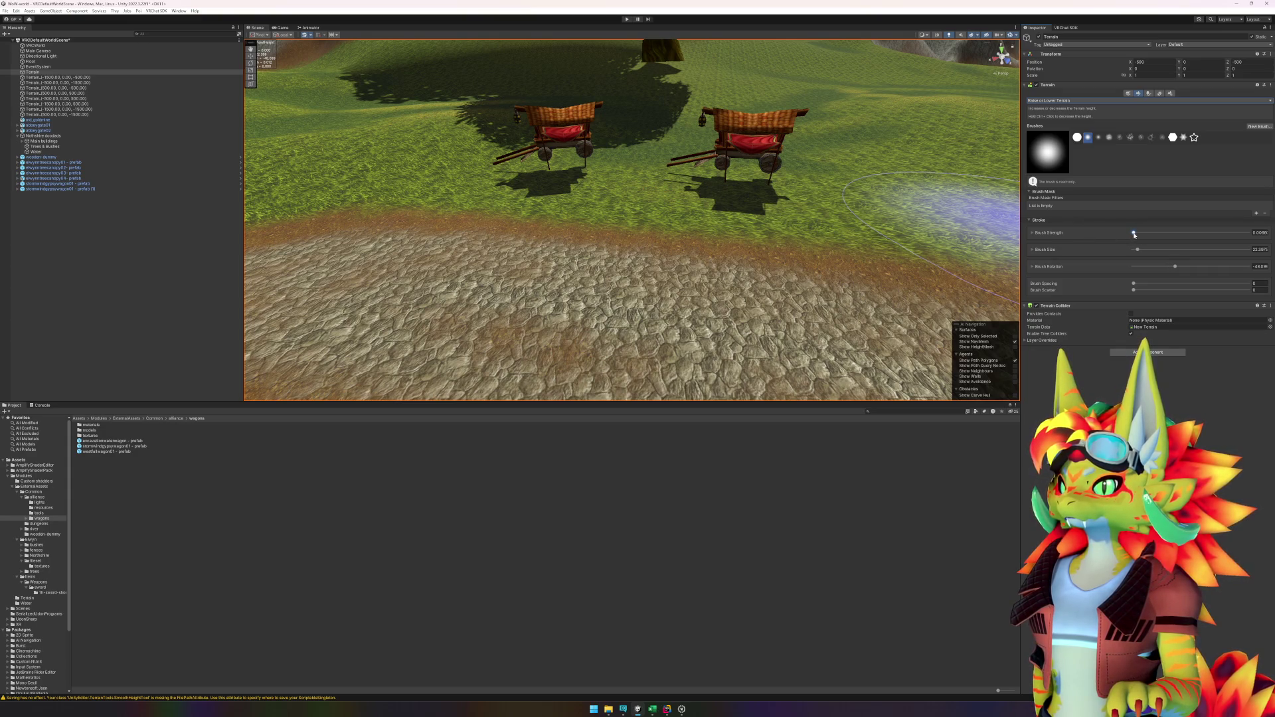
mouse_move(754, 174)
mouse_down()
mouse_move(626, 199)
mouse_move(752, 168)
mouse_up()
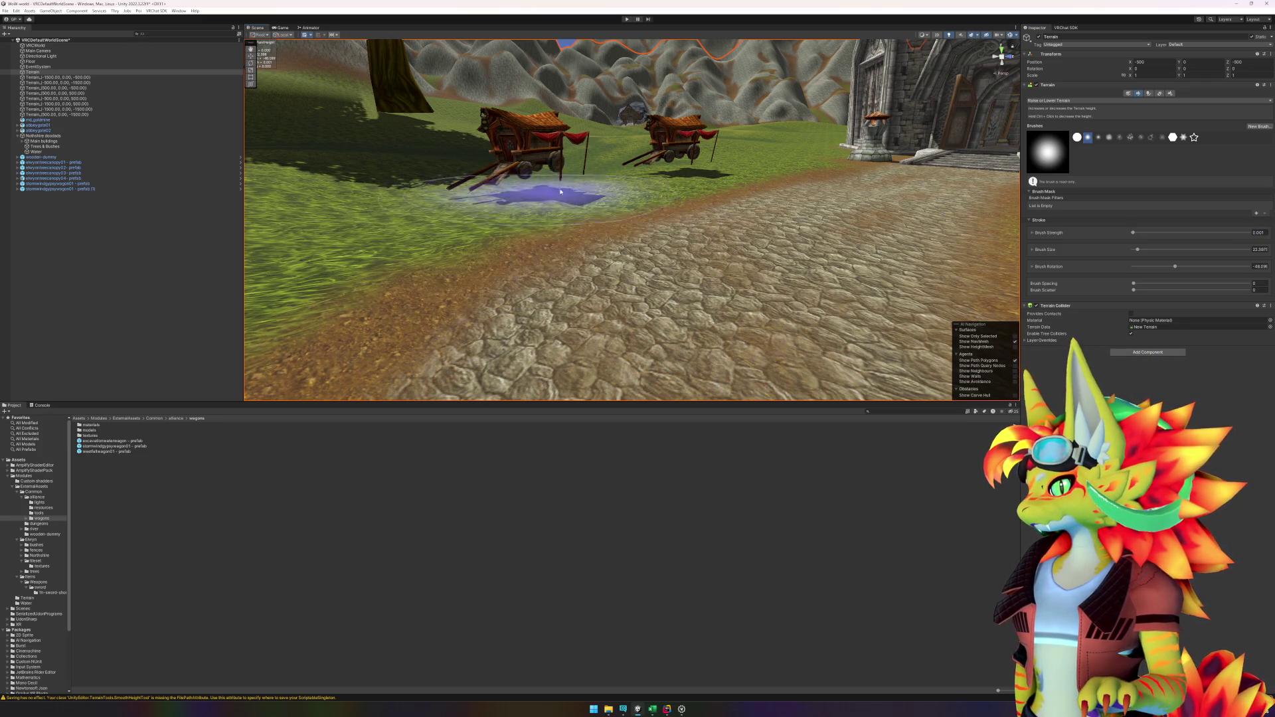
scroll(531, 207, up, 3)
scroll(532, 208, up, 3)
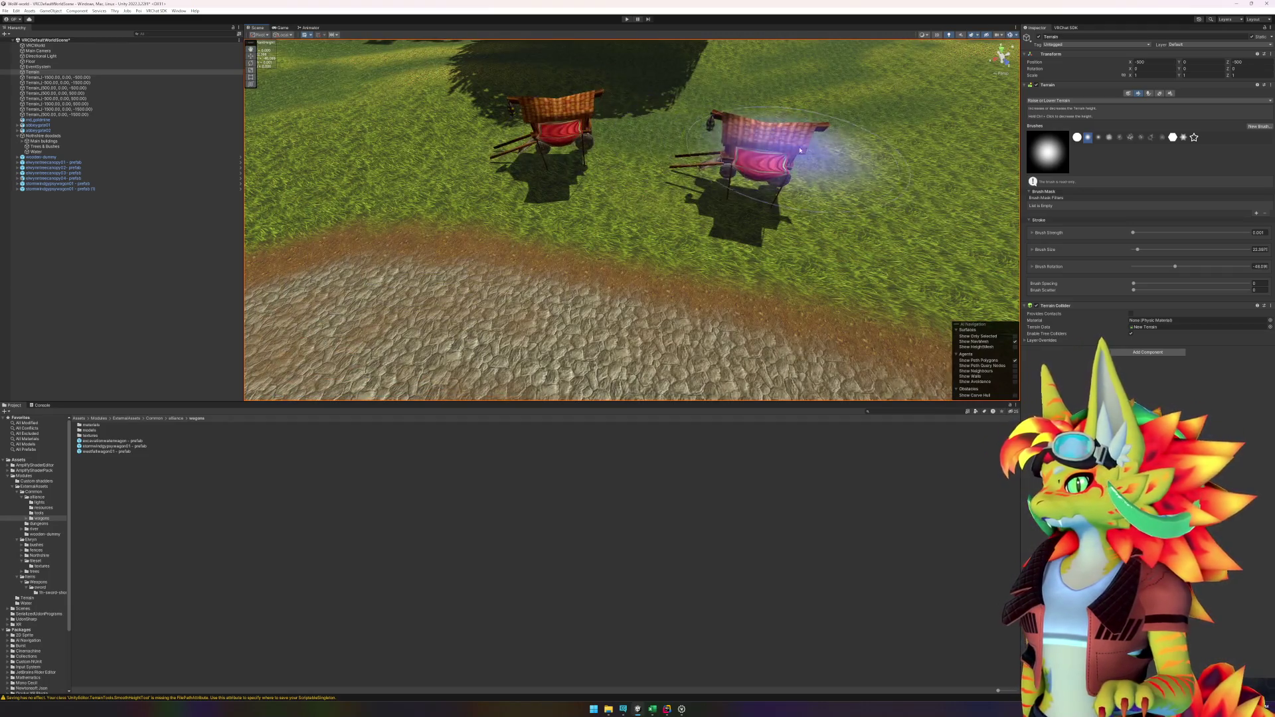
mouse_move(803, 192)
mouse_down()
mouse_move(721, 181)
mouse_move(833, 180)
mouse_move(809, 203)
mouse_move(640, 257)
mouse_move(769, 222)
mouse_move(939, 213)
mouse_move(961, 227)
mouse_move(840, 212)
mouse_move(847, 202)
mouse_move(752, 221)
mouse_up()
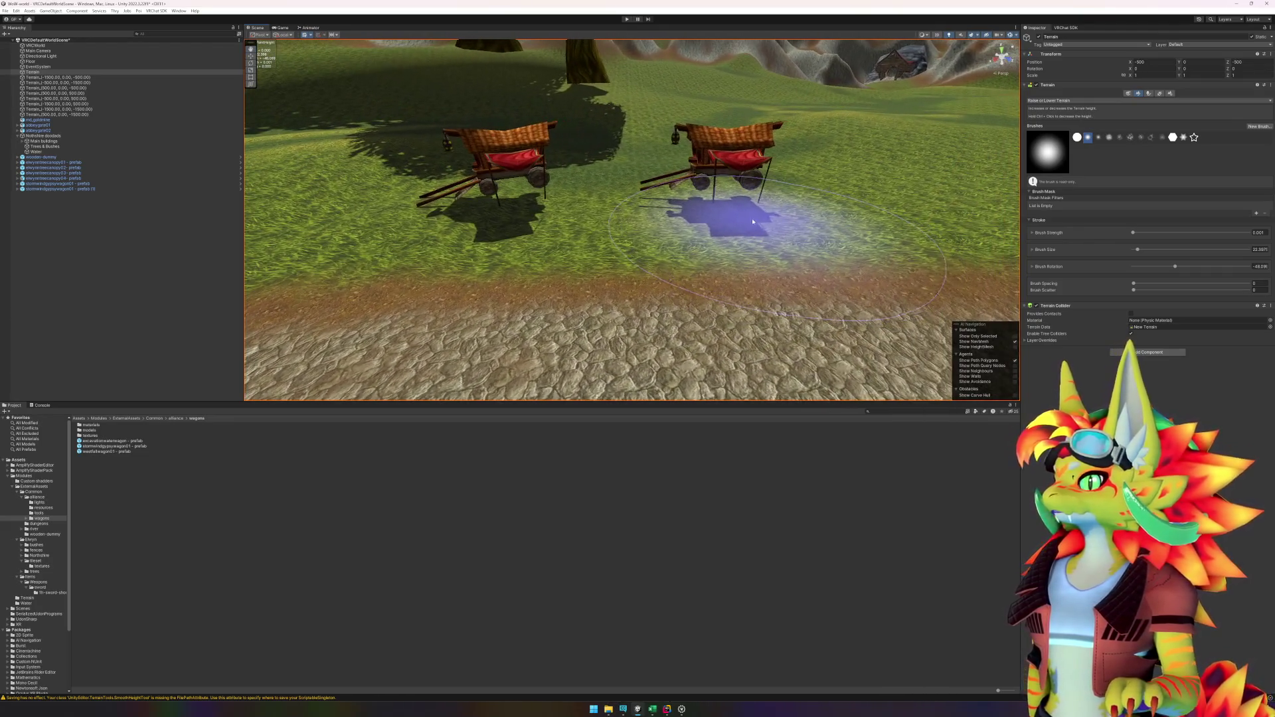
Step: Return the terrain tool to Smooth Height, then select the right-hand stormwindgypsywagon01 wagon
click(1108, 102)
click(1056, 168)
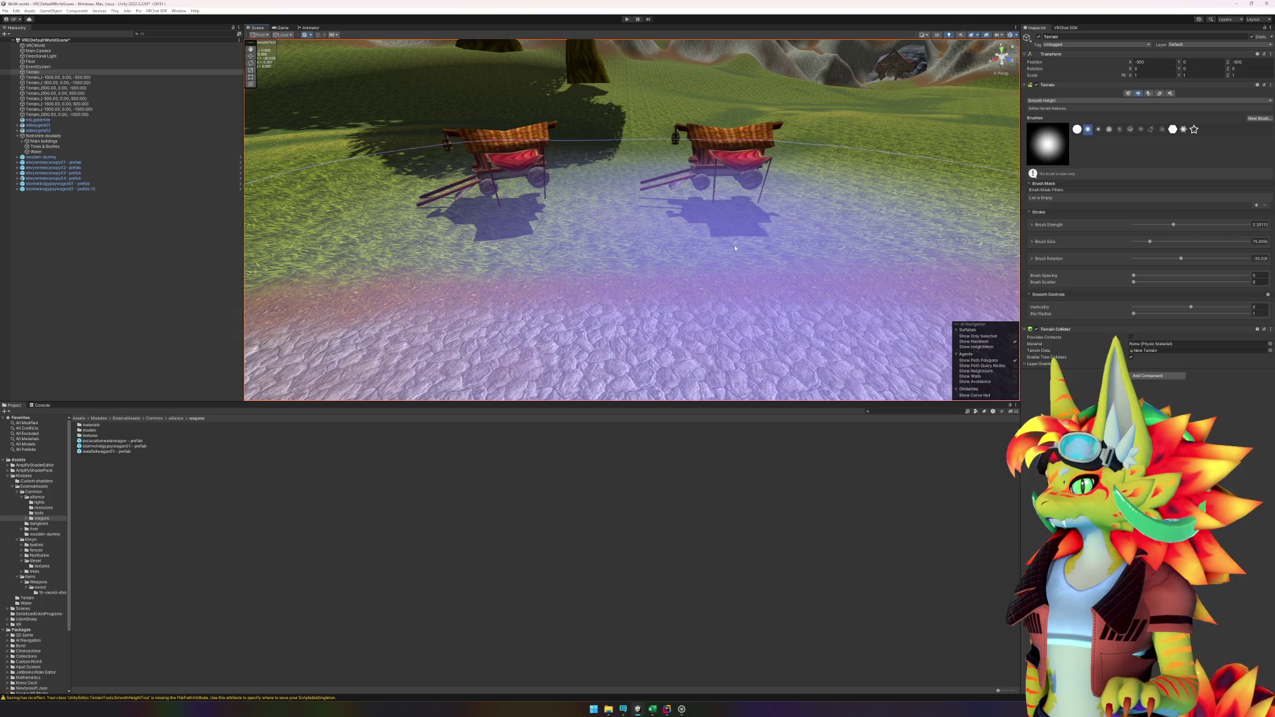
click(372, 100)
click(741, 153)
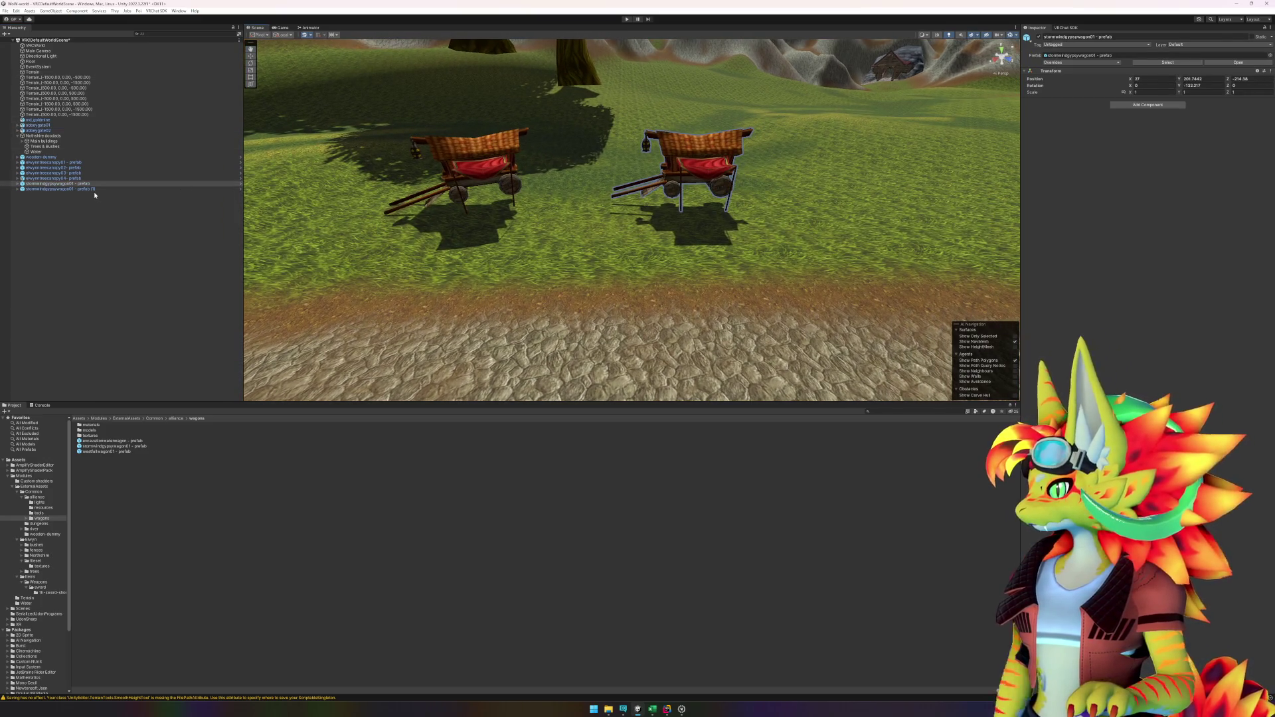
Step: Delete the selected wagons and place a new gypsy wagon on the grass, turned about 162°
shift+click(94, 191)
key(Delete)
mouse_move(129, 446)
mouse_down()
mouse_move(455, 242)
mouse_move(776, 218)
mouse_up()
mouse_move(138, 449)
mouse_down()
mouse_move(404, 256)
mouse_move(547, 234)
mouse_move(518, 239)
mouse_move(514, 227)
mouse_up()
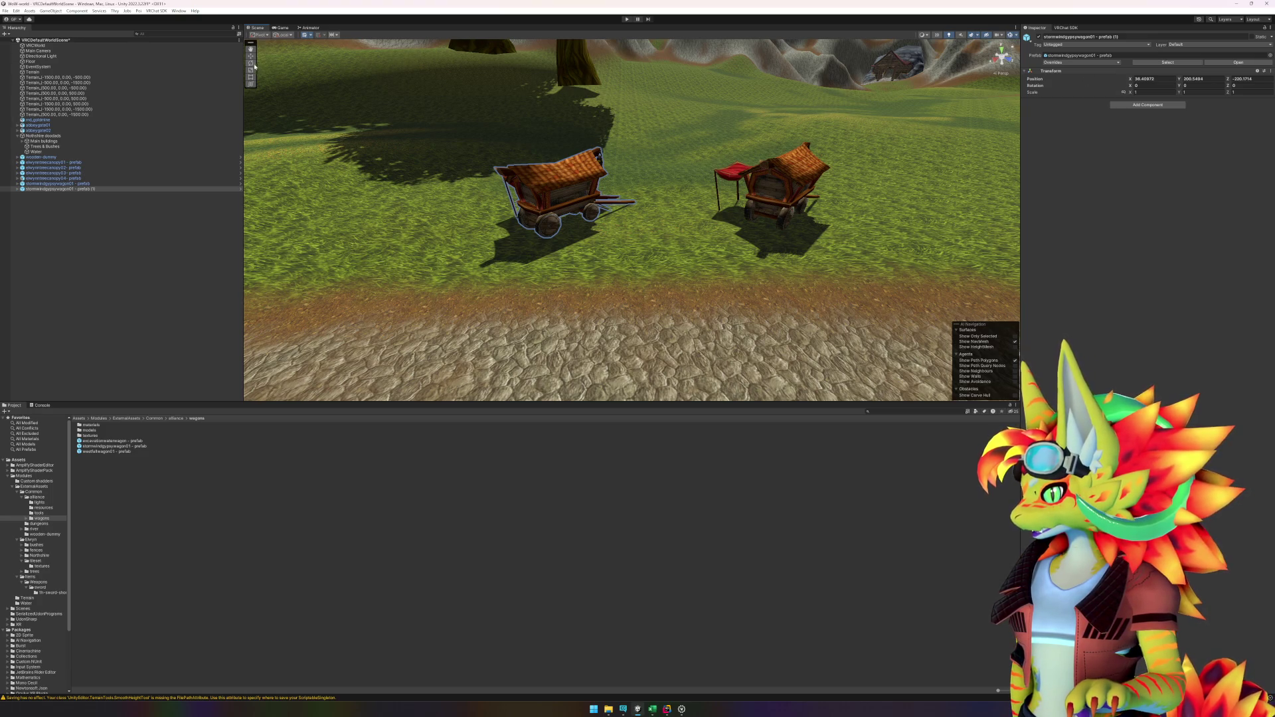
drag(562, 235, 718, 206)
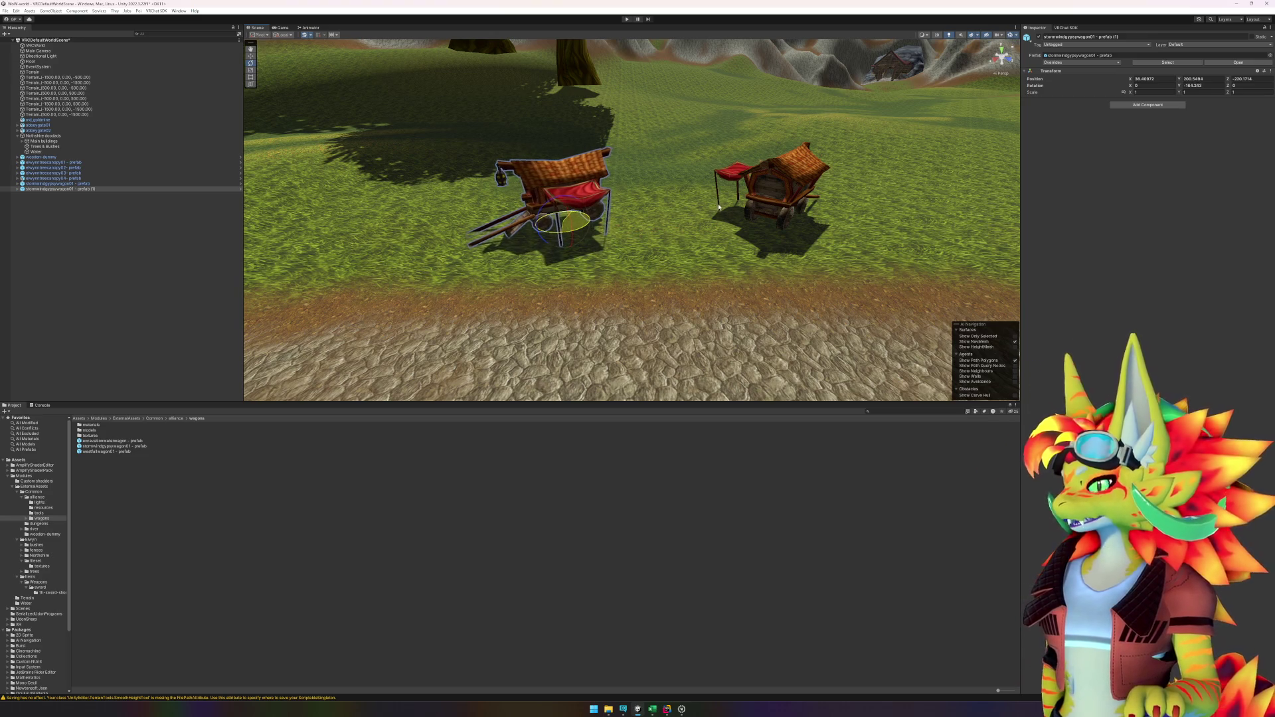
Step: Rotate the original right-hand wagon by about 108° and view the pair from low behind
click(777, 213)
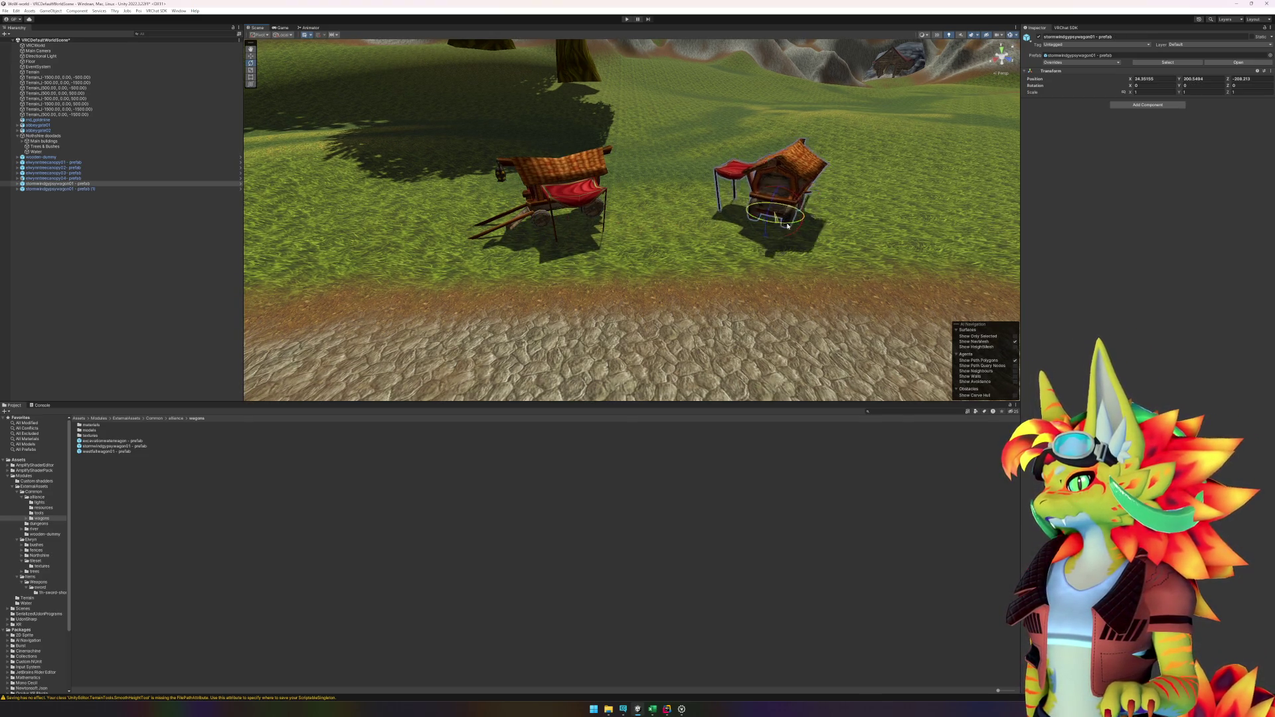
drag(784, 226, 891, 227)
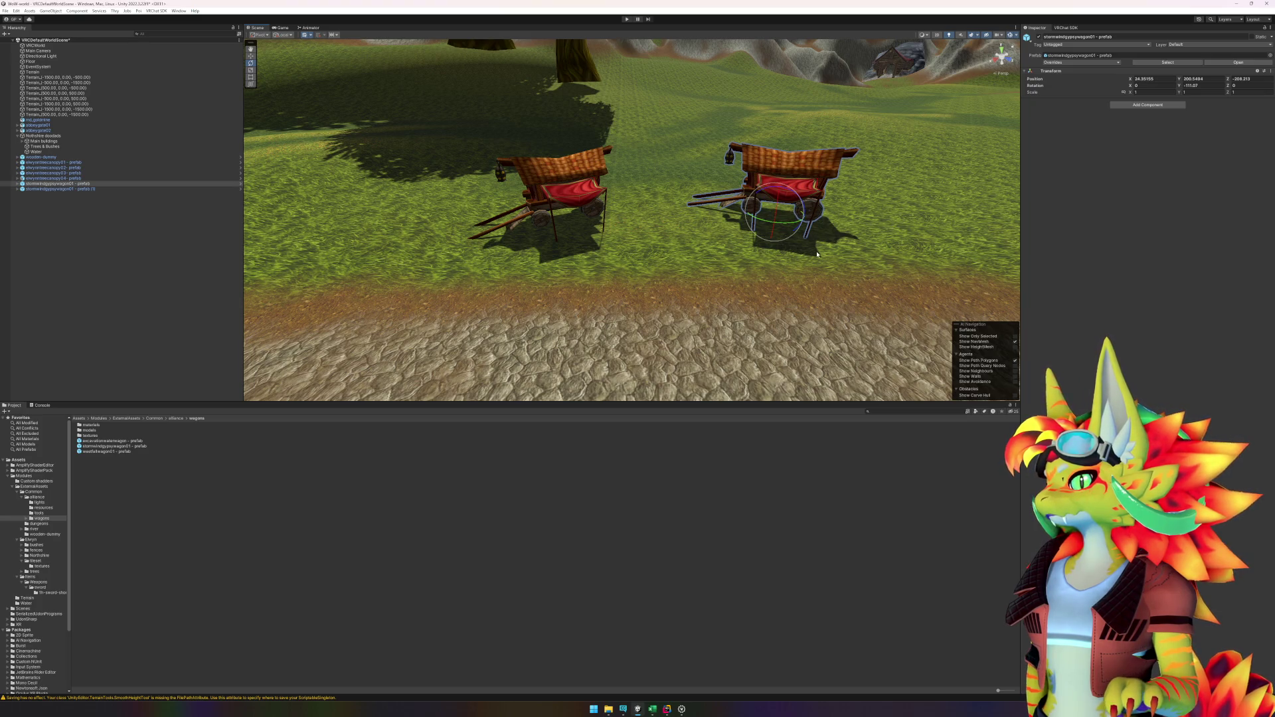
mouse_move(780, 304)
mouse_down()
mouse_move(667, 266)
mouse_move(803, 321)
mouse_up()
click(682, 711)
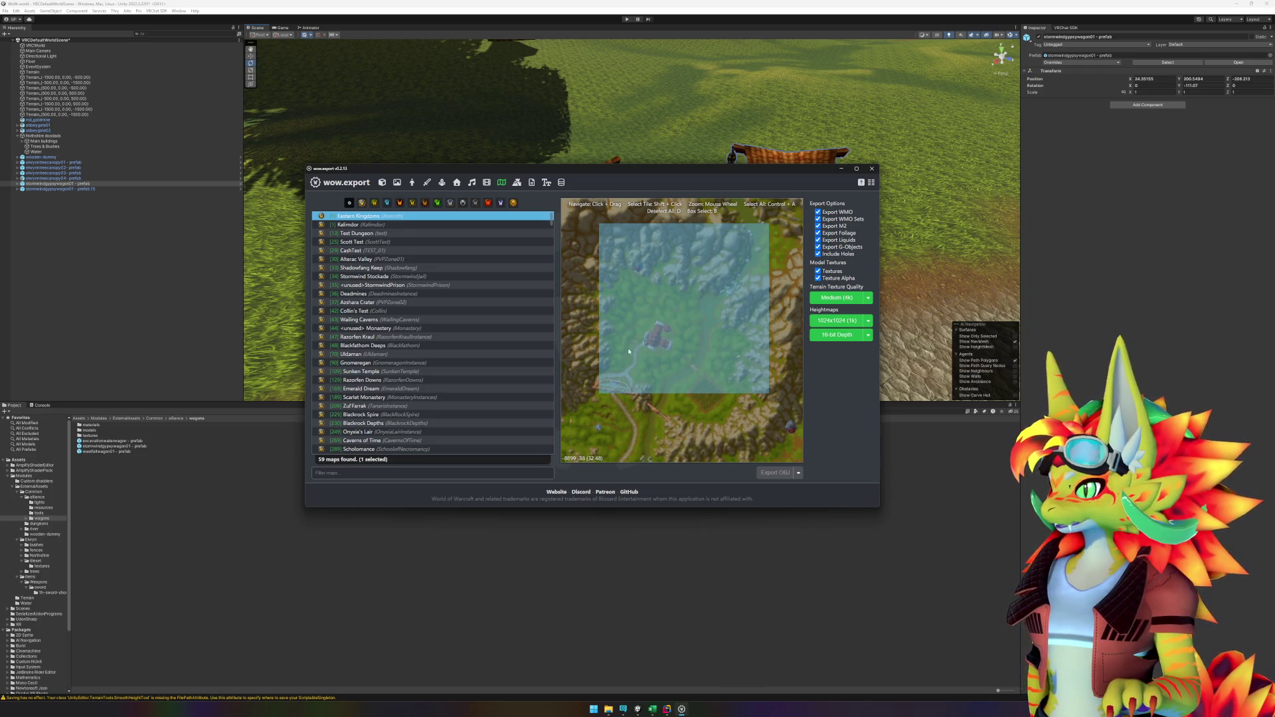
click(661, 585)
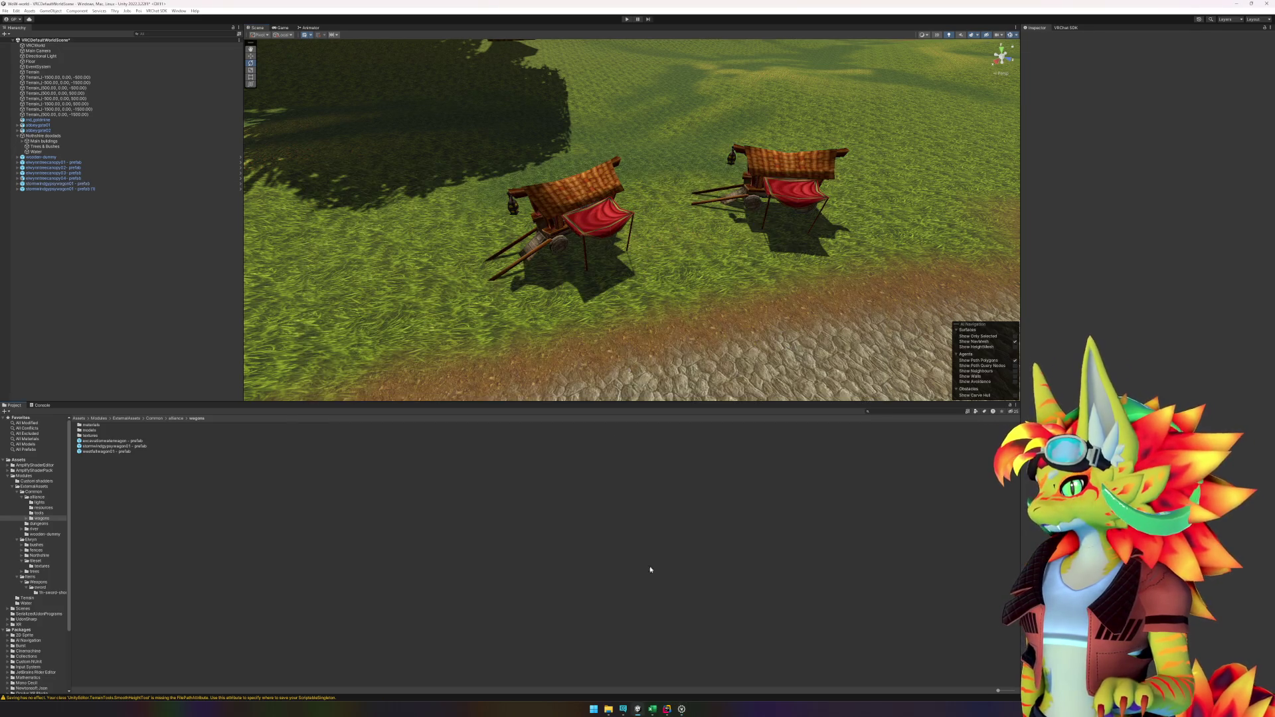
Step: Paint the dirt layer with brush size 12 over the grass beside the right wagon
click(681, 320)
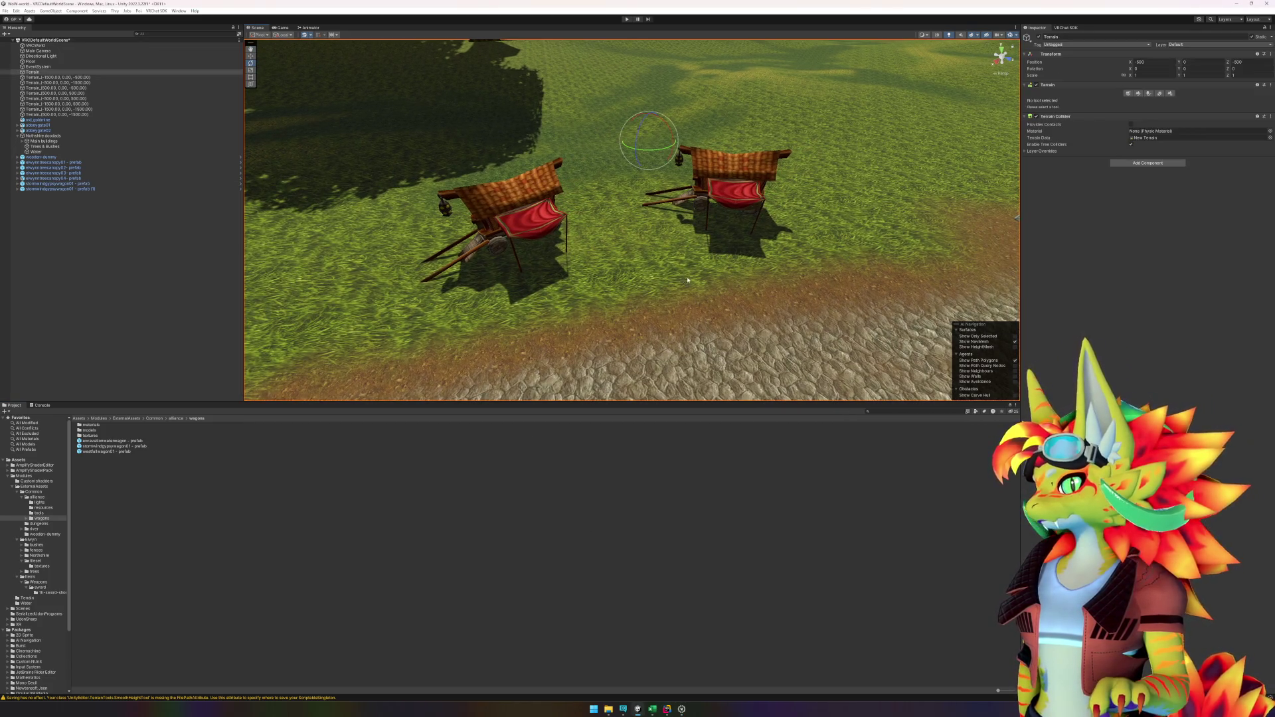
click(1138, 95)
click(1072, 100)
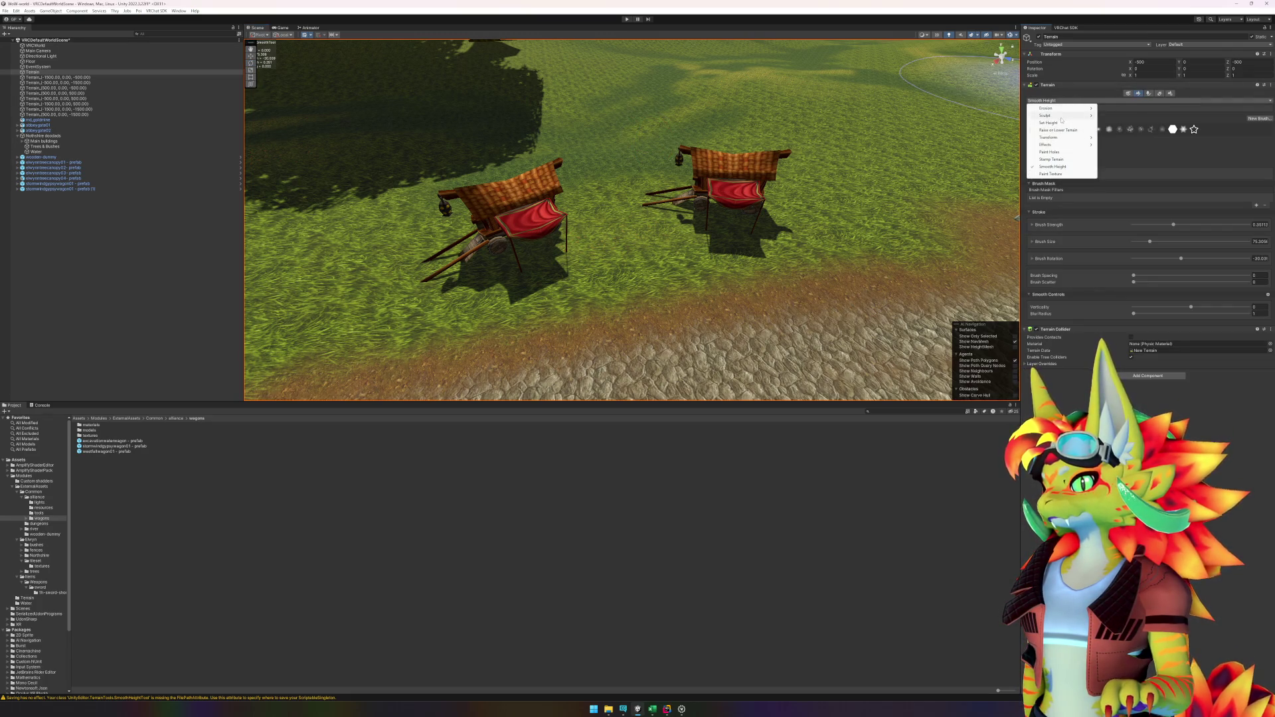
click(1058, 174)
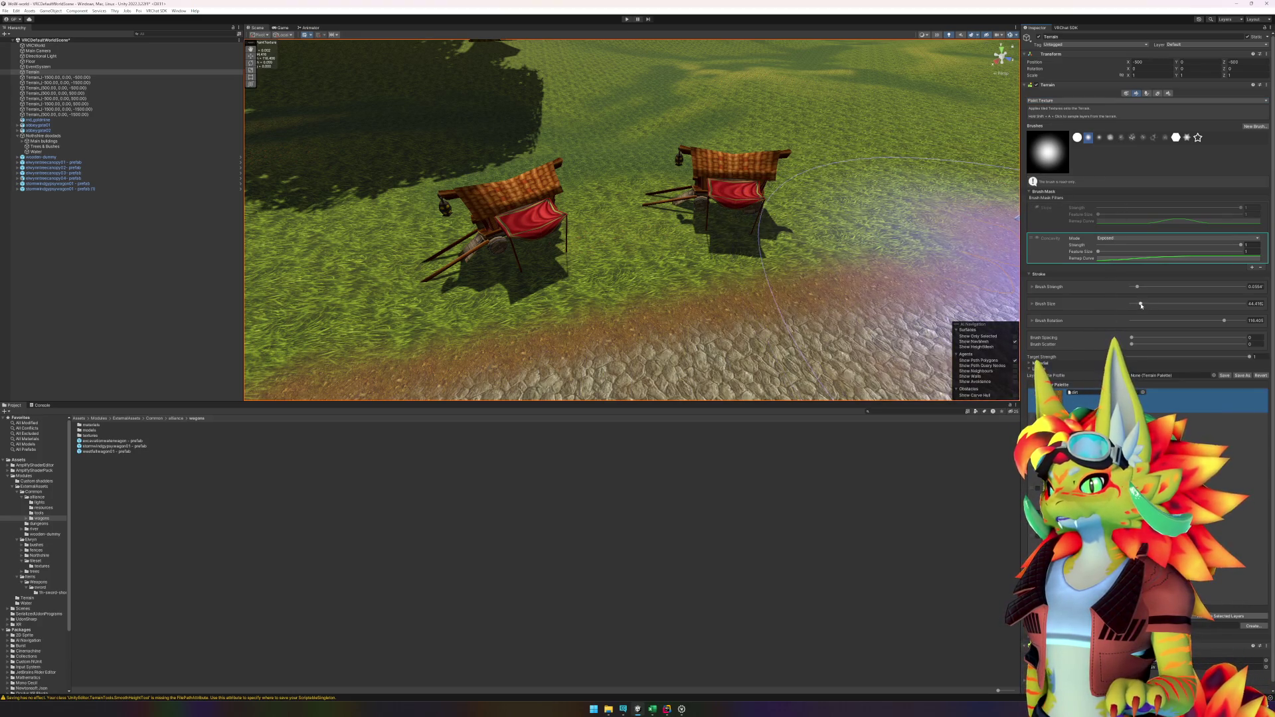
drag(1140, 304, 1133, 304)
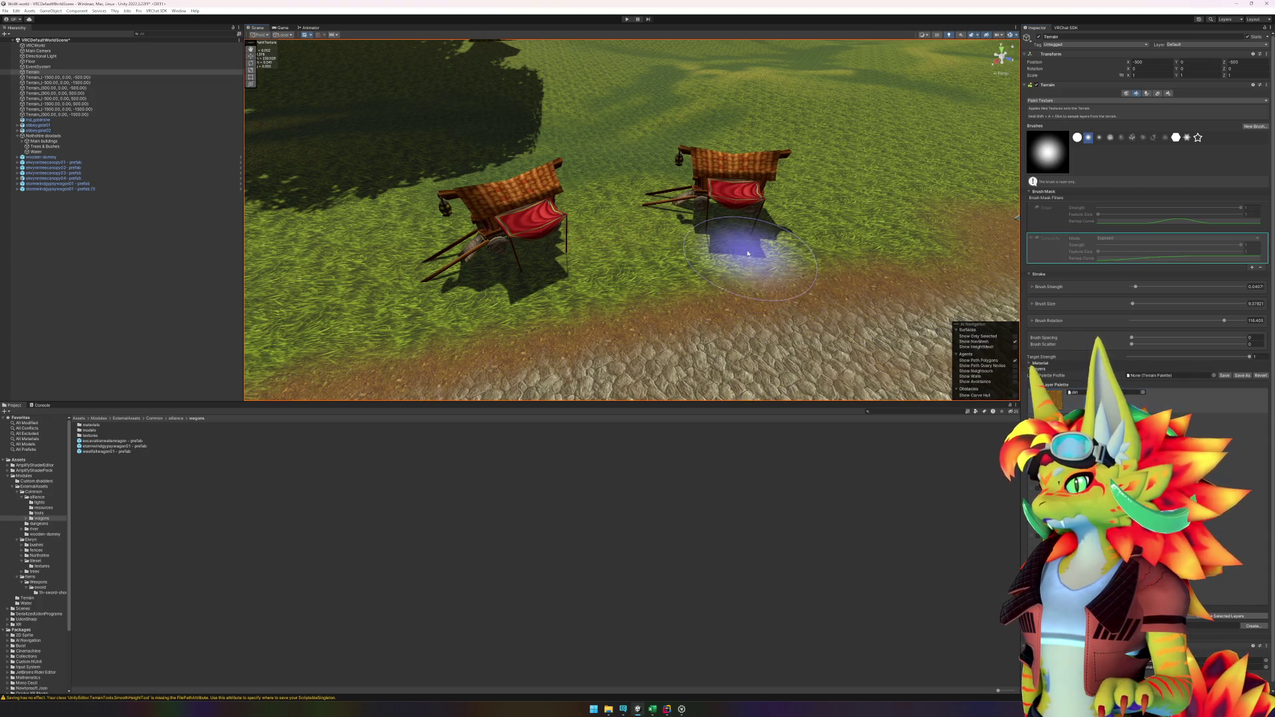
mouse_move(683, 275)
mouse_down()
mouse_move(727, 246)
mouse_move(768, 259)
mouse_move(734, 222)
mouse_move(675, 200)
mouse_move(726, 199)
mouse_move(734, 222)
mouse_move(456, 262)
mouse_move(515, 244)
mouse_move(541, 276)
mouse_move(598, 297)
mouse_move(489, 304)
mouse_move(518, 276)
mouse_move(584, 287)
mouse_move(683, 276)
mouse_move(707, 375)
mouse_up()
Step: Check the wow.export map and code editor, then look down on the wagons and dirt path
click(682, 709)
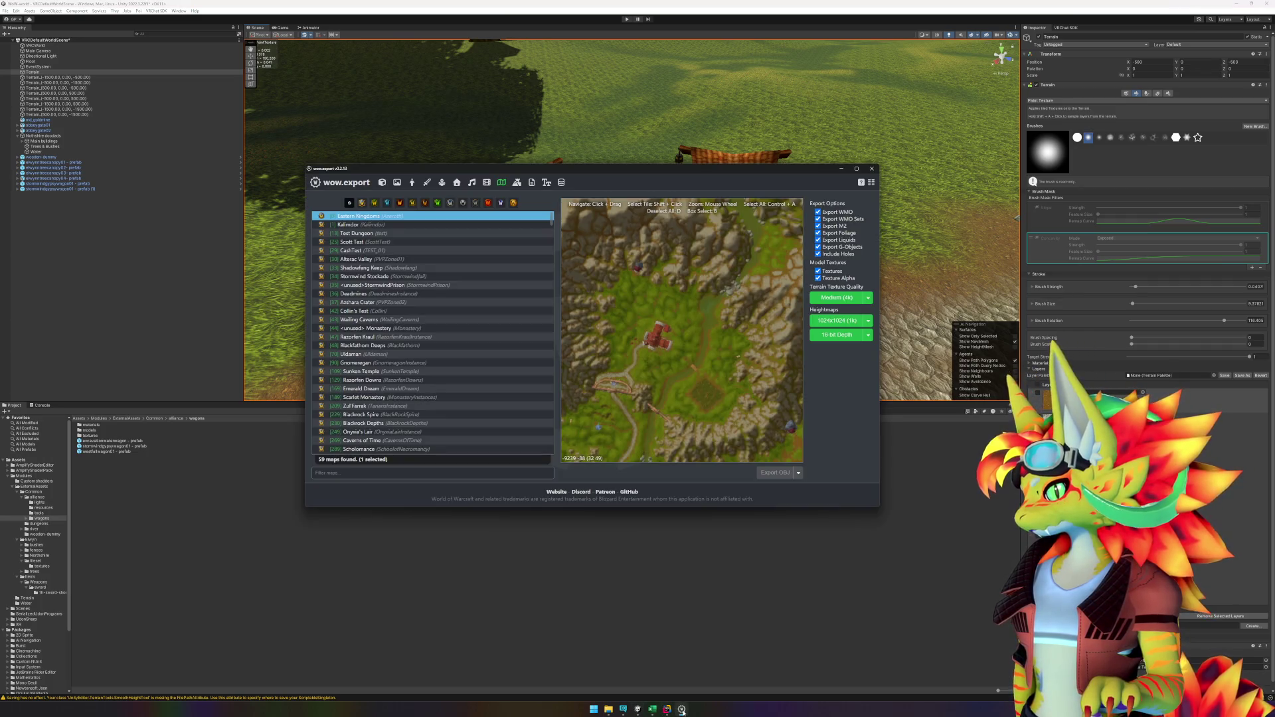
click(682, 709)
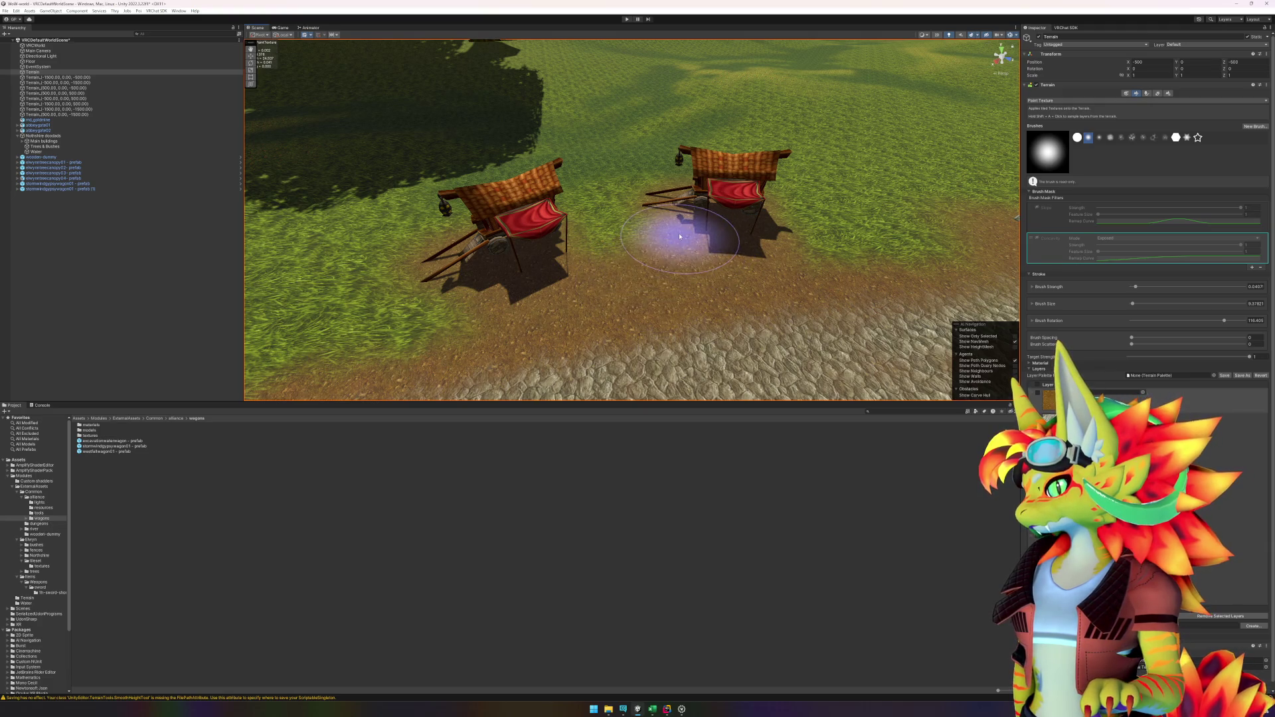
mouse_move(678, 273)
mouse_down()
mouse_move(524, 270)
mouse_move(543, 259)
mouse_move(583, 275)
mouse_move(674, 275)
mouse_move(652, 287)
mouse_move(544, 210)
mouse_up()
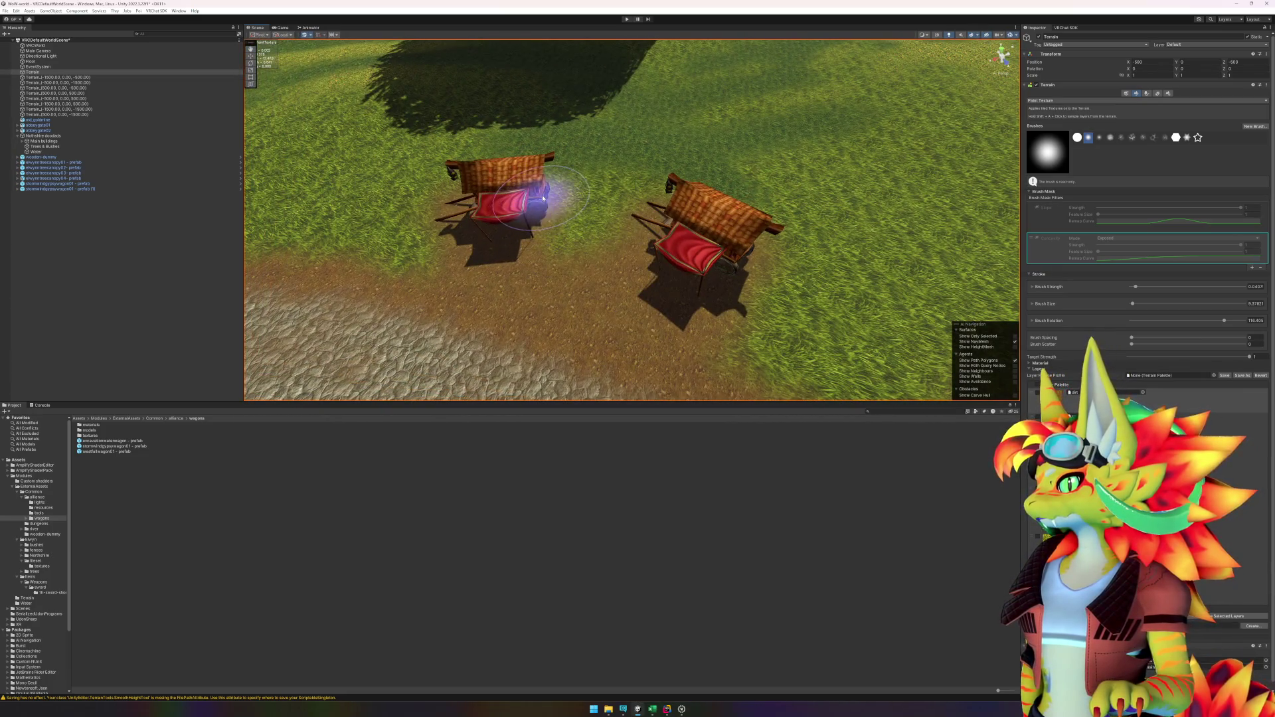
mouse_move(650, 262)
mouse_down()
mouse_move(542, 285)
mouse_move(498, 276)
mouse_move(697, 241)
mouse_move(750, 219)
mouse_up()
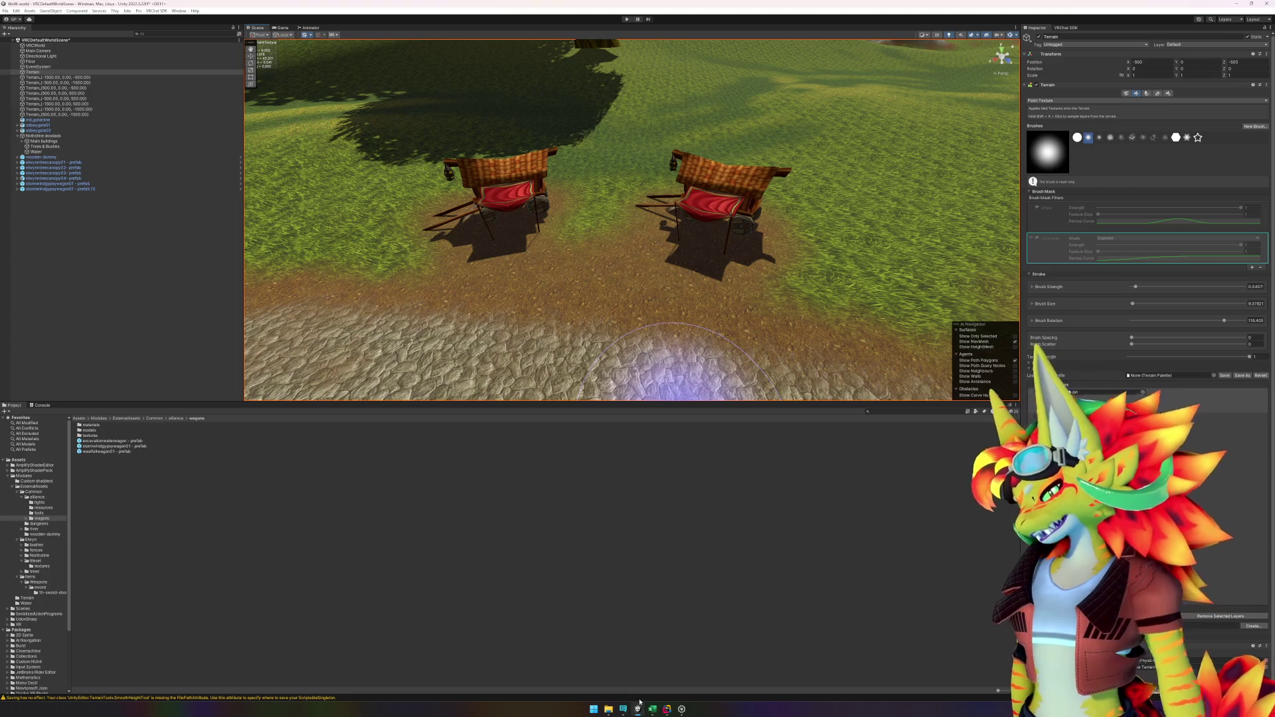
click(666, 710)
click(666, 711)
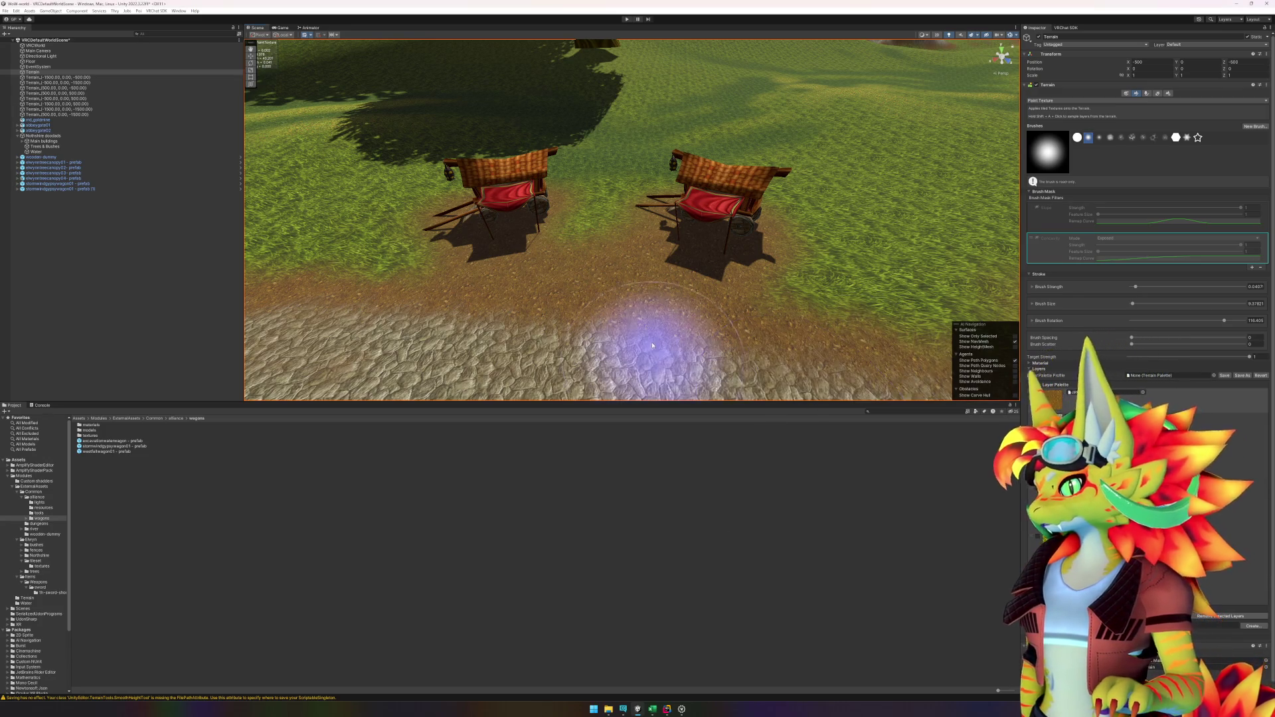
Step: Turn the view across the ground and deselect the Terrain to stop editing
mouse_move(568, 284)
mouse_down()
mouse_move(640, 284)
mouse_move(697, 712)
mouse_up()
click(682, 711)
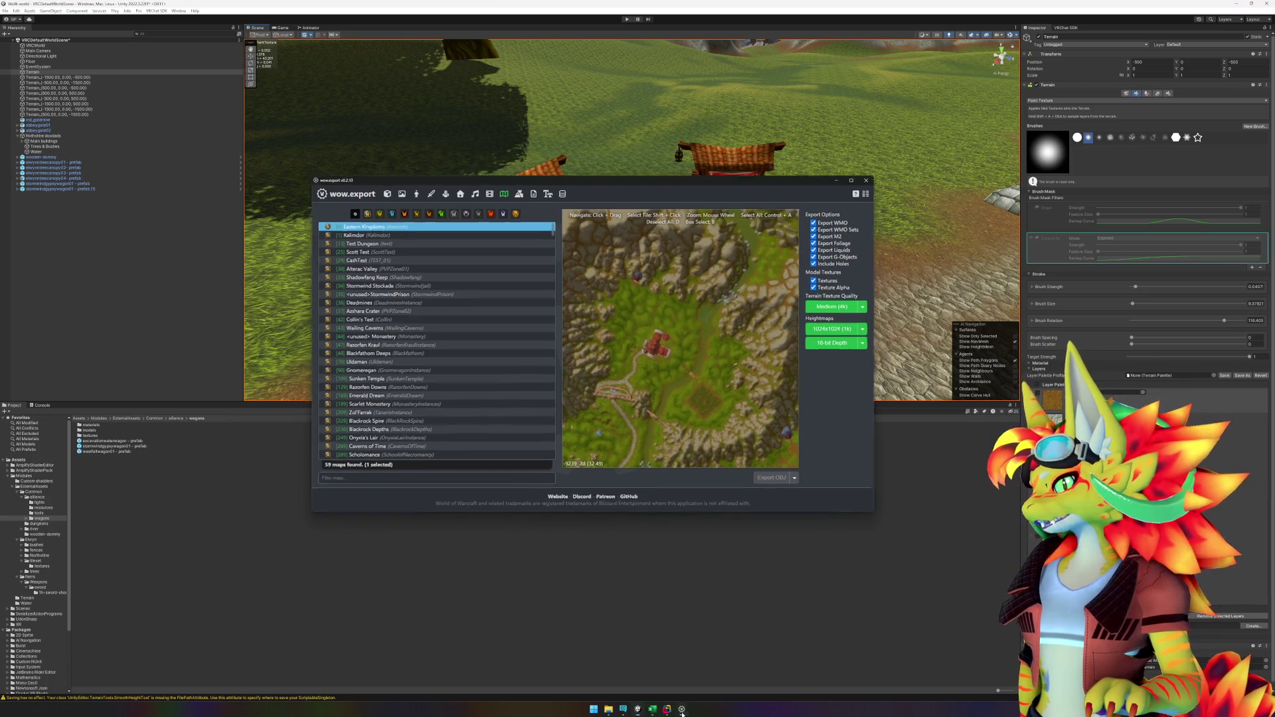
click(682, 710)
scroll(715, 280, down, 5)
scroll(691, 292, up, 5)
click(170, 458)
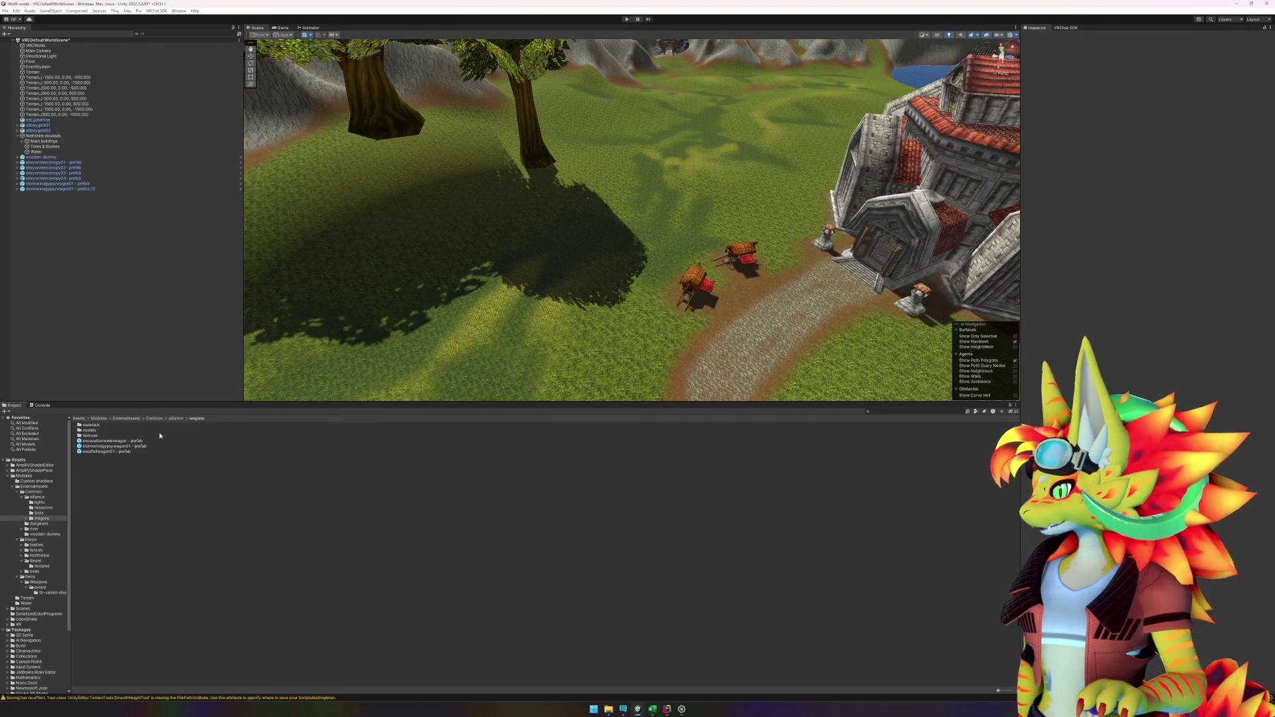
Step: Parent both stormwindgypsywagon01 prefabs under the Main buildings group
click(86, 190)
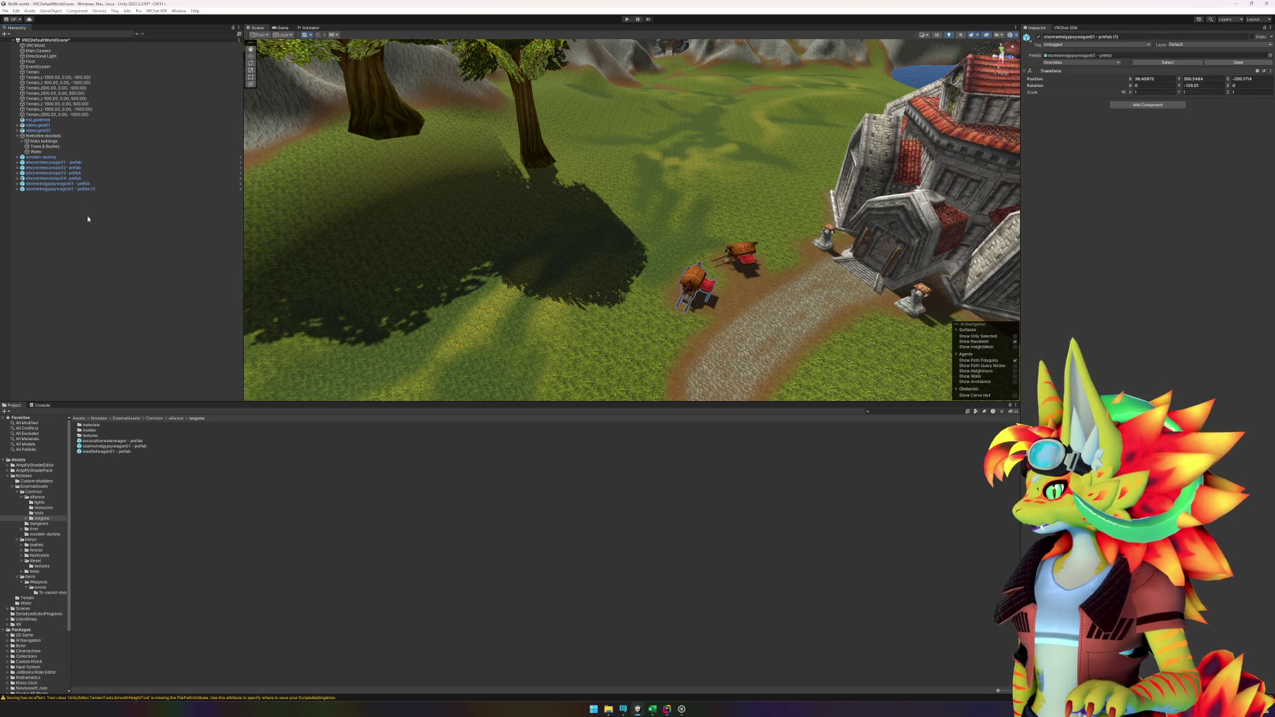
click(72, 184)
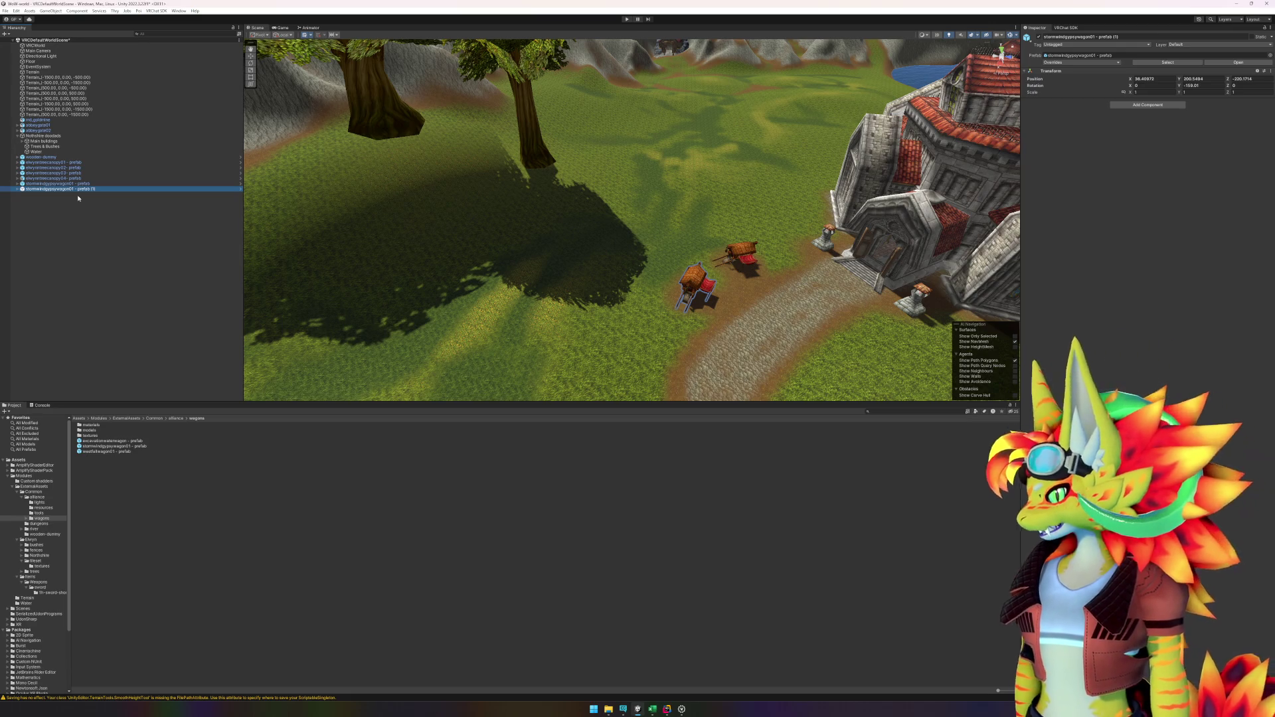
click(87, 198)
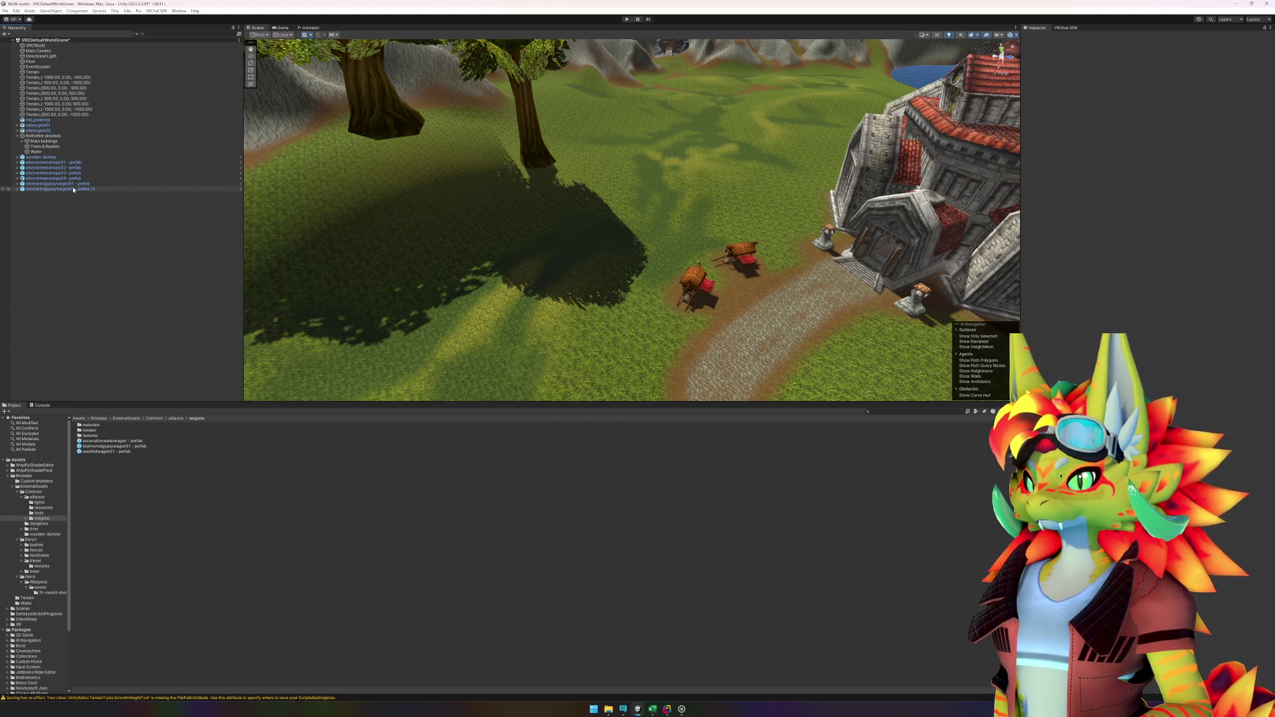
click(73, 189)
shift+click(67, 184)
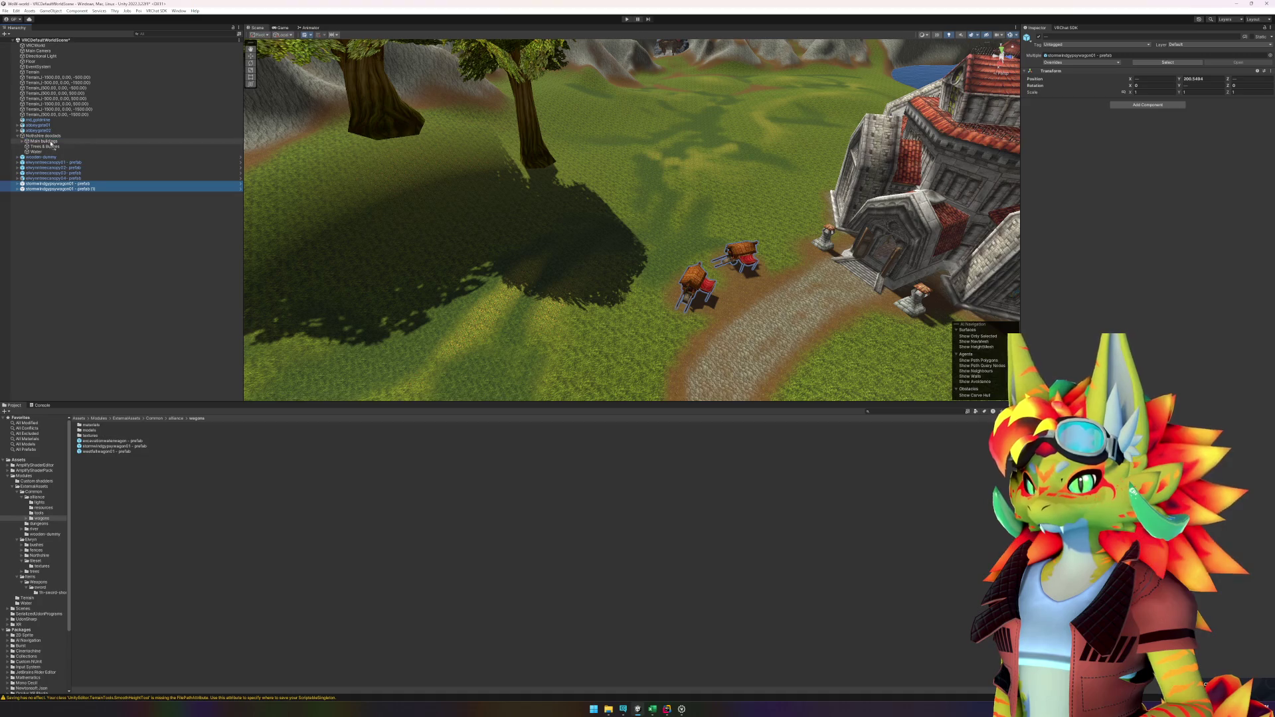
drag(52, 143, 52, 143)
click(108, 279)
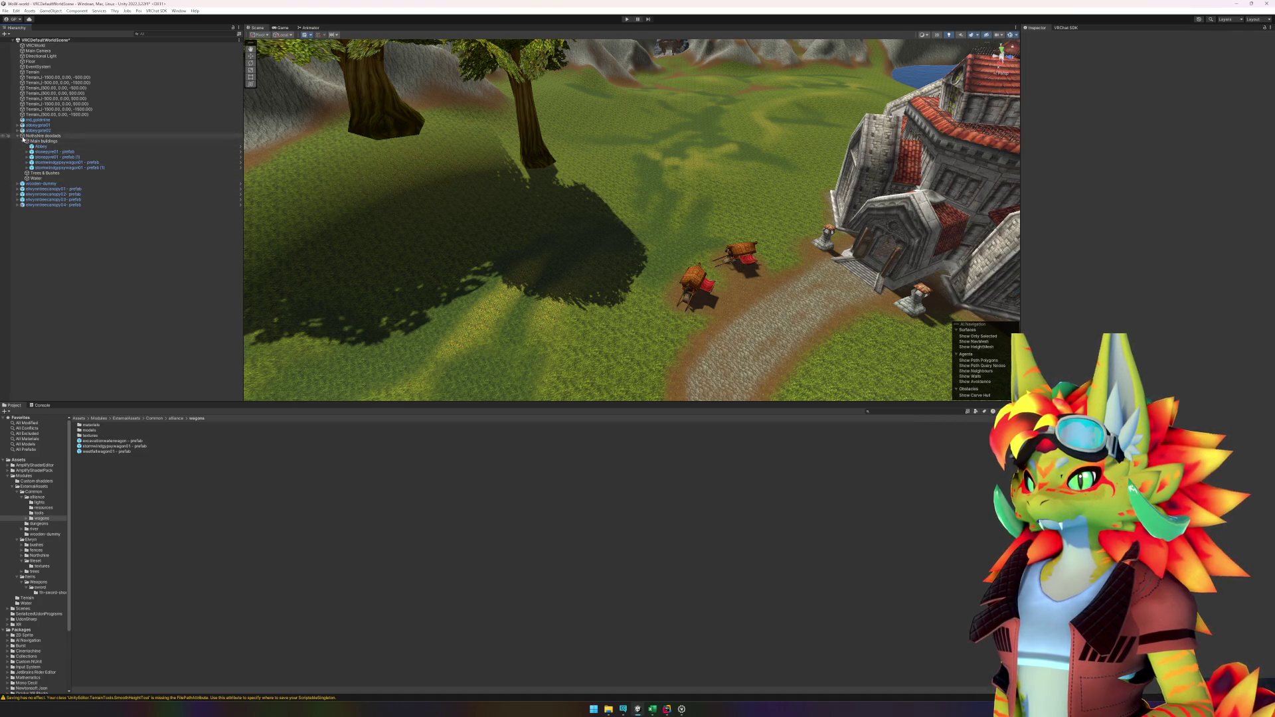
Step: Delete the wooden dummy from the scene
click(26, 141)
click(44, 158)
key(Delete)
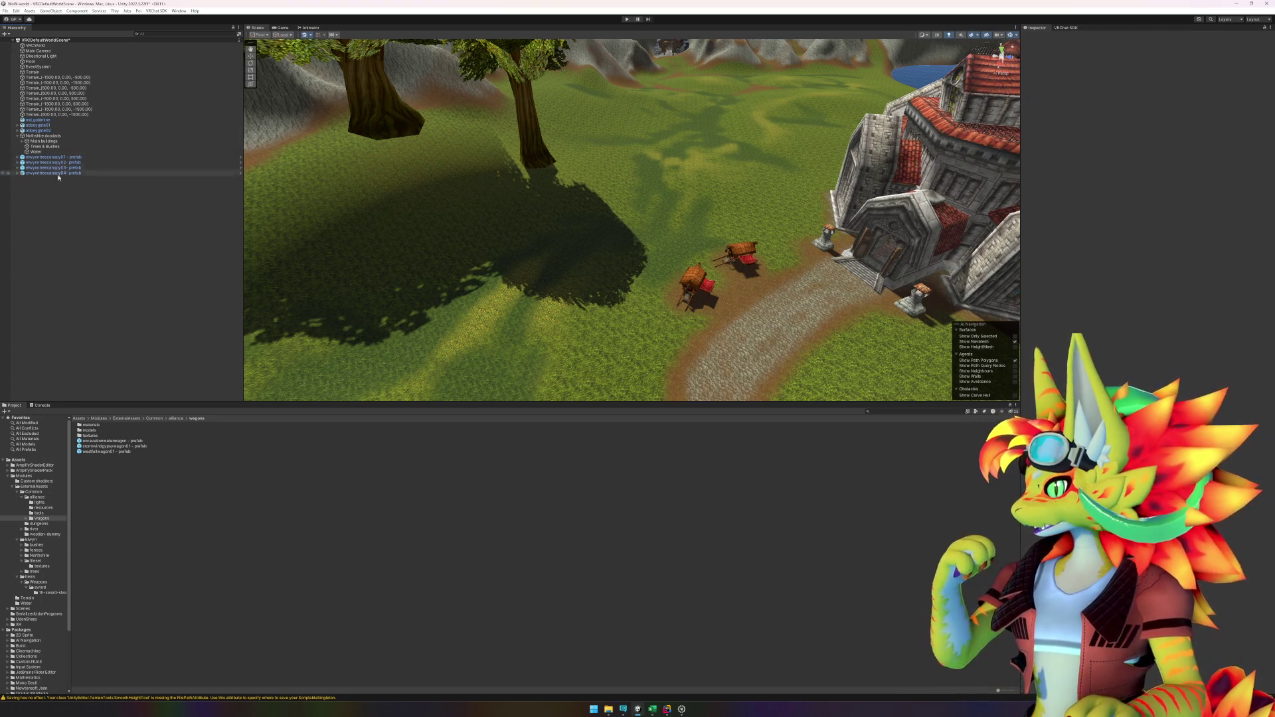
click(53, 156)
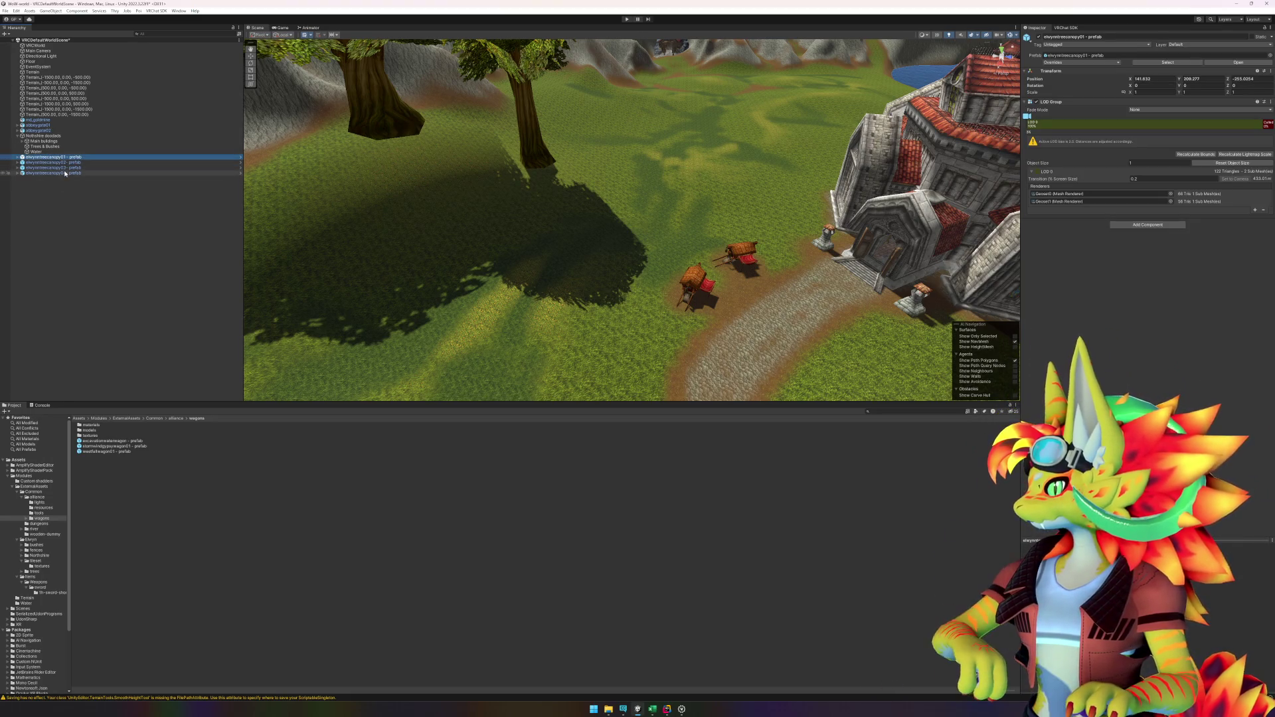
Step: Show the Elwynn tree prefabs in the Project window
shift+click(65, 174)
click(77, 236)
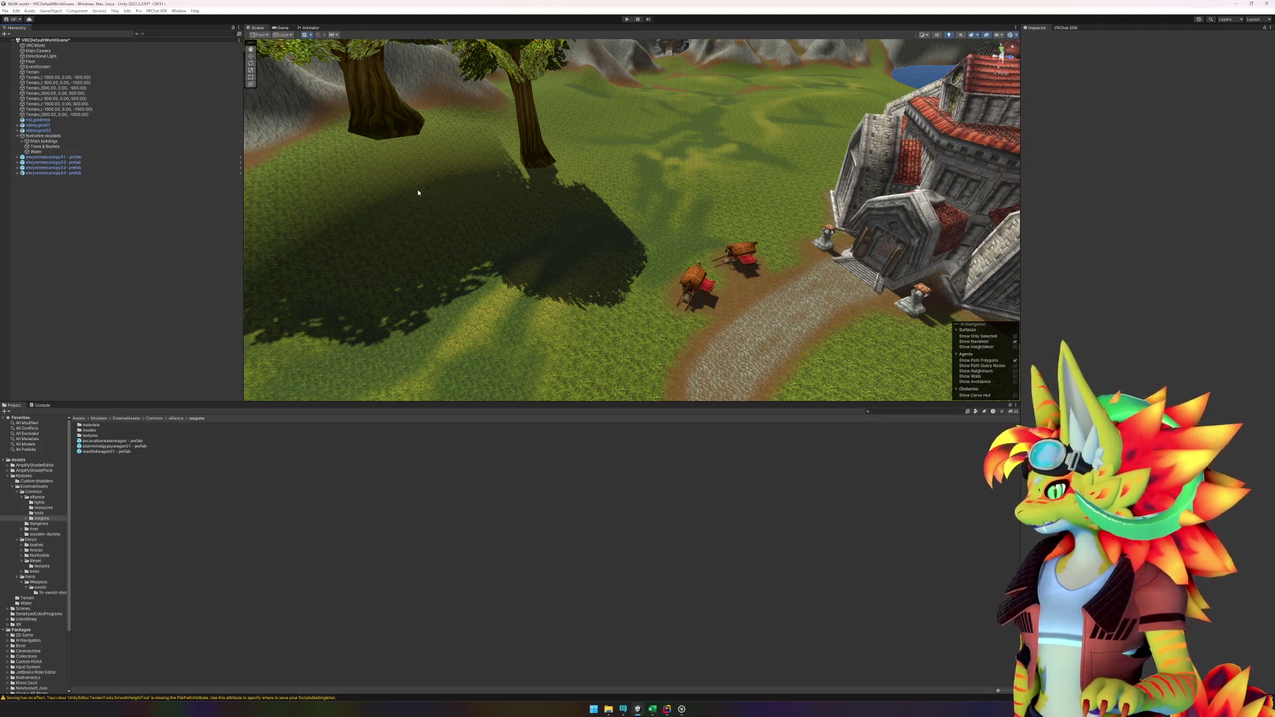
scroll(418, 192, down, 5)
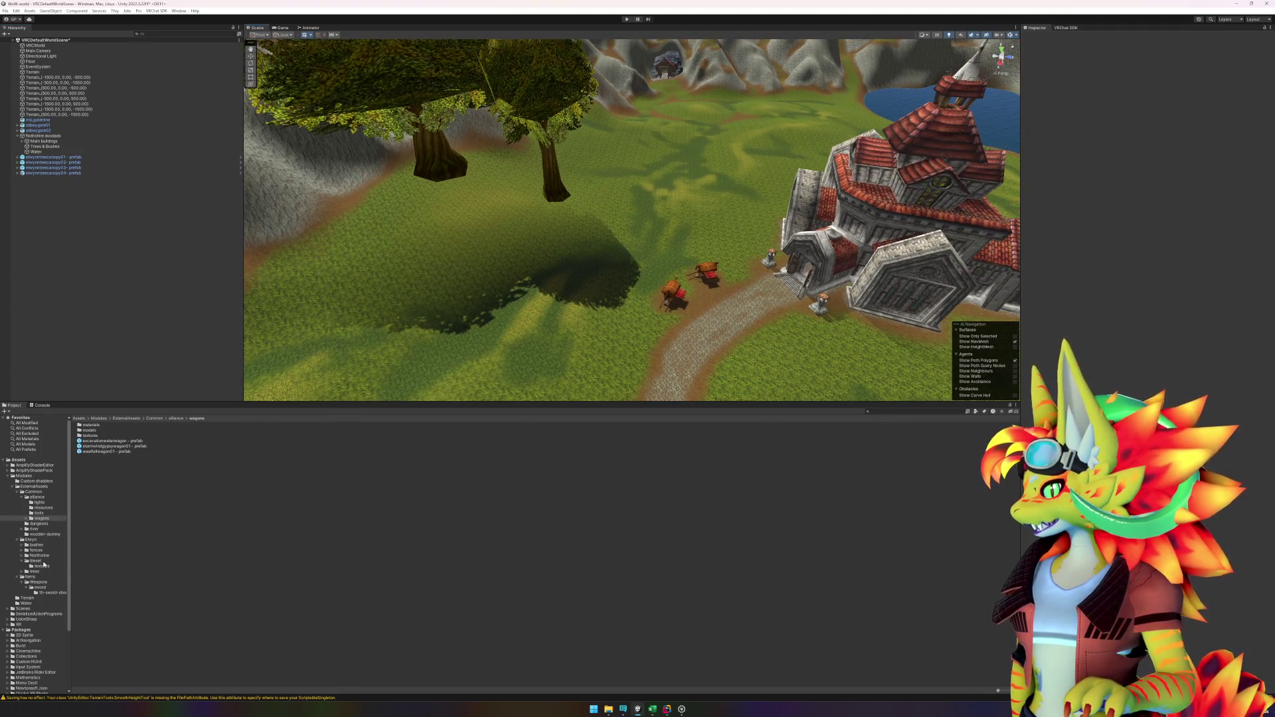
click(34, 572)
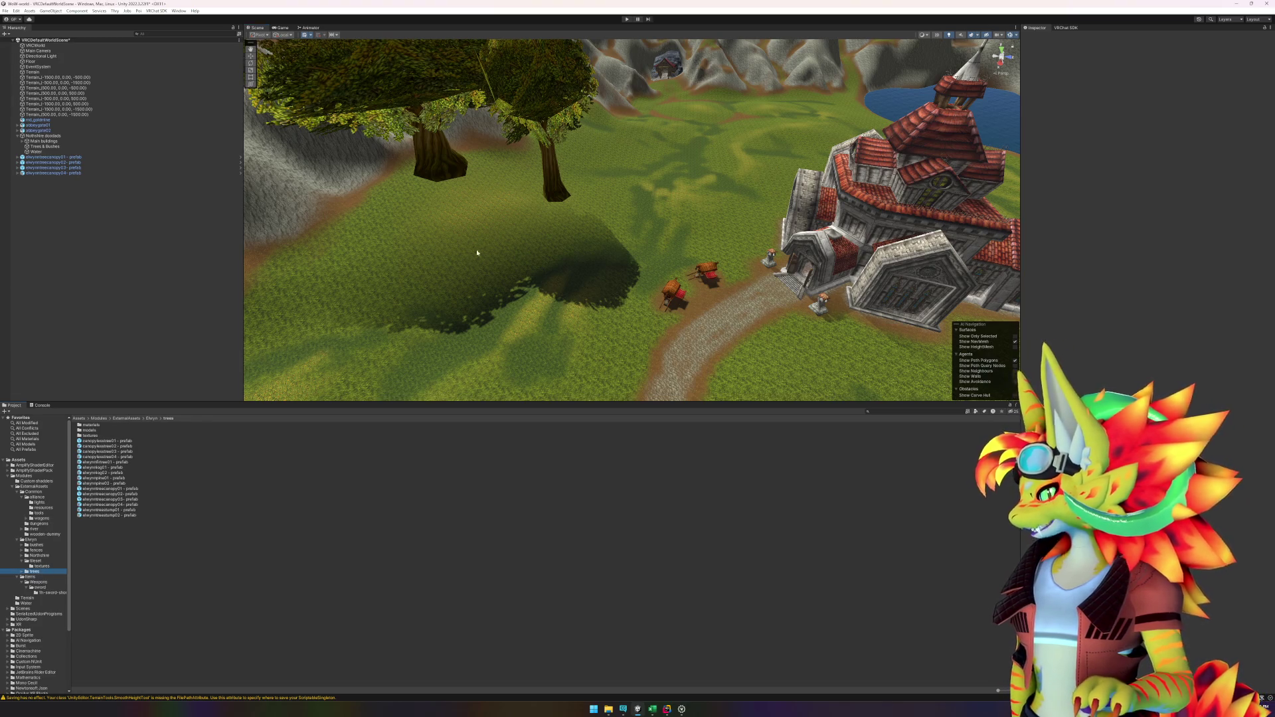
Step: Place a canopy tree in the meadow and a canopyless tree near the chapel
mouse_move(633, 230)
mouse_down()
mouse_move(459, 228)
mouse_move(607, 276)
mouse_move(465, 332)
mouse_up()
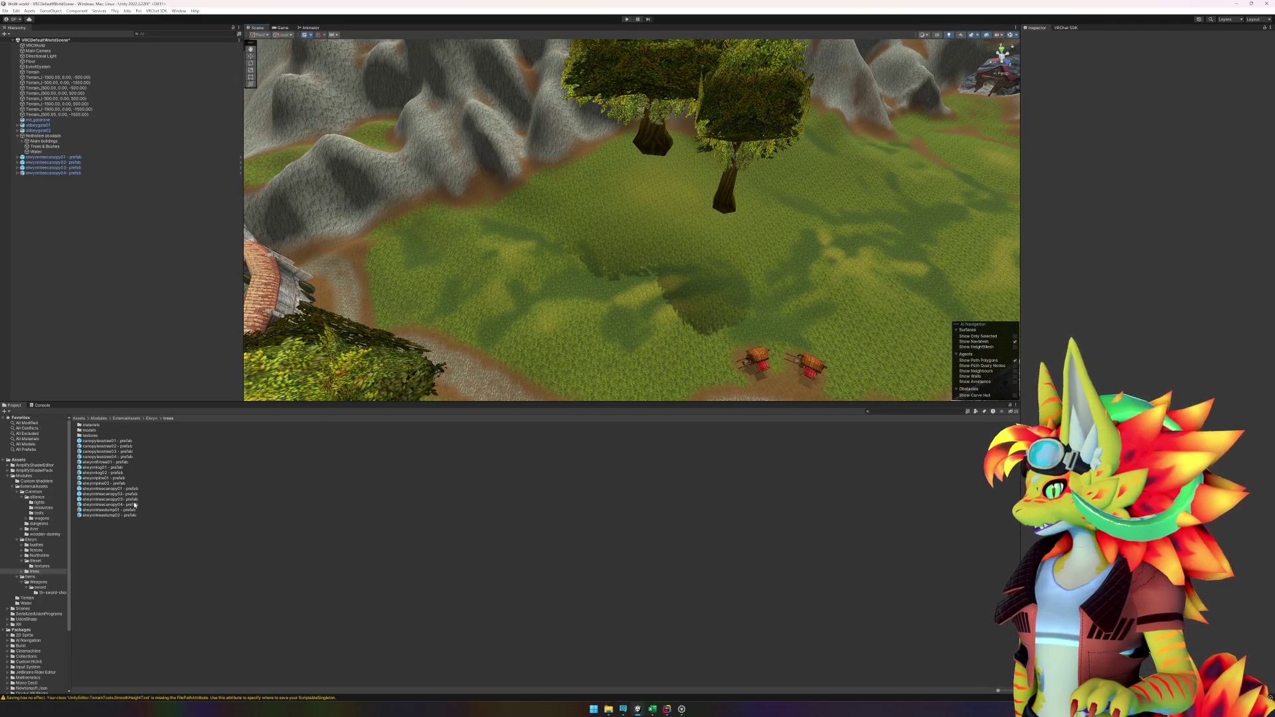
mouse_move(139, 491)
mouse_down()
mouse_move(176, 486)
mouse_move(432, 240)
mouse_move(506, 198)
mouse_move(541, 202)
mouse_move(490, 206)
mouse_move(621, 285)
mouse_move(564, 284)
mouse_up()
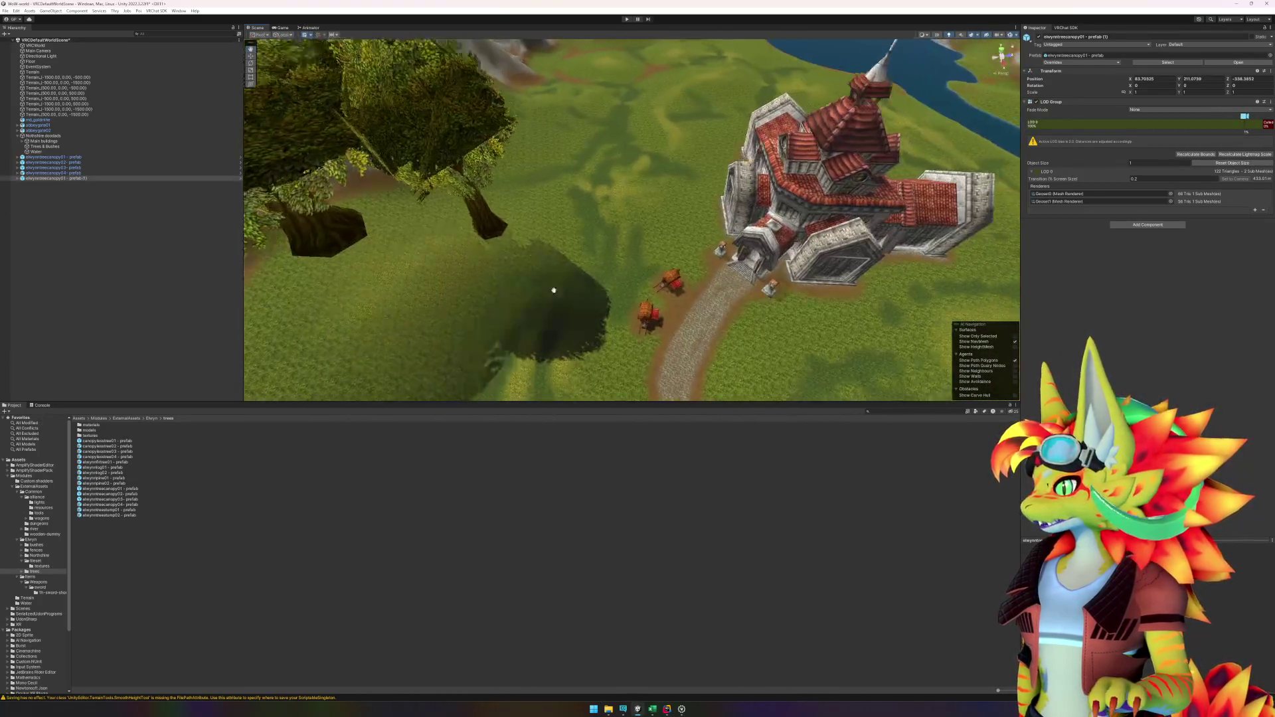
mouse_move(107, 444)
mouse_down()
mouse_move(346, 286)
mouse_move(789, 304)
mouse_up()
mouse_move(789, 304)
mouse_down()
mouse_move(796, 319)
mouse_move(839, 322)
mouse_move(569, 285)
mouse_move(737, 321)
mouse_move(637, 264)
mouse_up()
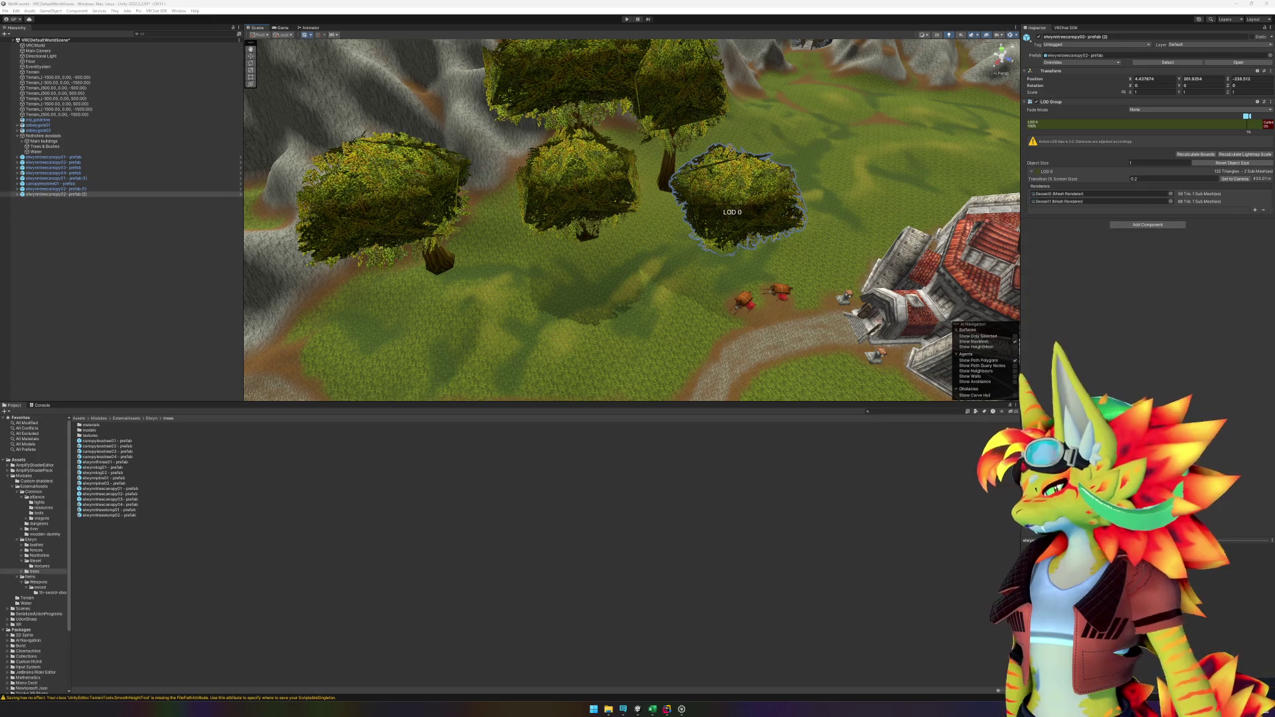
Step: Create a C# script named RandomRotation in the Elwynn trees folder and open it
click(239, 590)
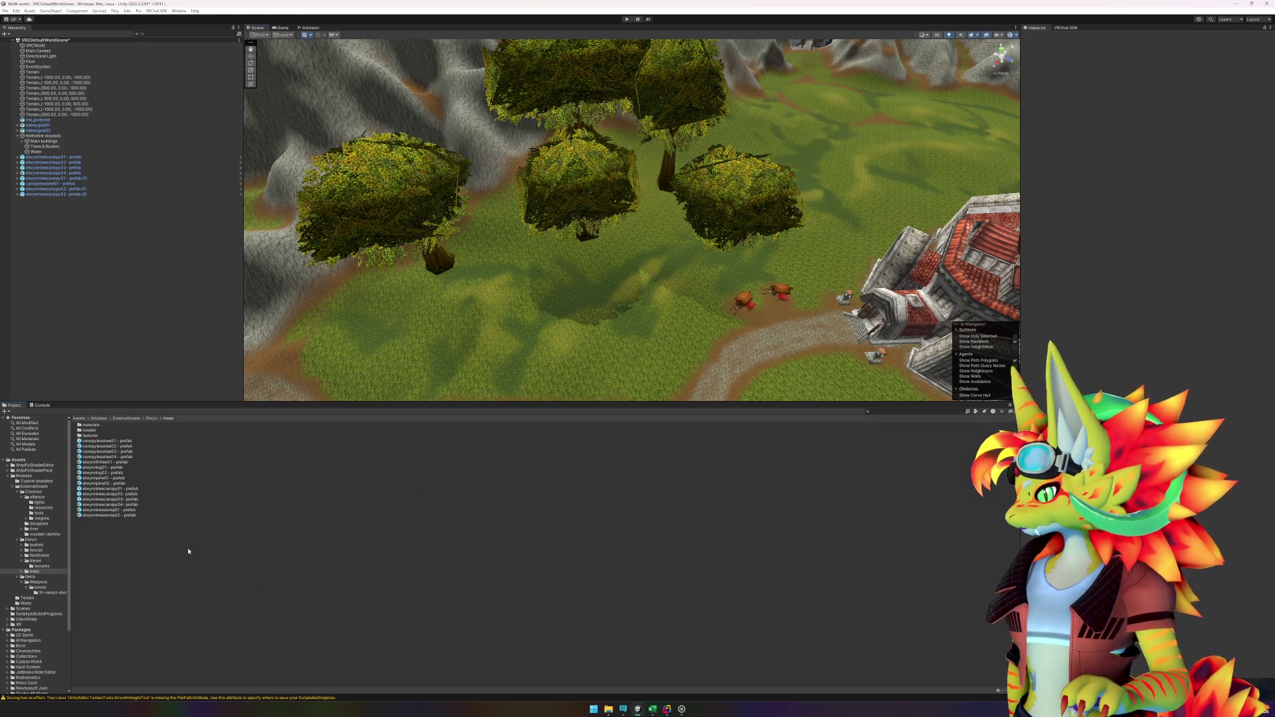
right_click(131, 551)
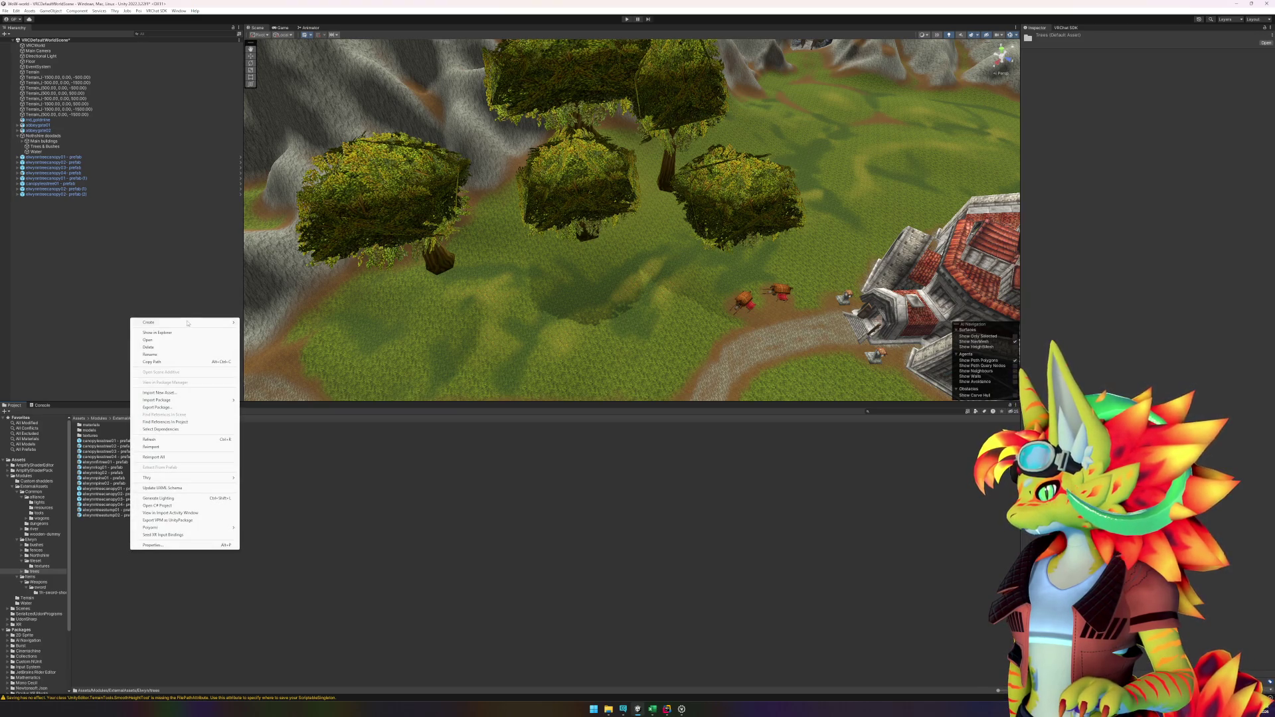
mouse_move(188, 323)
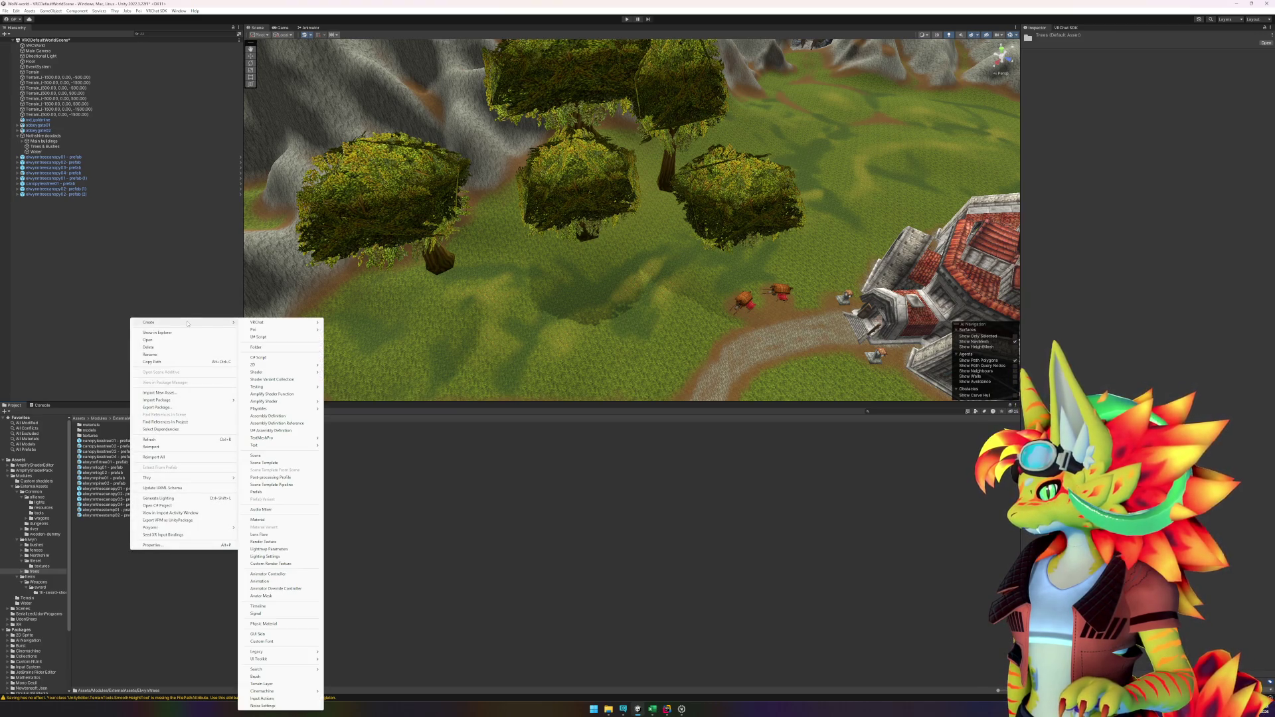
click(259, 358)
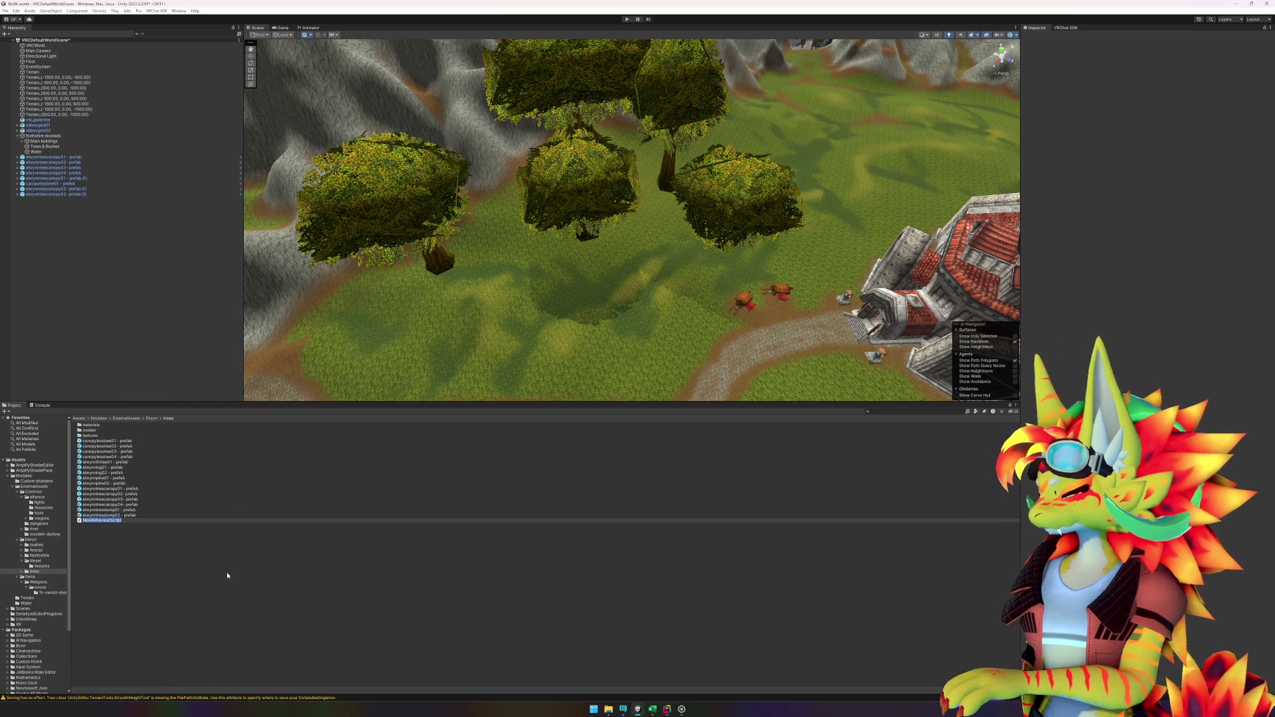
text(RandomRotation)
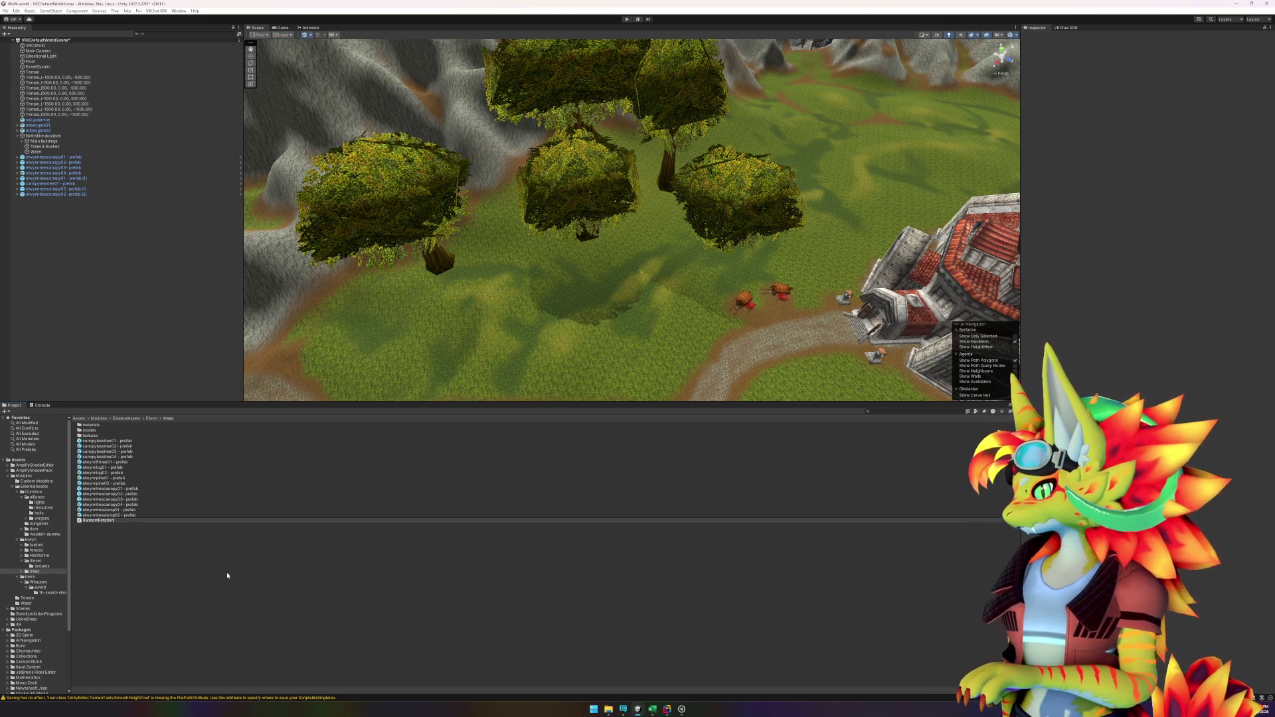
key(Return)
key(Return)
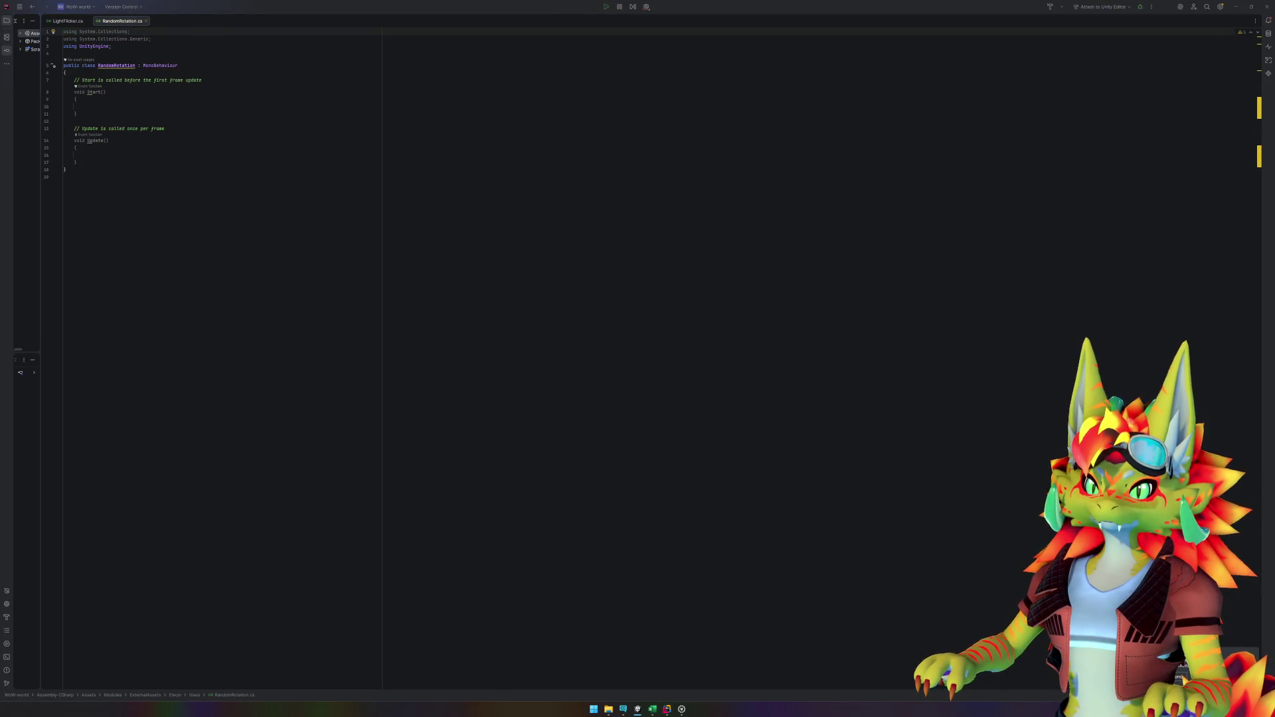
Step: Replace the template with the random Y-rotation code, keeping the class named RandomRotation
click(469, 243)
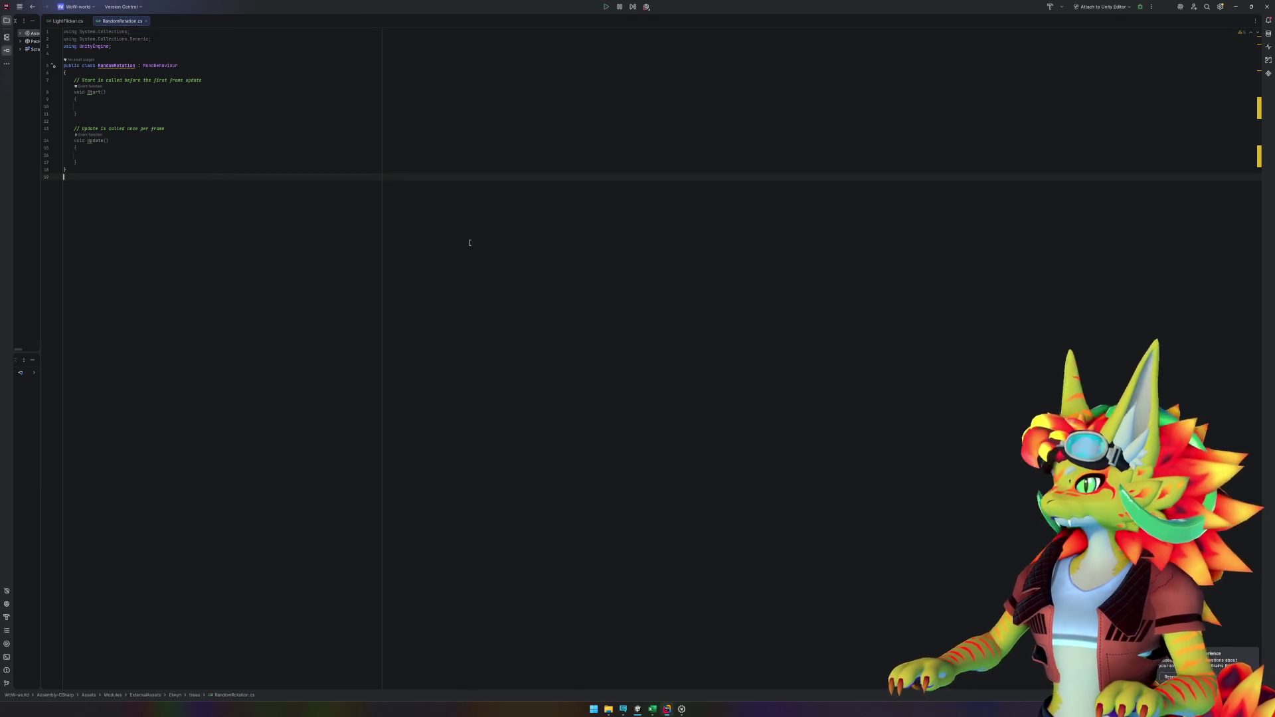
key(ctrl+a)
key(ctrl+v)
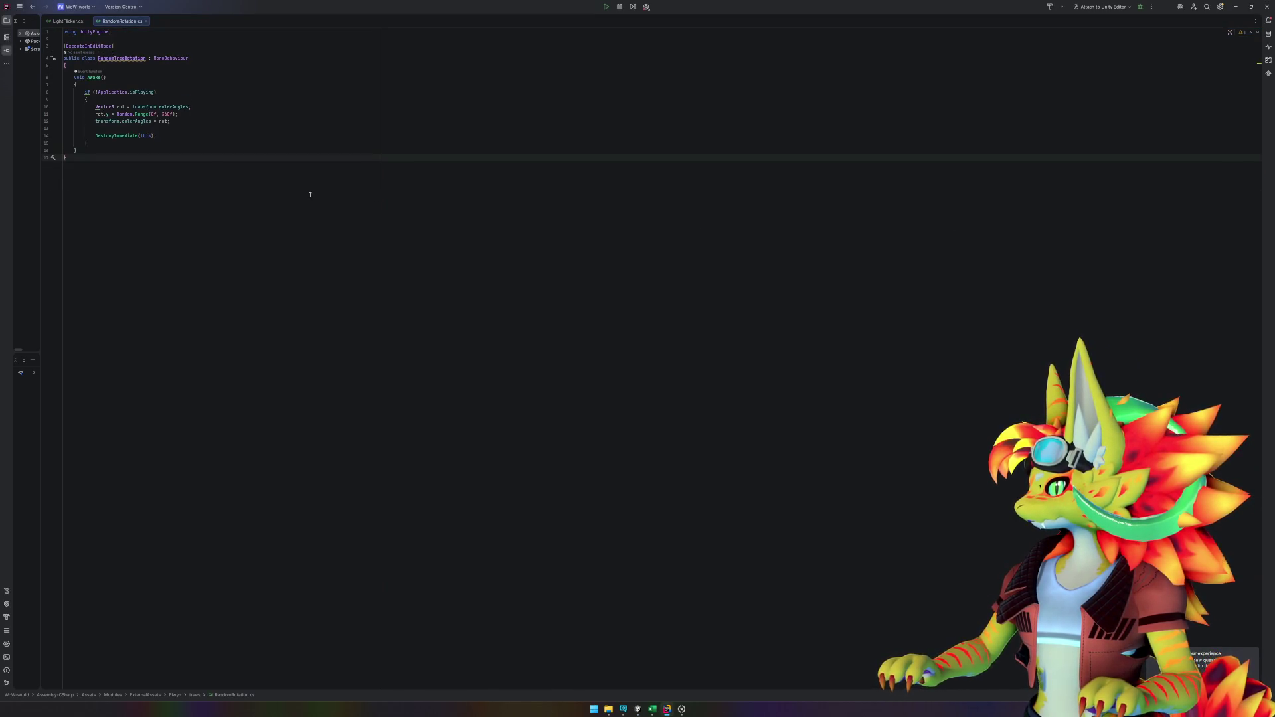
click(121, 58)
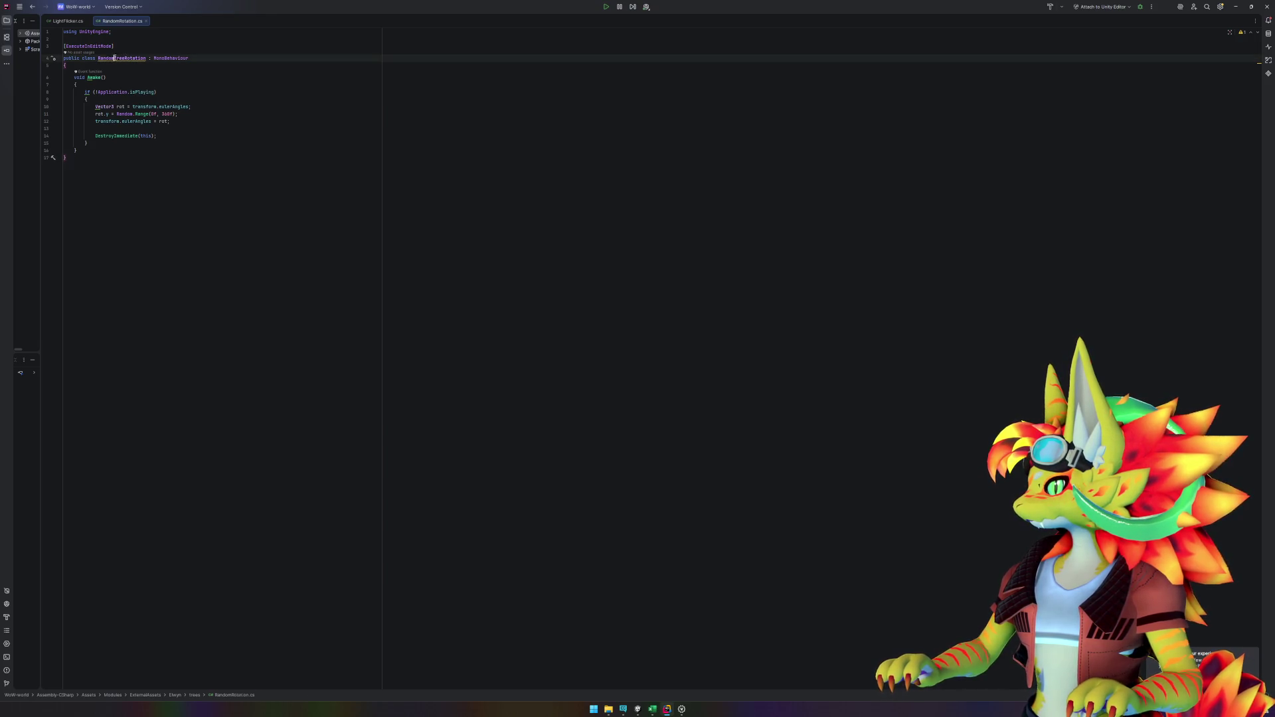
key(BackSpace)
key(BackSpace)
key(BackSpace)
click(244, 197)
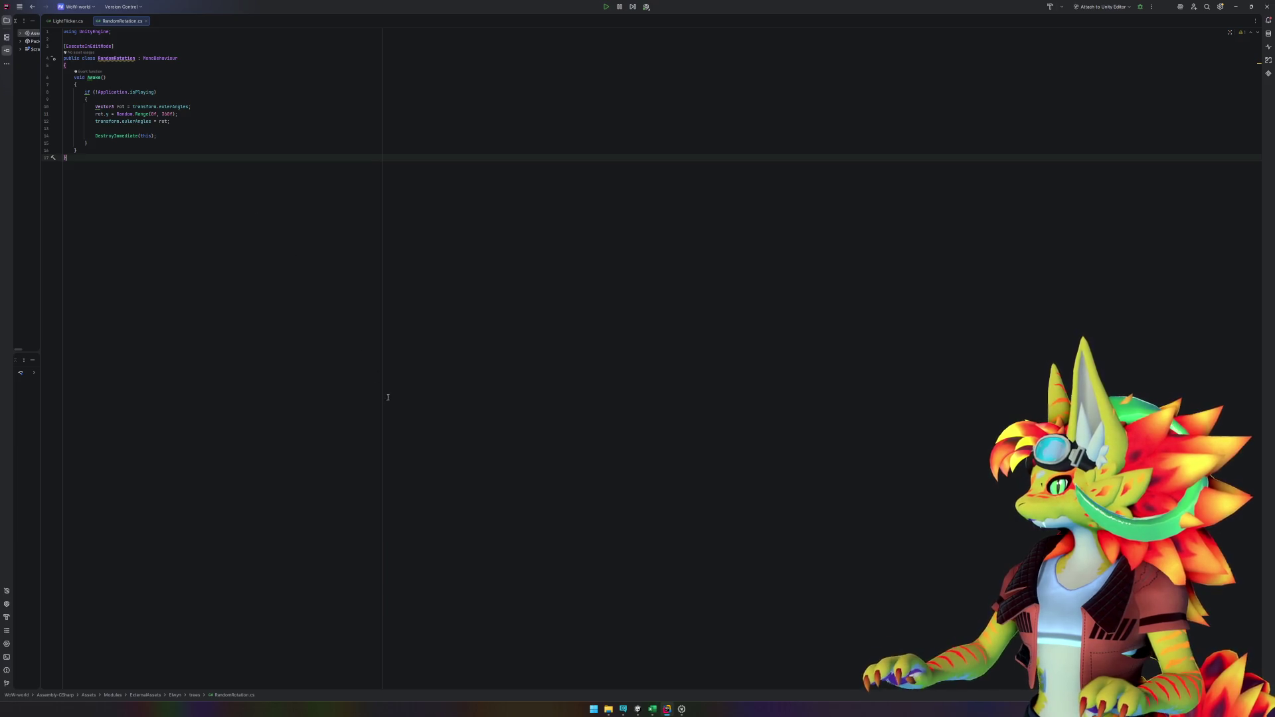
click(638, 710)
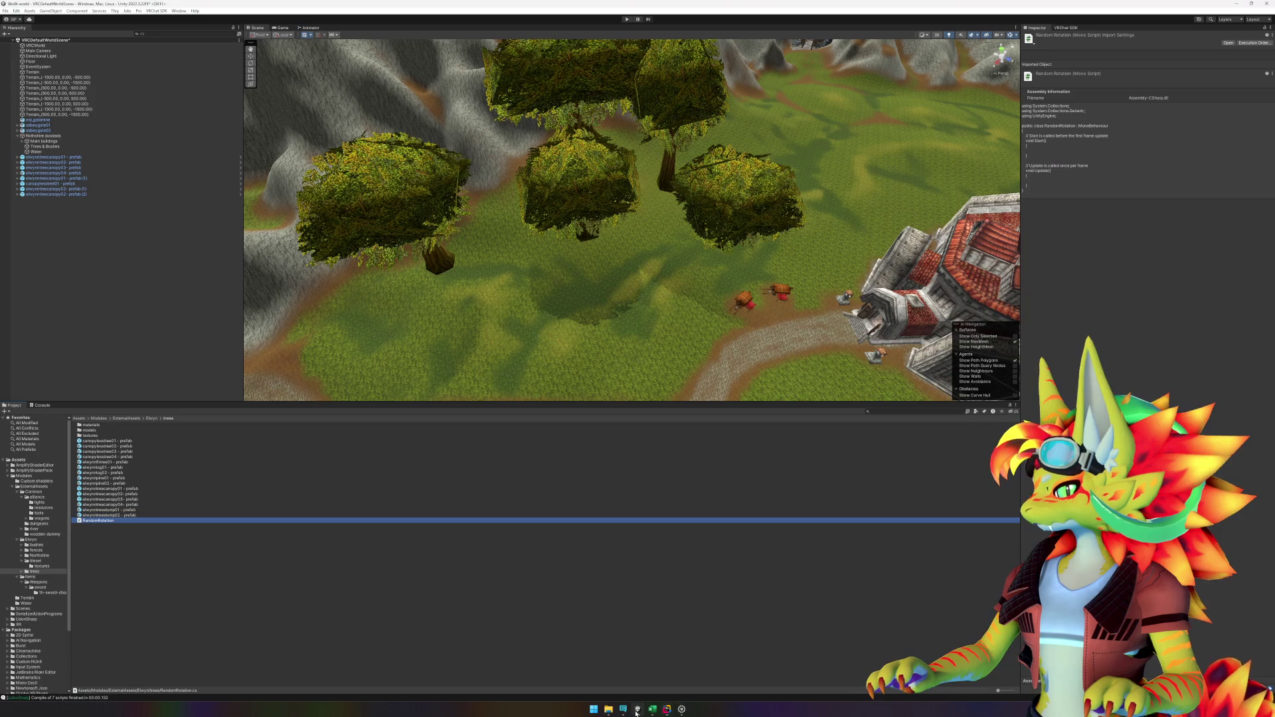
Step: Attach the RandomRotation script to the elwynntreecanopy02 prefab
double_click(140, 495)
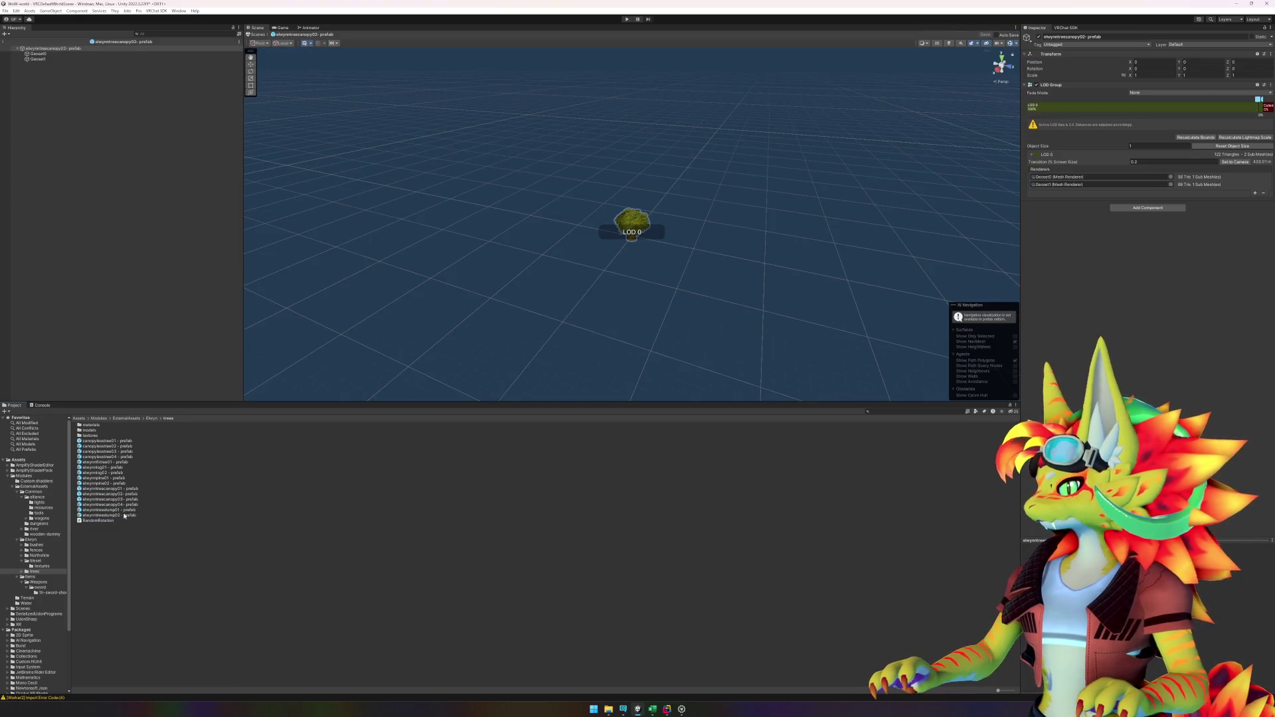
drag(113, 522, 1107, 319)
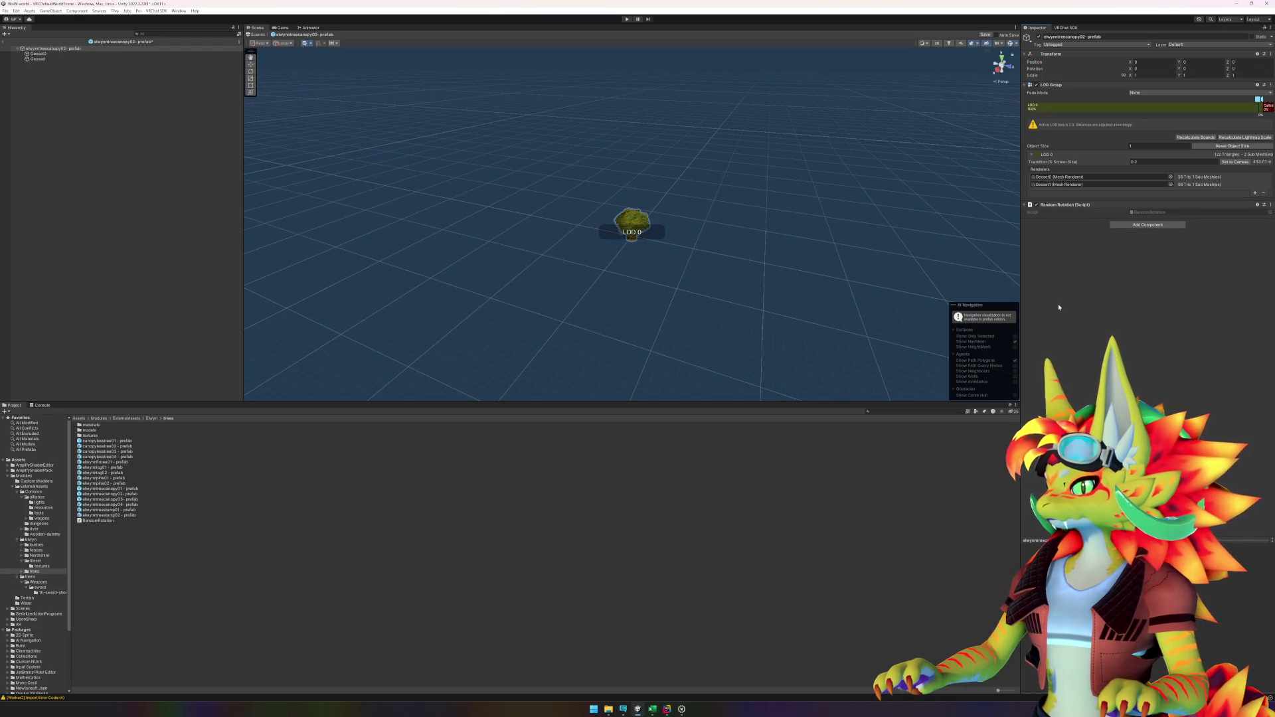
click(3, 41)
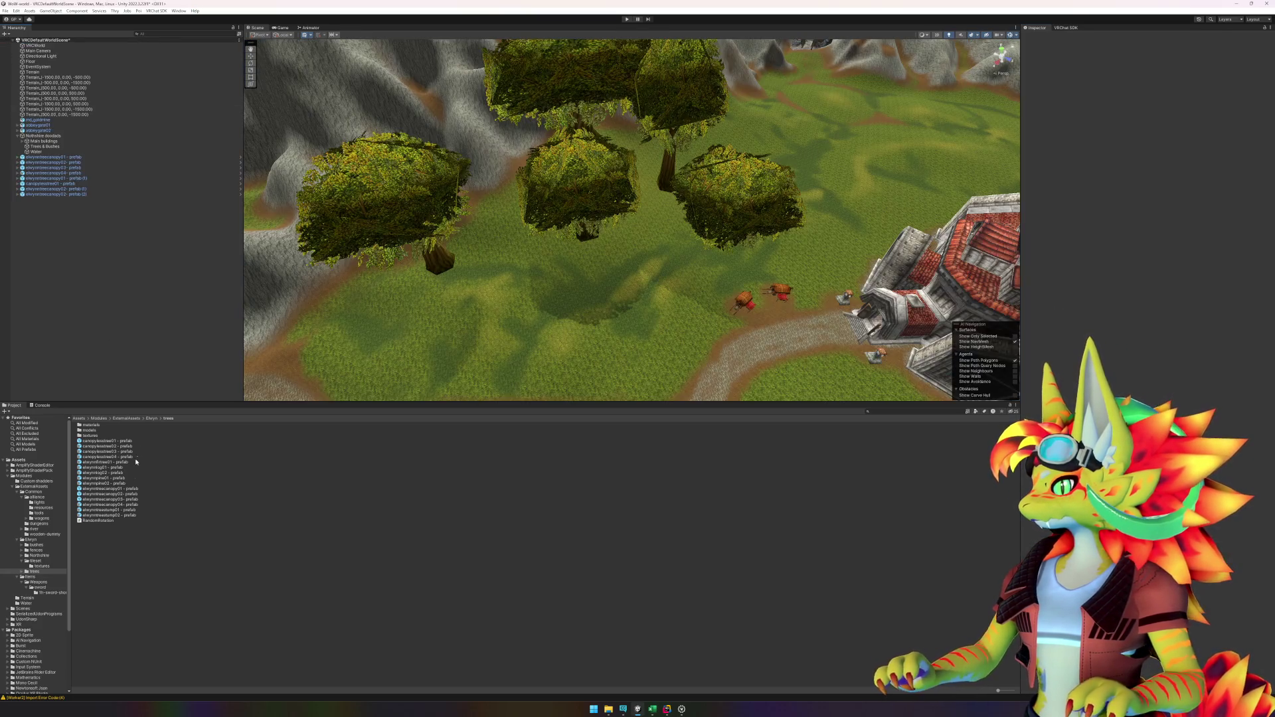
Step: Place five elwynntreecanopy02 trees around the clearing, then undo them
mouse_move(125, 495)
mouse_down()
mouse_move(502, 312)
mouse_move(520, 315)
mouse_up()
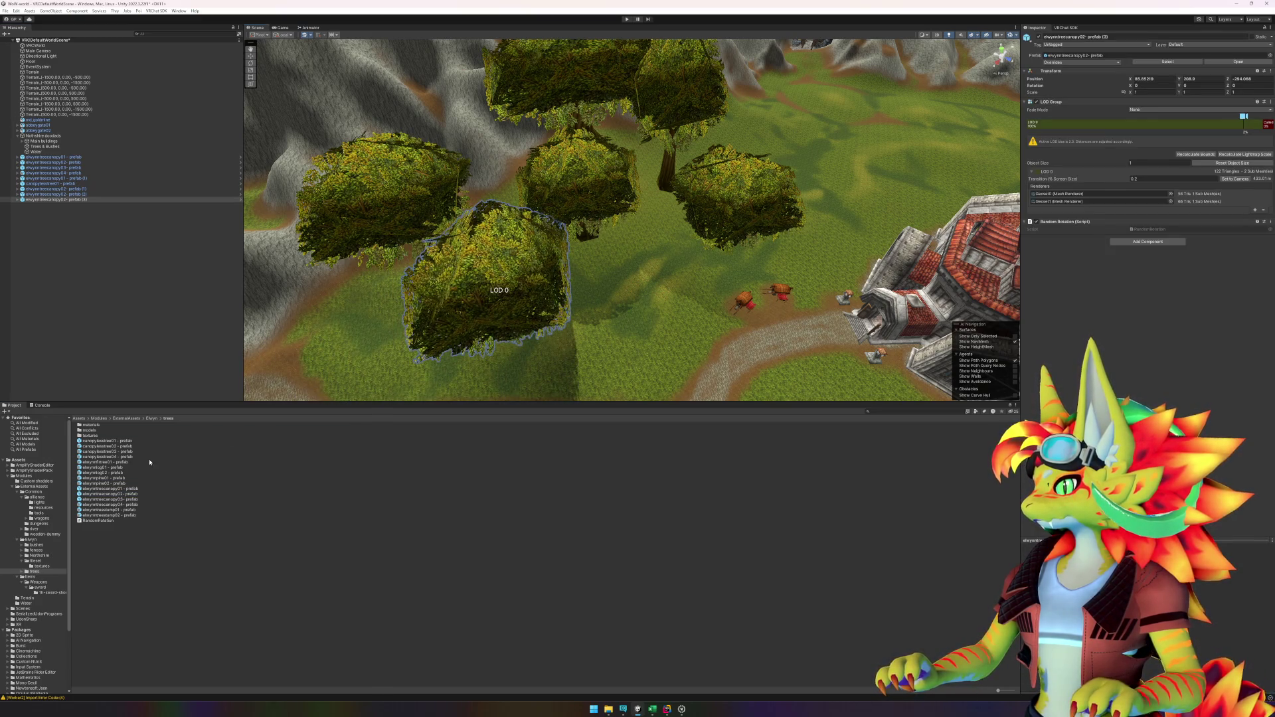
mouse_move(126, 492)
mouse_down()
mouse_move(551, 312)
mouse_move(664, 315)
mouse_up()
mouse_move(109, 494)
mouse_down()
mouse_move(364, 356)
mouse_move(518, 382)
mouse_move(517, 343)
mouse_move(429, 338)
mouse_move(335, 400)
mouse_up()
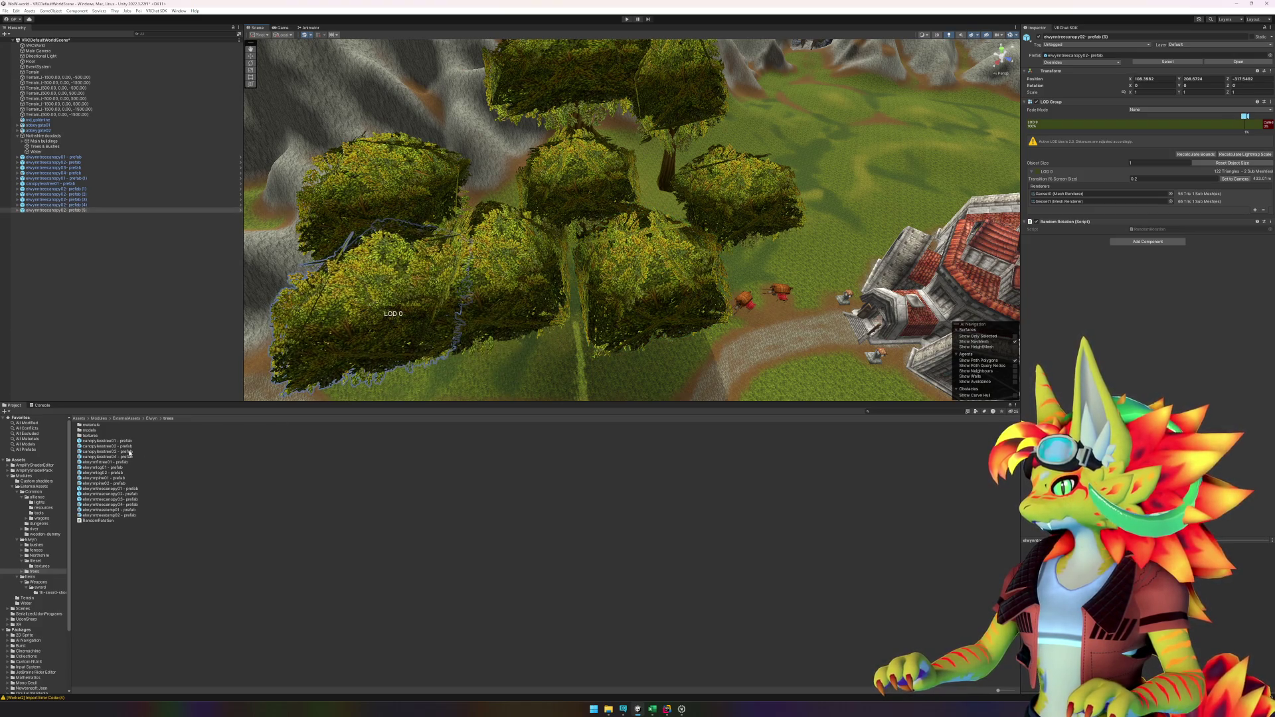
mouse_move(125, 492)
mouse_down()
mouse_move(342, 442)
mouse_move(512, 362)
mouse_move(664, 355)
mouse_up()
mouse_move(122, 495)
mouse_down()
mouse_move(750, 346)
mouse_move(598, 372)
mouse_move(564, 364)
mouse_move(691, 335)
mouse_move(664, 342)
mouse_move(799, 264)
mouse_up()
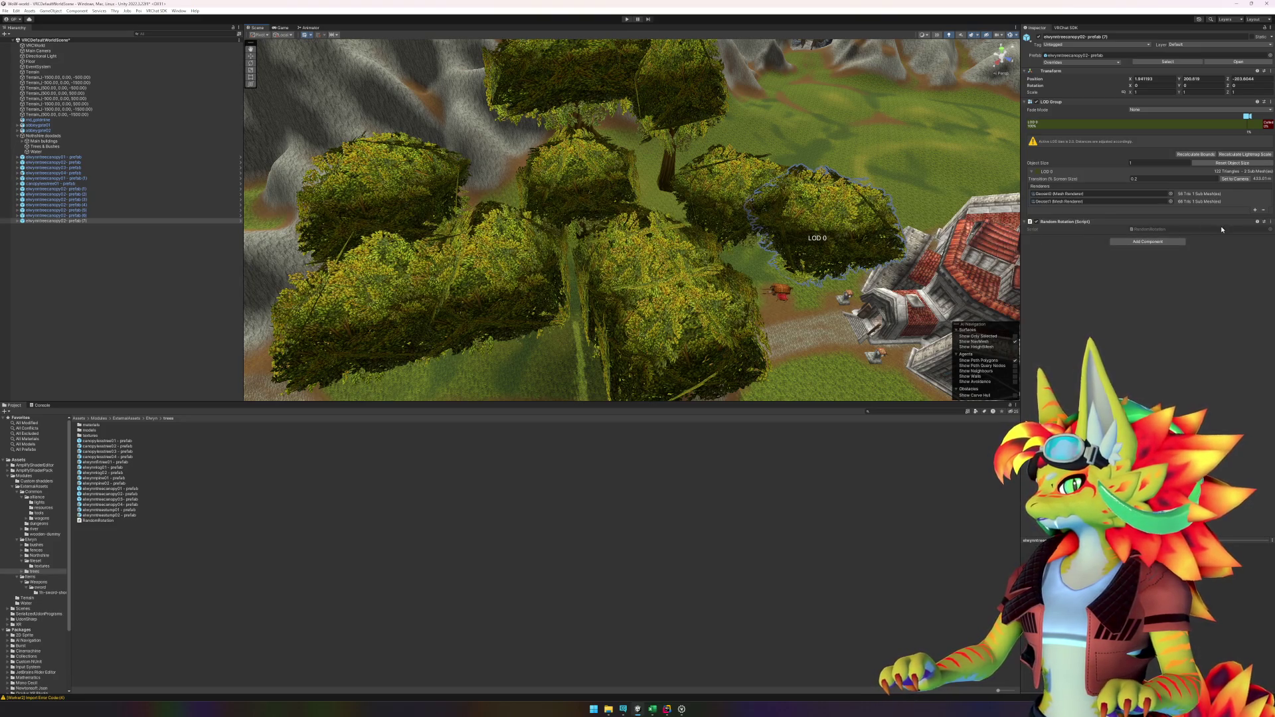
key(ctrl+z)
key(ctrl+z)
key(ctrl+z)
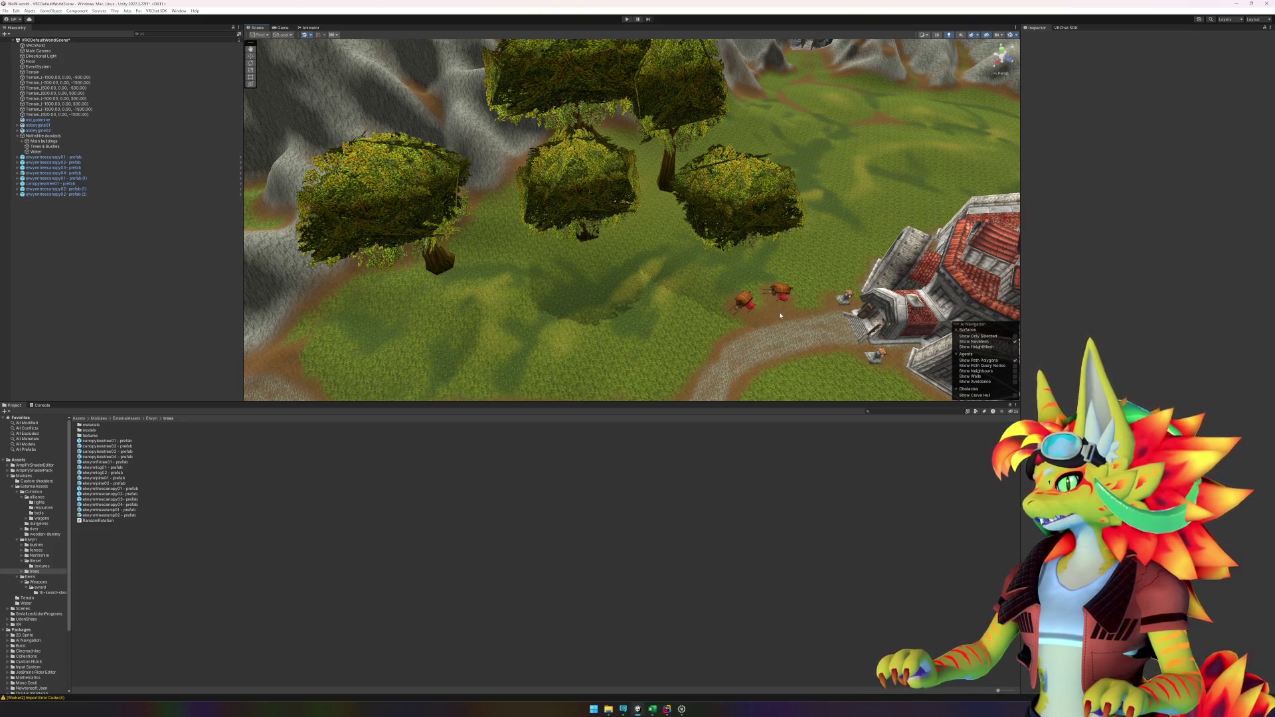
Step: Rotate the view over the clearing and select the elwynntreecanopy02 (1) tree
mouse_move(606, 711)
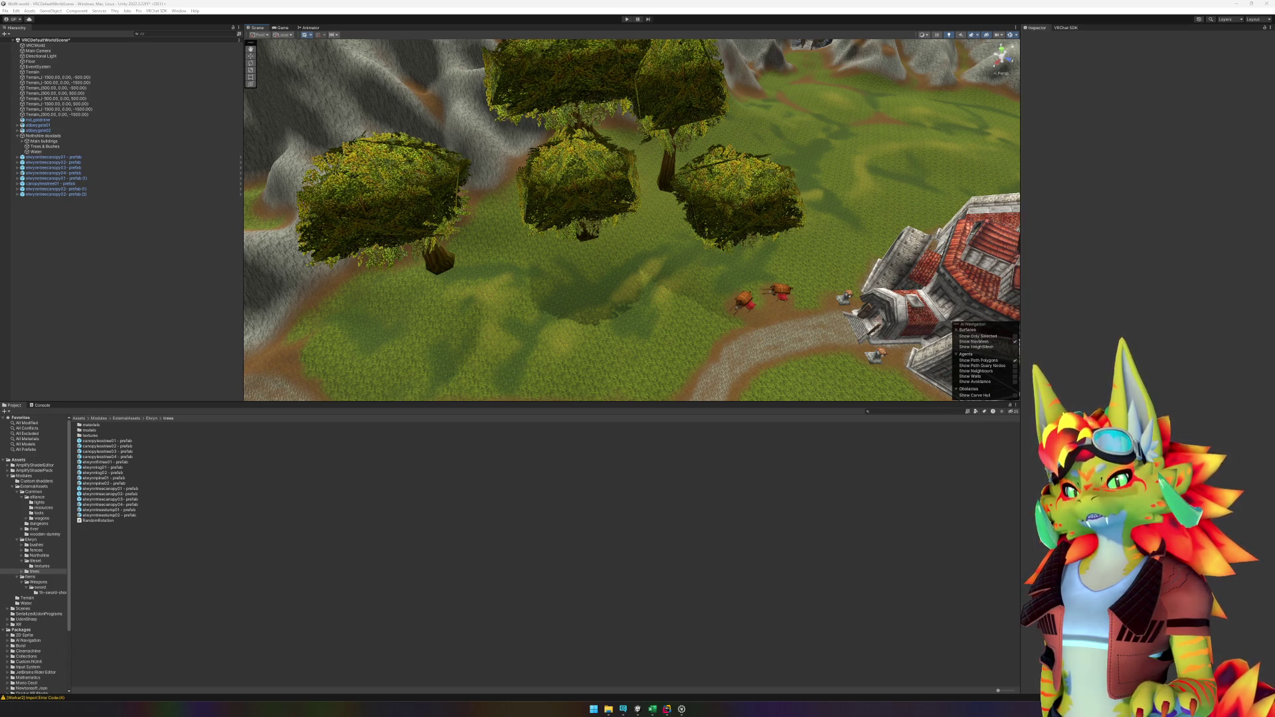
mouse_move(656, 326)
mouse_down()
mouse_move(629, 301)
mouse_move(538, 287)
mouse_move(706, 322)
mouse_move(660, 245)
mouse_move(709, 226)
mouse_move(643, 311)
mouse_up()
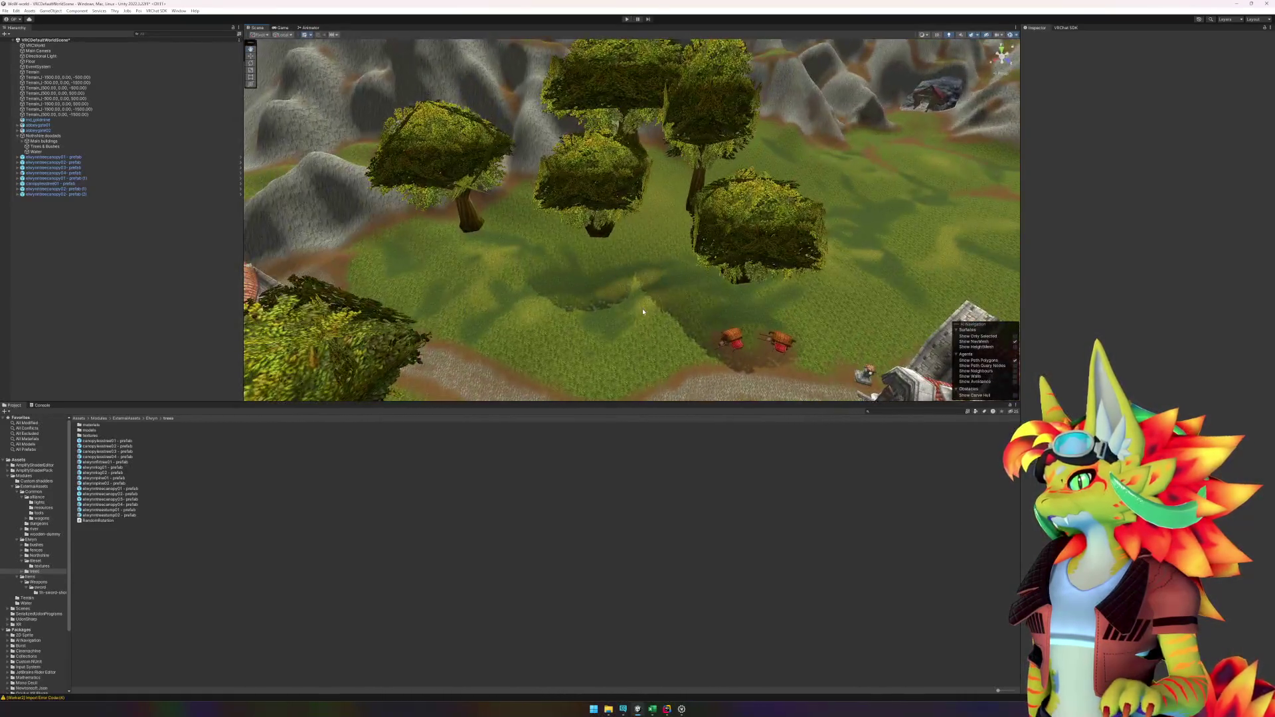
click(603, 227)
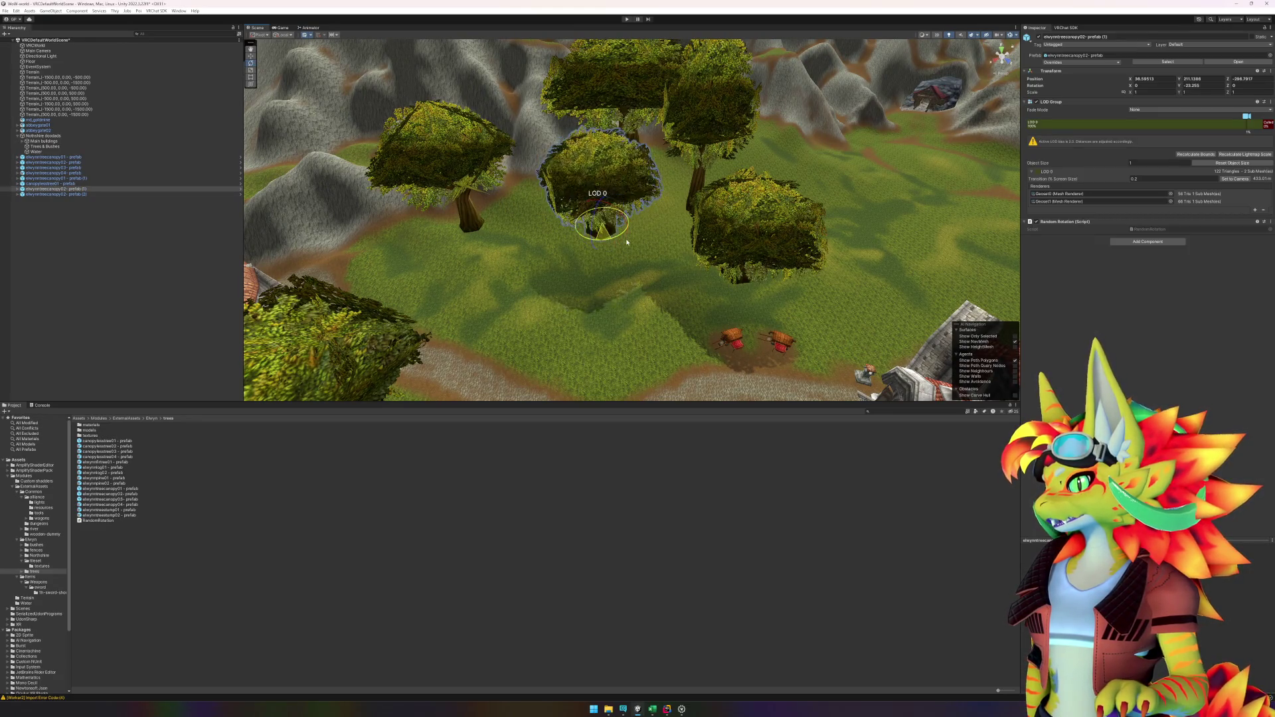
mouse_move(807, 305)
mouse_down()
mouse_move(537, 295)
mouse_move(664, 271)
mouse_move(821, 194)
mouse_move(975, 195)
mouse_move(733, 243)
mouse_move(771, 230)
mouse_up()
click(665, 293)
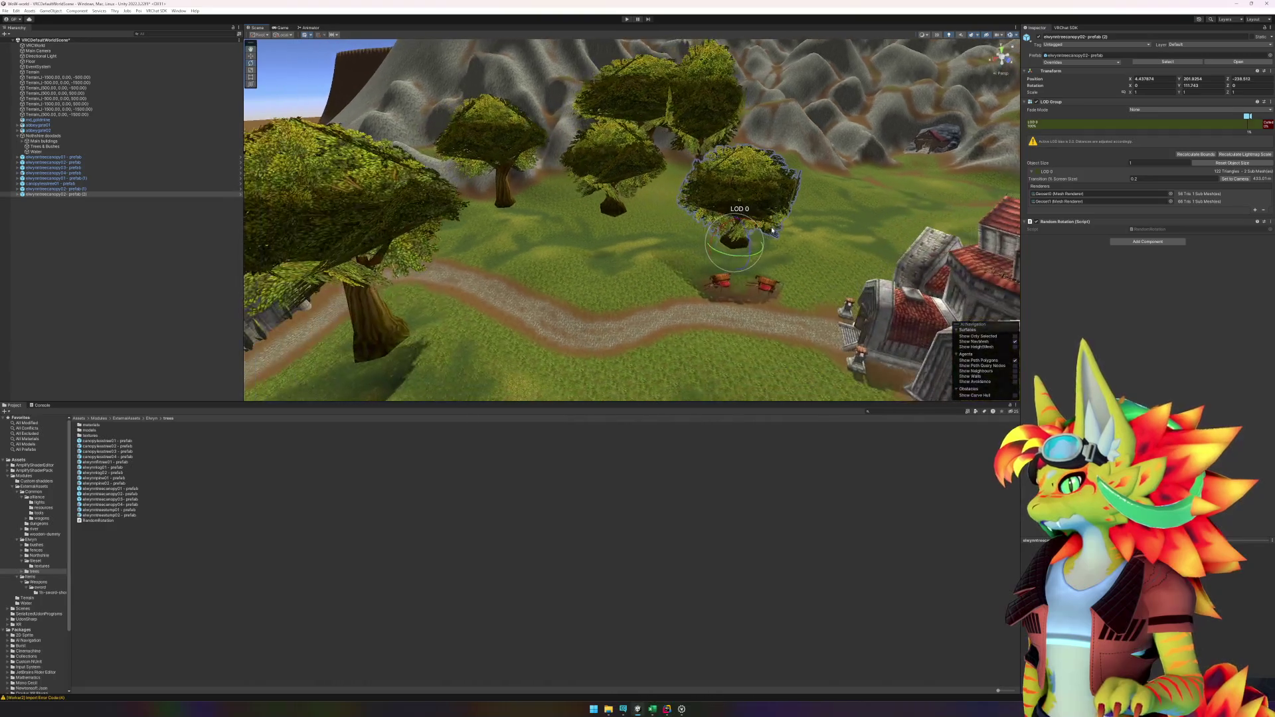
mouse_move(643, 286)
mouse_down()
mouse_move(708, 246)
mouse_move(721, 263)
mouse_move(702, 273)
mouse_up()
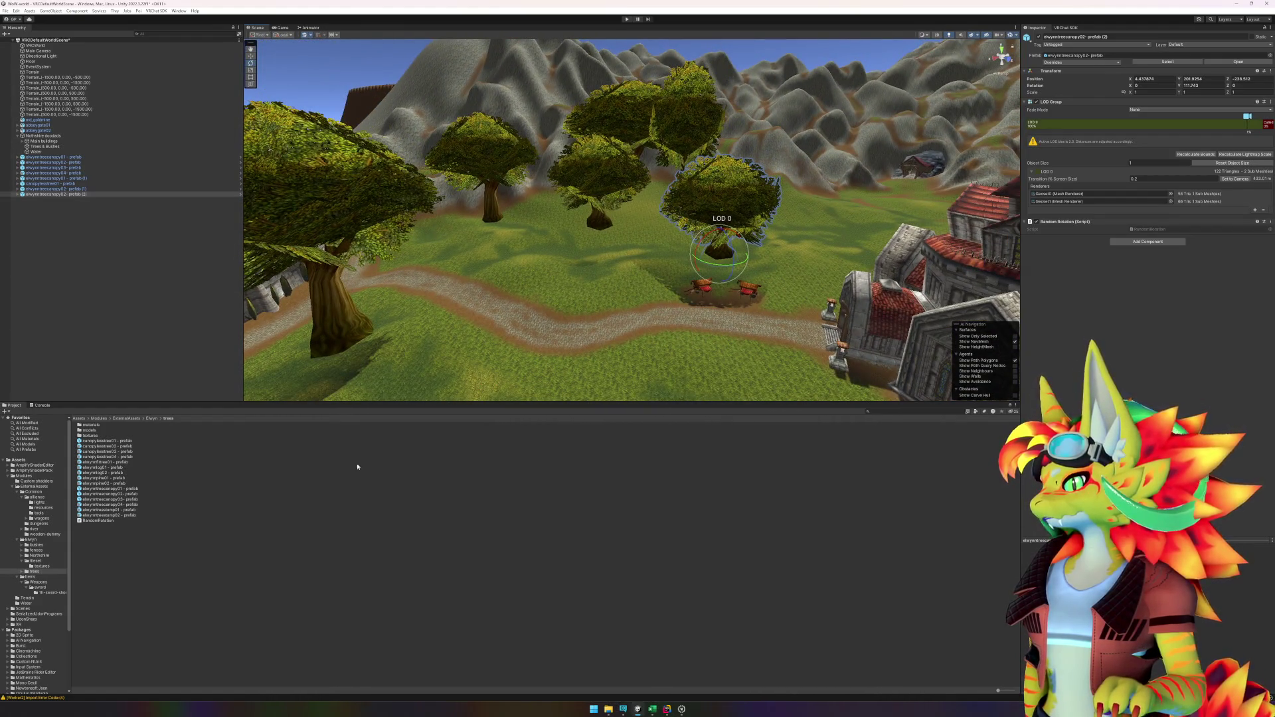
double_click(109, 494)
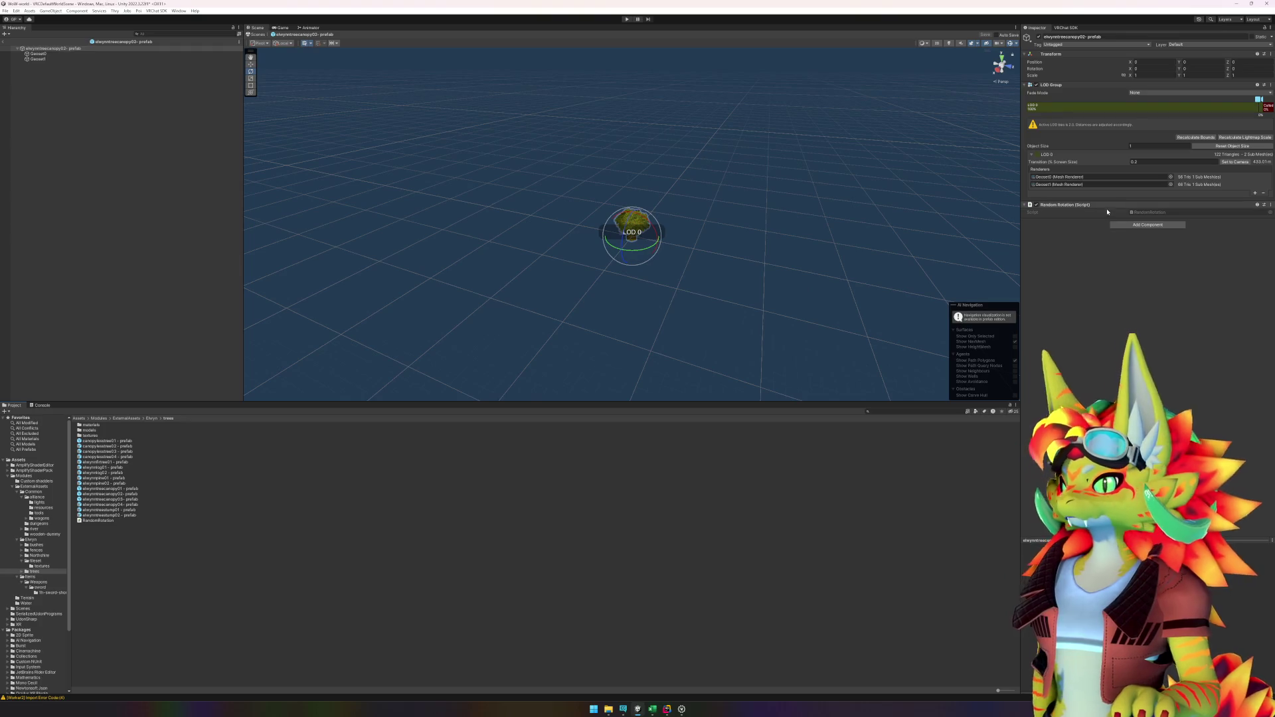
Step: Remove the Random Rotation component from the elwynntreecanopy02 prefab and exit Prefab Mode
click(1269, 205)
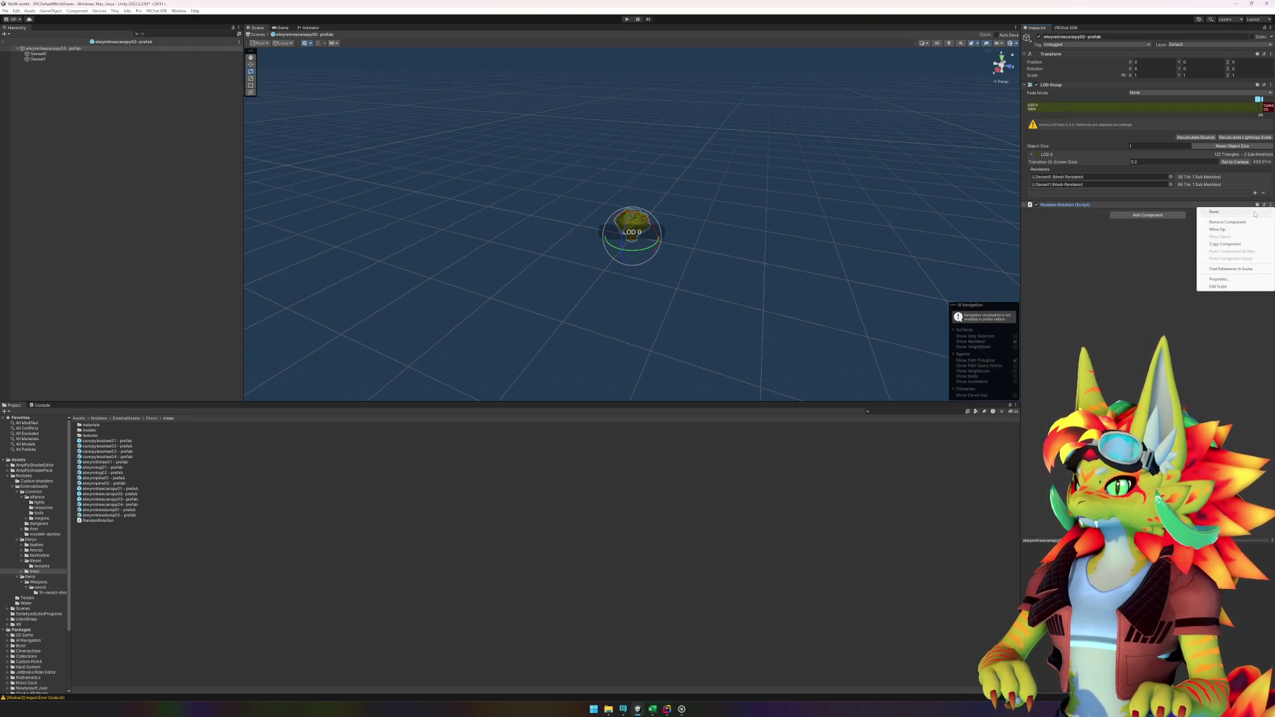
click(1228, 223)
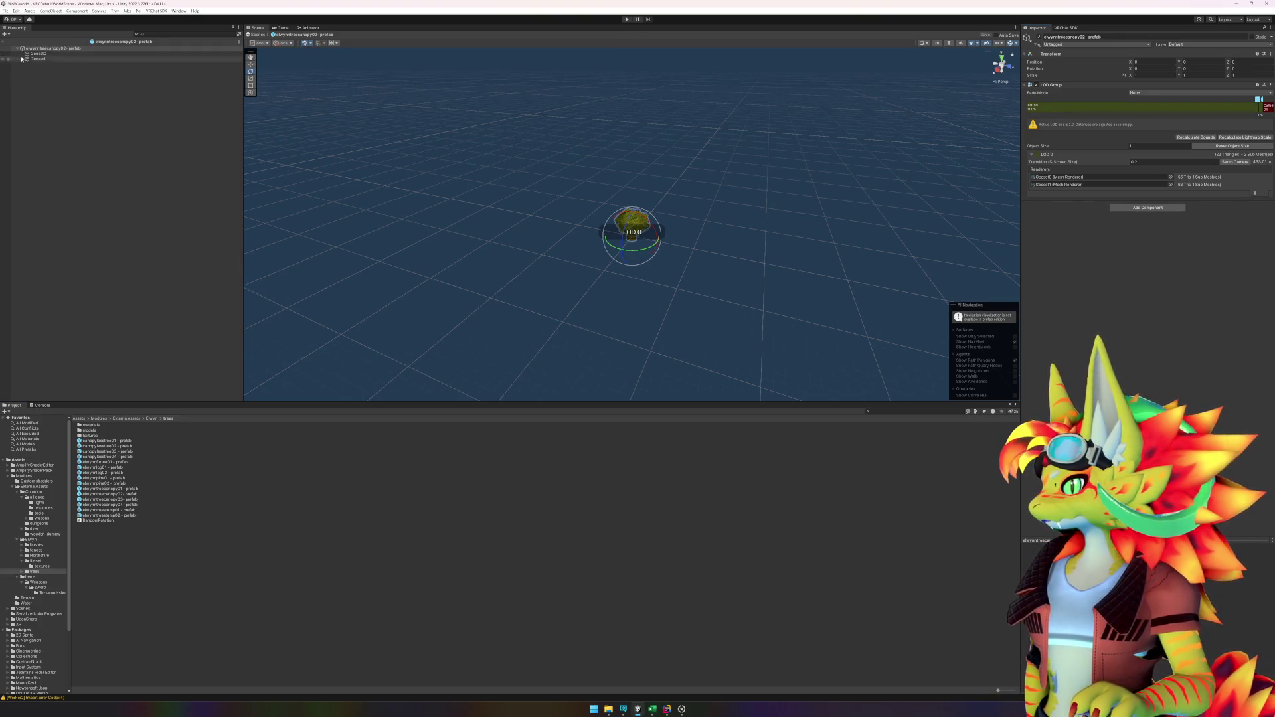
click(3, 41)
Step: Delete the RandomRotation script asset from the project
click(98, 520)
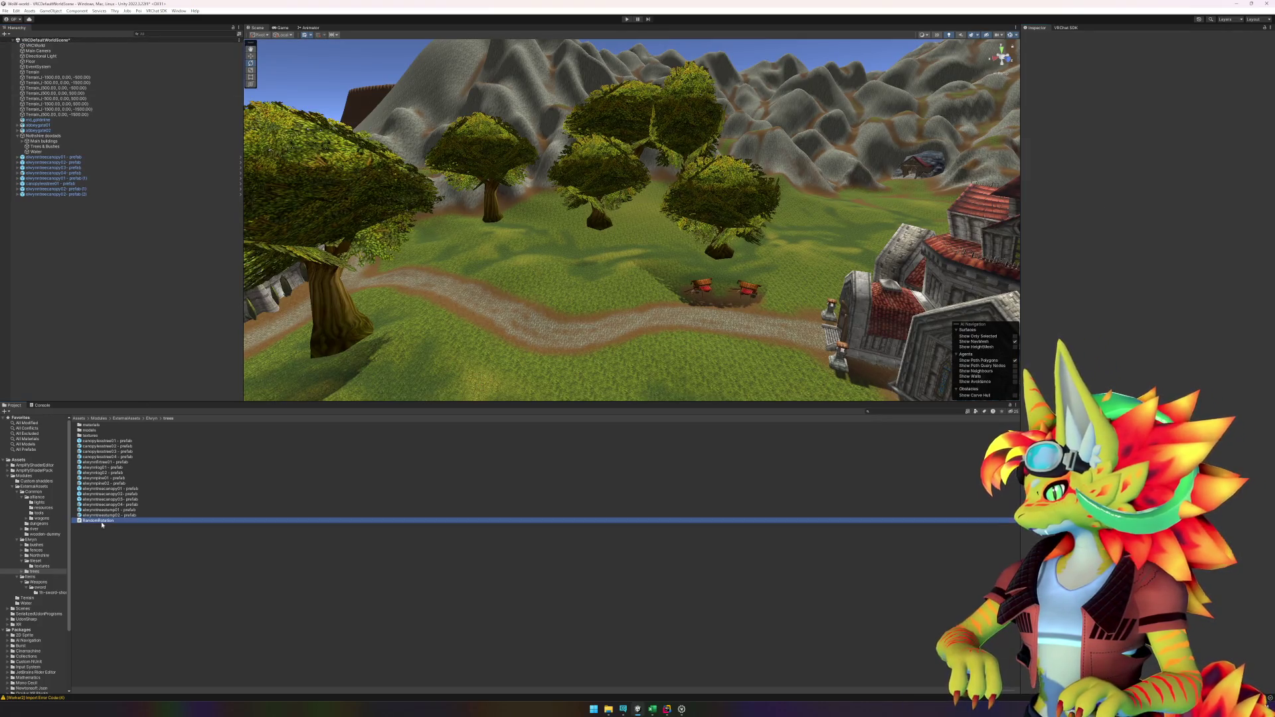
key(Delete)
click(661, 367)
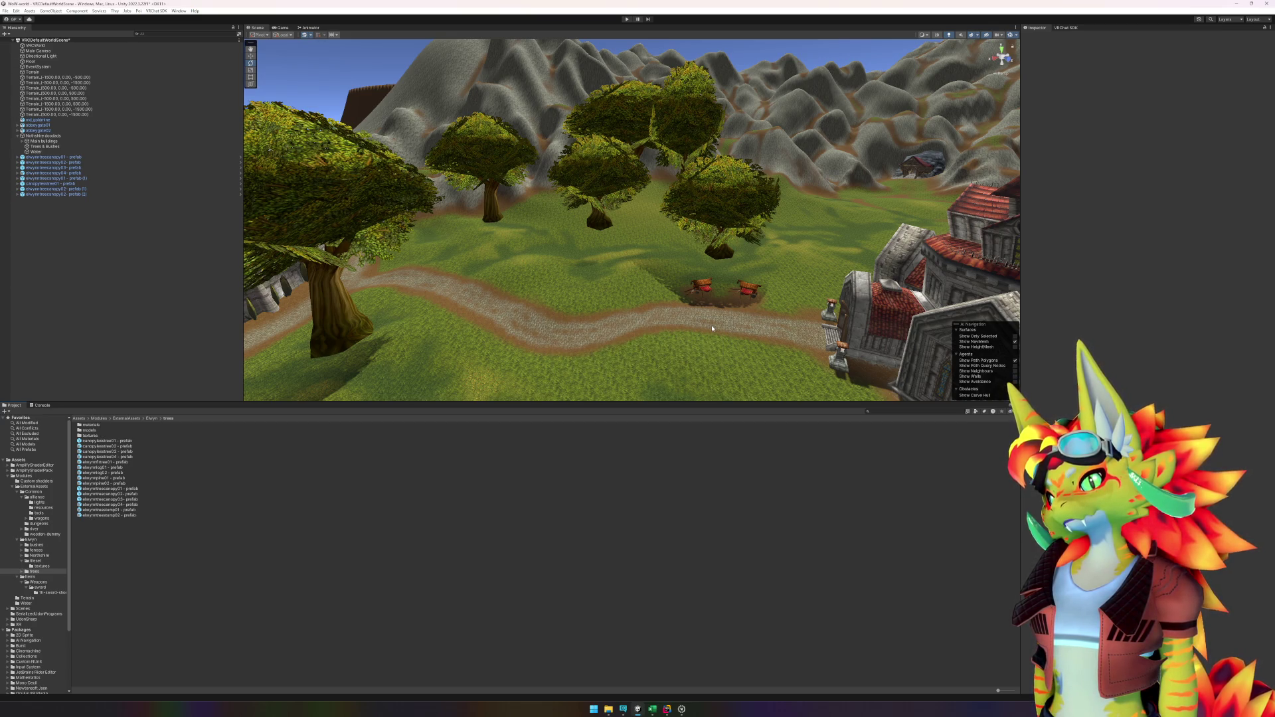
drag(667, 267, 679, 279)
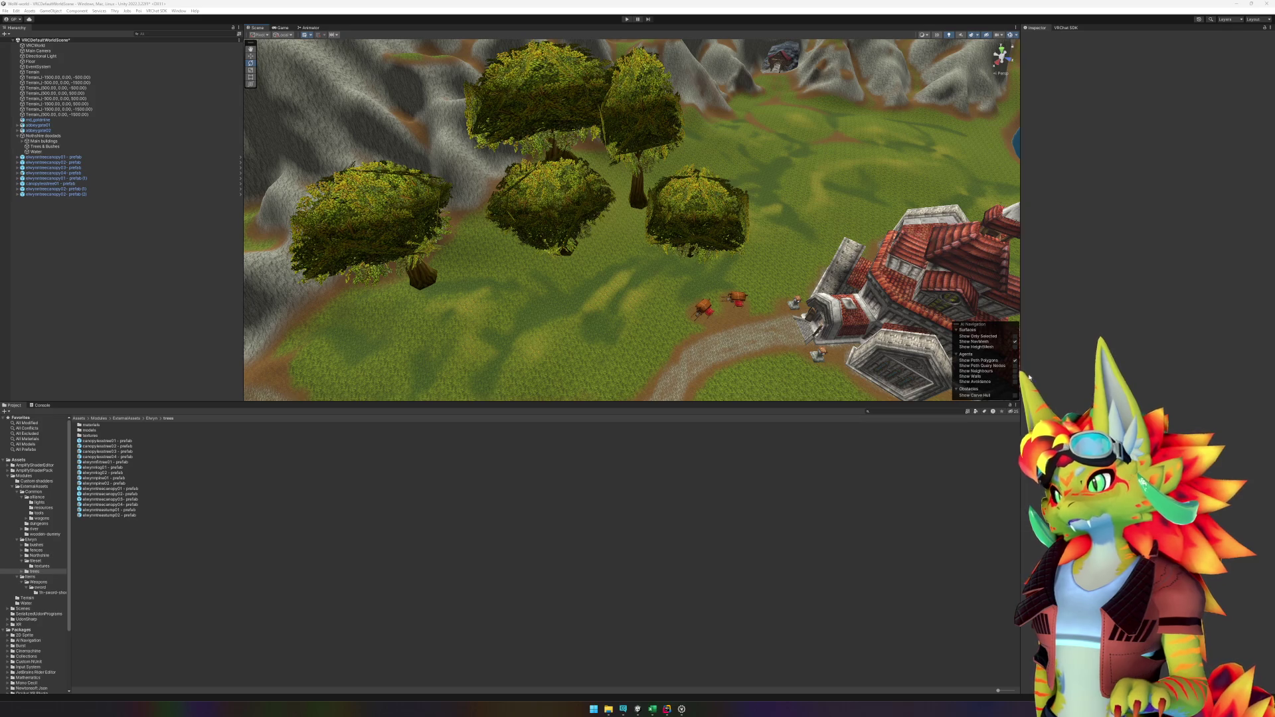
Step: Lower the selected clearing tree to Y 211.9
drag(832, 242, 699, 216)
click(644, 235)
key(f)
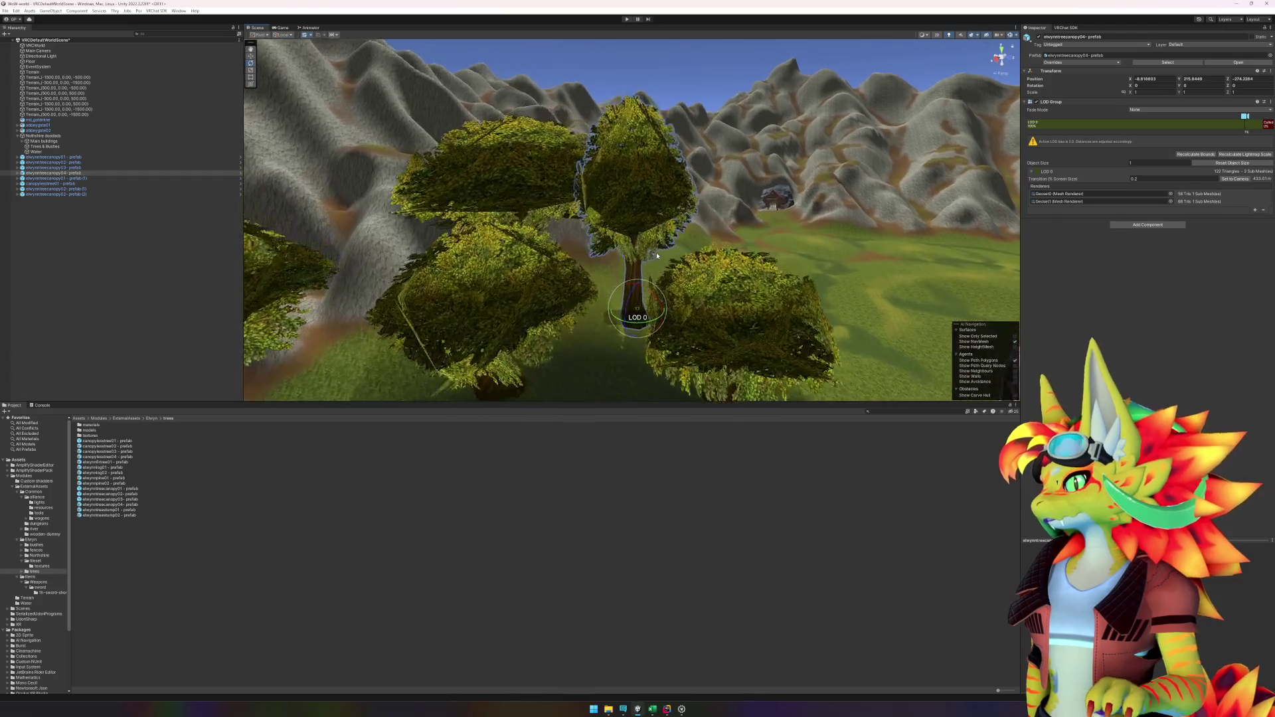
drag(660, 270, 529, 289)
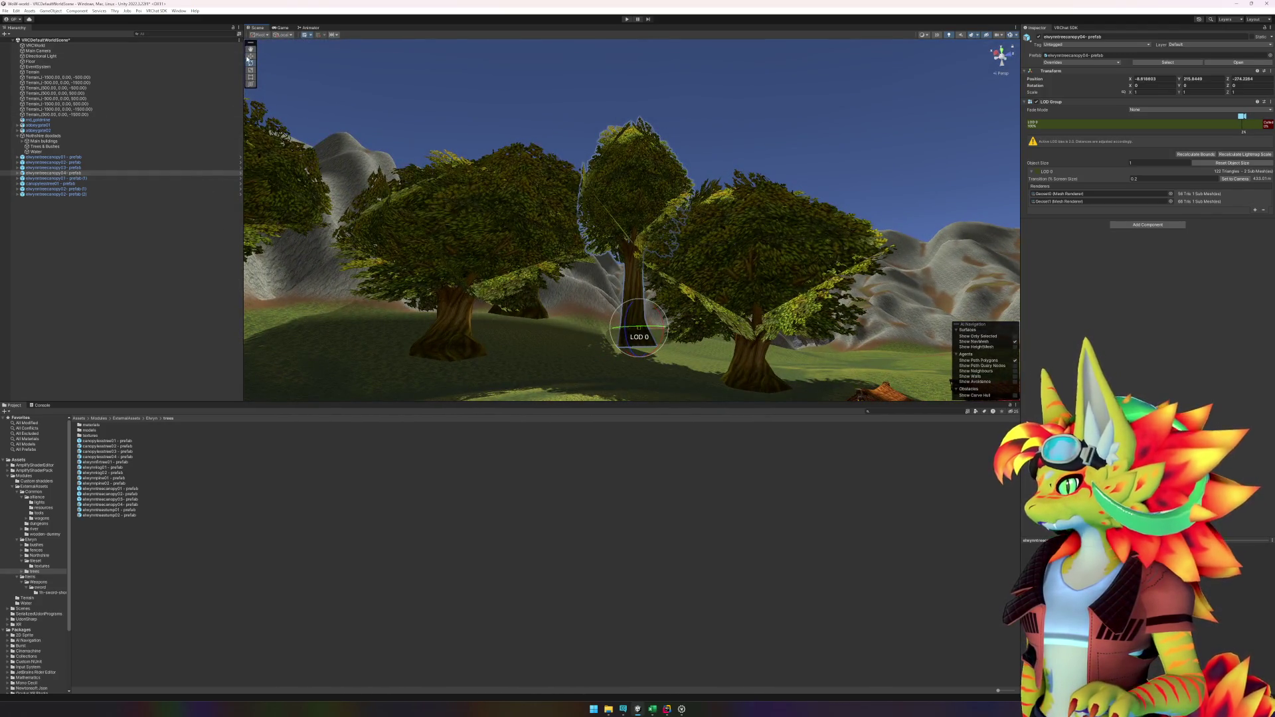
mouse_move(638, 302)
mouse_down()
mouse_move(607, 352)
mouse_move(408, 362)
mouse_move(536, 397)
mouse_move(614, 467)
mouse_move(581, 294)
mouse_move(652, 292)
mouse_up()
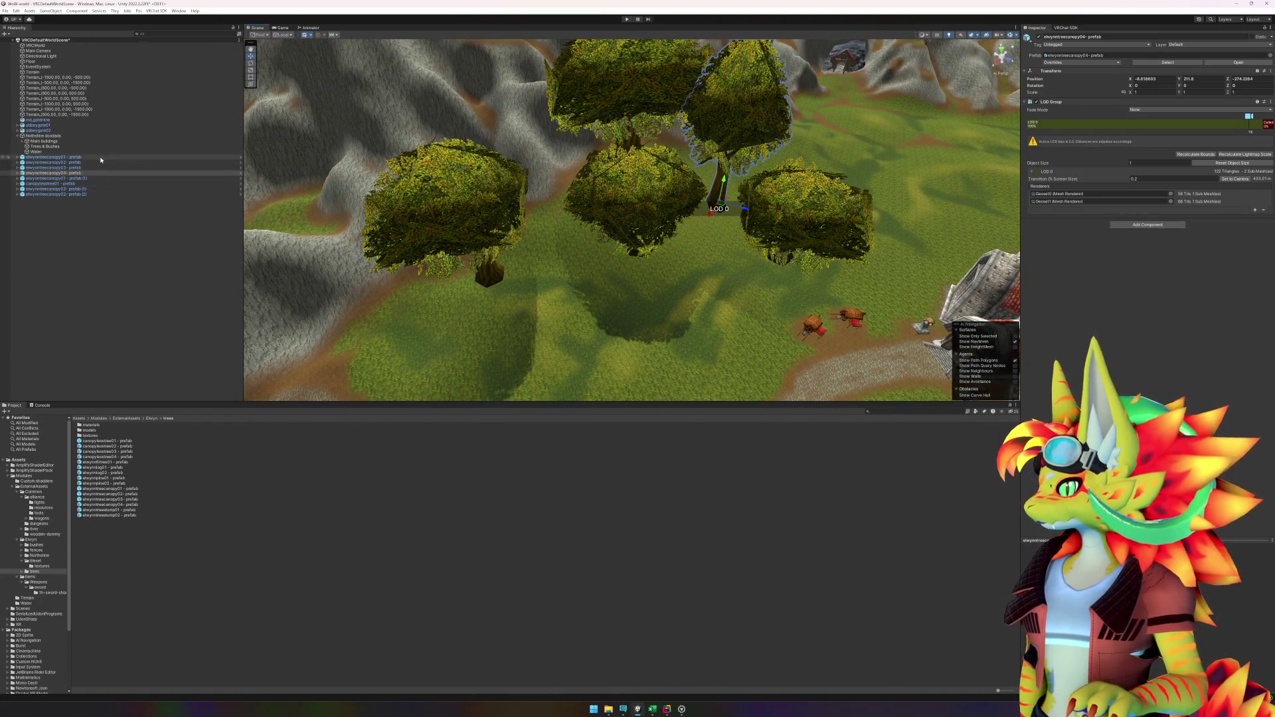
Step: Move canopylesstree01 up, delete elwynntreecanopy02 (2), and place an elwynntreecanopy03 tree
click(96, 183)
drag(99, 177, 94, 178)
click(93, 194)
key(Delete)
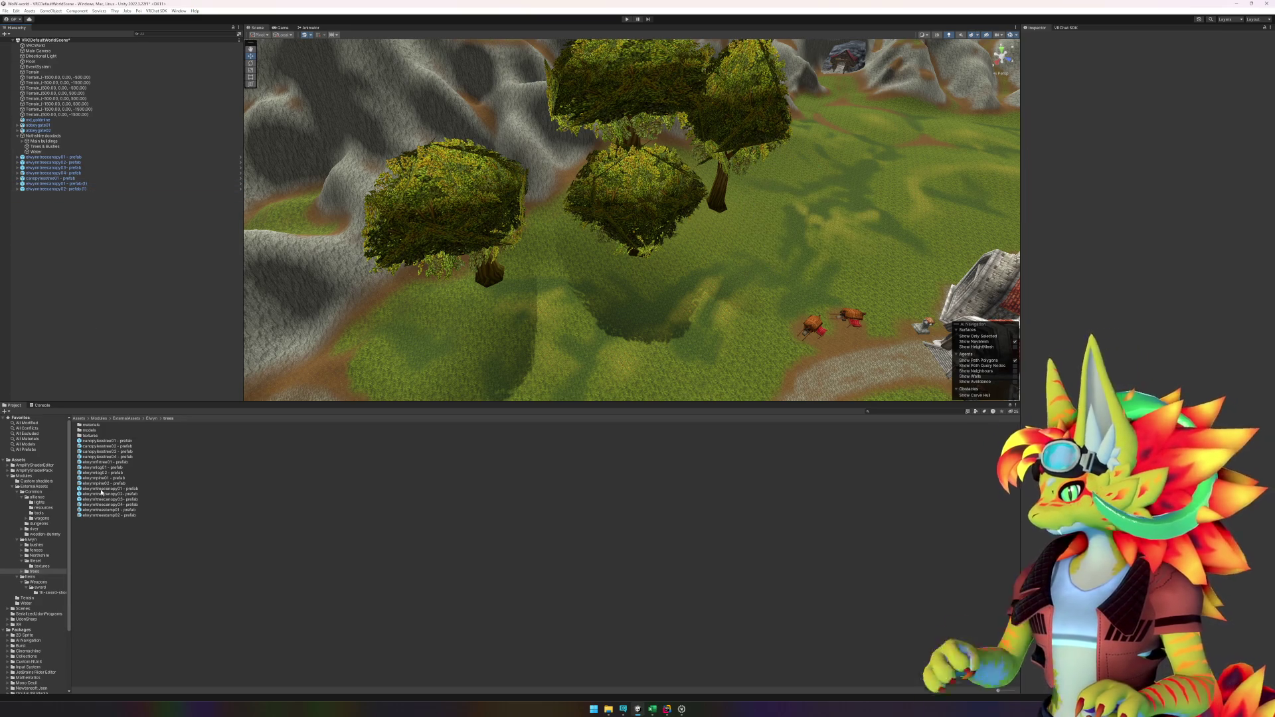
mouse_move(126, 502)
mouse_down()
mouse_move(411, 372)
mouse_move(598, 359)
mouse_move(652, 315)
mouse_up()
key(super)
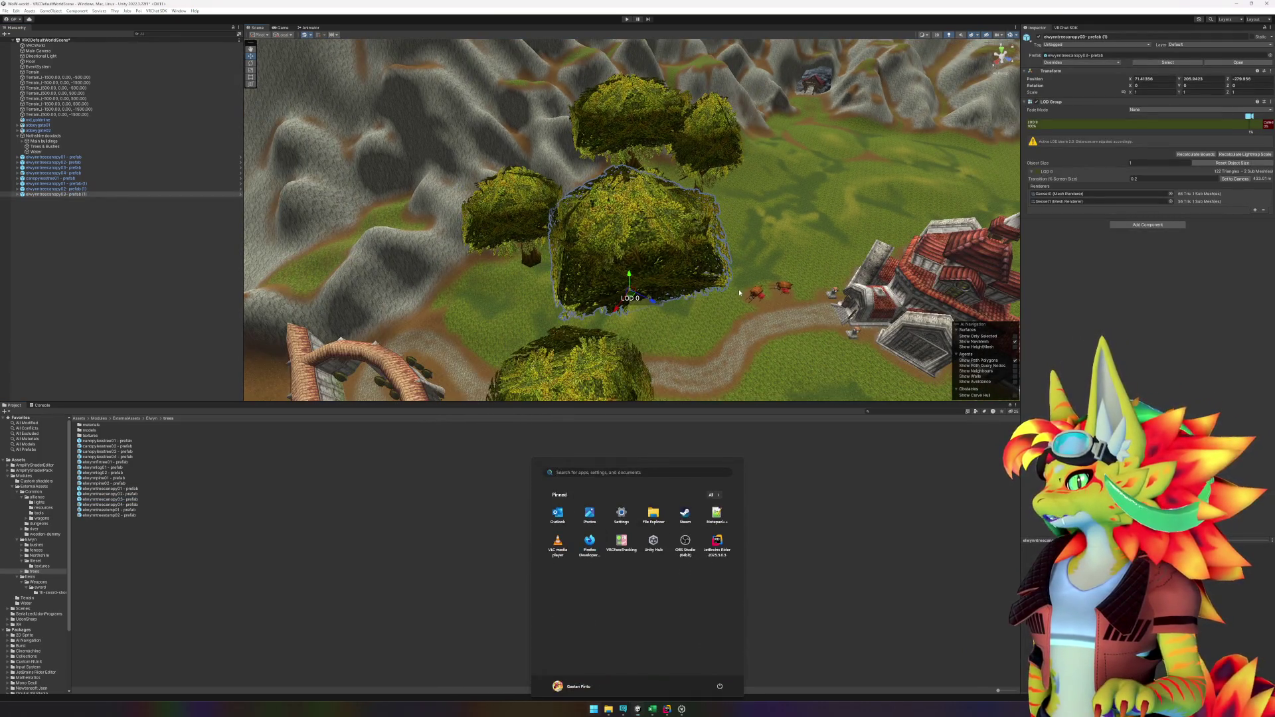
Step: Turn the selected tree by about -39 degrees
key(Escape)
mouse_move(739, 289)
mouse_down()
mouse_move(685, 319)
mouse_move(608, 282)
mouse_move(584, 286)
mouse_move(554, 317)
mouse_move(648, 357)
mouse_move(856, 405)
mouse_move(793, 384)
mouse_up()
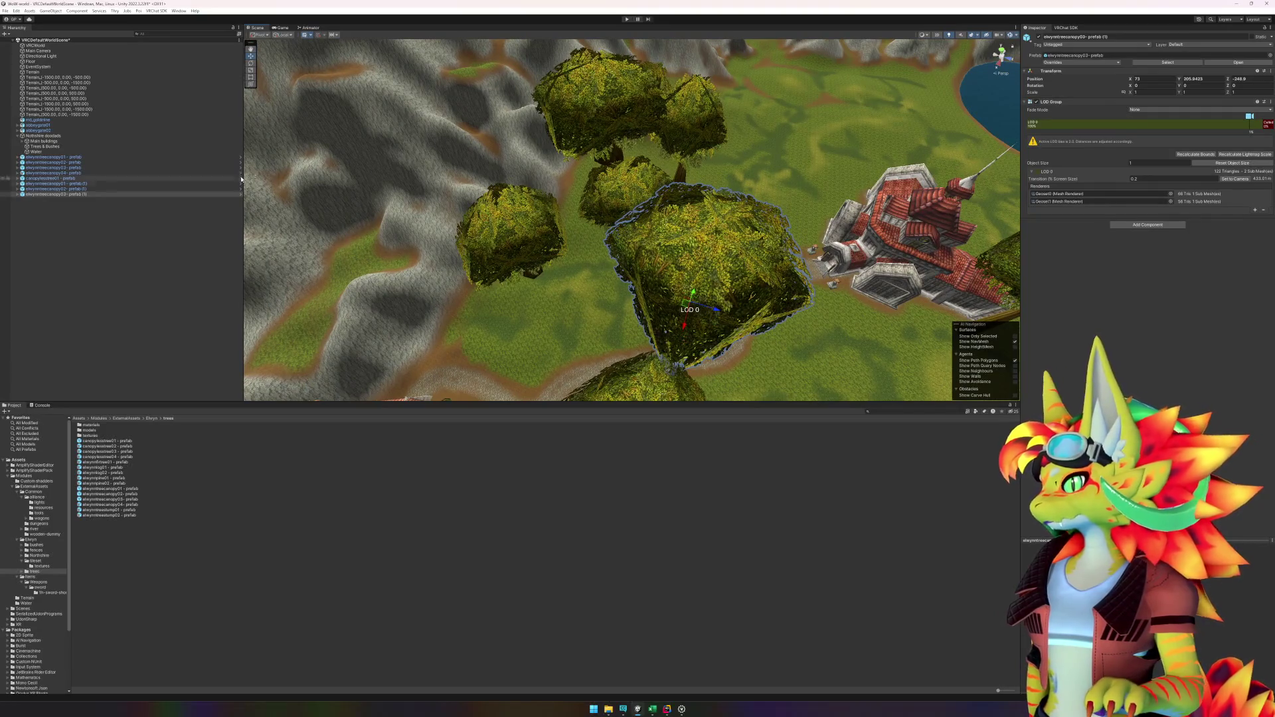
mouse_move(682, 326)
mouse_down()
mouse_move(763, 329)
mouse_move(567, 200)
mouse_move(673, 305)
mouse_move(531, 359)
mouse_up()
Step: Add another canopy tree to the clearing, discarding a stray elwynntreecanopy01 placement
mouse_move(128, 506)
mouse_down()
mouse_move(571, 306)
mouse_move(638, 285)
mouse_move(704, 296)
mouse_up()
scroll(662, 293, down, 5)
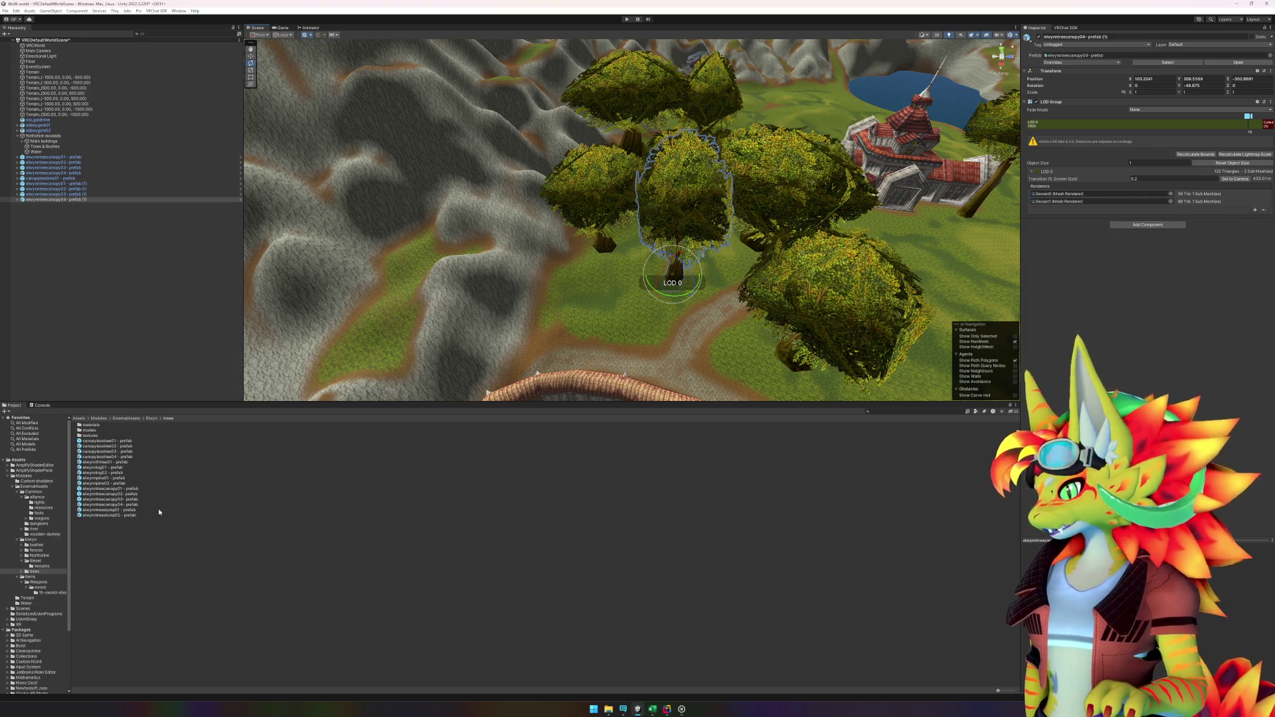
click(305, 606)
mouse_move(132, 490)
mouse_down()
mouse_move(532, 361)
mouse_move(603, 312)
mouse_up()
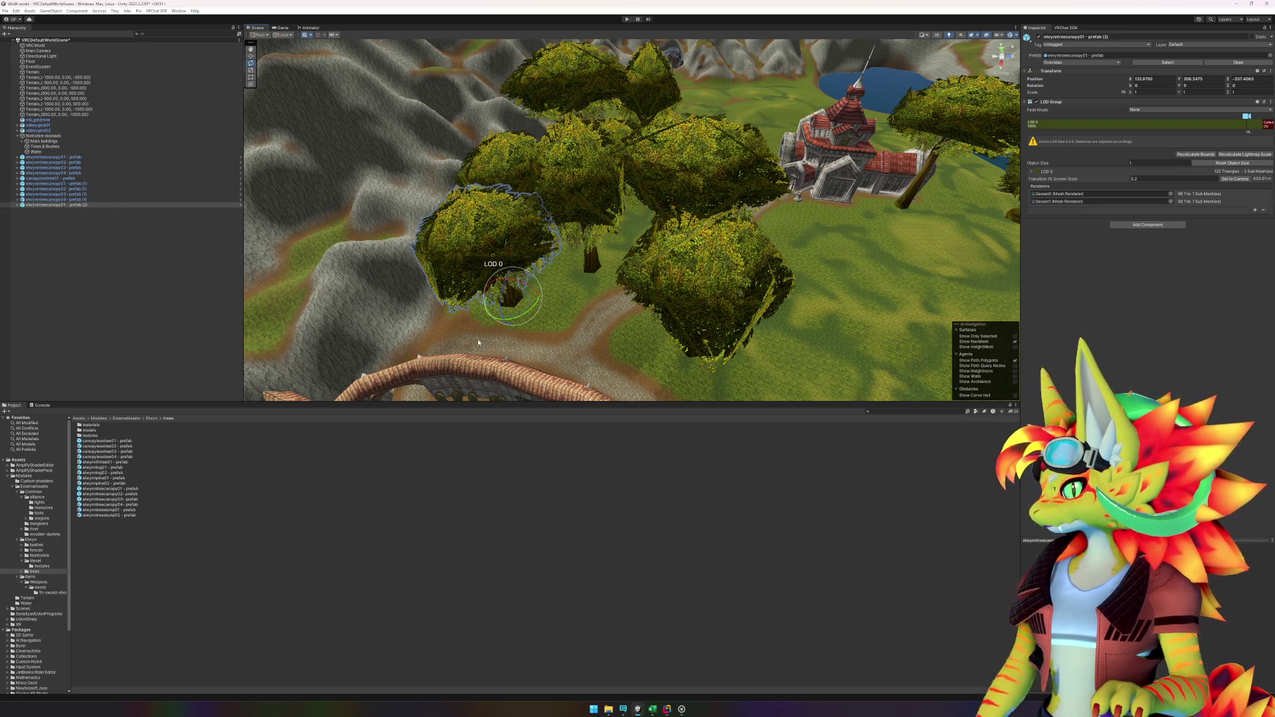
key(Delete)
Step: Place a canopy tree by the church, slide it left, and open the elwynntreecanopy01 prefab
mouse_move(123, 493)
mouse_down()
mouse_move(764, 319)
mouse_move(797, 292)
mouse_move(762, 278)
mouse_move(747, 130)
mouse_up()
key(f)
scroll(651, 278, up, 4)
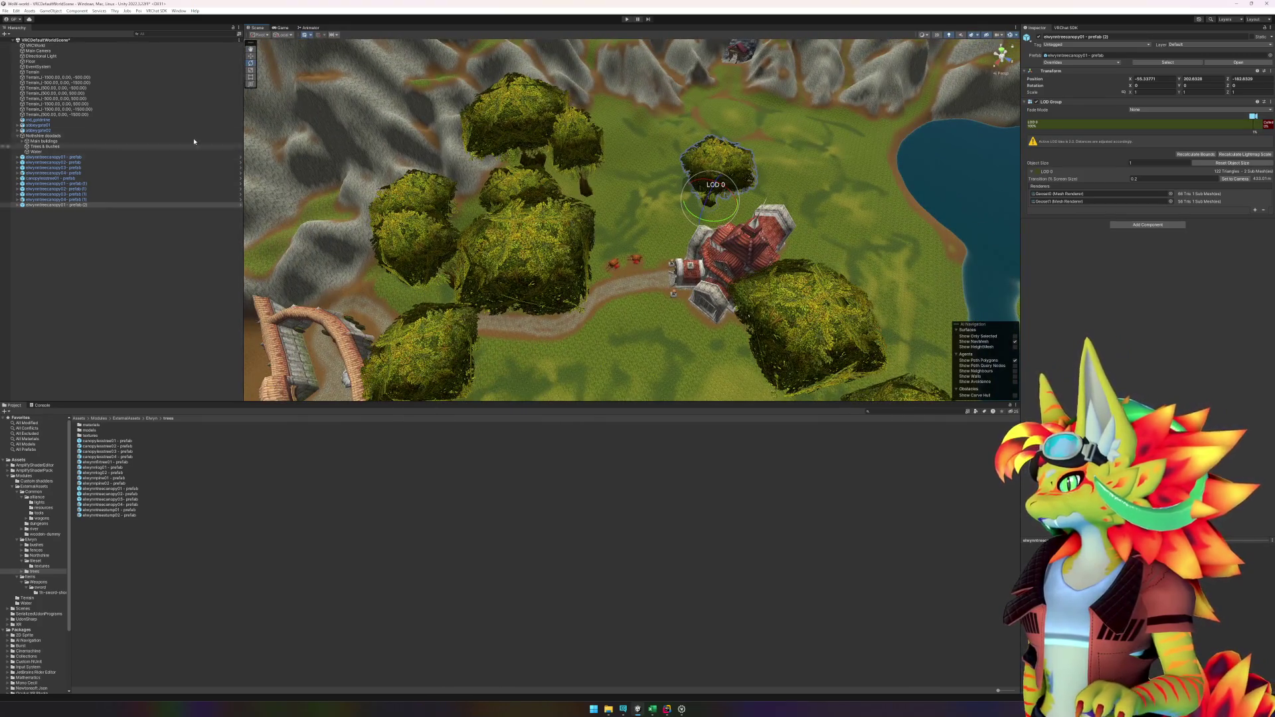
key(w)
mouse_move(712, 207)
mouse_down()
mouse_move(604, 229)
mouse_move(609, 279)
mouse_move(749, 224)
mouse_move(819, 165)
mouse_move(698, 337)
mouse_move(597, 342)
mouse_move(520, 326)
mouse_move(459, 336)
mouse_move(208, 468)
mouse_up()
click(699, 349)
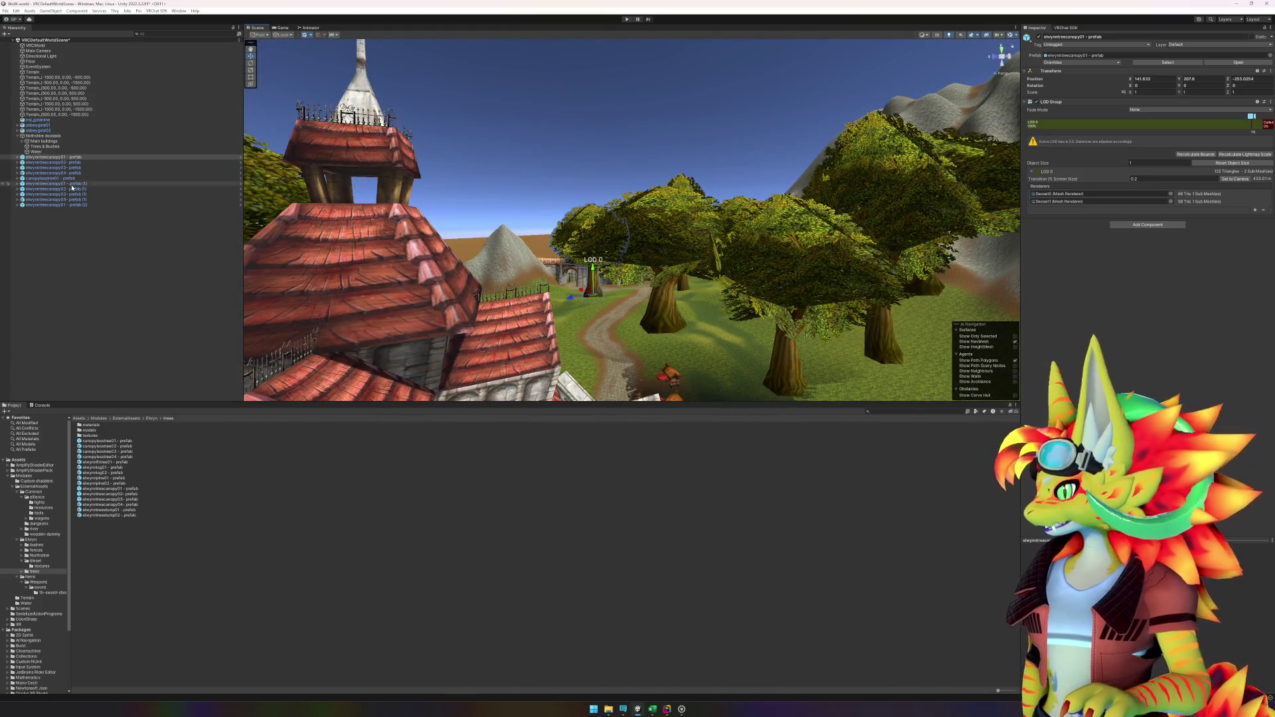
double_click(136, 490)
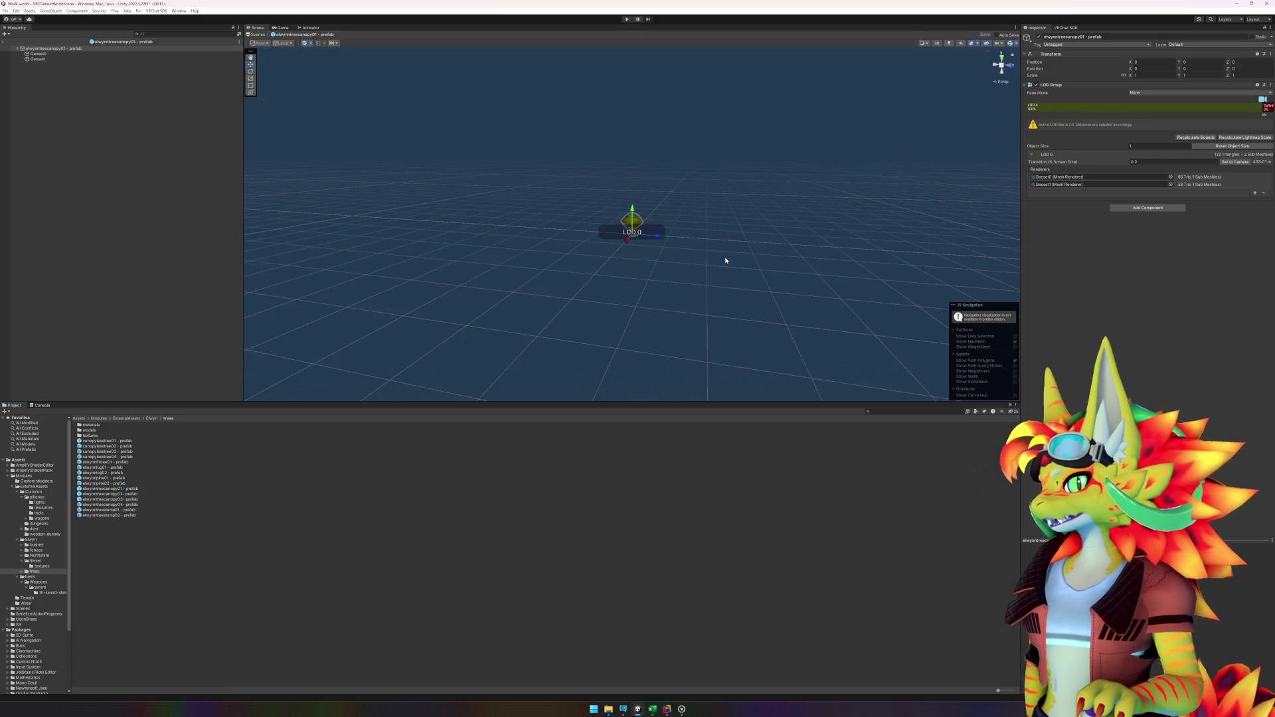
click(634, 226)
key(f)
drag(682, 300, 599, 278)
drag(552, 283, 544, 286)
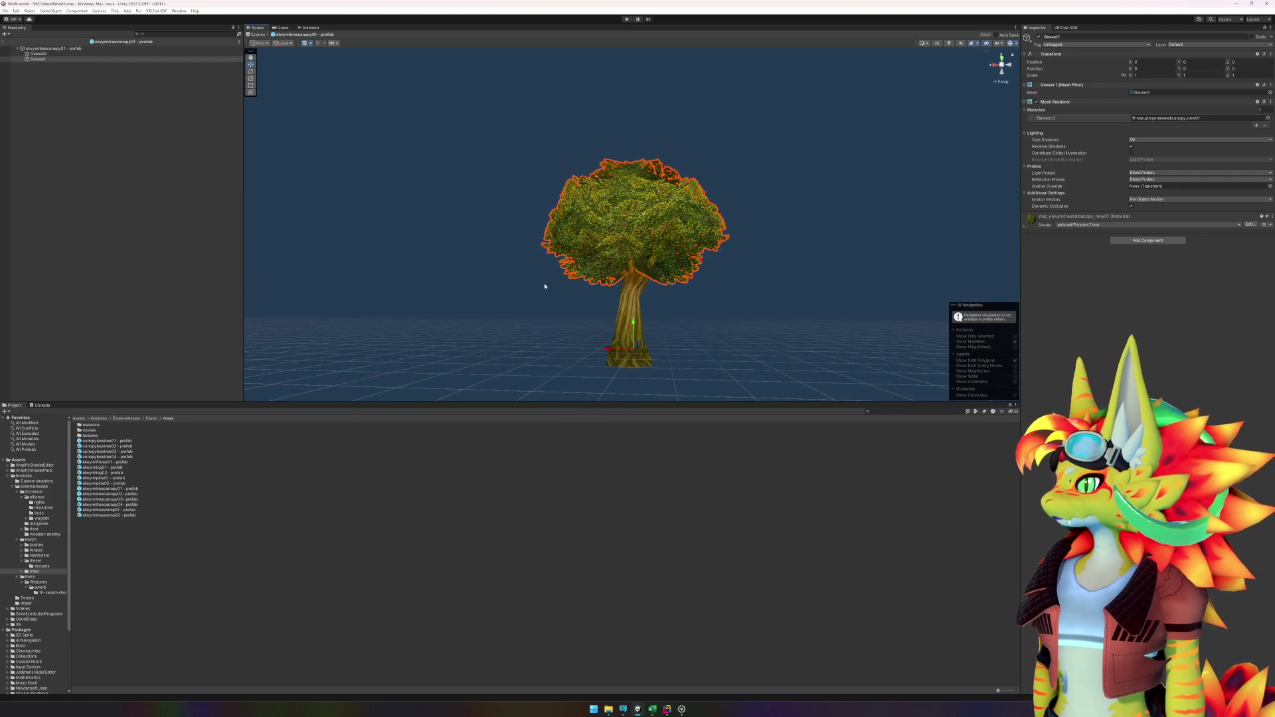
click(71, 48)
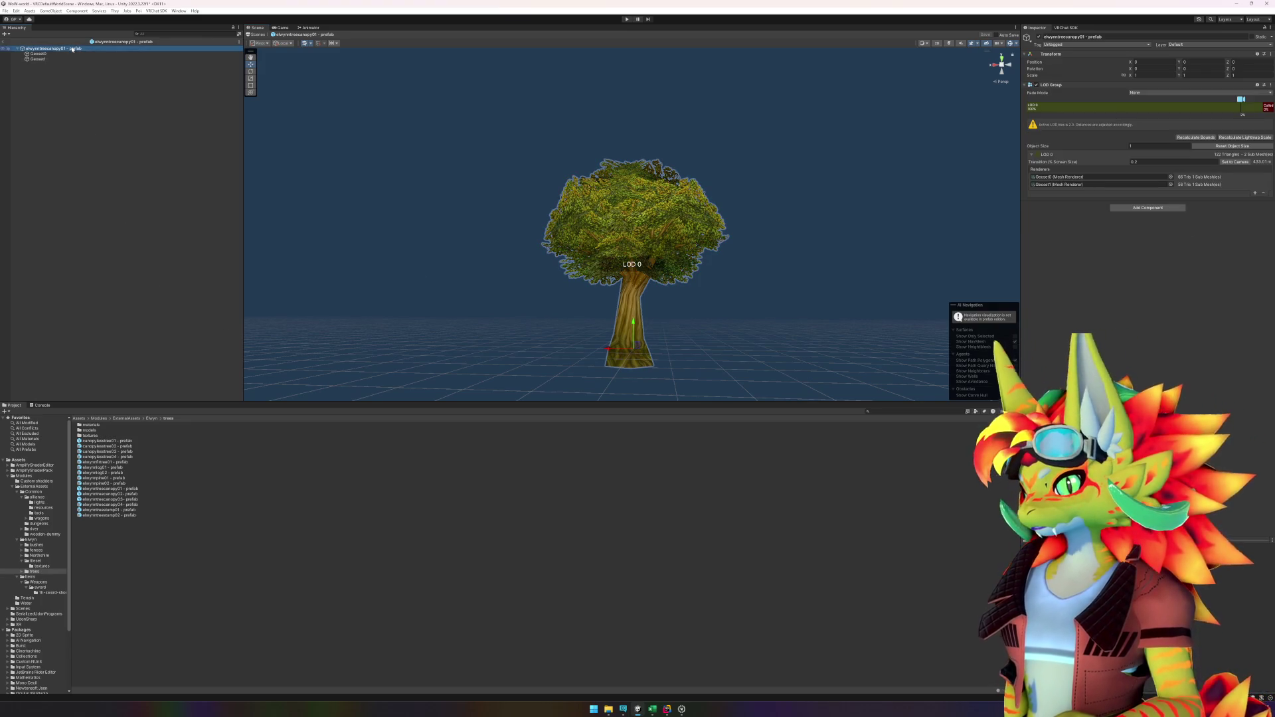
click(8, 43)
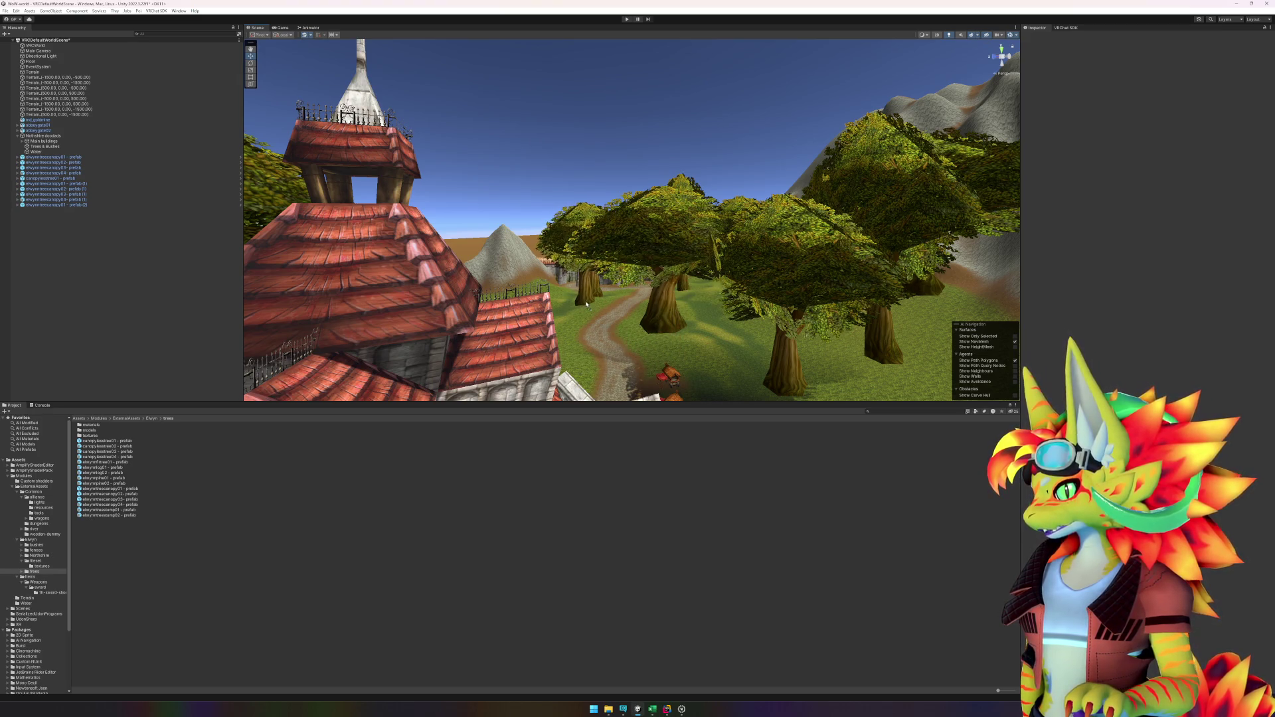
Step: Place a canopy tree in the village and another tree on the rocky hill
mouse_move(583, 303)
mouse_down()
mouse_move(804, 354)
mouse_move(806, 327)
mouse_move(545, 341)
mouse_move(560, 360)
mouse_move(461, 436)
mouse_move(598, 372)
mouse_move(764, 326)
mouse_move(766, 252)
mouse_move(774, 303)
mouse_move(698, 326)
mouse_up()
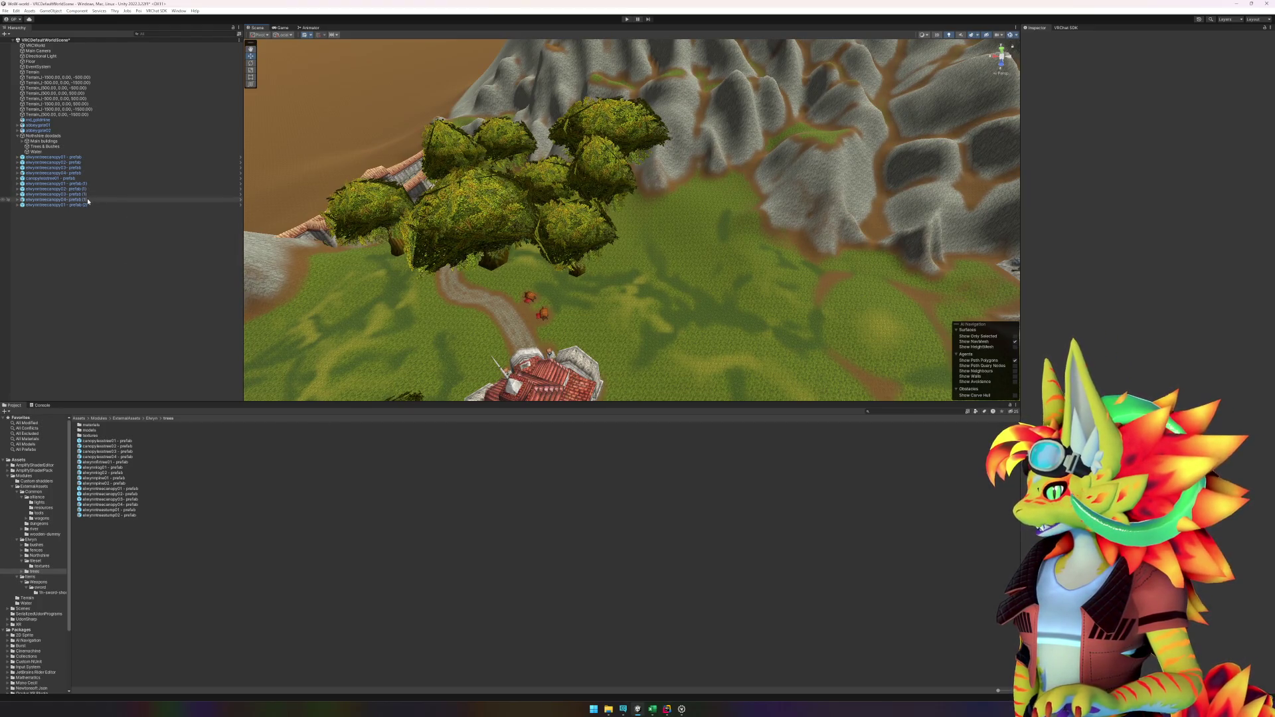
mouse_move(123, 498)
mouse_down()
mouse_move(665, 332)
mouse_move(730, 279)
mouse_move(687, 259)
mouse_move(672, 234)
mouse_move(804, 156)
mouse_move(811, 132)
mouse_up()
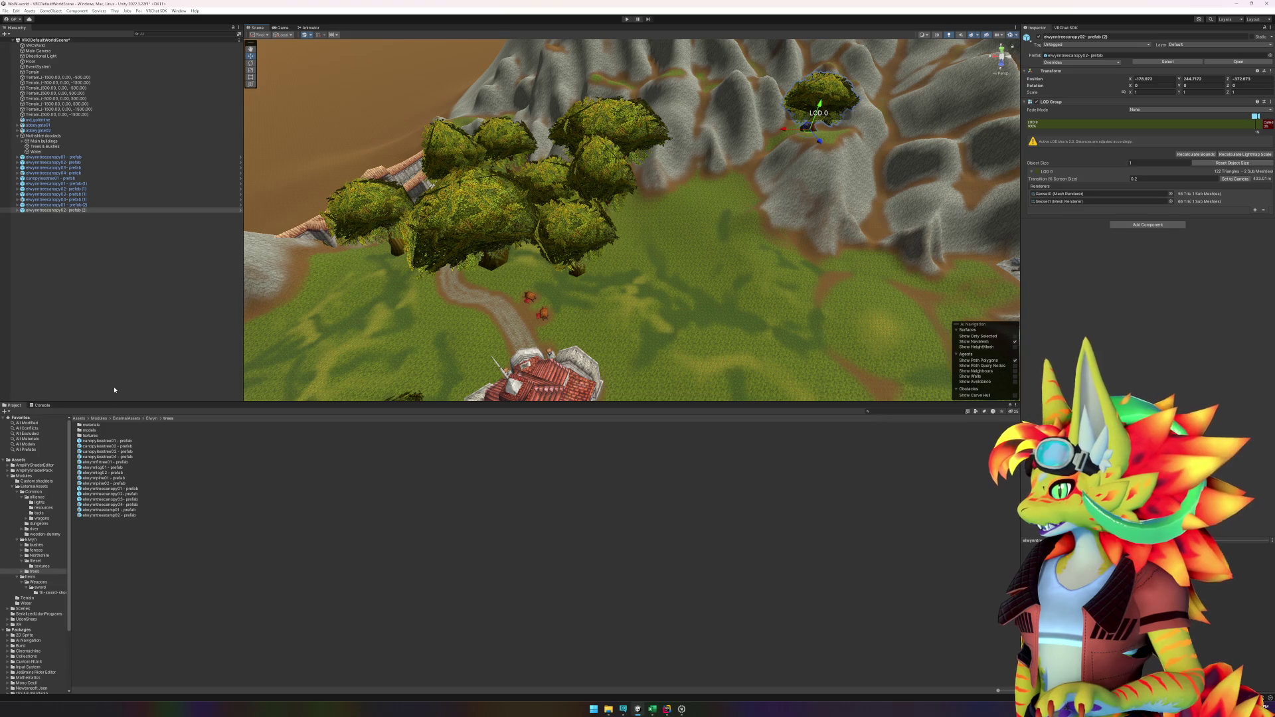
mouse_move(122, 455)
mouse_down()
mouse_move(651, 299)
mouse_move(706, 229)
mouse_move(669, 288)
mouse_up()
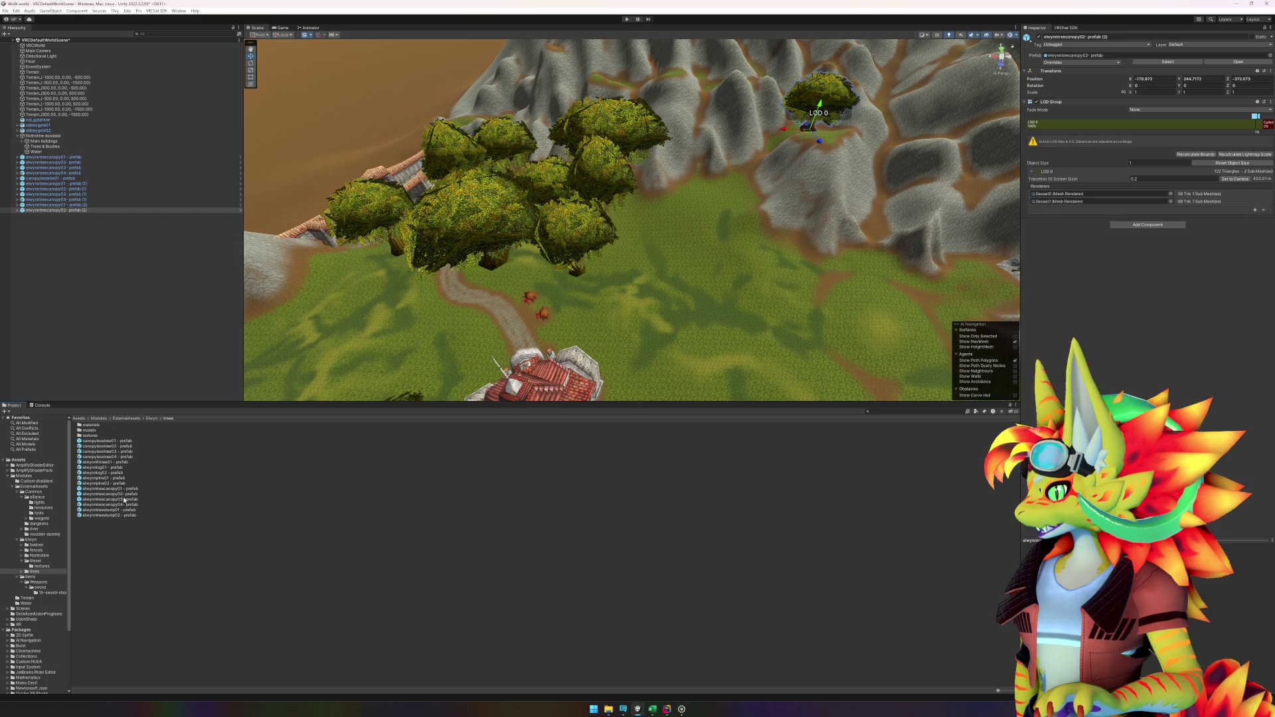
Step: Add a canopy tree at the cluster's east edge, raised to Position Y 208
mouse_move(121, 499)
mouse_down()
mouse_move(660, 352)
mouse_move(698, 236)
mouse_move(657, 280)
mouse_move(634, 278)
mouse_up()
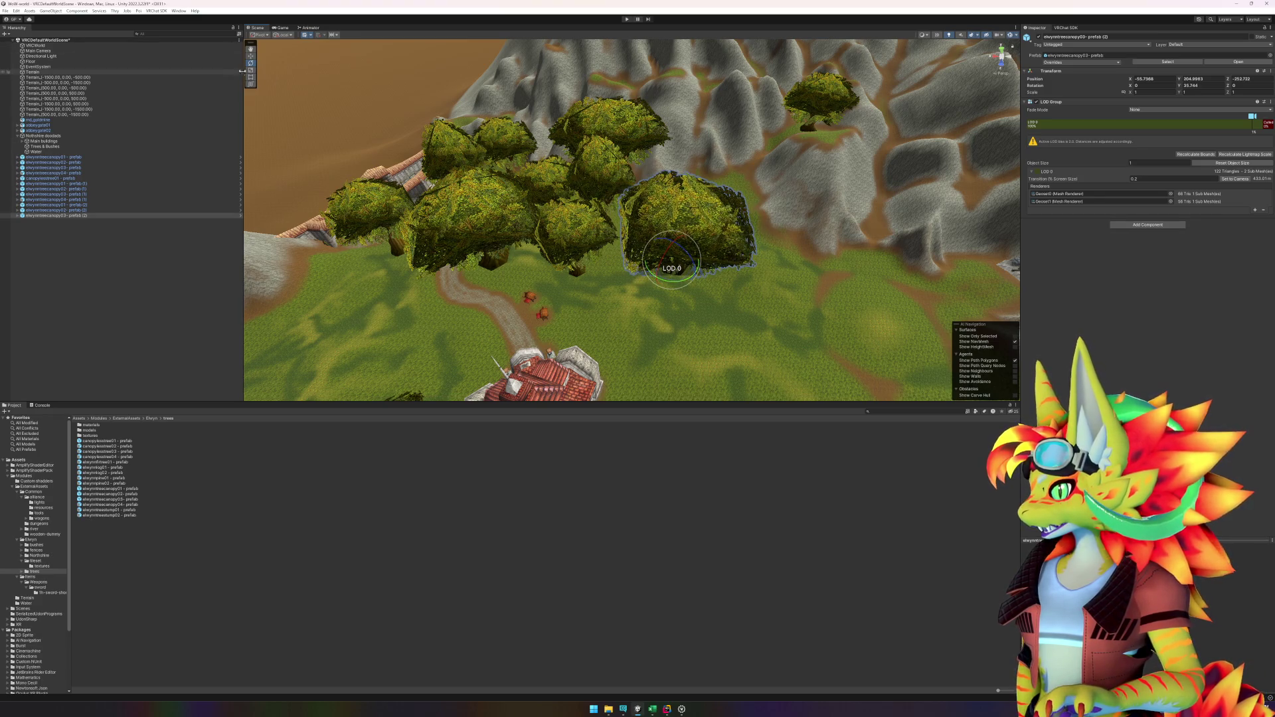
drag(680, 271, 656, 267)
alt+drag(703, 352, 664, 244)
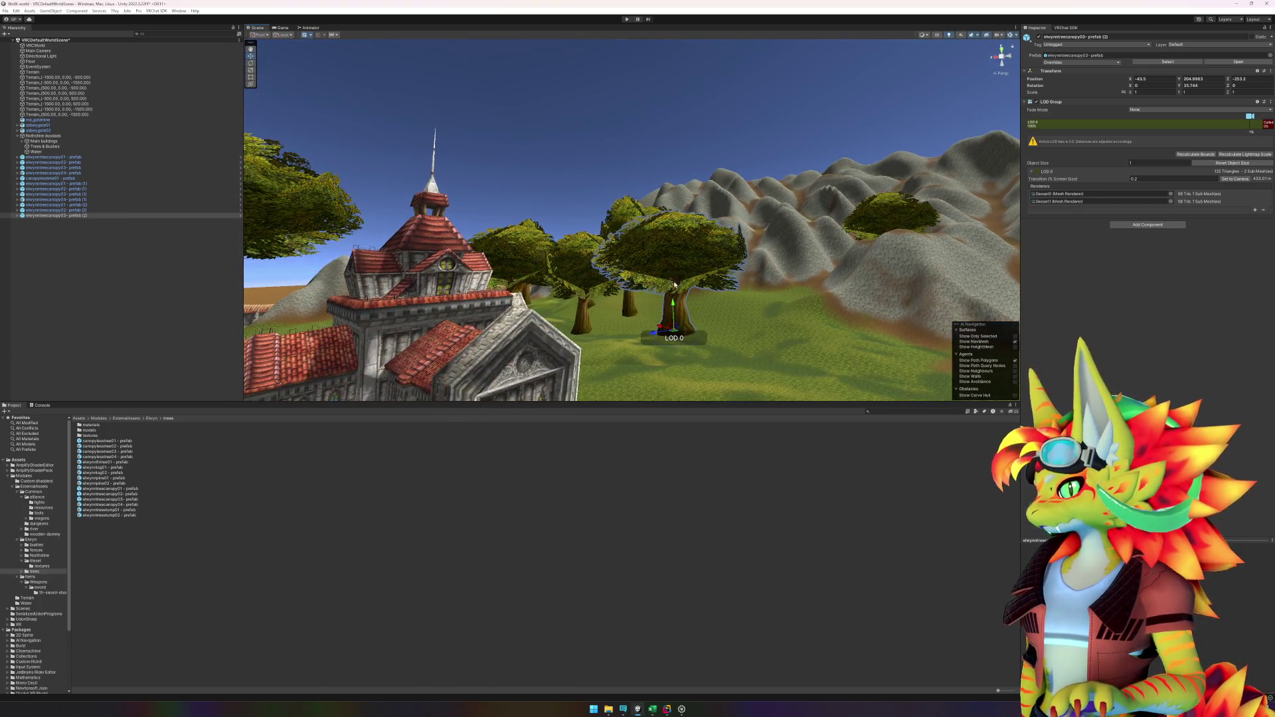
drag(674, 302, 722, 364)
mouse_move(648, 340)
alt+mouse_down()
mouse_move(664, 279)
mouse_move(691, 265)
mouse_move(714, 328)
mouse_move(633, 303)
alt+mouse_up()
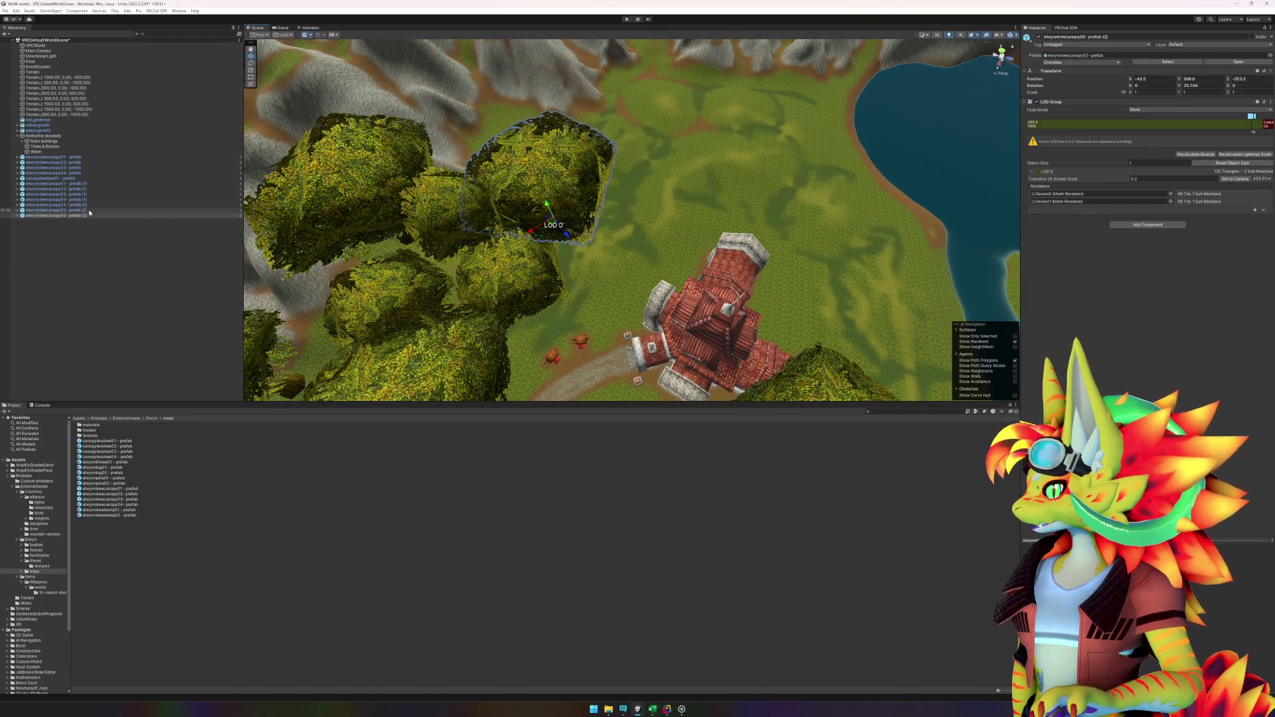
Step: Add a canopy tree beside the church and shift it left into the cluster
mouse_move(110, 494)
mouse_down()
mouse_move(239, 469)
mouse_move(598, 266)
mouse_move(650, 275)
mouse_move(631, 288)
mouse_up()
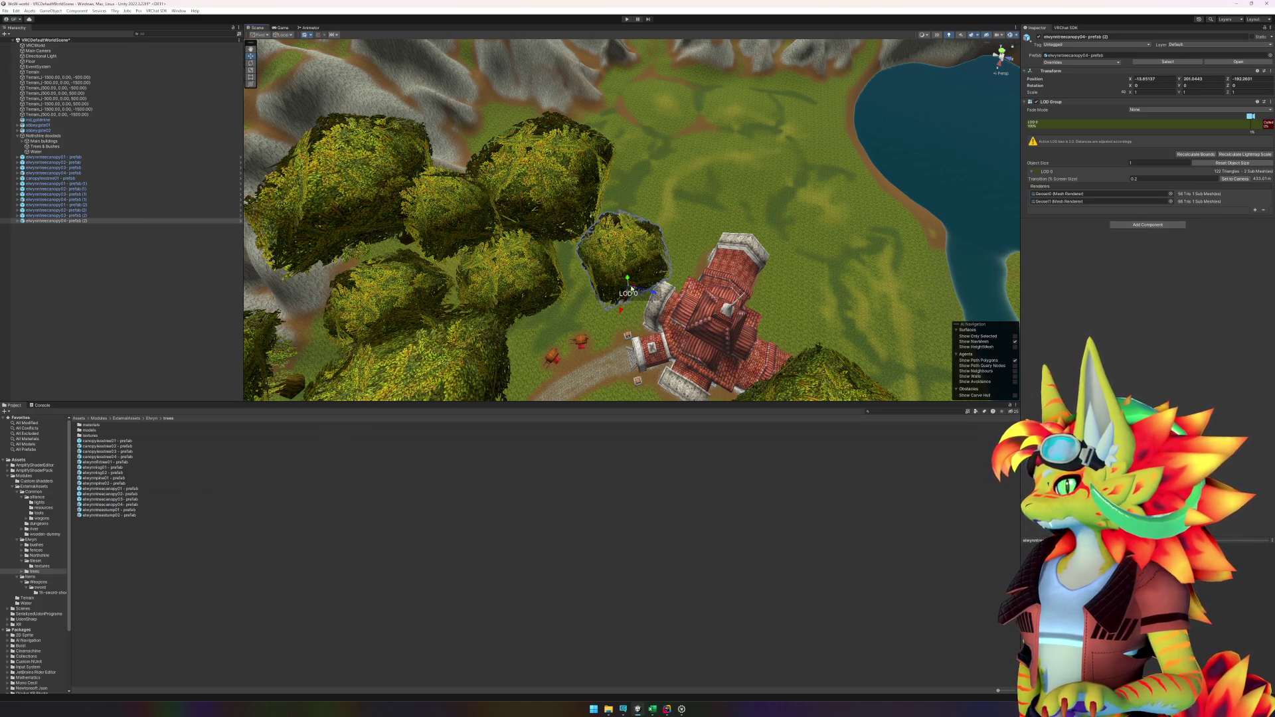
mouse_move(627, 334)
alt+mouse_down()
mouse_move(371, 261)
mouse_move(838, 314)
alt+mouse_up()
drag(635, 310, 606, 311)
mouse_move(607, 311)
alt+mouse_down()
mouse_move(474, 310)
mouse_move(729, 288)
mouse_move(538, 327)
mouse_move(464, 310)
alt+mouse_up()
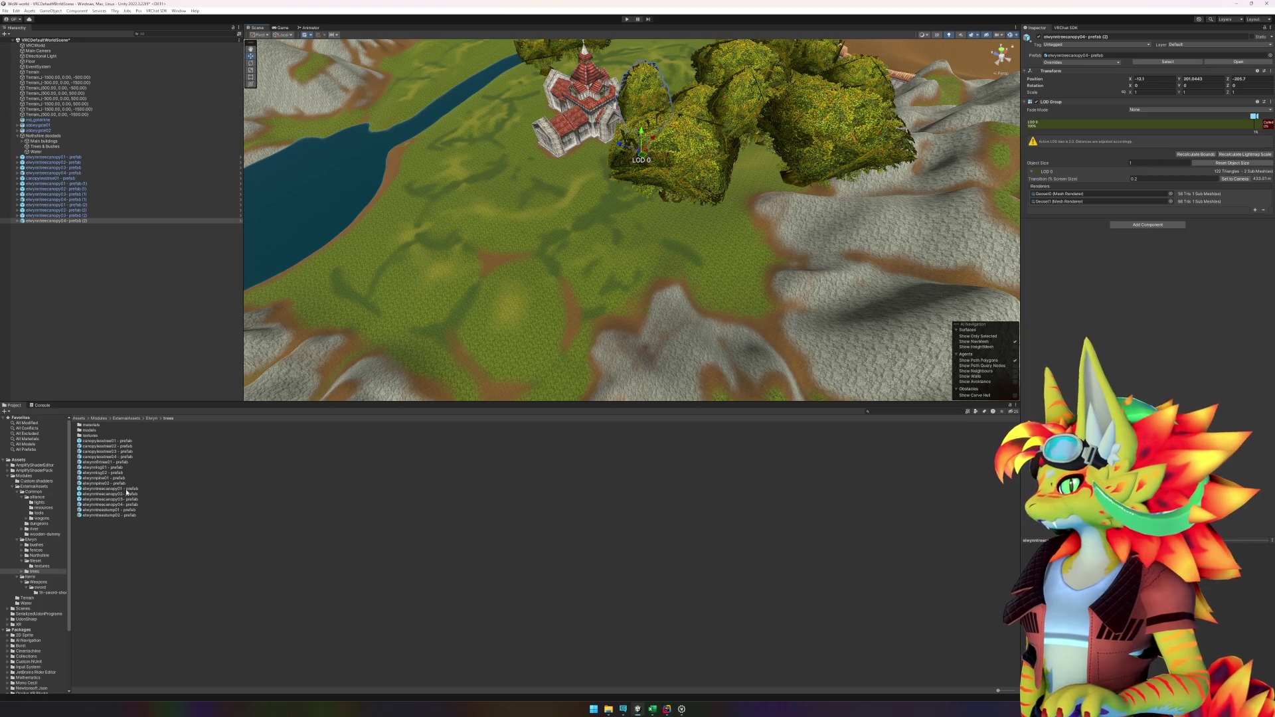
Step: Drop an elwynntreecanopy02 tree into the scene and move it into a gap in the cluster
mouse_move(126, 492)
mouse_down()
mouse_move(290, 461)
mouse_move(518, 352)
mouse_move(757, 272)
mouse_move(719, 274)
mouse_up()
mouse_move(719, 275)
alt+mouse_down()
mouse_move(597, 264)
mouse_move(630, 302)
alt+mouse_up()
drag(647, 348, 1129, 474)
mouse_move(646, 362)
alt+mouse_down()
mouse_move(771, 268)
mouse_move(640, 336)
mouse_move(839, 270)
mouse_move(670, 264)
alt+mouse_up()
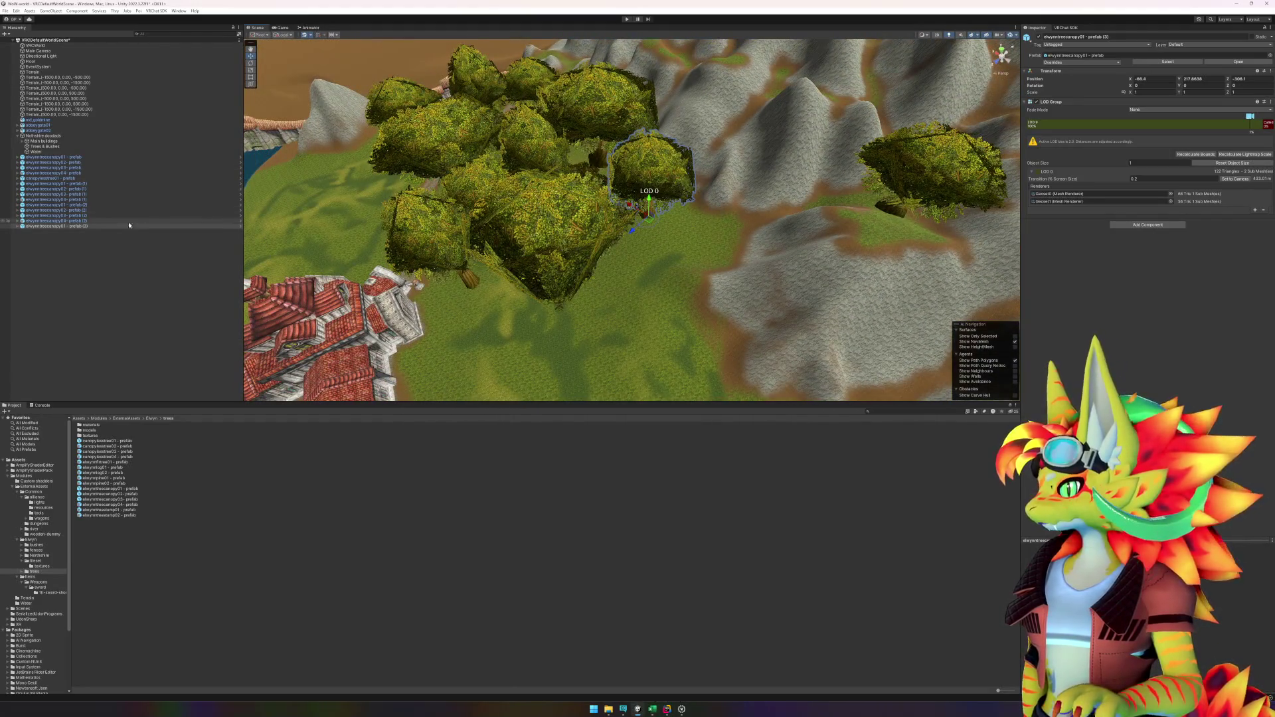
Step: Add another canopy tree to the cluster and raise it slightly onto the ground
mouse_move(130, 495)
mouse_down()
mouse_move(485, 362)
mouse_move(651, 325)
mouse_move(655, 291)
mouse_move(661, 312)
mouse_move(675, 306)
mouse_up()
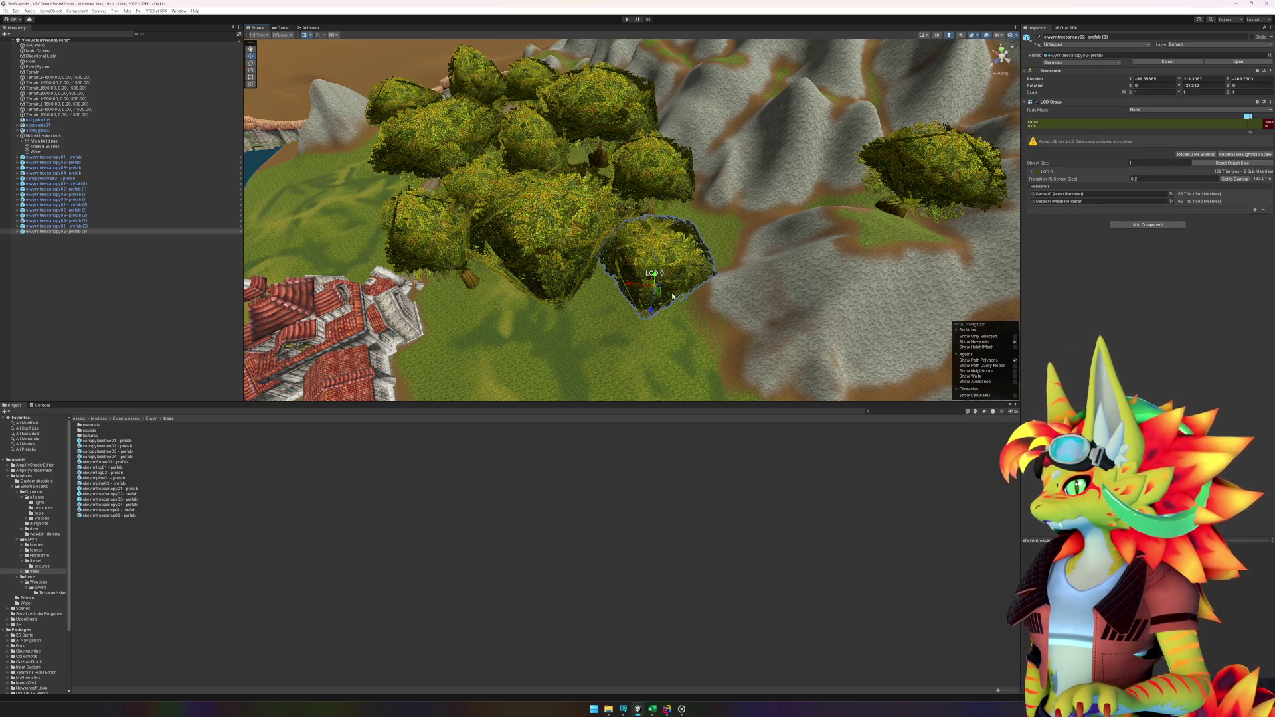
mouse_move(670, 280)
mouse_down()
mouse_move(774, 243)
mouse_move(763, 250)
mouse_up()
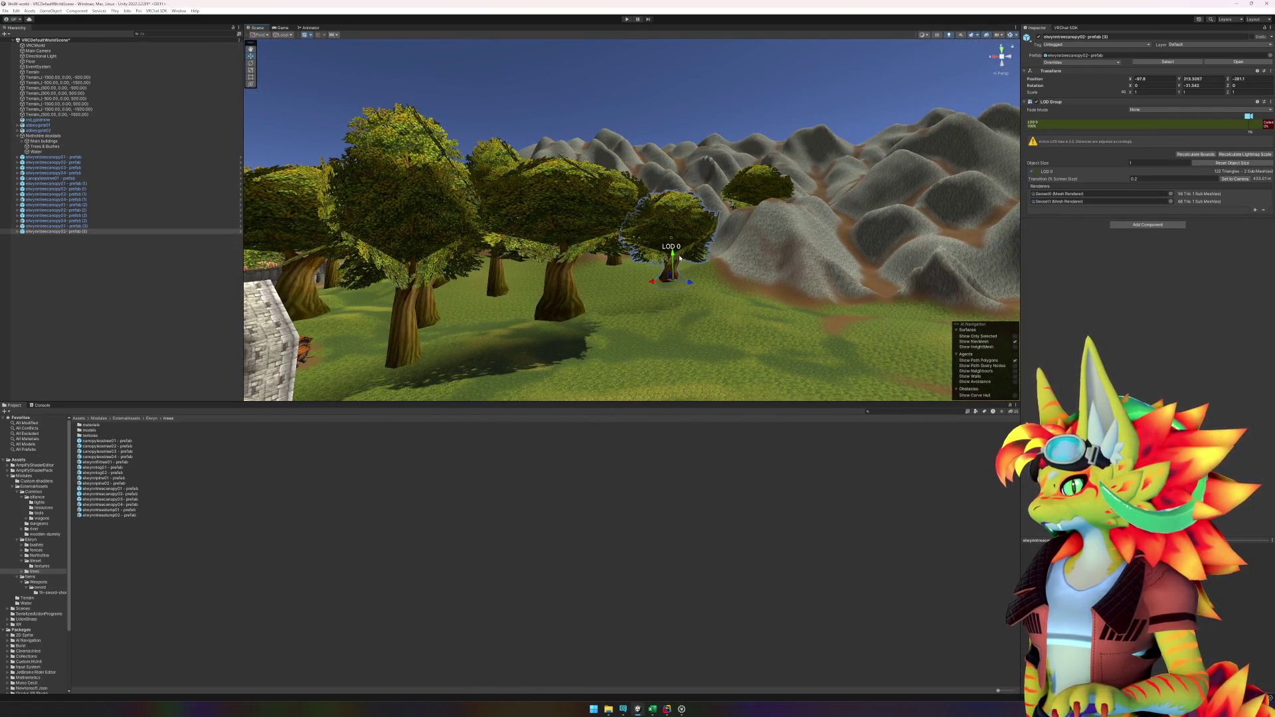
mouse_move(672, 256)
mouse_down()
mouse_move(663, 329)
mouse_move(597, 332)
mouse_move(724, 300)
mouse_move(669, 339)
mouse_move(610, 314)
mouse_move(671, 369)
mouse_move(760, 396)
mouse_move(746, 333)
mouse_move(848, 216)
mouse_move(838, 222)
mouse_up()
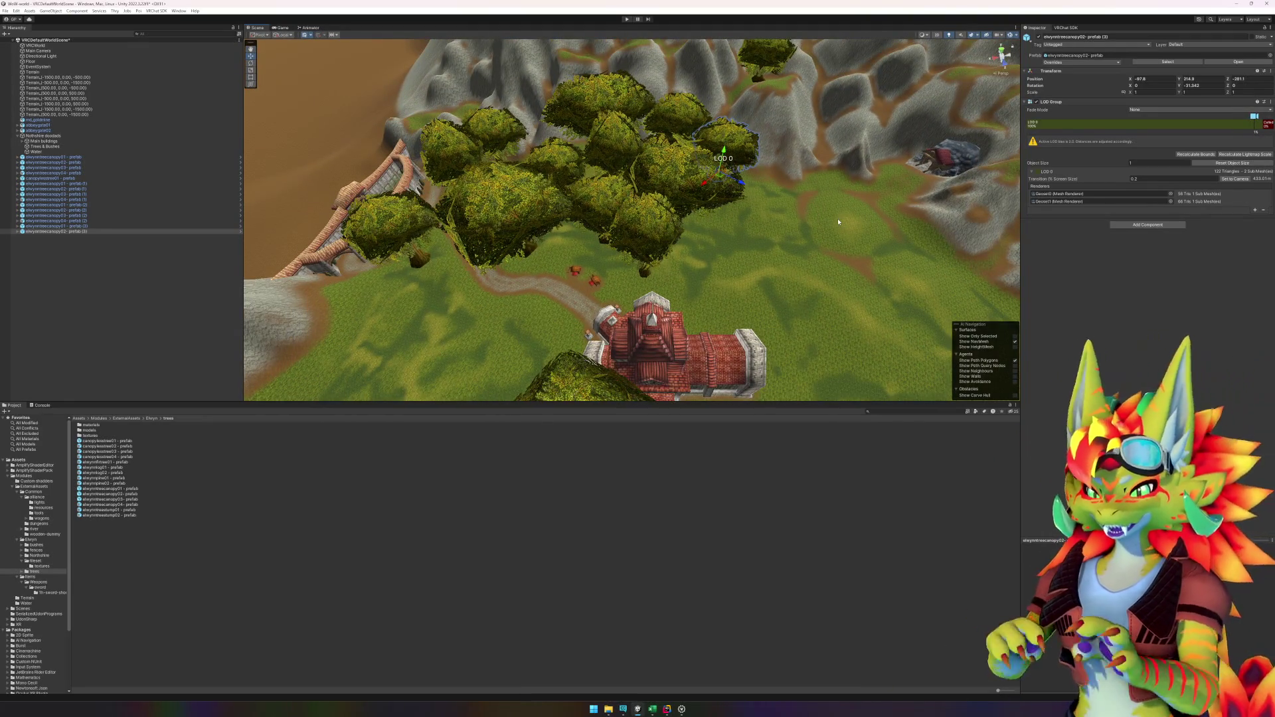
Step: Place a canopy03 tree east of the cluster and turn it to Y -16.481
mouse_move(838, 221)
mouse_down()
mouse_move(723, 279)
mouse_move(676, 284)
mouse_up()
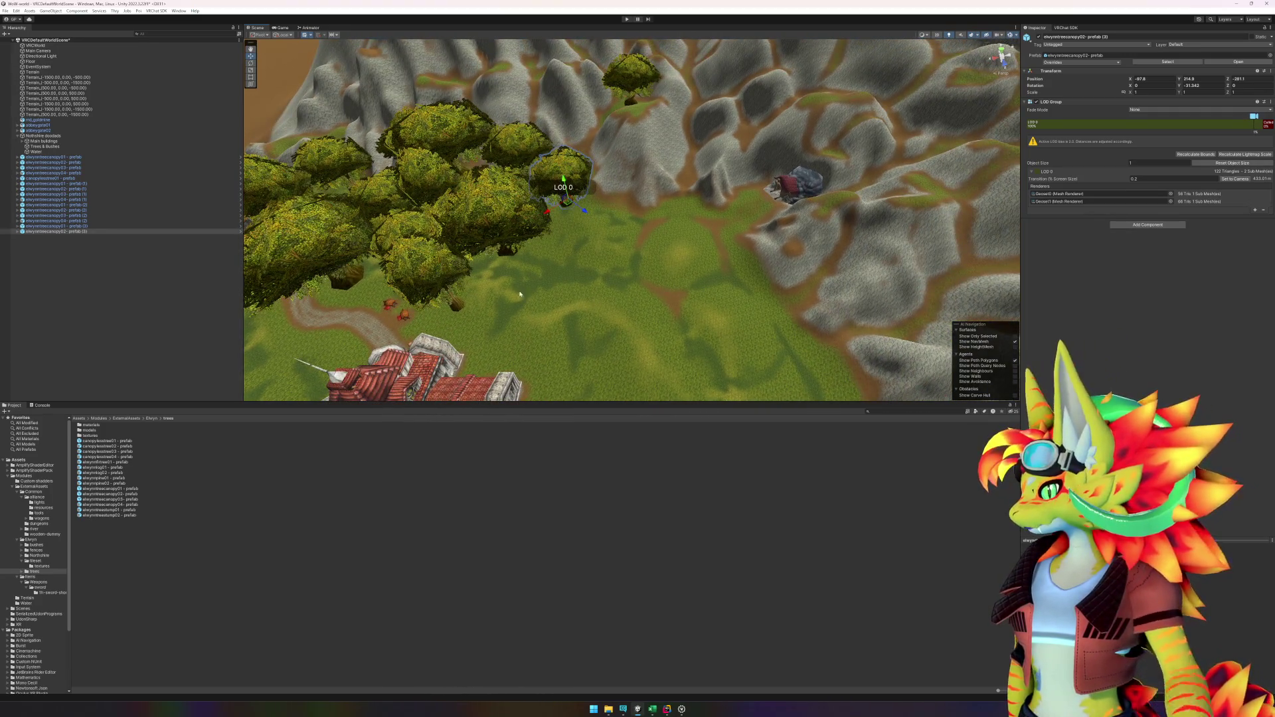
mouse_move(130, 502)
mouse_down()
mouse_move(597, 219)
mouse_move(638, 206)
mouse_move(624, 211)
mouse_move(677, 252)
mouse_up()
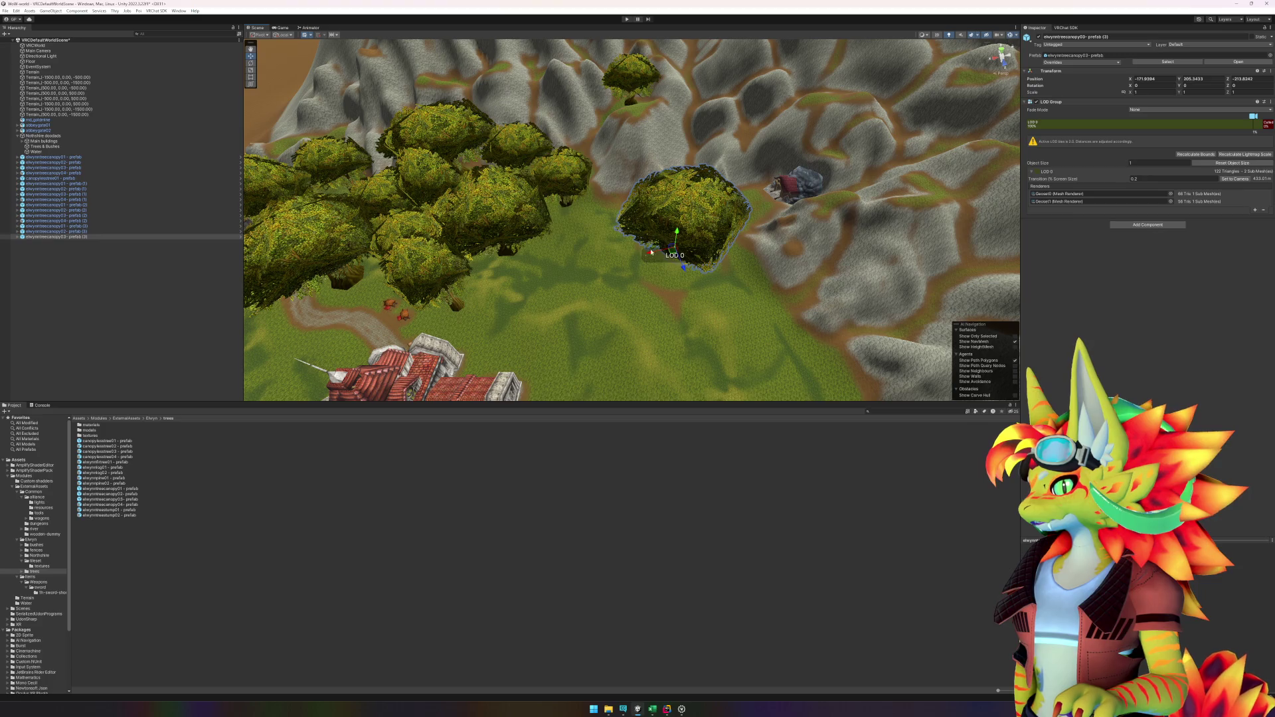
drag(544, 298, 487, 229)
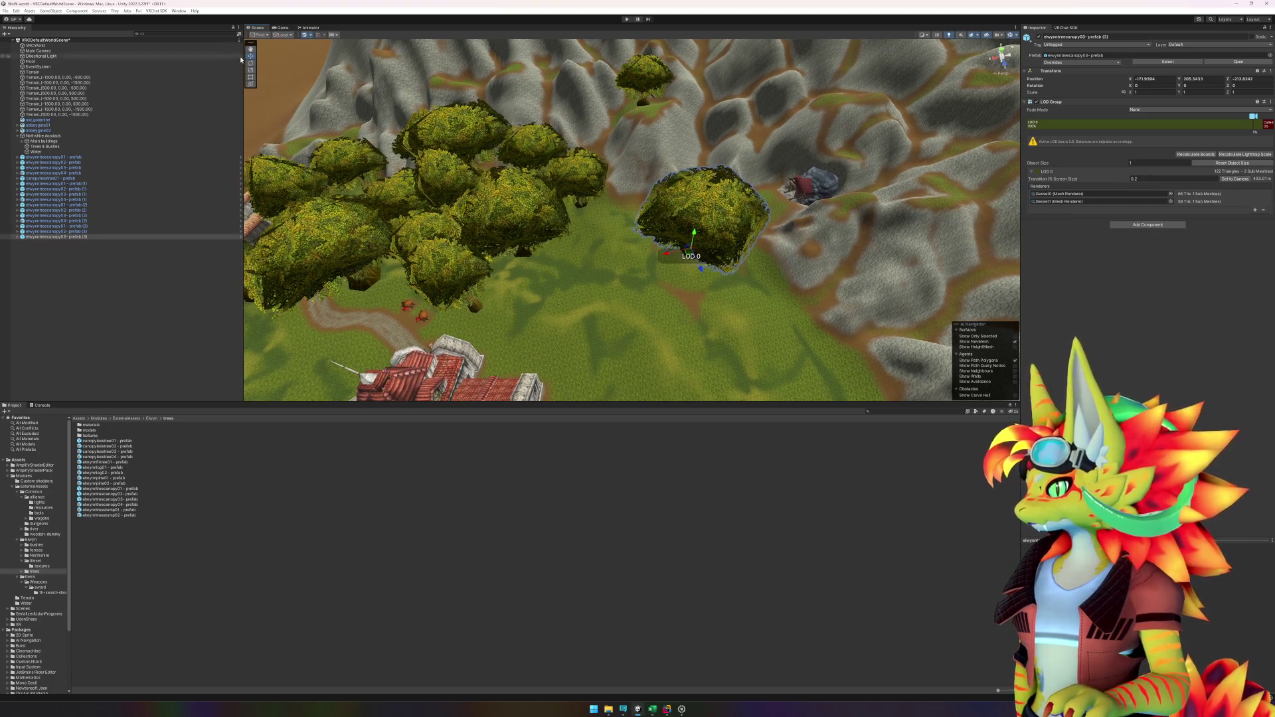
drag(673, 263, 681, 269)
click(184, 540)
Step: Add an elwynntreecanopy04 tree and nudge it into a gap in the cluster
click(115, 505)
mouse_move(123, 506)
mouse_down()
mouse_move(575, 362)
mouse_move(633, 214)
mouse_up()
drag(575, 283, 478, 158)
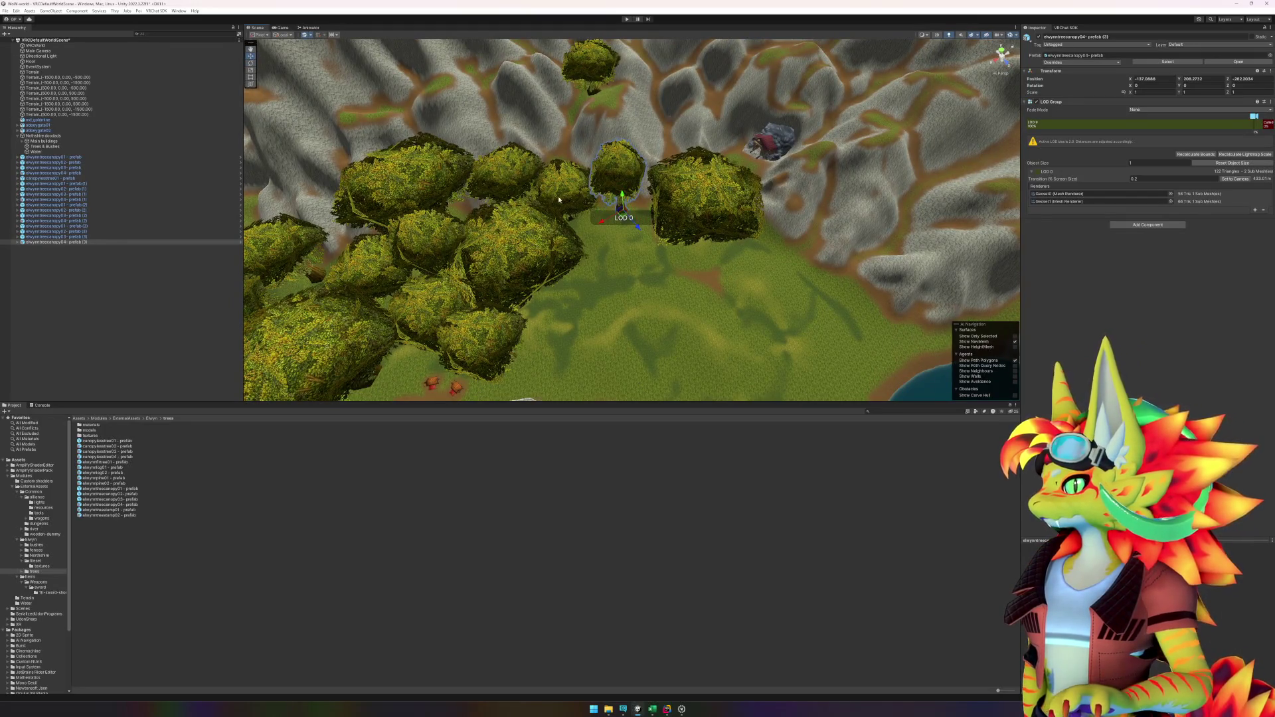
drag(625, 218, 627, 218)
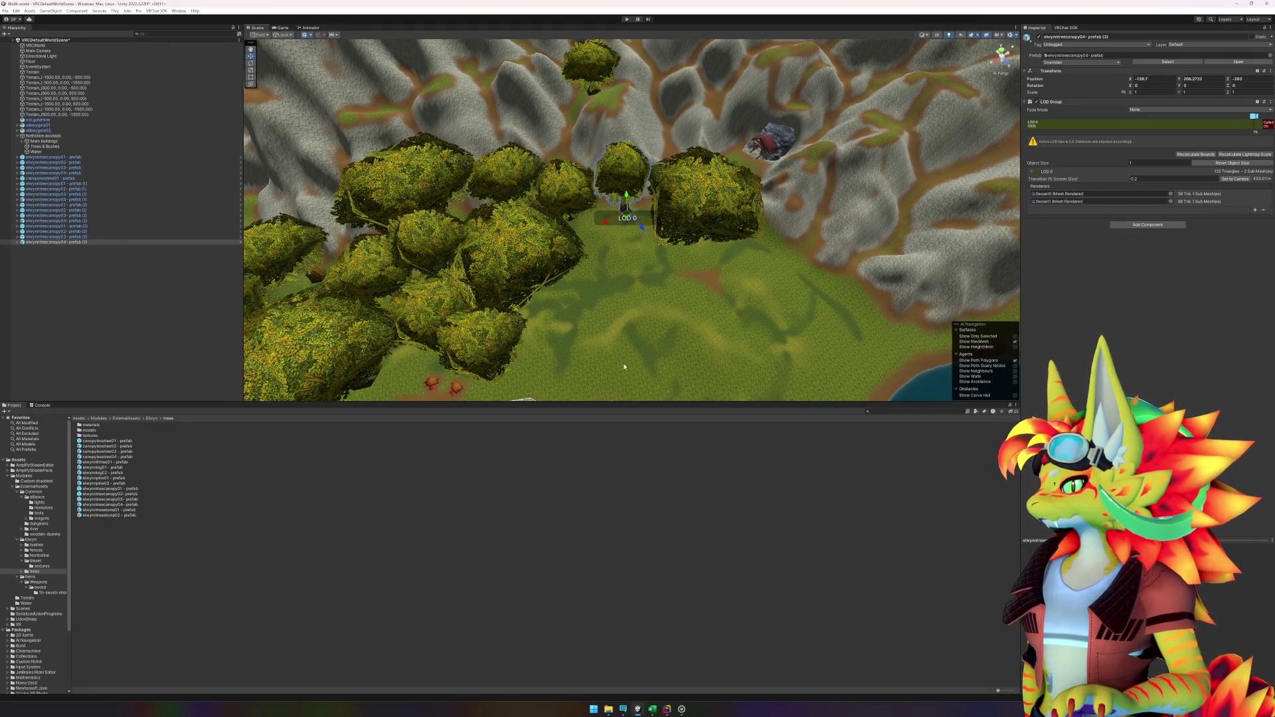
click(235, 562)
Step: Place a canopy01 tree south of the cluster and add another canopy04 tree
mouse_move(123, 490)
mouse_down()
mouse_move(601, 259)
mouse_move(609, 223)
mouse_move(622, 245)
mouse_up()
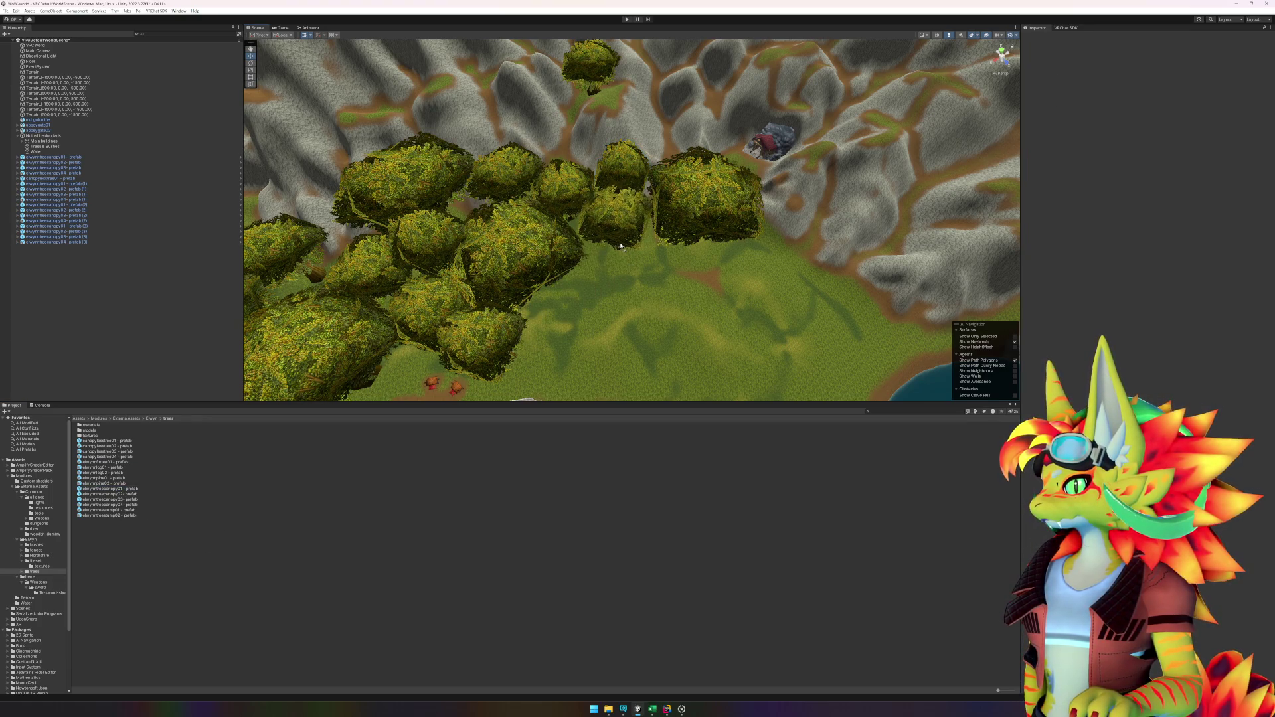
mouse_move(621, 246)
mouse_down()
mouse_move(682, 306)
mouse_move(859, 303)
mouse_move(826, 269)
mouse_move(764, 283)
mouse_move(640, 264)
mouse_move(594, 291)
mouse_move(678, 353)
mouse_up()
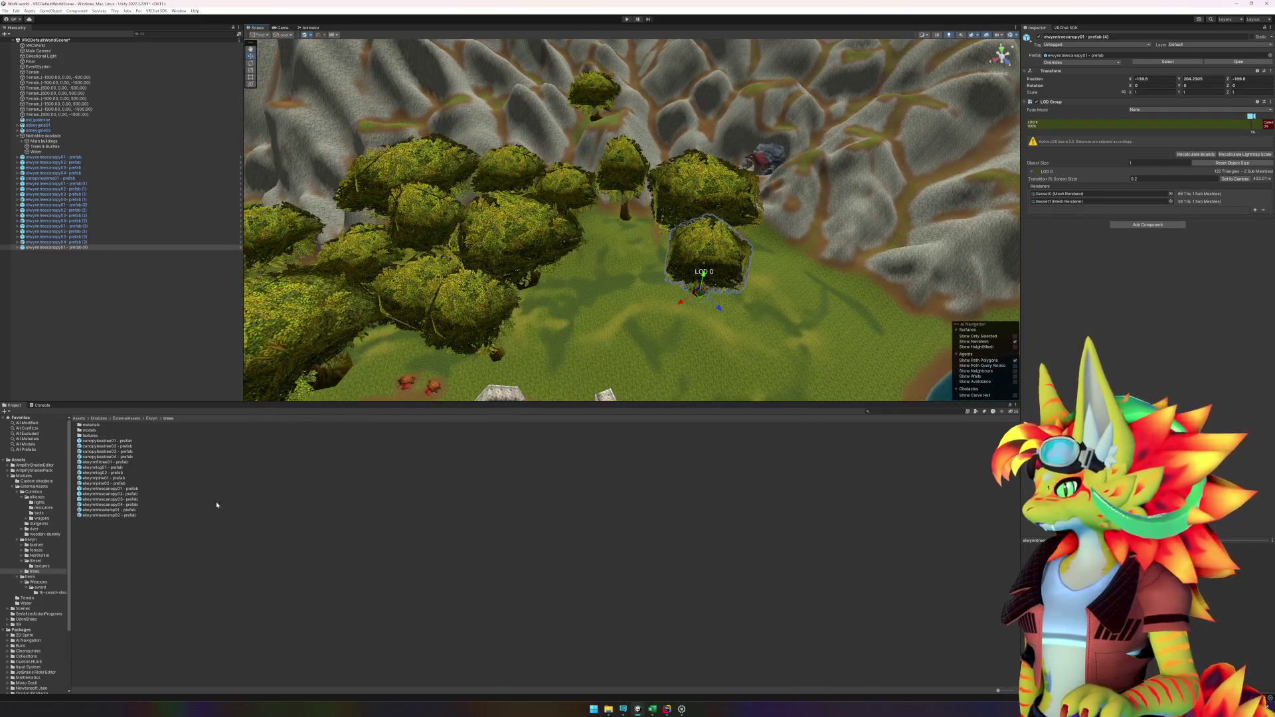
mouse_move(128, 503)
mouse_down()
mouse_move(365, 455)
mouse_move(601, 296)
mouse_move(612, 309)
mouse_move(602, 340)
mouse_up()
mouse_move(672, 364)
mouse_down()
mouse_move(604, 319)
mouse_move(311, 438)
mouse_up()
Step: Place one more canopy04 tree inside the cluster, frame and inspect it, then enter Play mode
click(125, 506)
mouse_move(174, 503)
mouse_down()
mouse_move(518, 286)
mouse_move(618, 259)
mouse_move(605, 250)
mouse_up()
key(f)
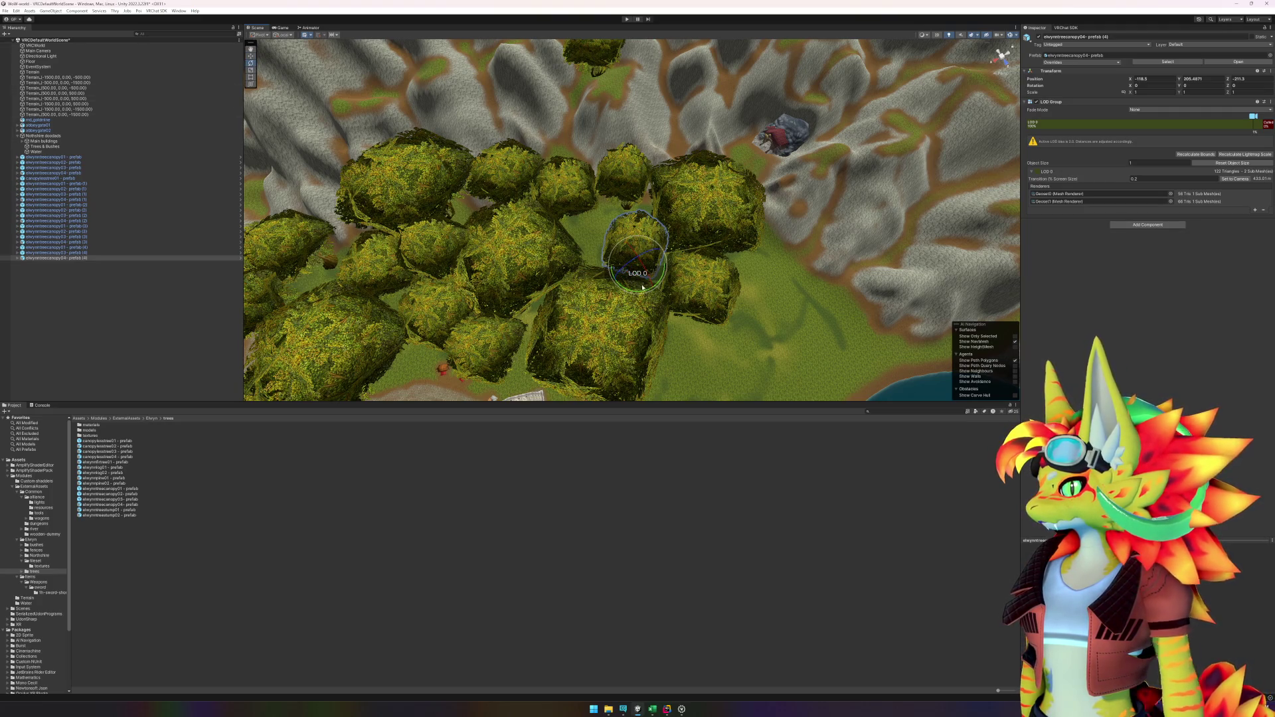
drag(619, 293, 616, 291)
drag(665, 205, 703, 2)
click(627, 19)
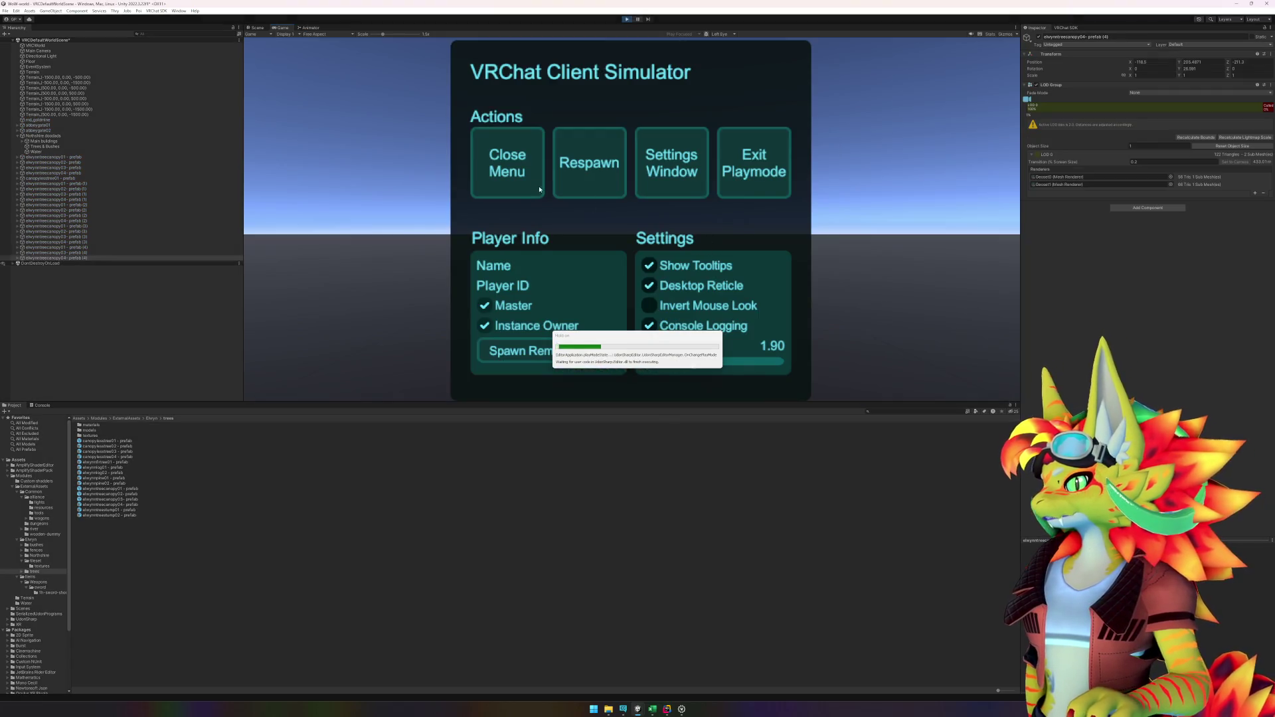
Step: Close the VRChat simulator menu, walk among the canopy trees with W and S, then reopen the menu with Escape
click(518, 182)
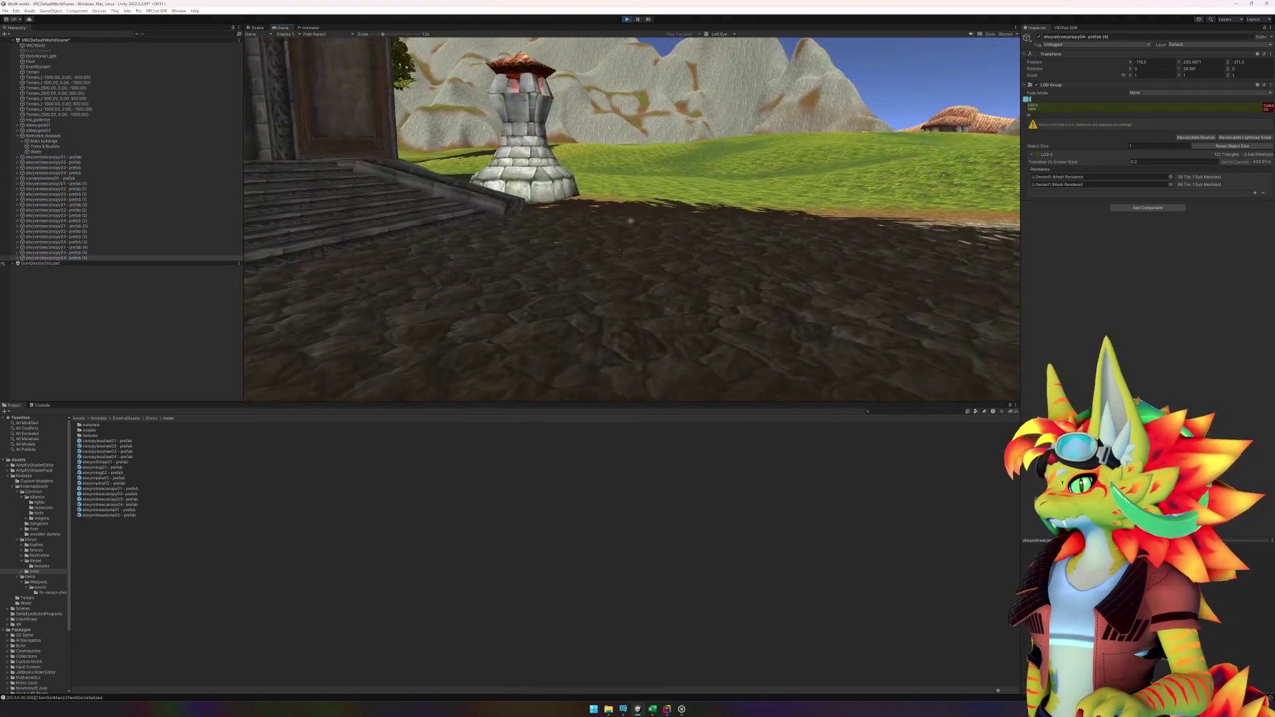
key(w)
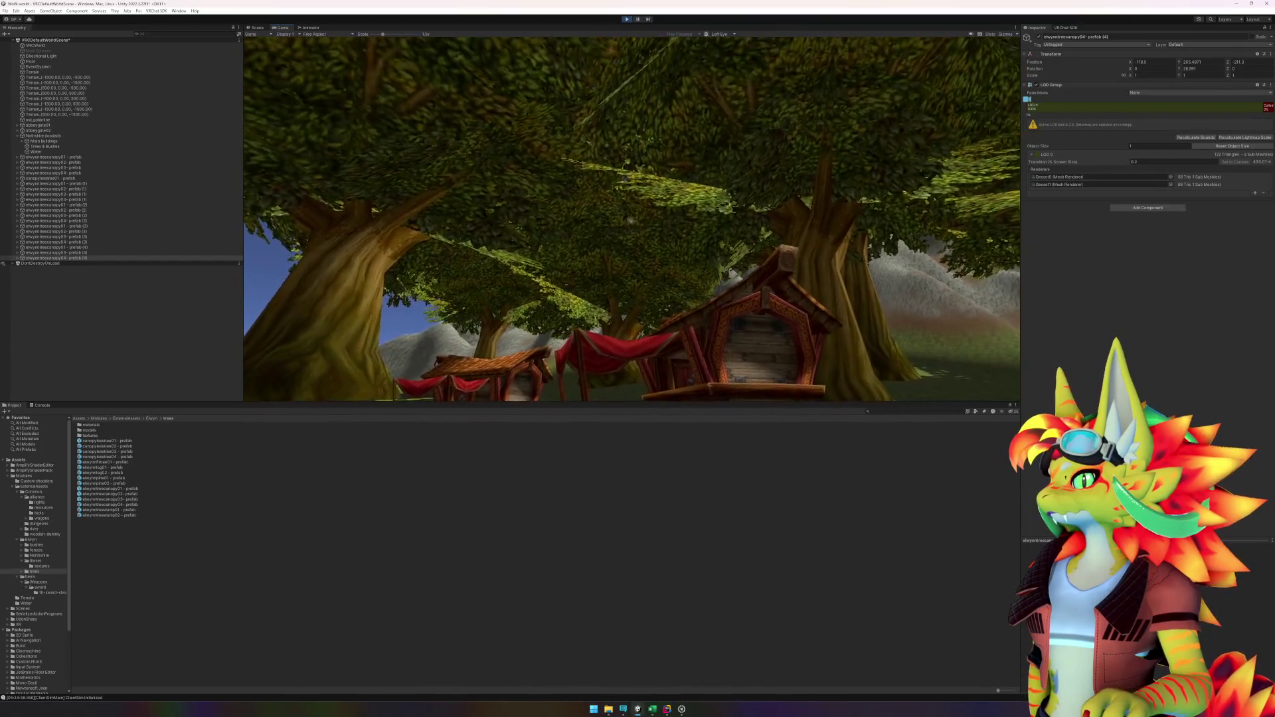
key(w)
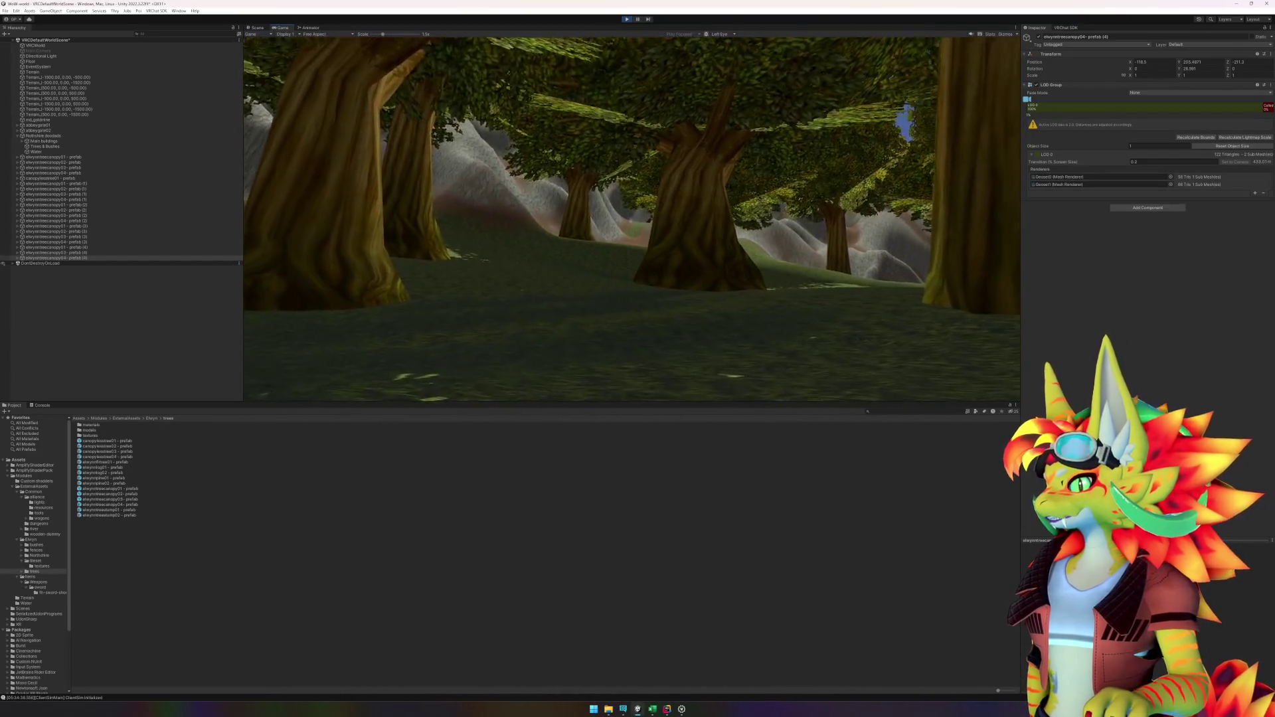
key(s)
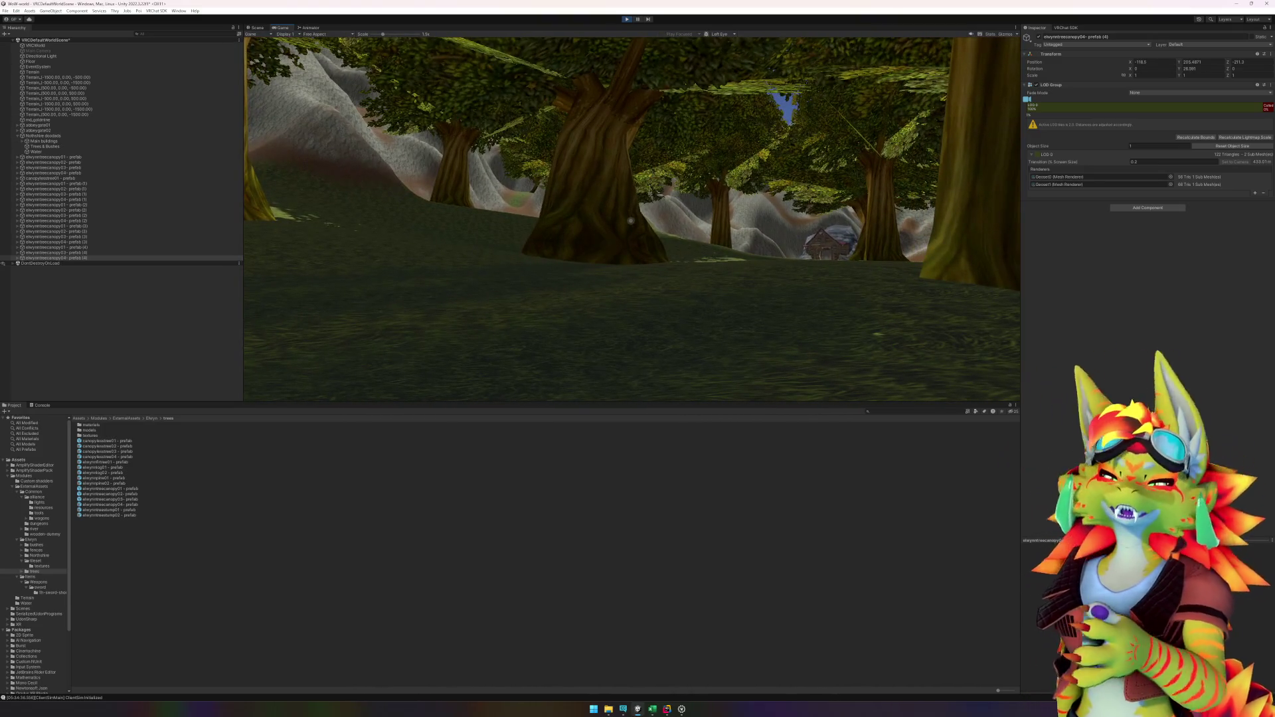
key(w)
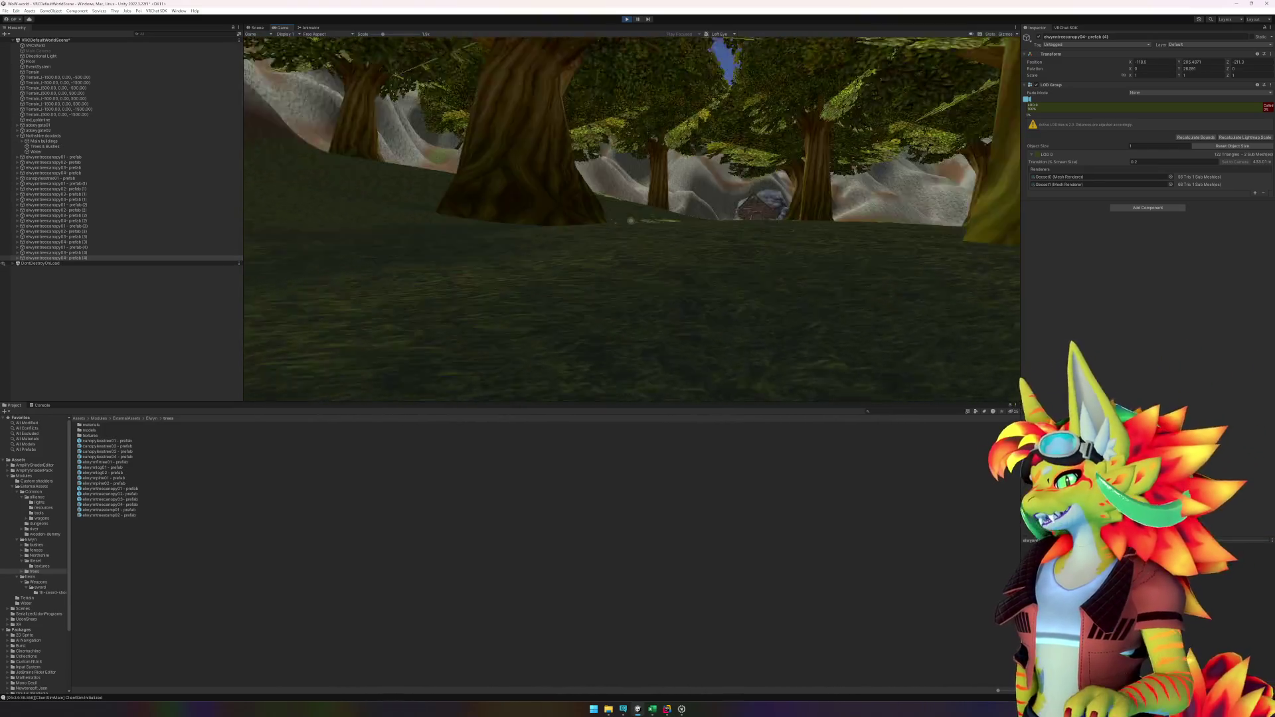
key(w)
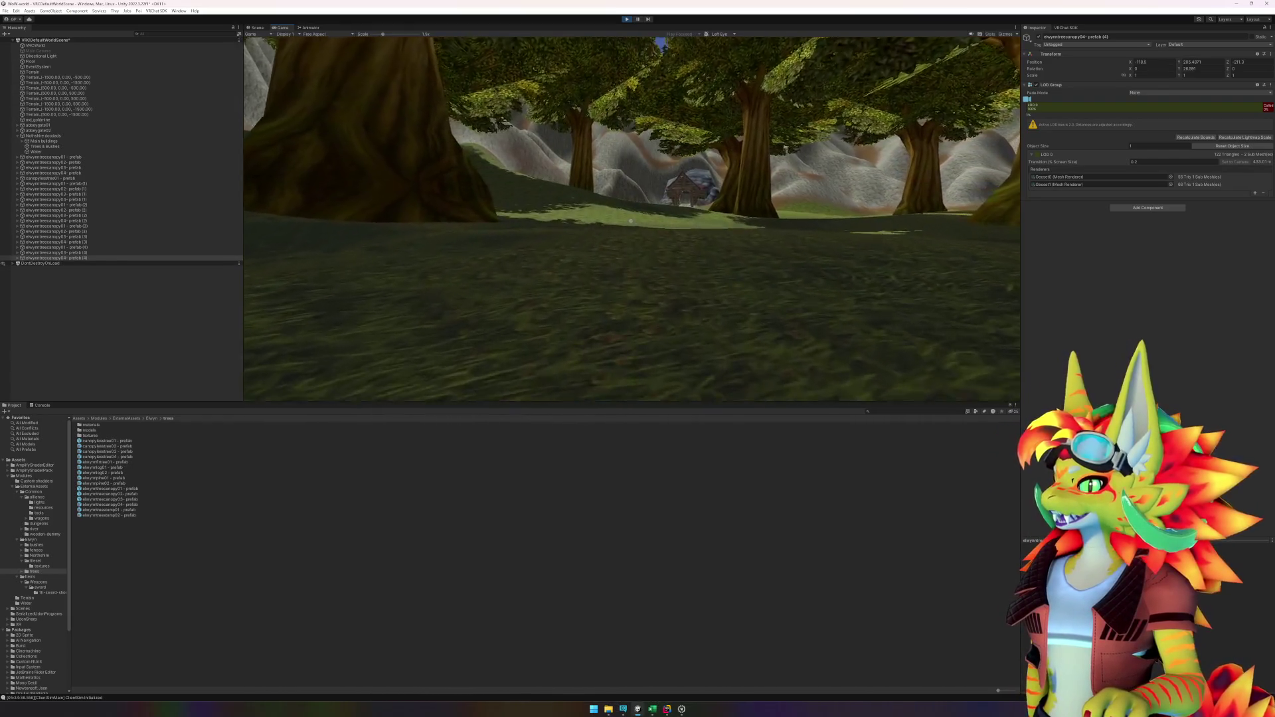
key(w)
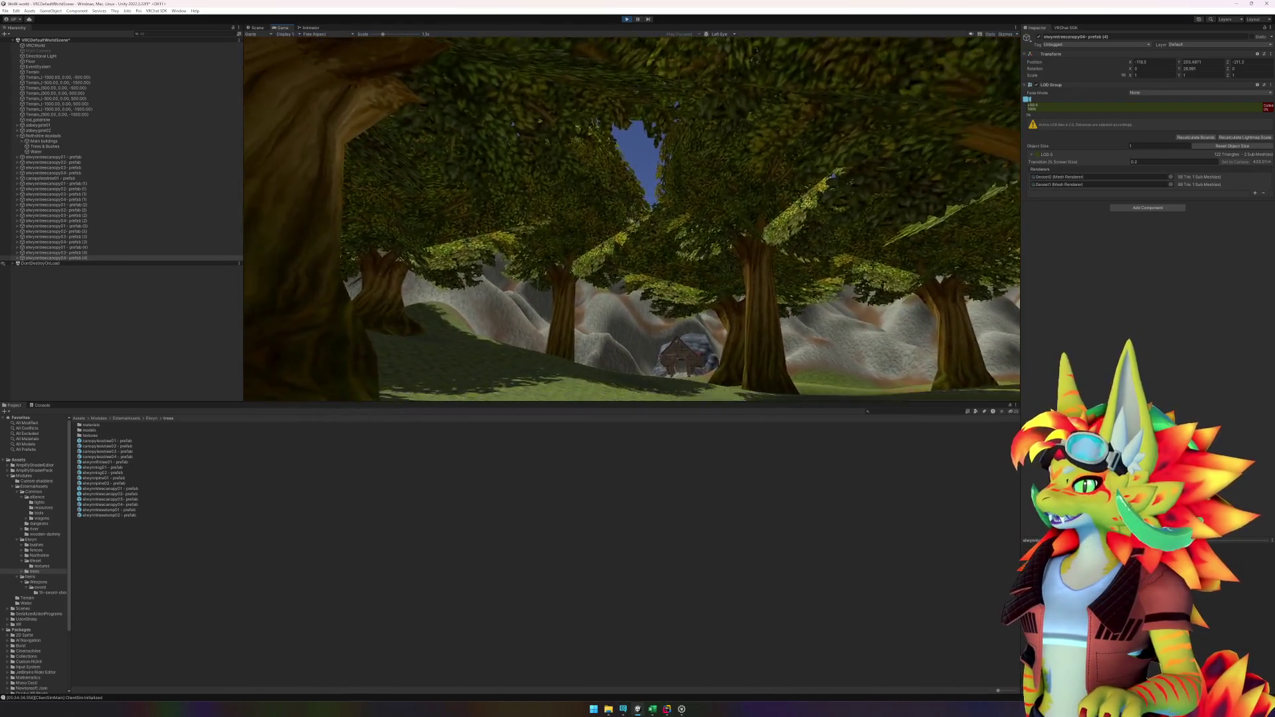
key(s)
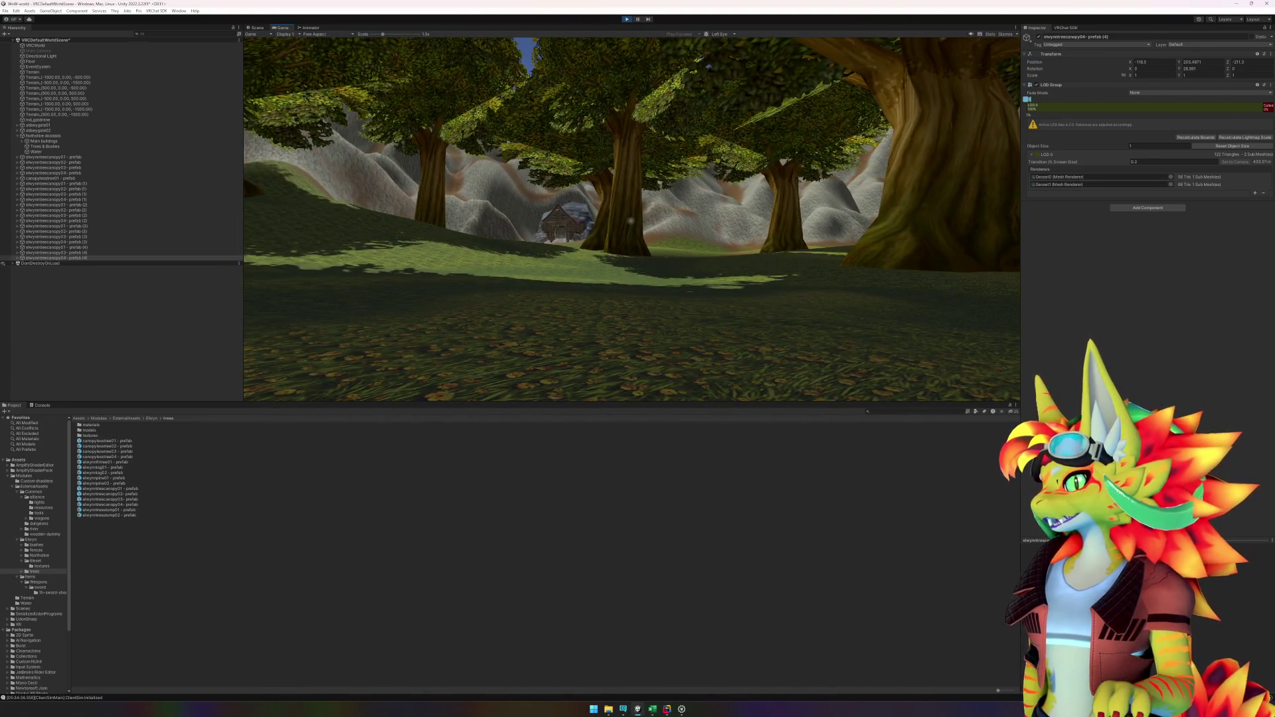
key(Escape)
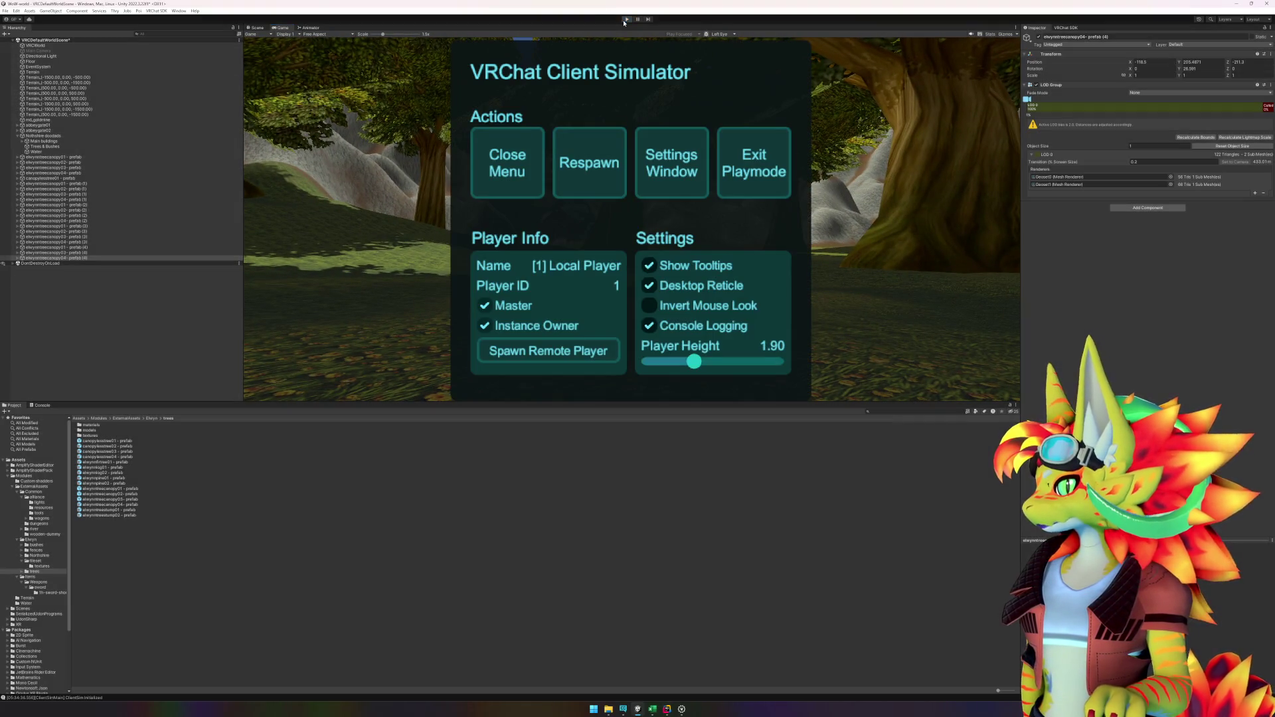
Step: Exit Play mode, drop in a canopy tree, then delete it and the leftover tree sprig
click(625, 19)
drag(522, 302, 155, 287)
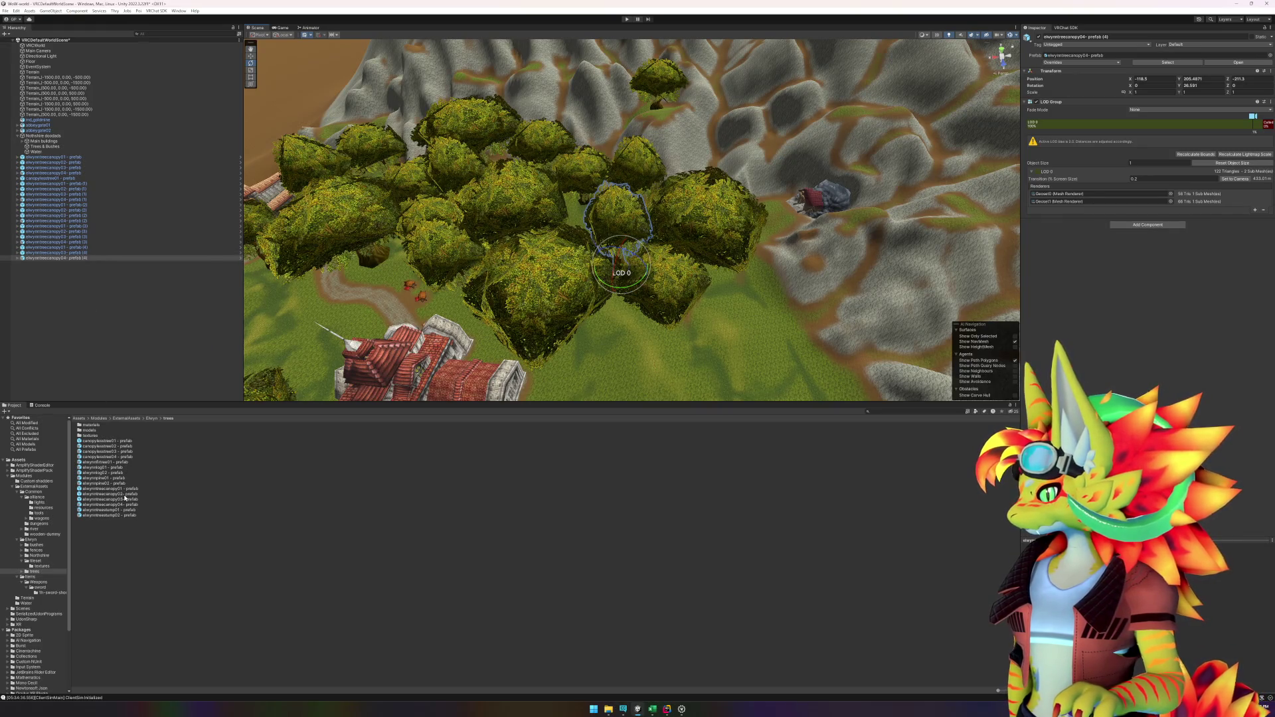
mouse_move(116, 496)
mouse_down()
mouse_move(266, 478)
mouse_move(635, 369)
mouse_move(727, 364)
mouse_move(775, 254)
mouse_move(768, 204)
mouse_up()
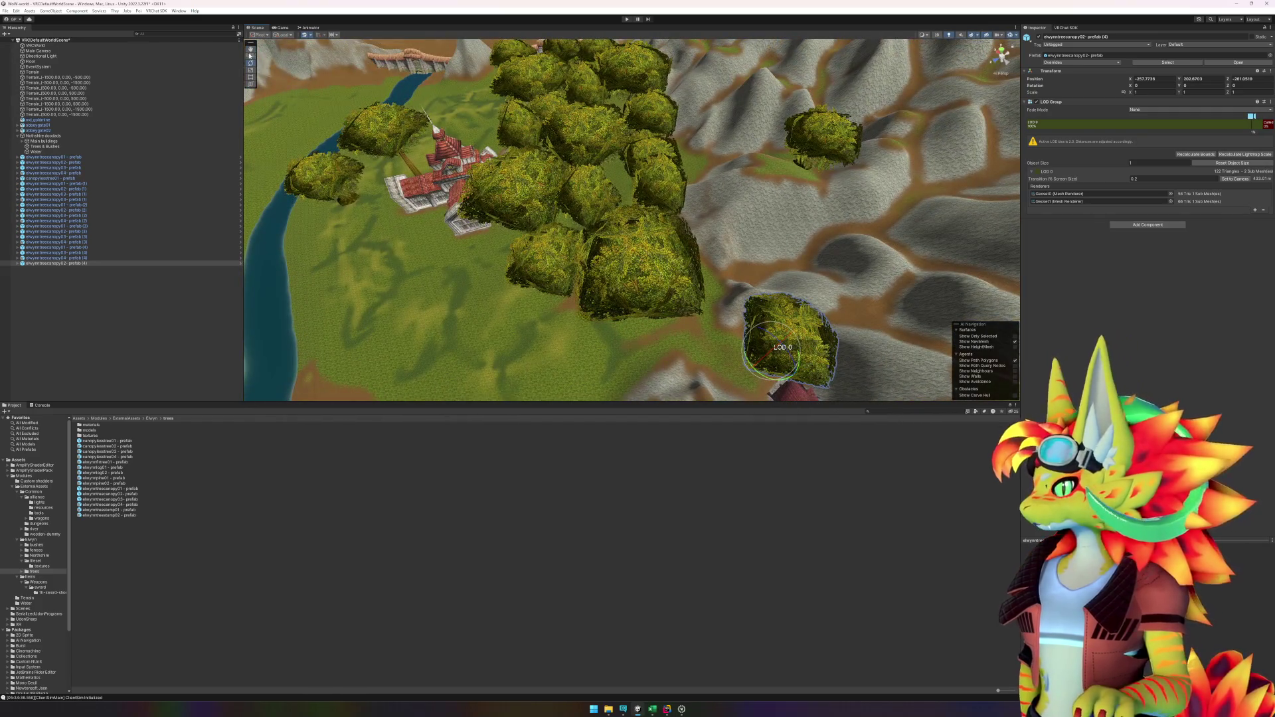
click(767, 380)
key(Delete)
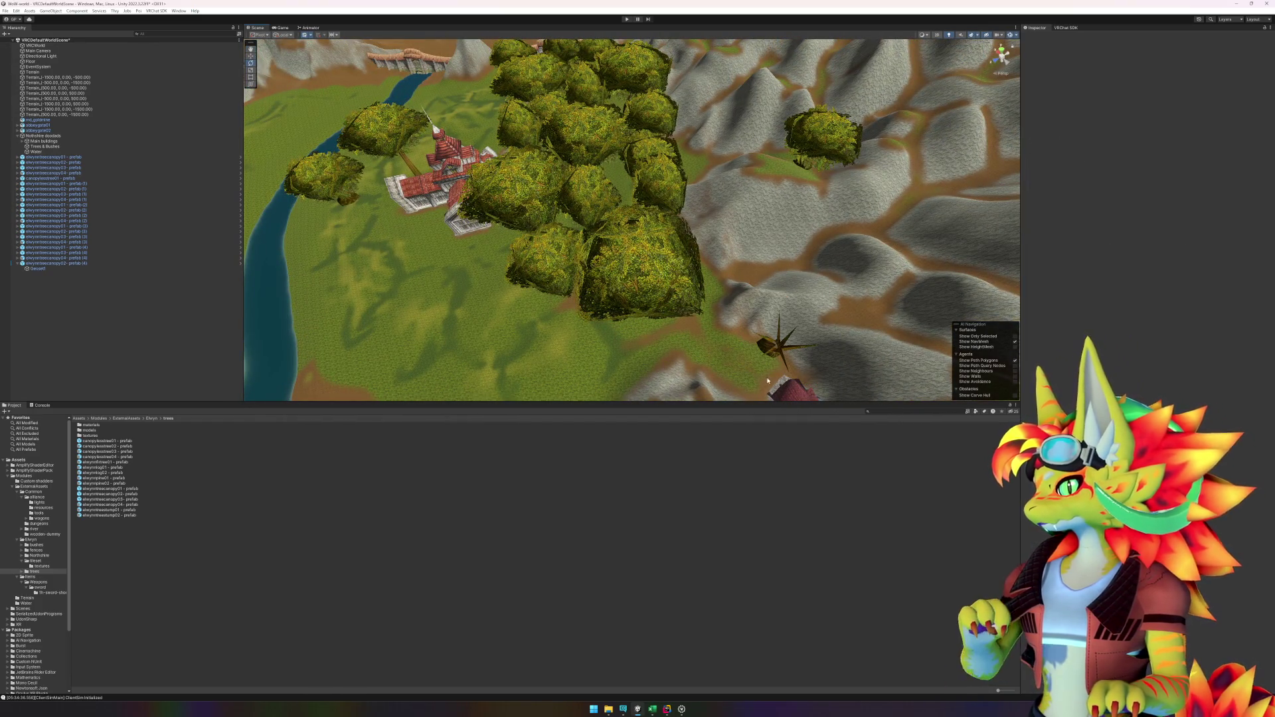
click(771, 356)
key(Delete)
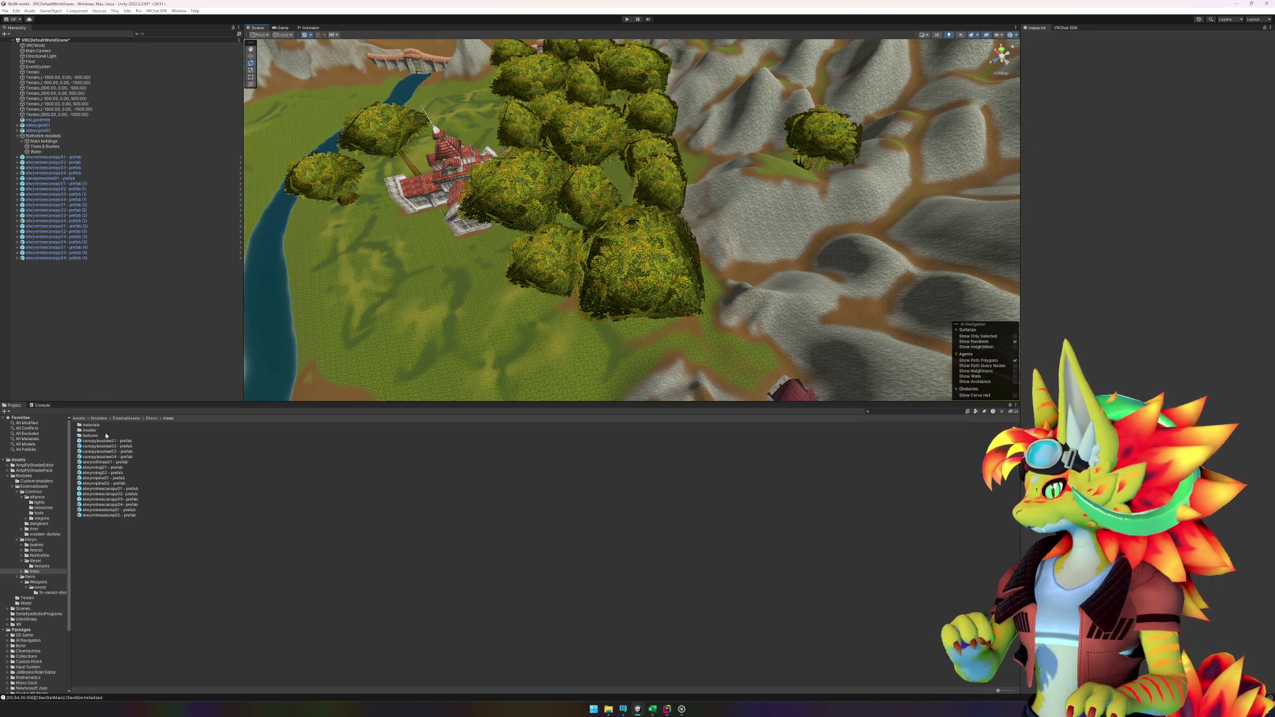
Step: Place a fresh elwynntreecanopy02 tree on the rocky slope east of the cluster and frame it
mouse_move(122, 494)
mouse_down()
mouse_move(552, 388)
mouse_move(774, 261)
mouse_move(743, 281)
mouse_up()
key(f)
mouse_move(680, 346)
mouse_down()
mouse_move(696, 243)
mouse_move(663, 248)
mouse_up()
key(w)
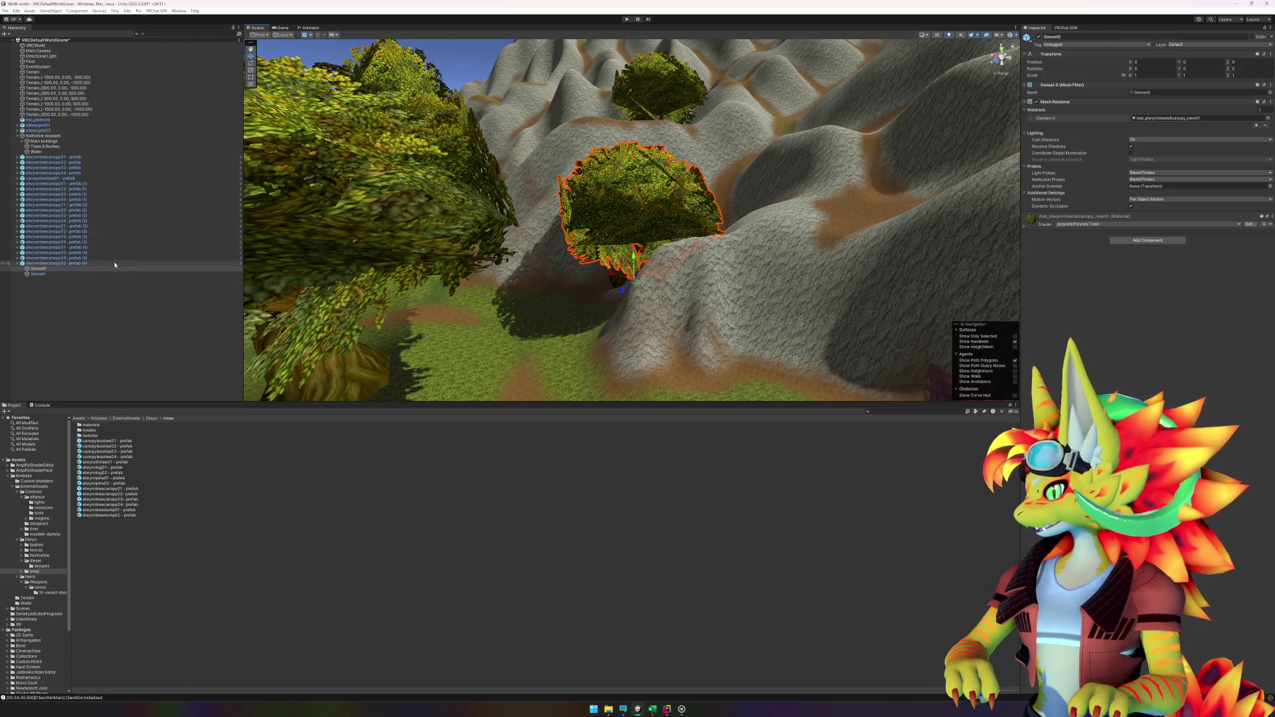
Step: Replace the selected tree with a new canopy tree at the cluster's rocky edge, rotated about -21° on Y
key(Delete)
mouse_move(484, 287)
mouse_down()
mouse_move(469, 307)
mouse_move(405, 326)
mouse_up()
mouse_move(107, 491)
mouse_down()
mouse_move(398, 319)
mouse_move(542, 259)
mouse_move(562, 275)
mouse_up()
key(e)
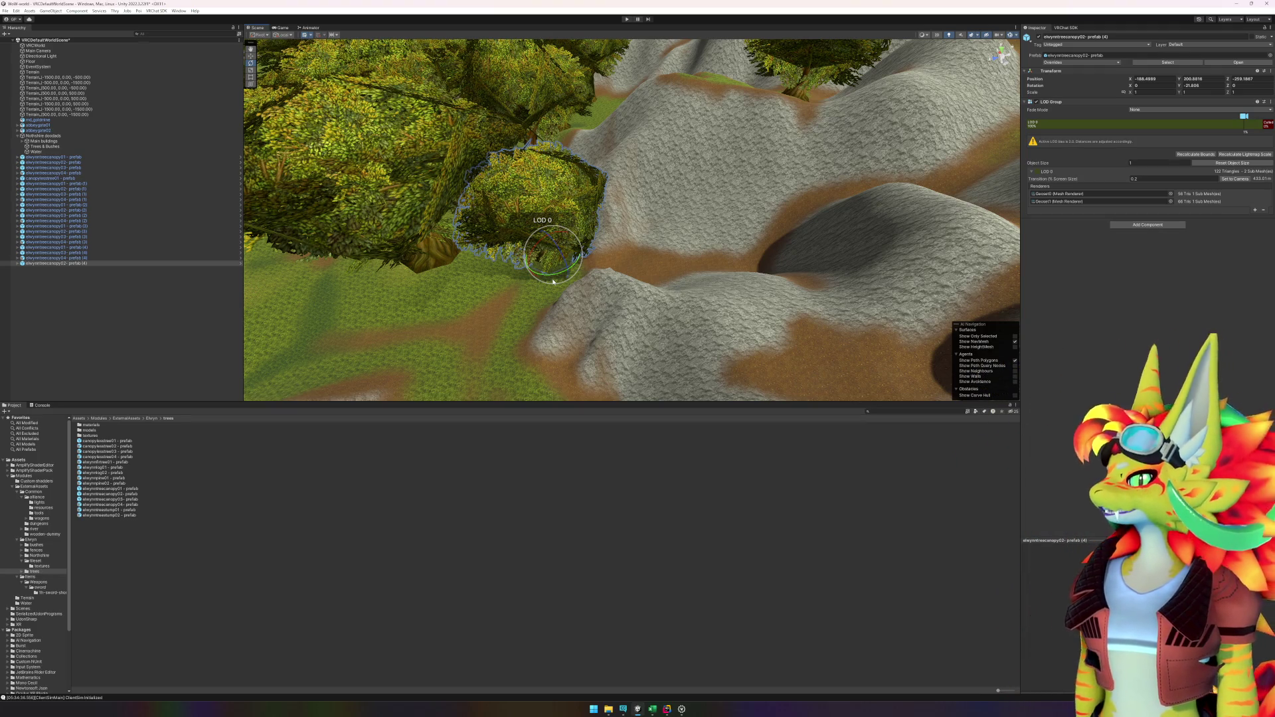
Step: Fly the Scene camera close to the tree cluster and select a tree to inspect it
click(259, 558)
key(x)
mouse_move(544, 313)
mouse_down()
mouse_move(455, 312)
mouse_move(523, 290)
mouse_move(368, 433)
mouse_up()
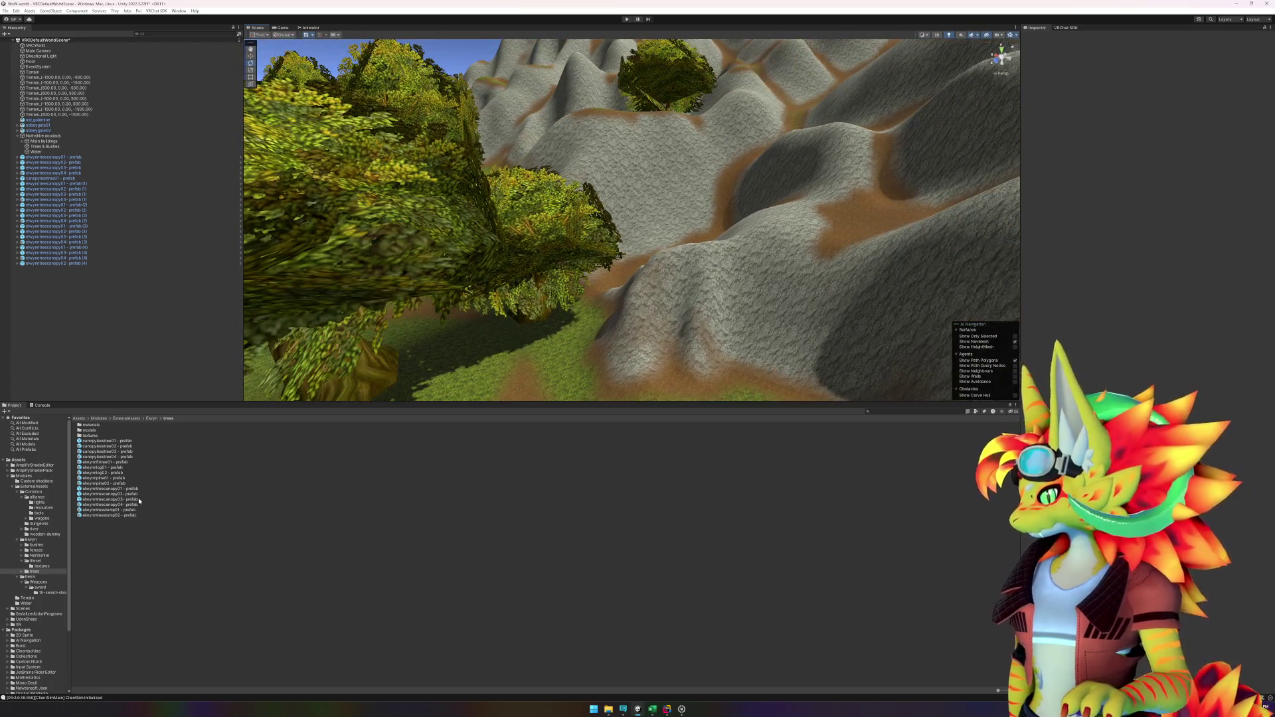
scroll(501, 303, up, 5)
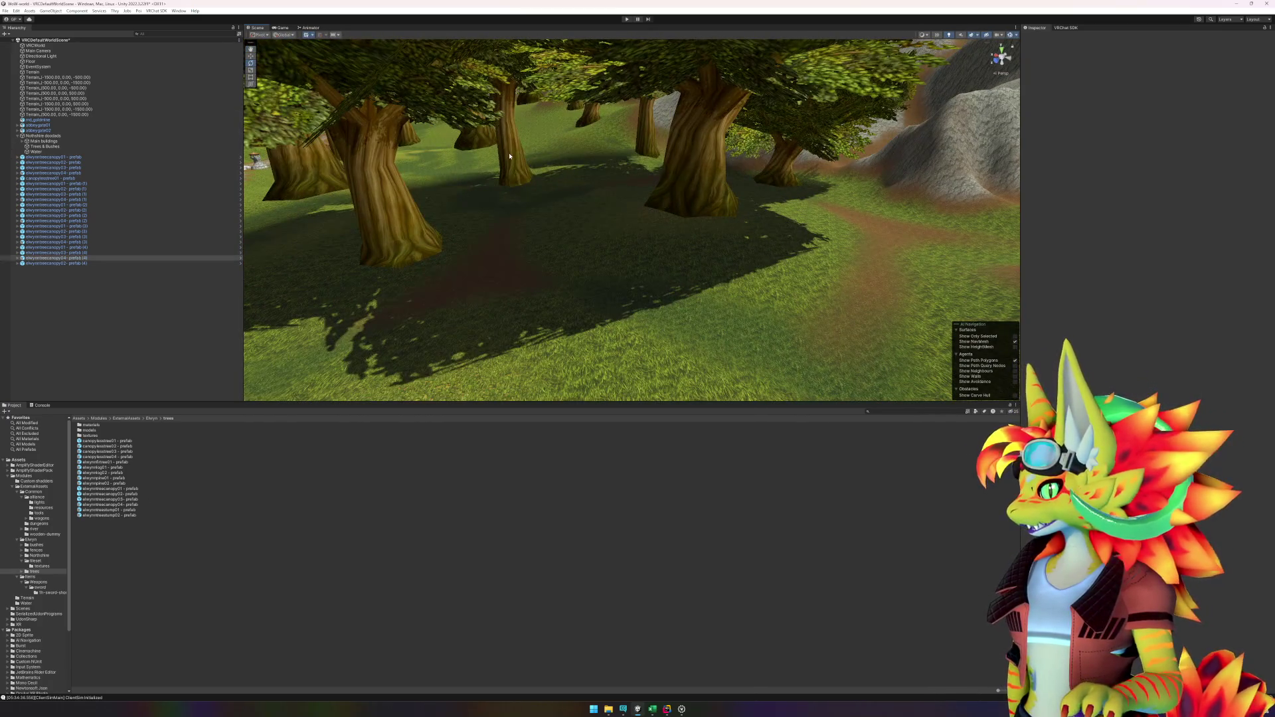
click(509, 156)
scroll(734, 242, down, 5)
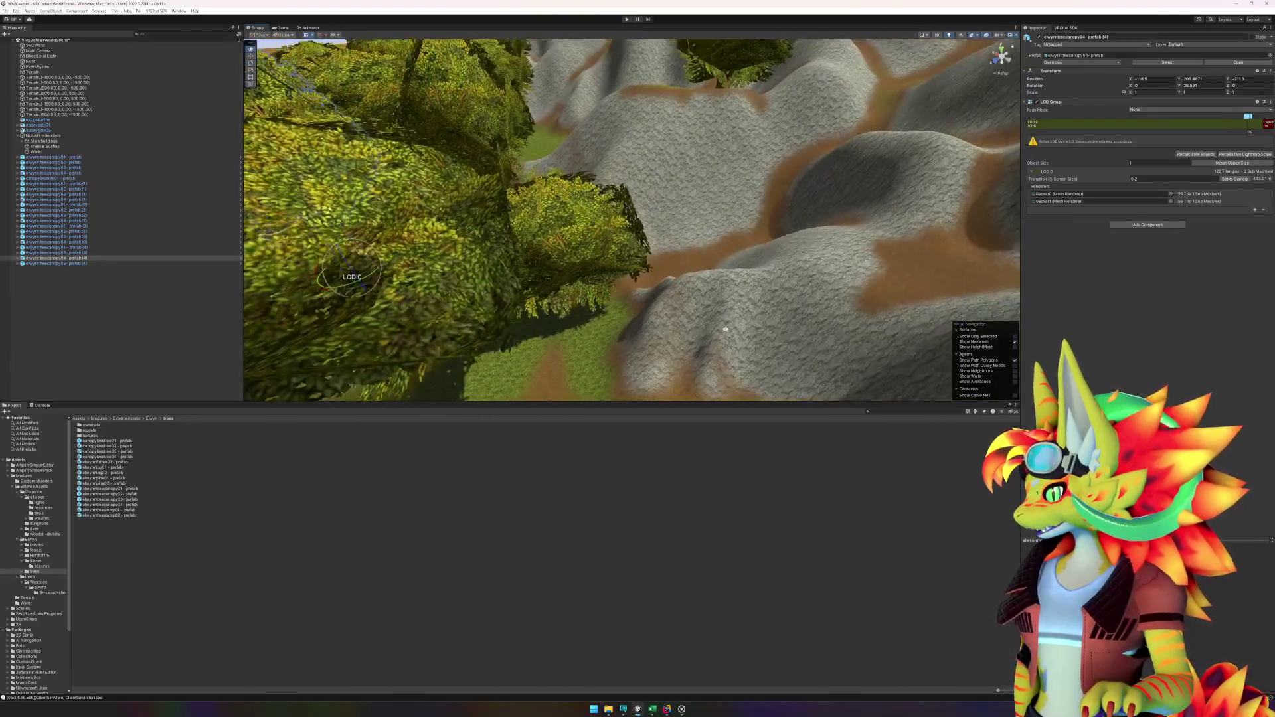
click(34, 278)
Step: Inspect two more tree objects, then add elwynntreecanopy01 and elwynntreecanopy02 trees near the church
click(60, 258)
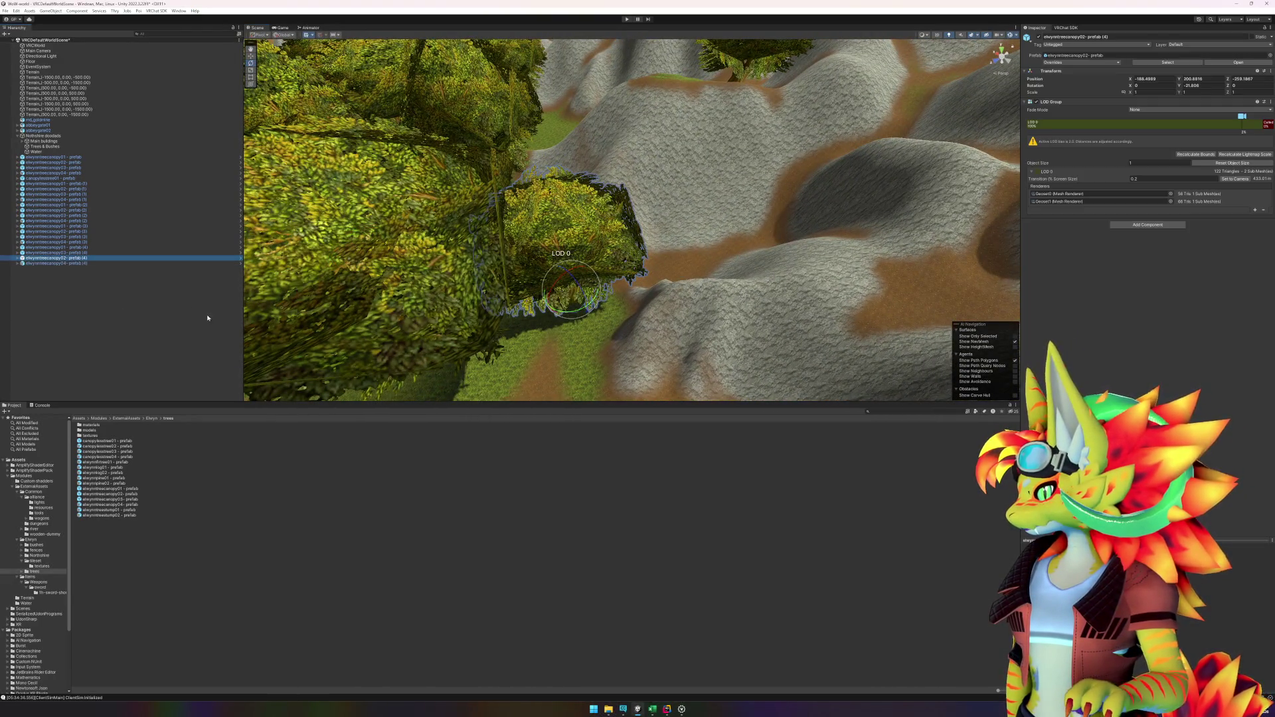
click(148, 325)
click(60, 258)
click(133, 353)
scroll(558, 335, down, 5)
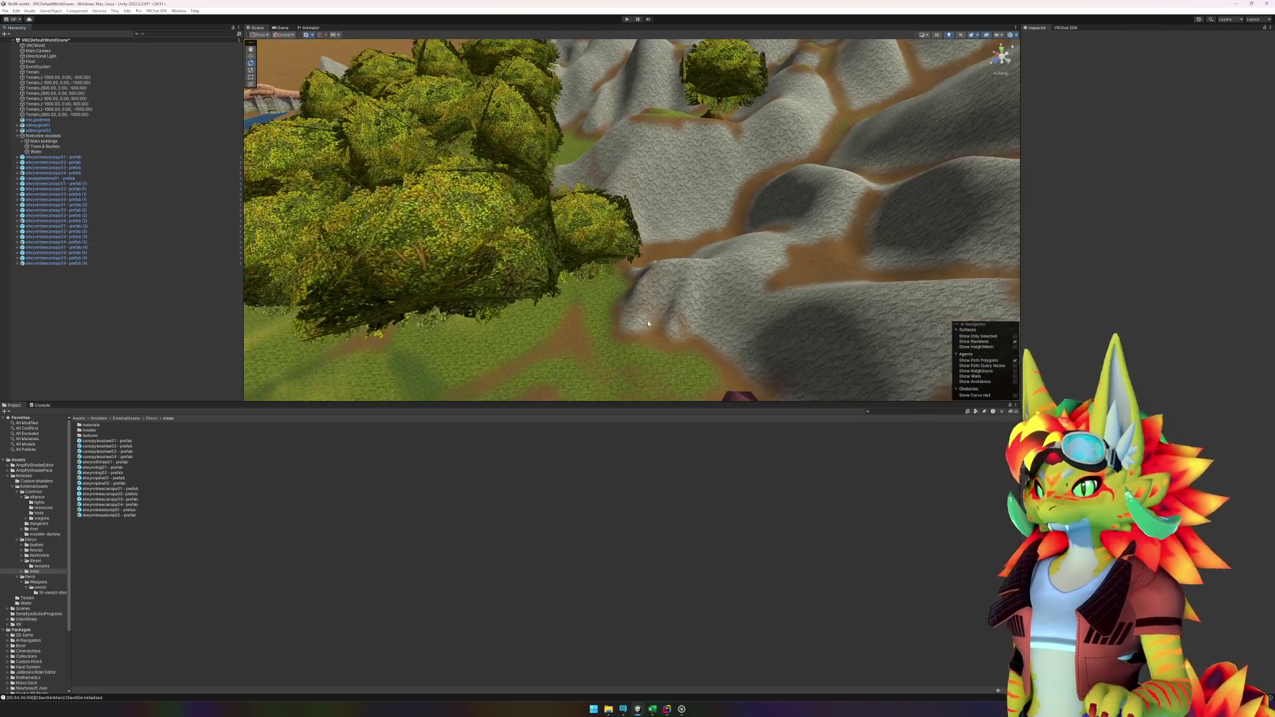
scroll(559, 335, up, 3)
scroll(558, 335, down, 10)
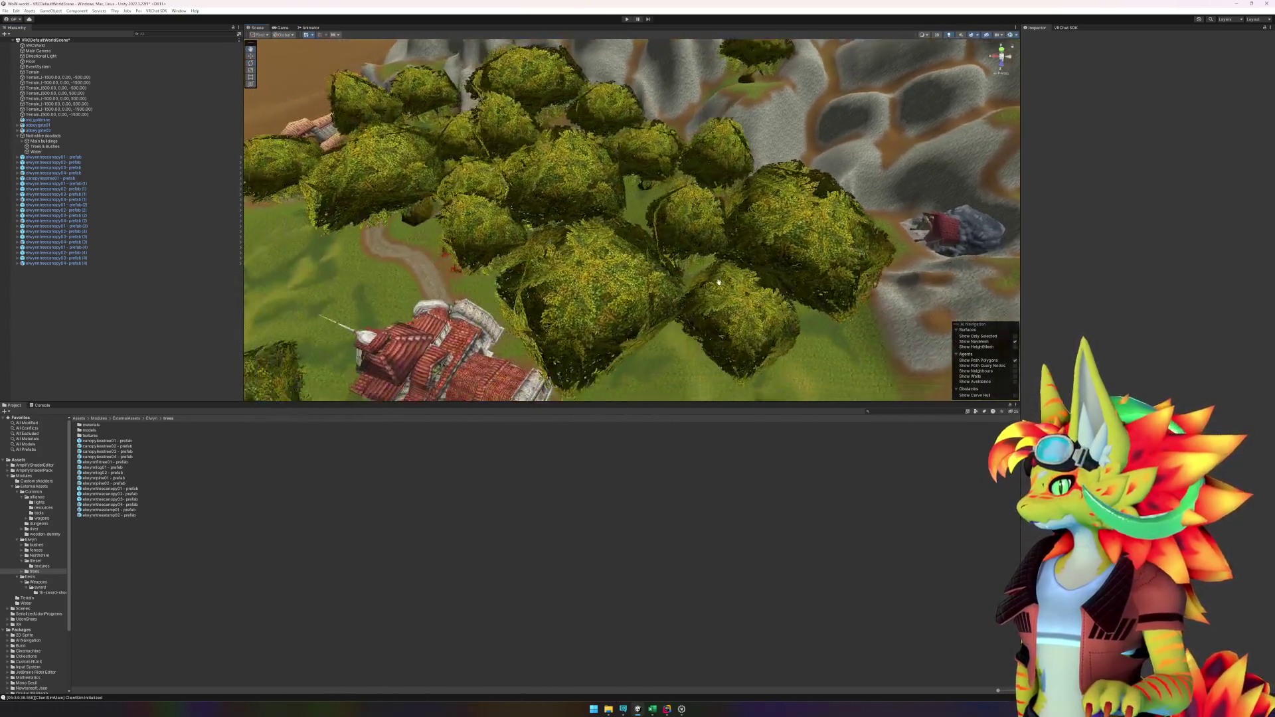
scroll(603, 334, up, 2)
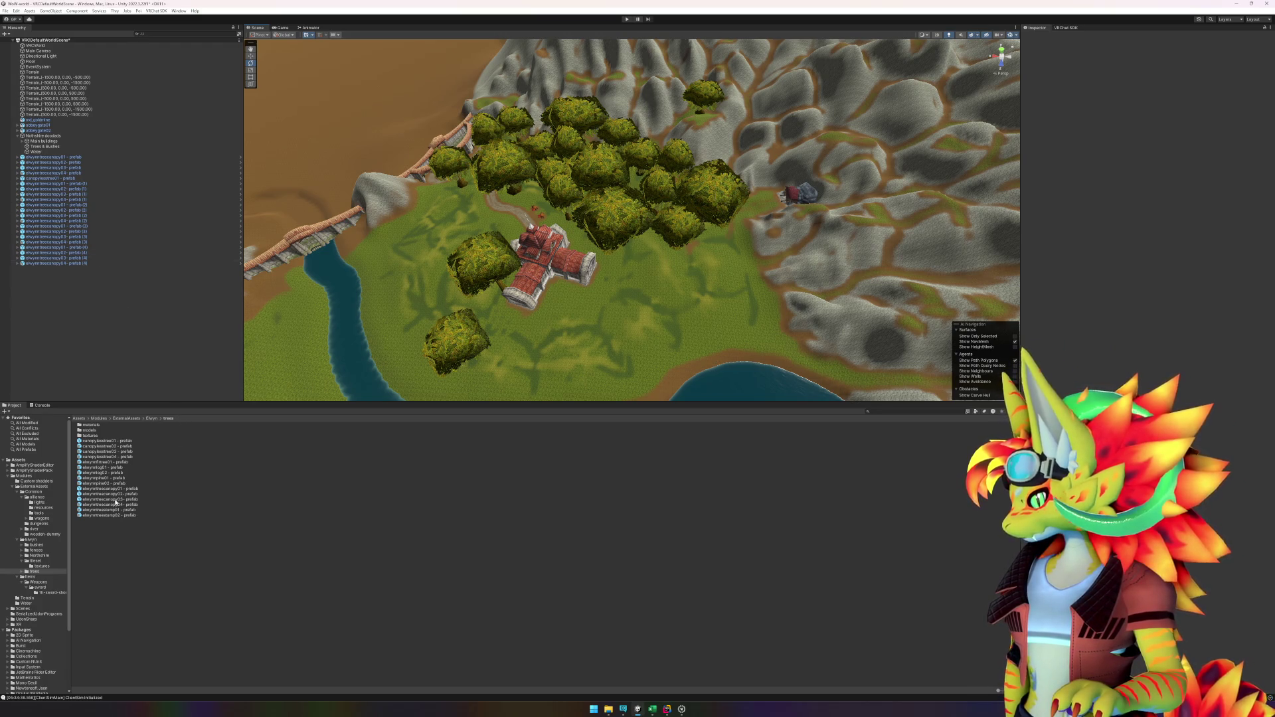
mouse_move(124, 490)
mouse_down()
mouse_move(322, 441)
mouse_move(411, 300)
mouse_move(448, 310)
mouse_move(452, 212)
mouse_move(507, 225)
mouse_move(495, 213)
mouse_move(494, 230)
mouse_up()
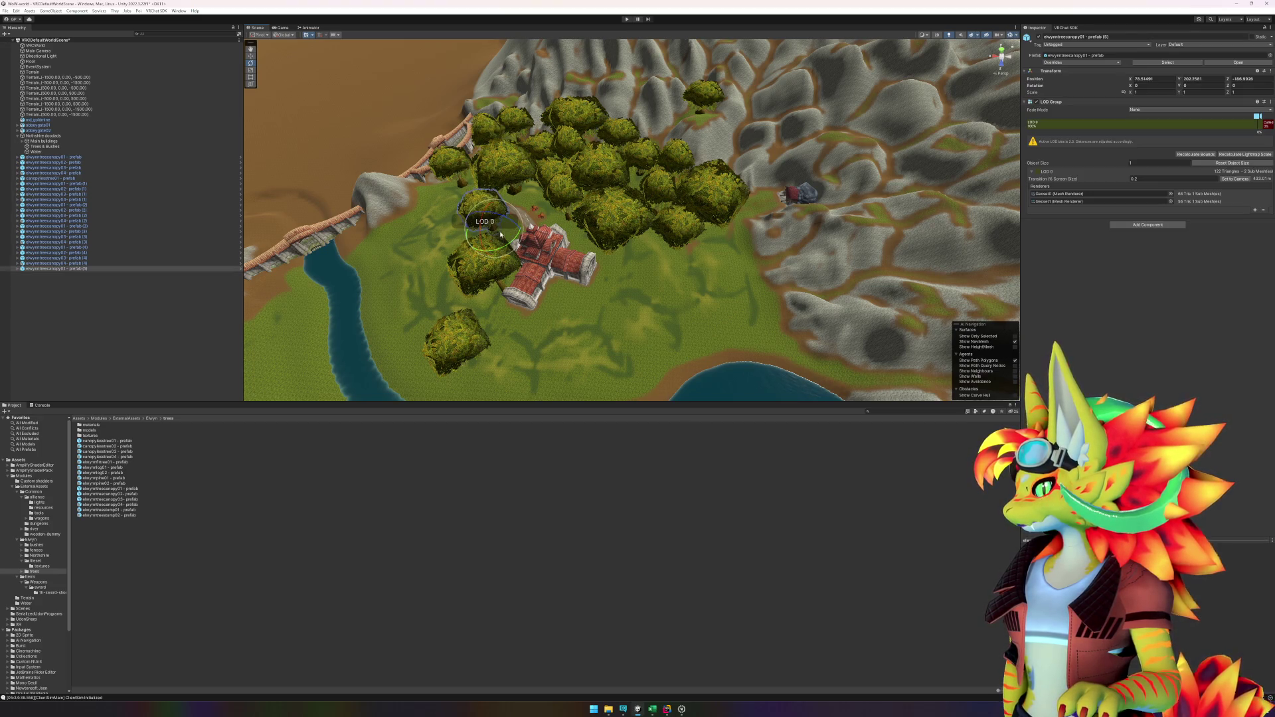
drag(109, 494, 737, 247)
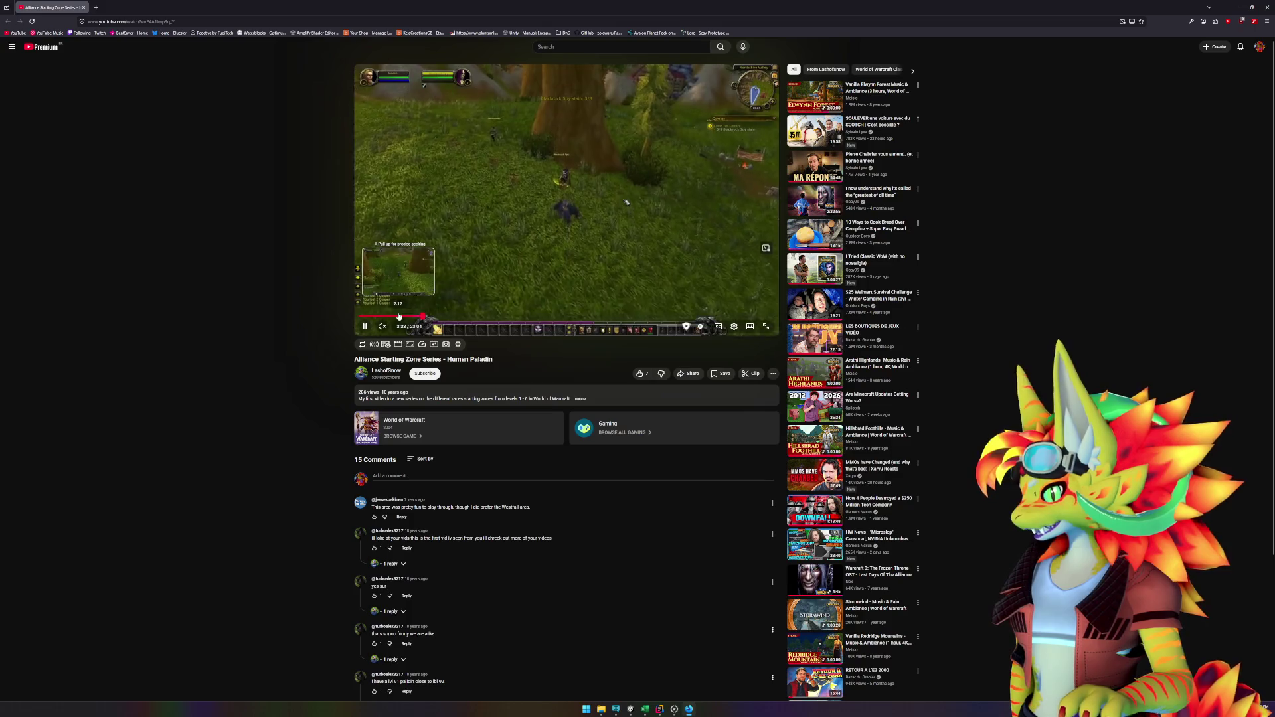
Step: Skim the Human Paladin video past five minutes, pausing on the clearing with the Alliance banner
click(403, 316)
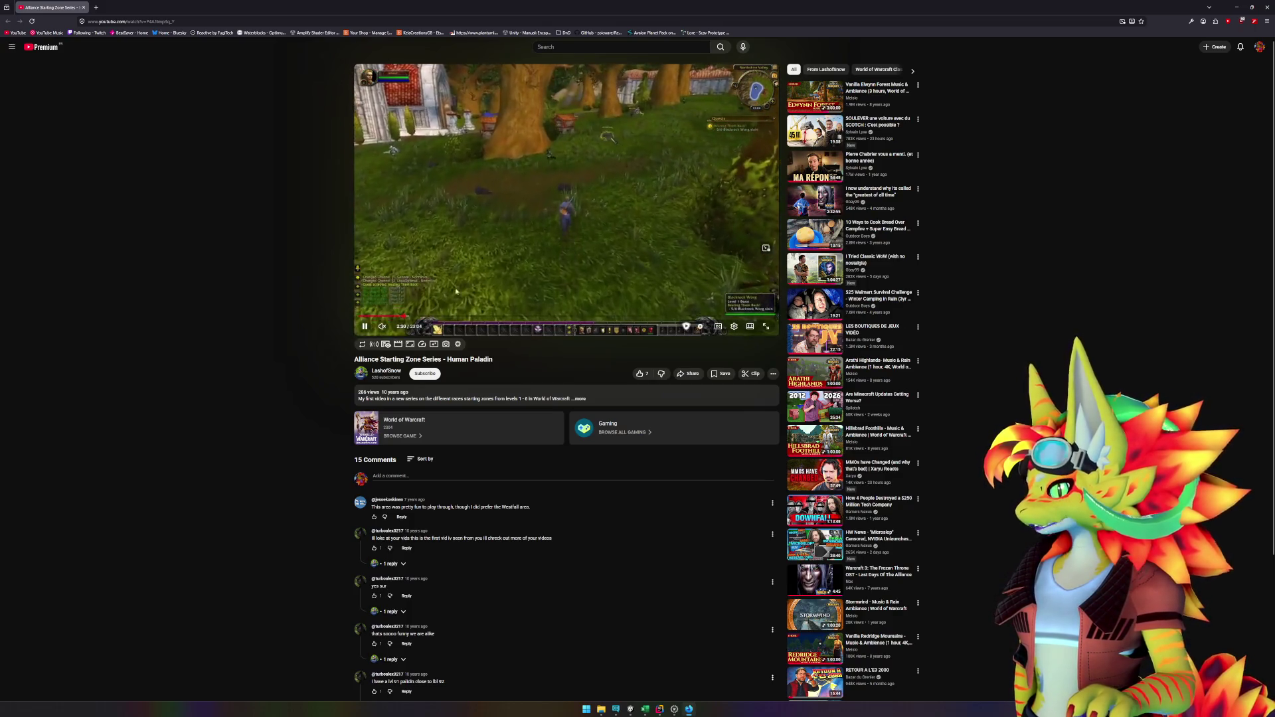
click(412, 317)
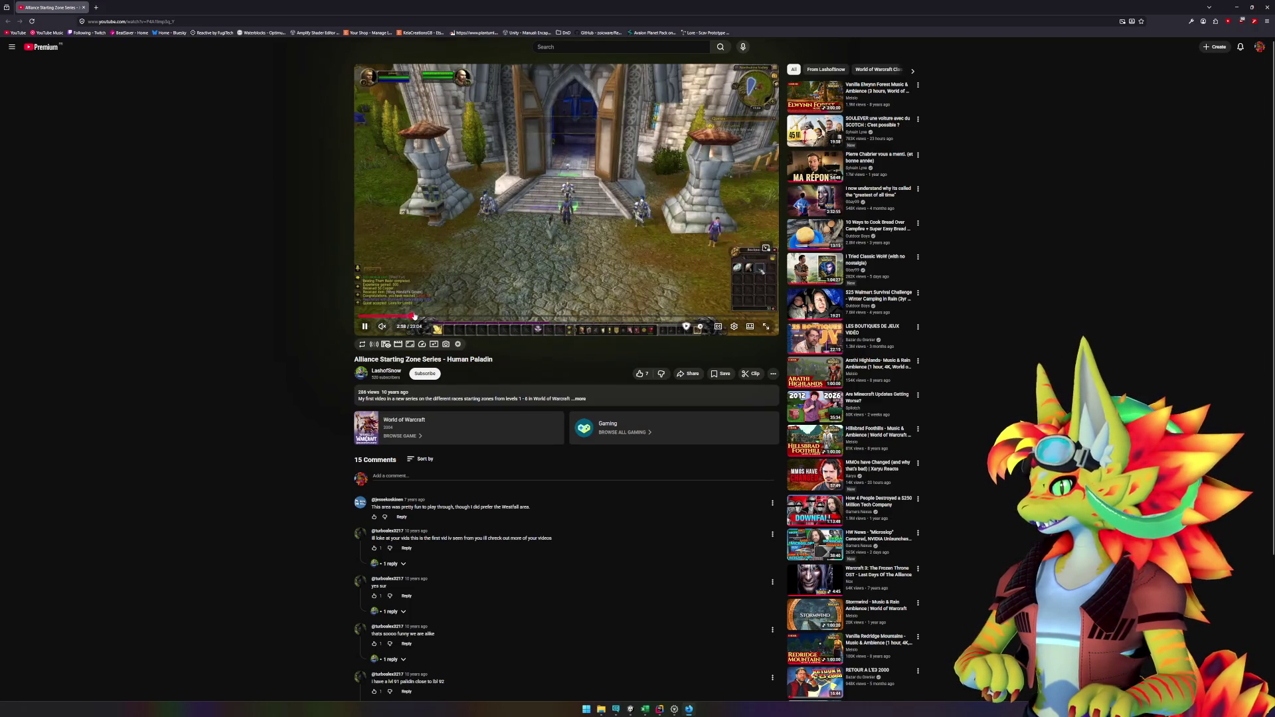
click(460, 267)
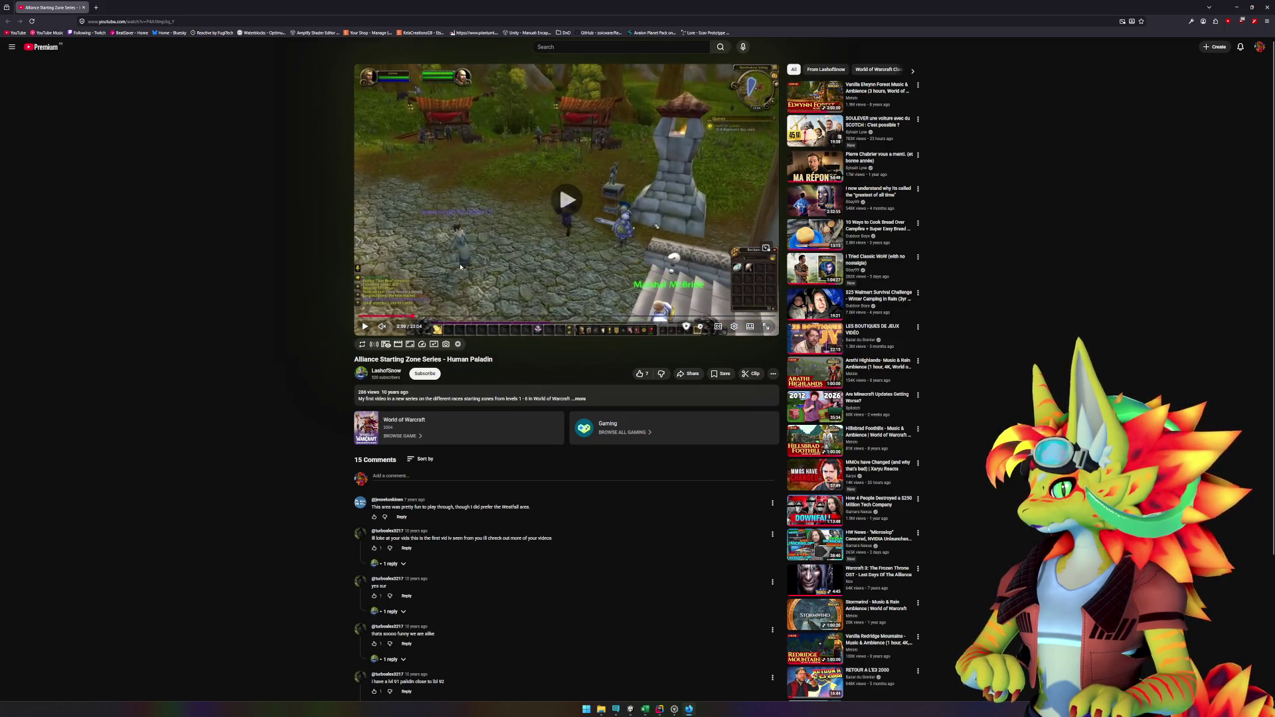
key(k)
key(l)
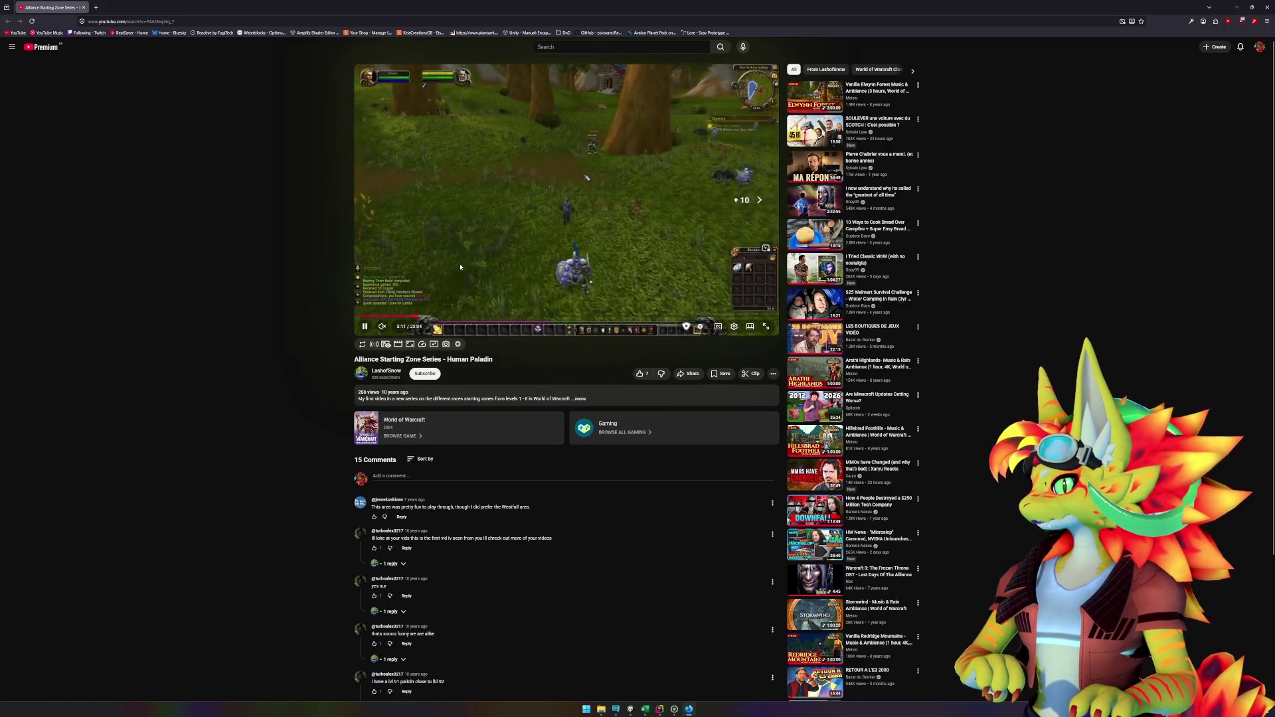
key(l)
key(l)
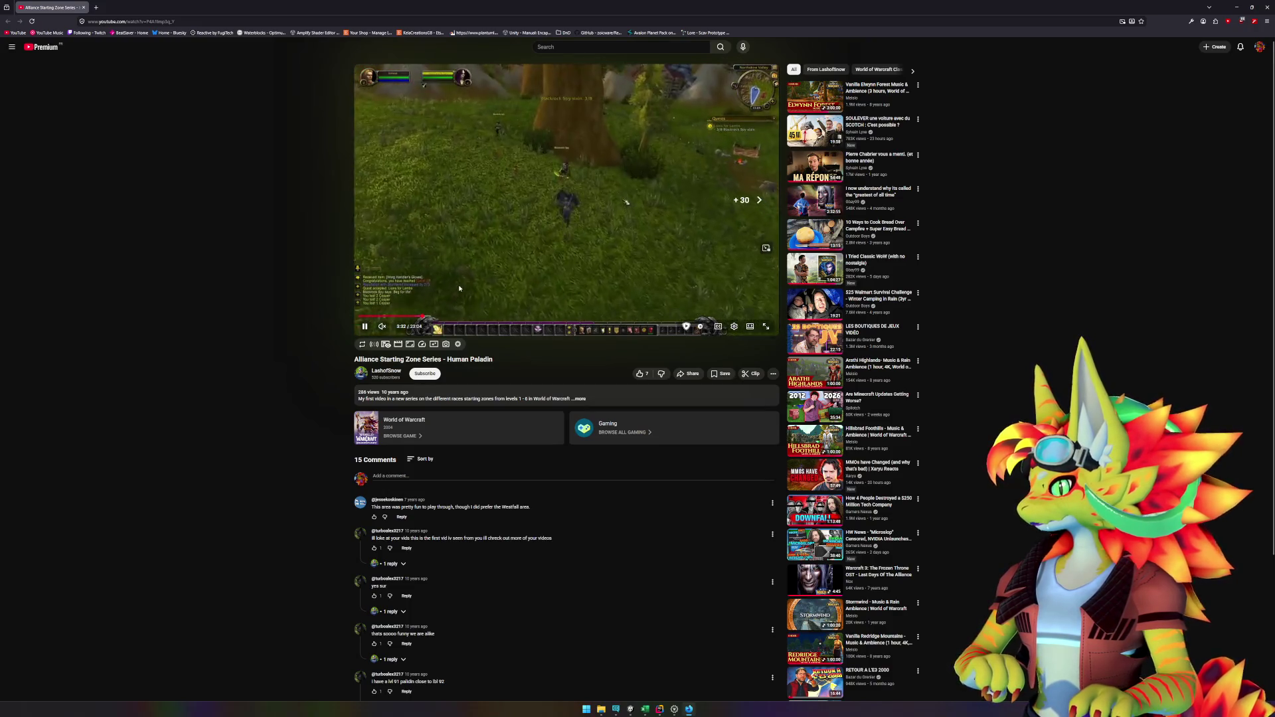
key(k)
key(l)
key(l)
key(l)
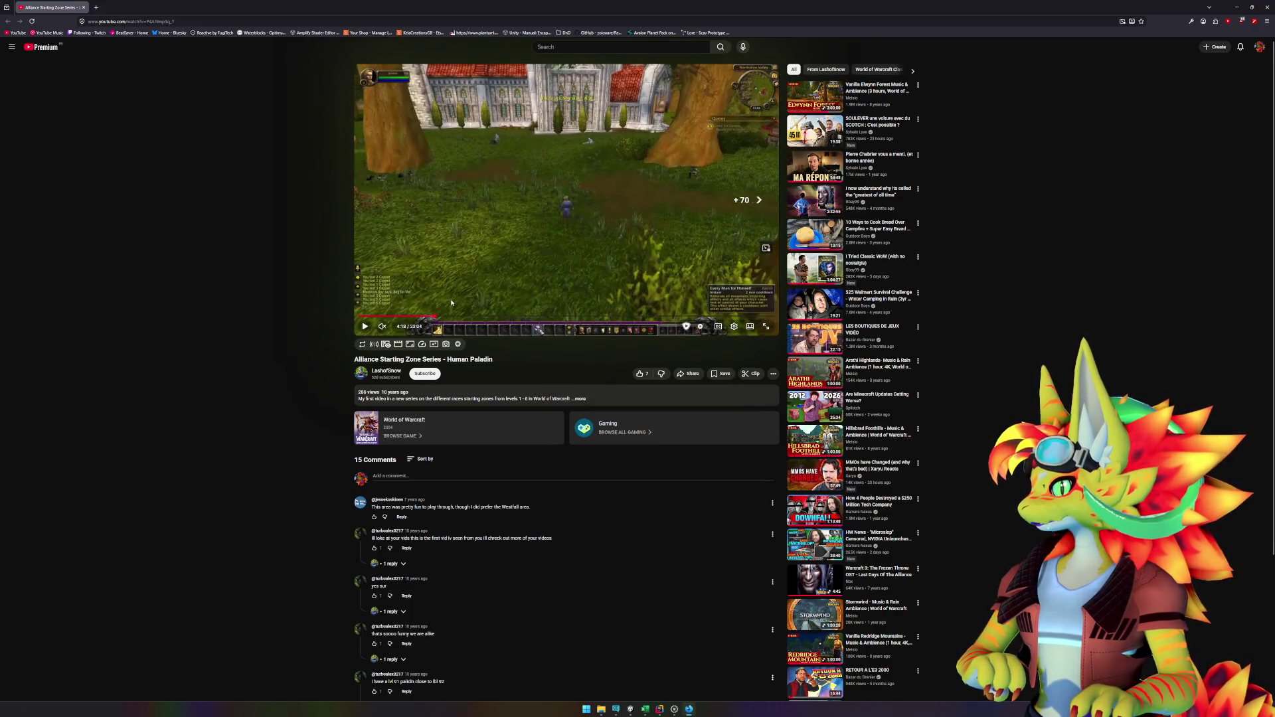
key(Right)
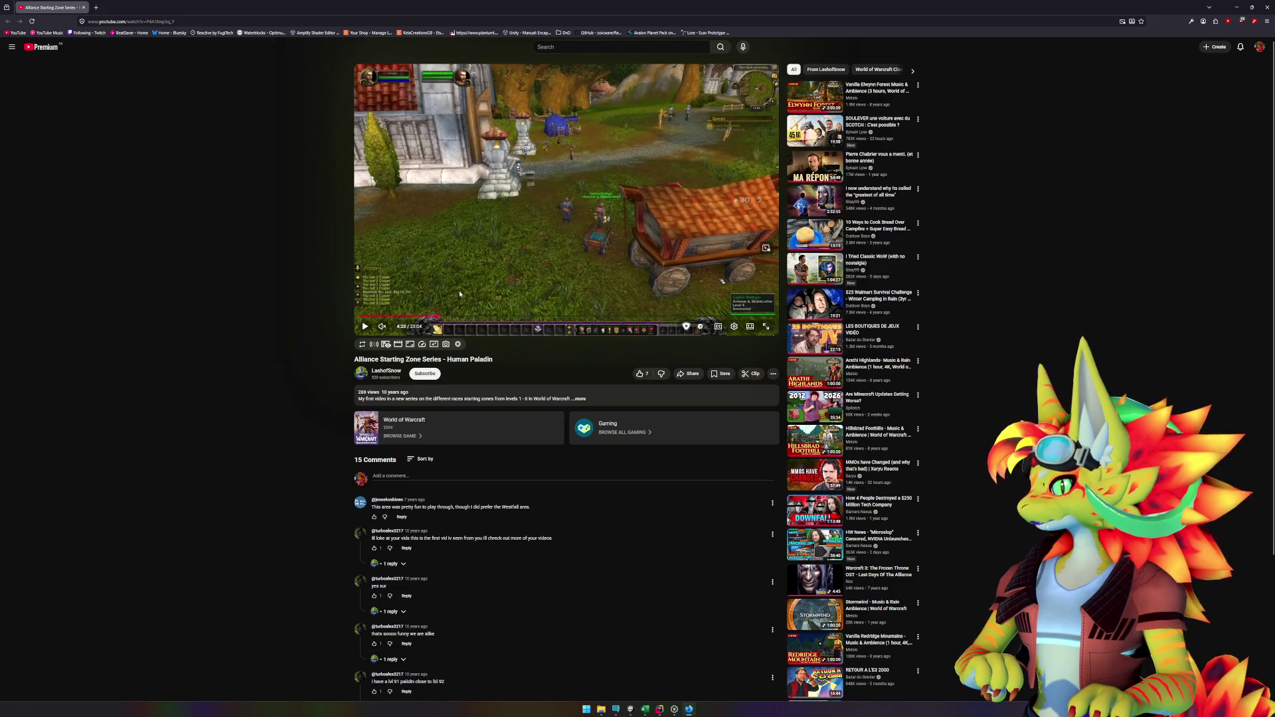
key(l)
key(l)
key(l)
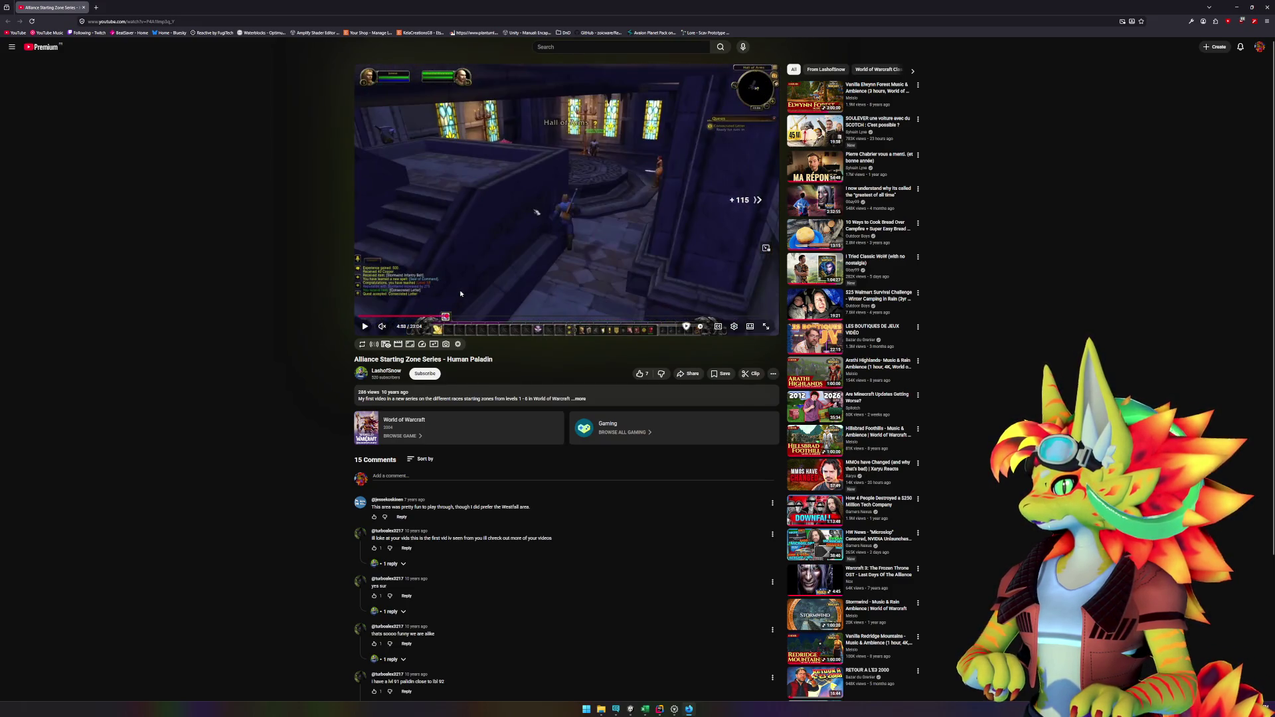
key(l)
key(l)
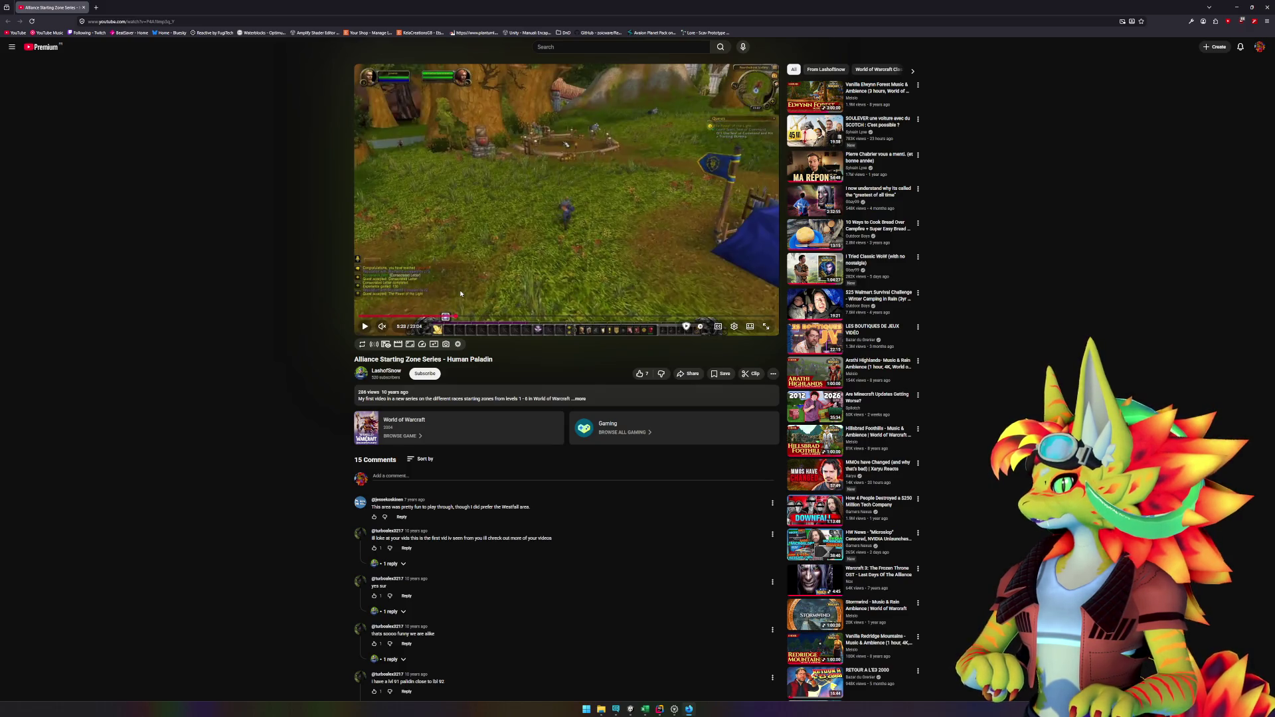
key(Right)
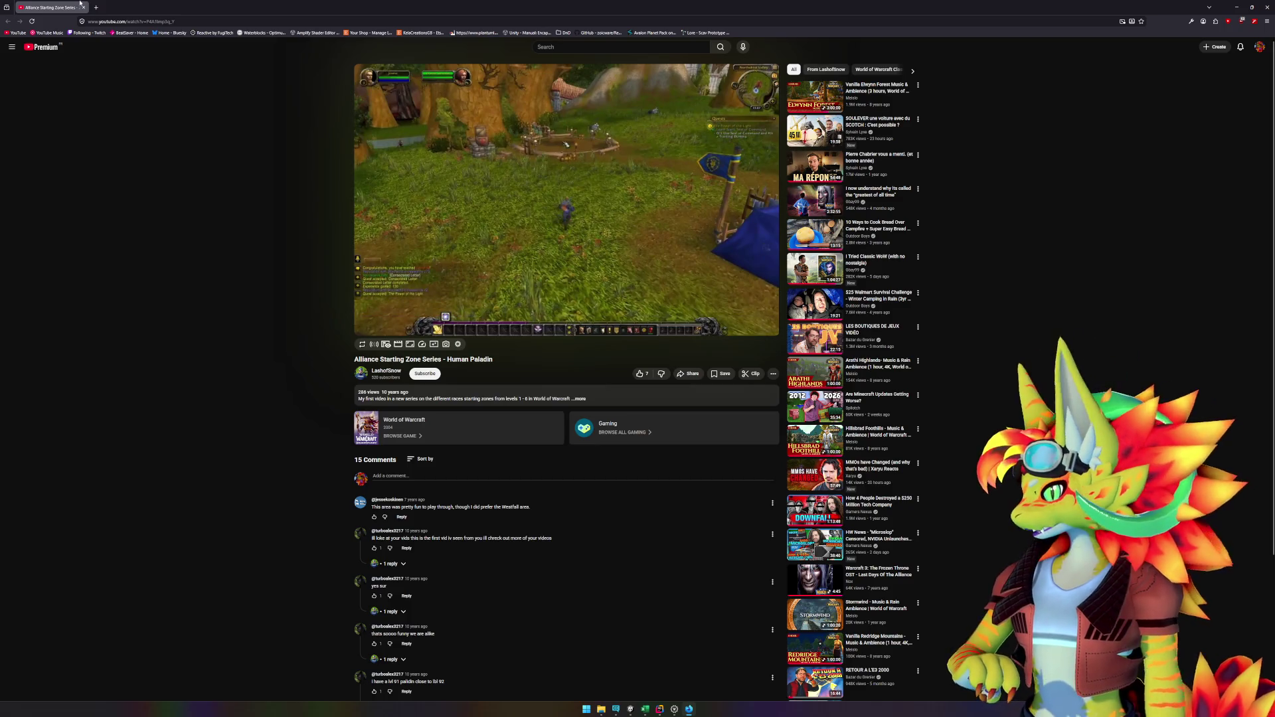
Step: In a new tab, search 'ere human able to be hunters in wow vanilla'
click(97, 8)
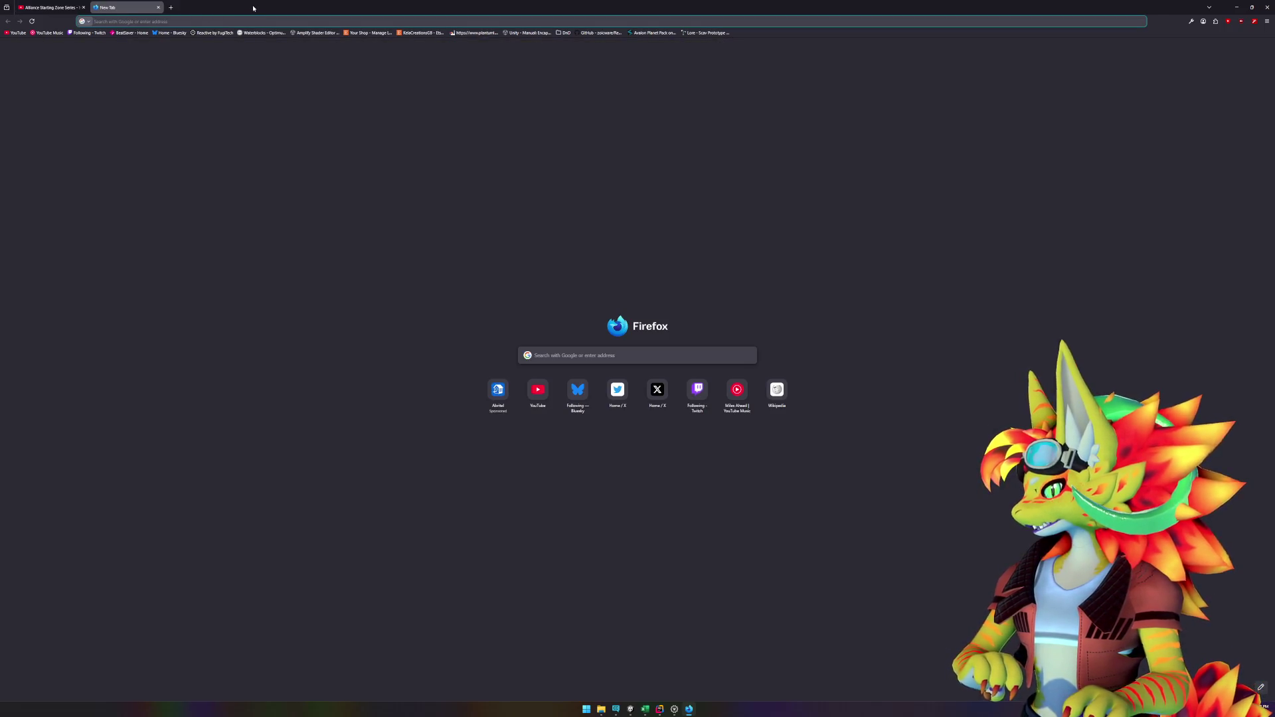
text(dere human able to be hunt)
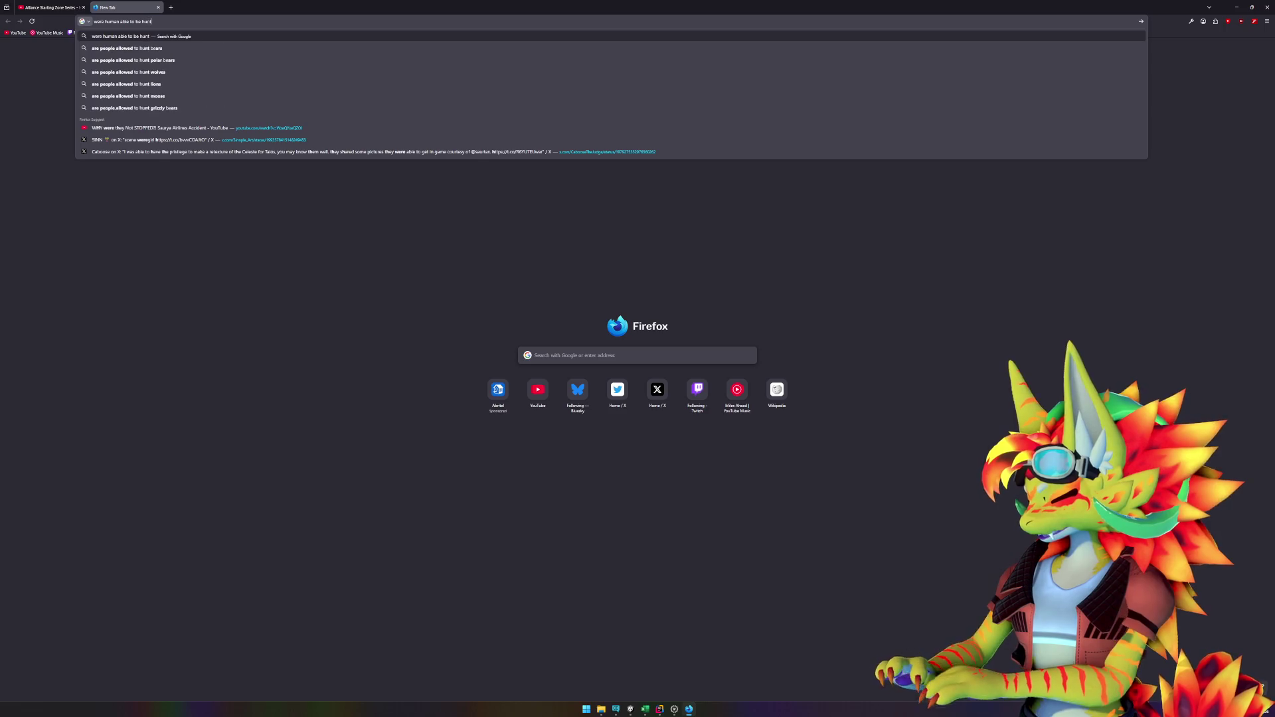
text(ers)
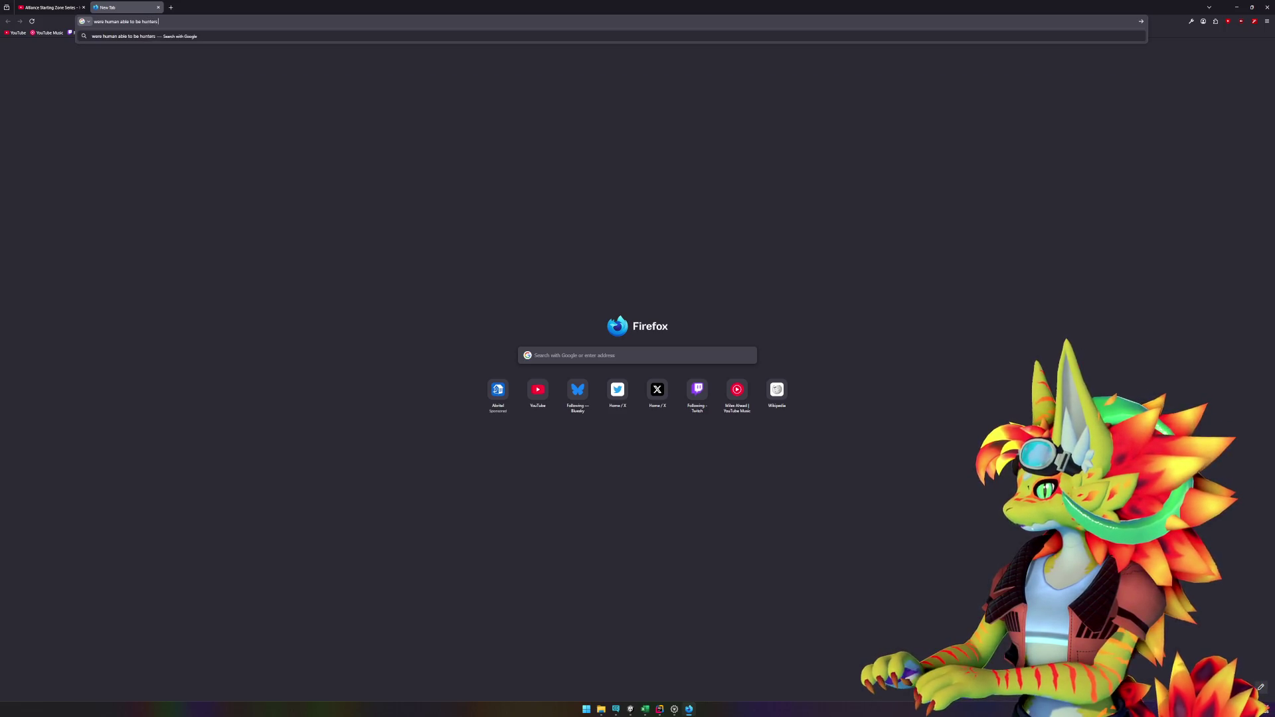
text( in wow)
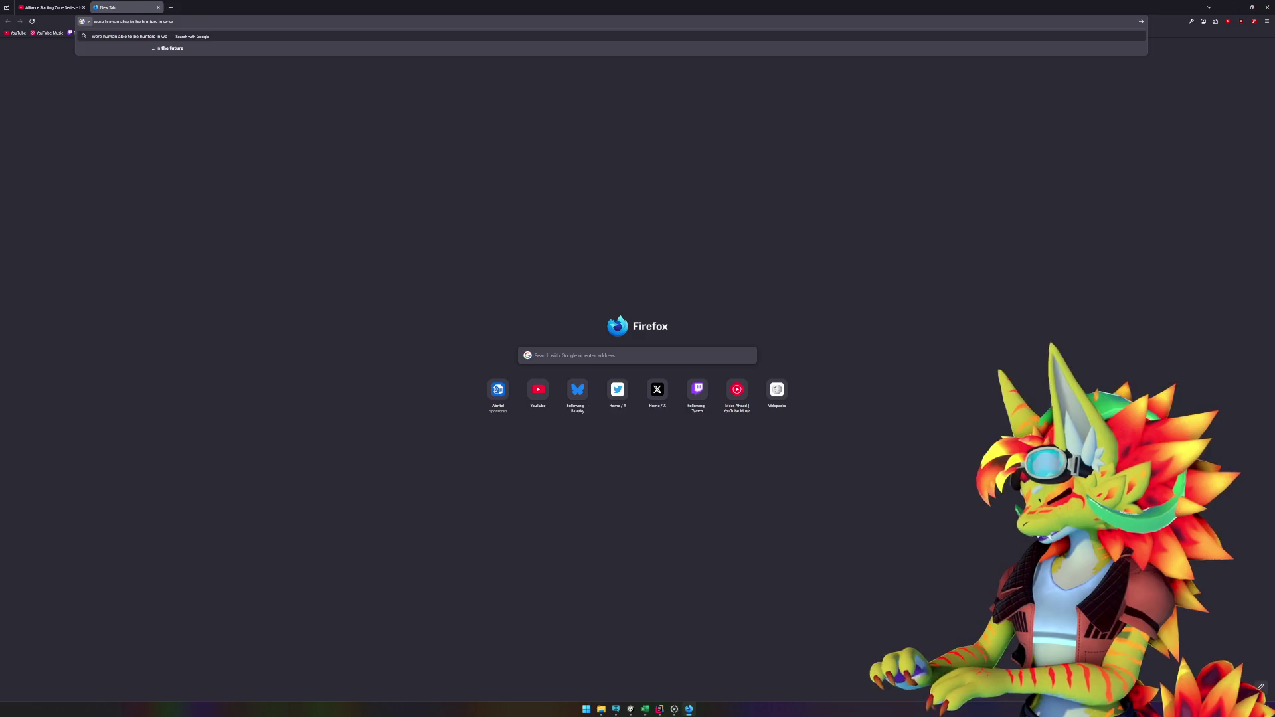
text( vanill)
text(a)
key(Return)
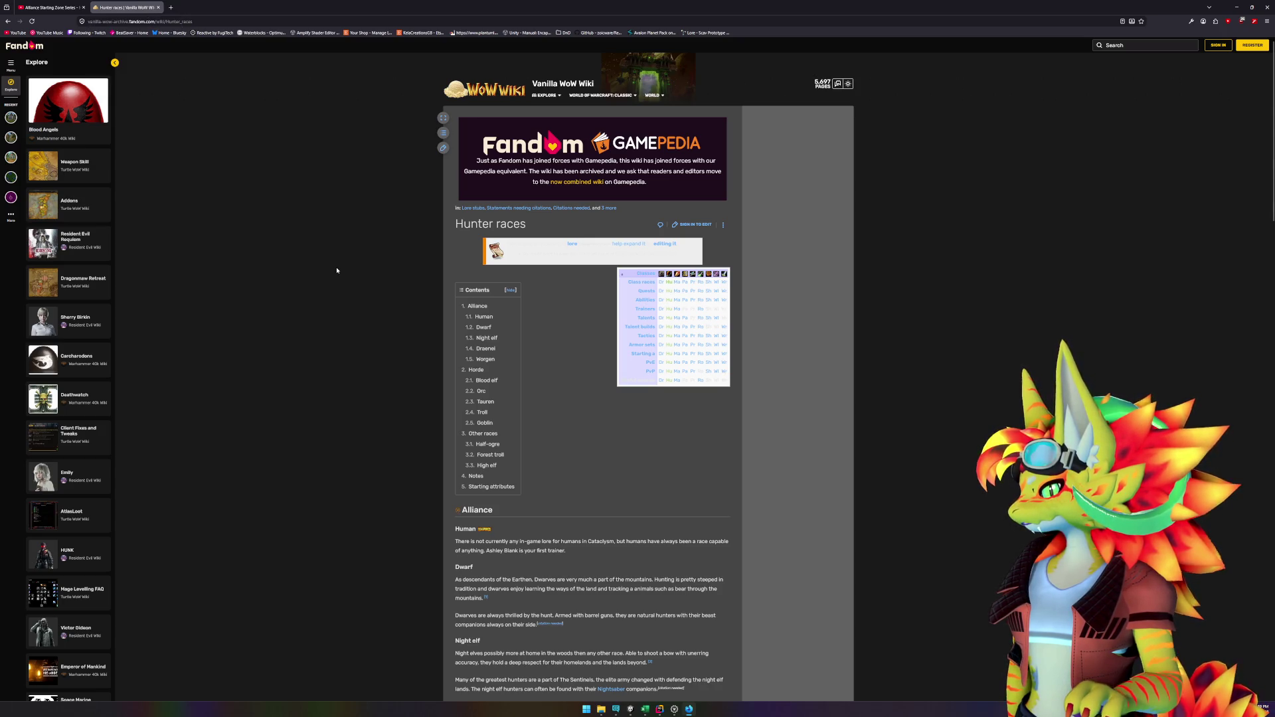
Step: Read the Hunter races page and Reddit snippet in the results, then close the search tab
scroll(336, 270, down, 3)
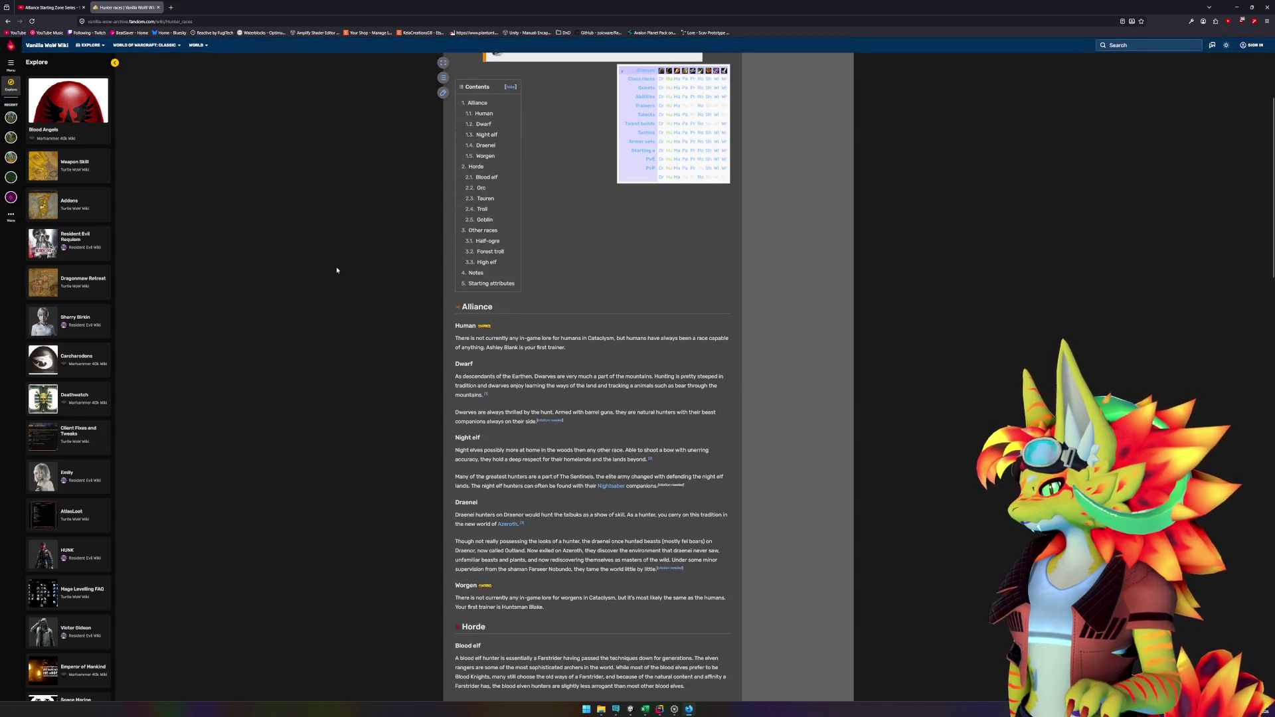
click(7, 21)
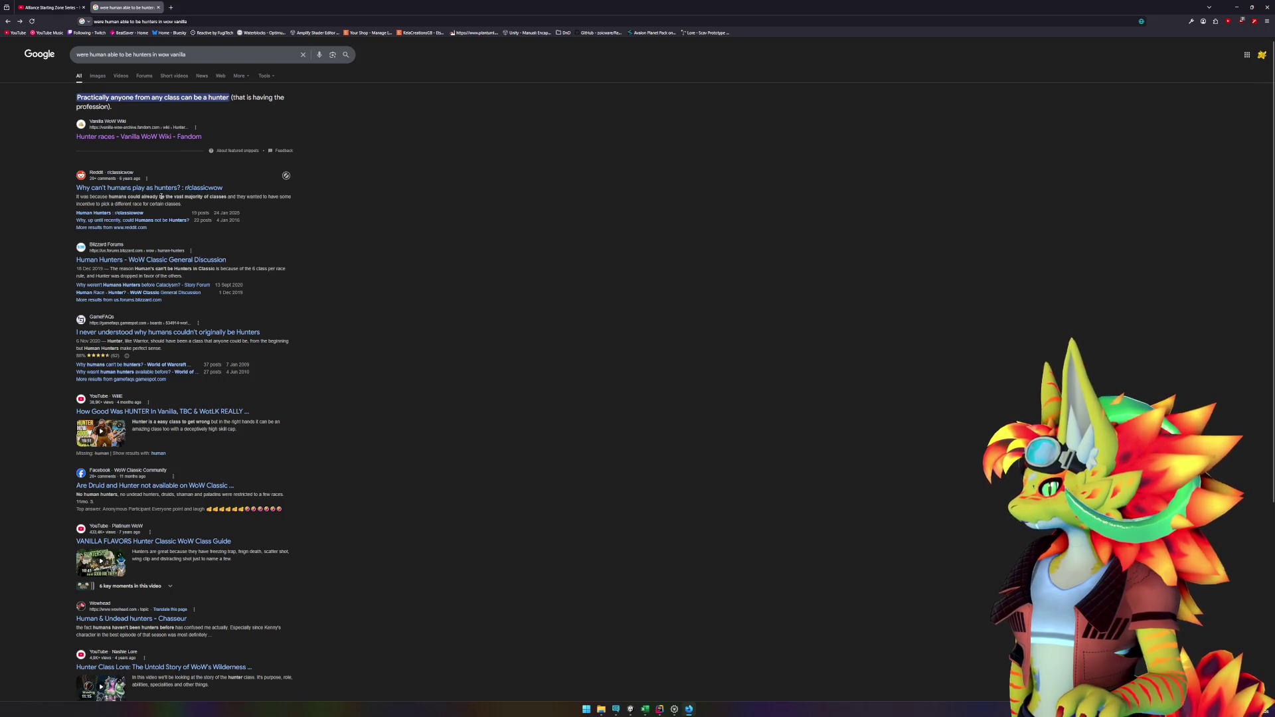
drag(227, 197, 110, 196)
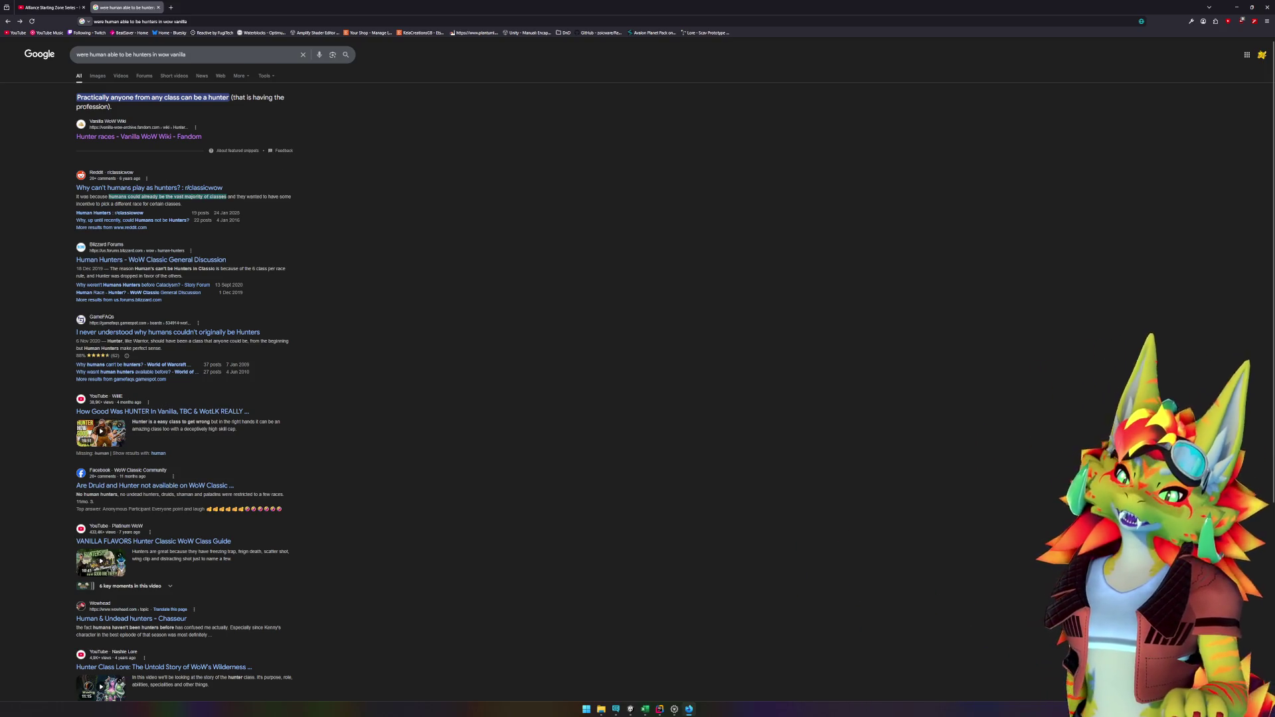
key(alt+Tab)
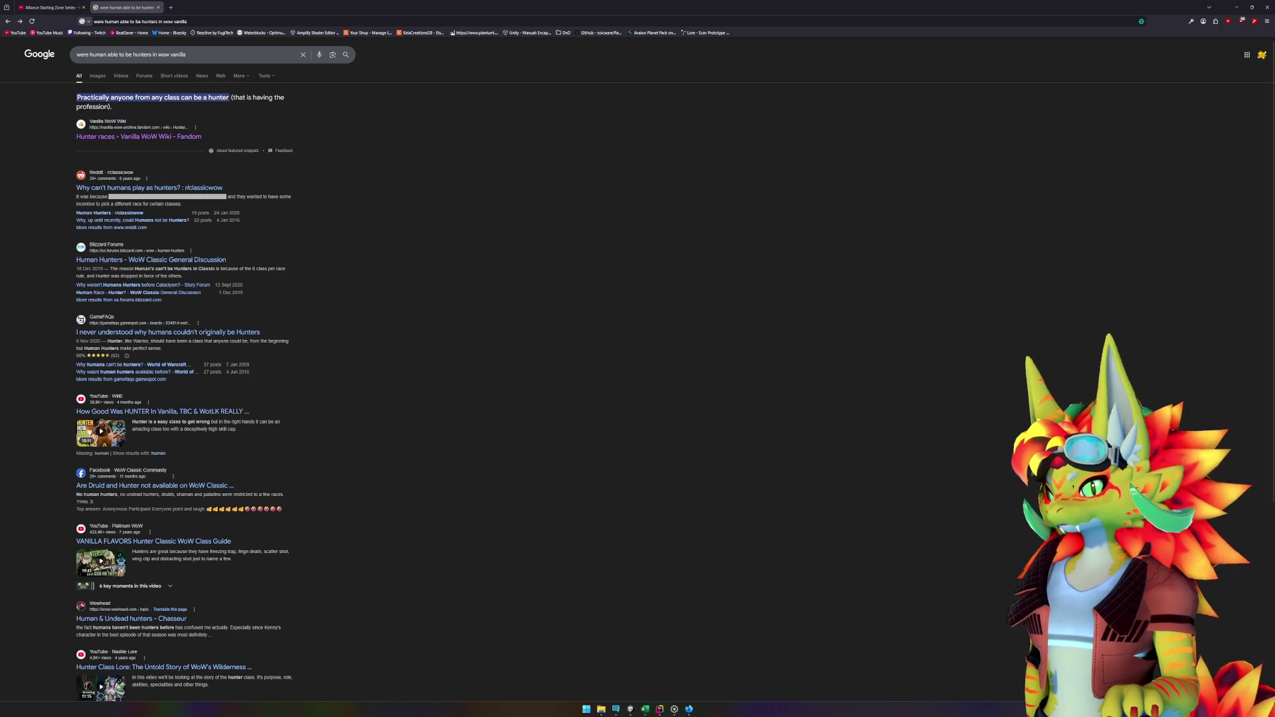
middle_click(140, 11)
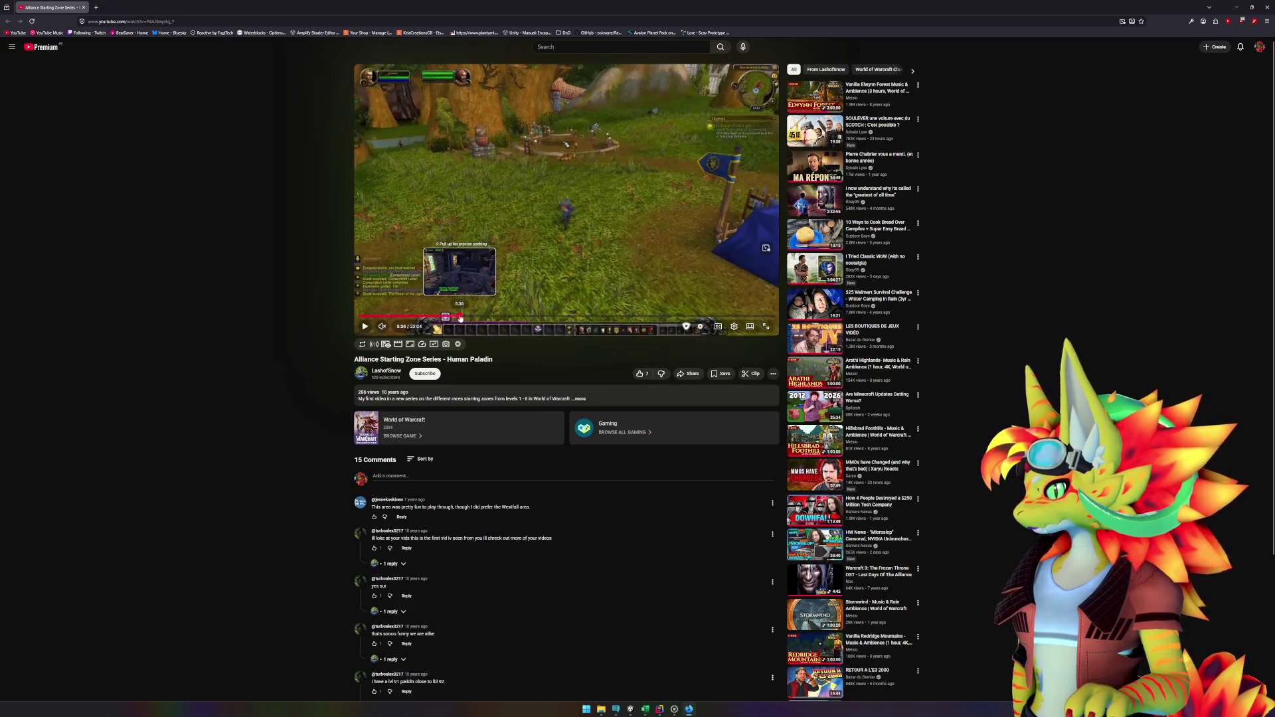
Step: Jump the Human Paladin video to 5:36 and skim ahead to 9:46
click(459, 318)
key(Right)
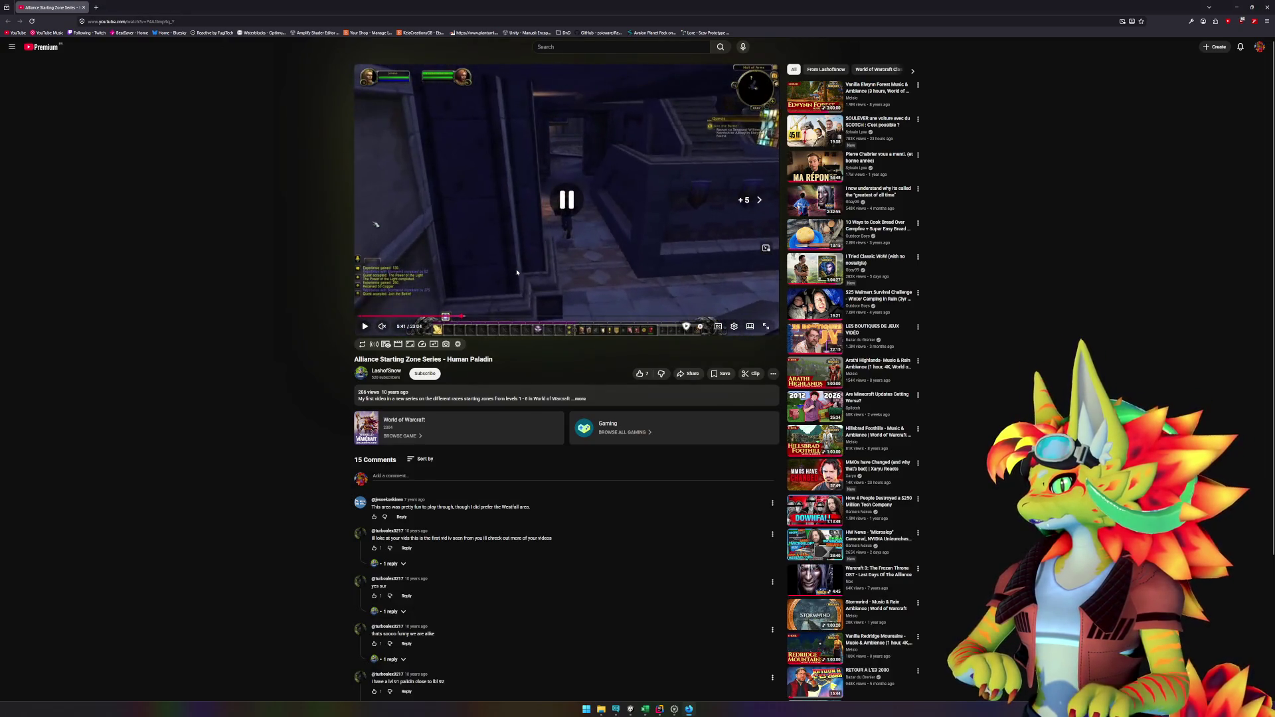
key(Right)
key(Right)
key(Right)
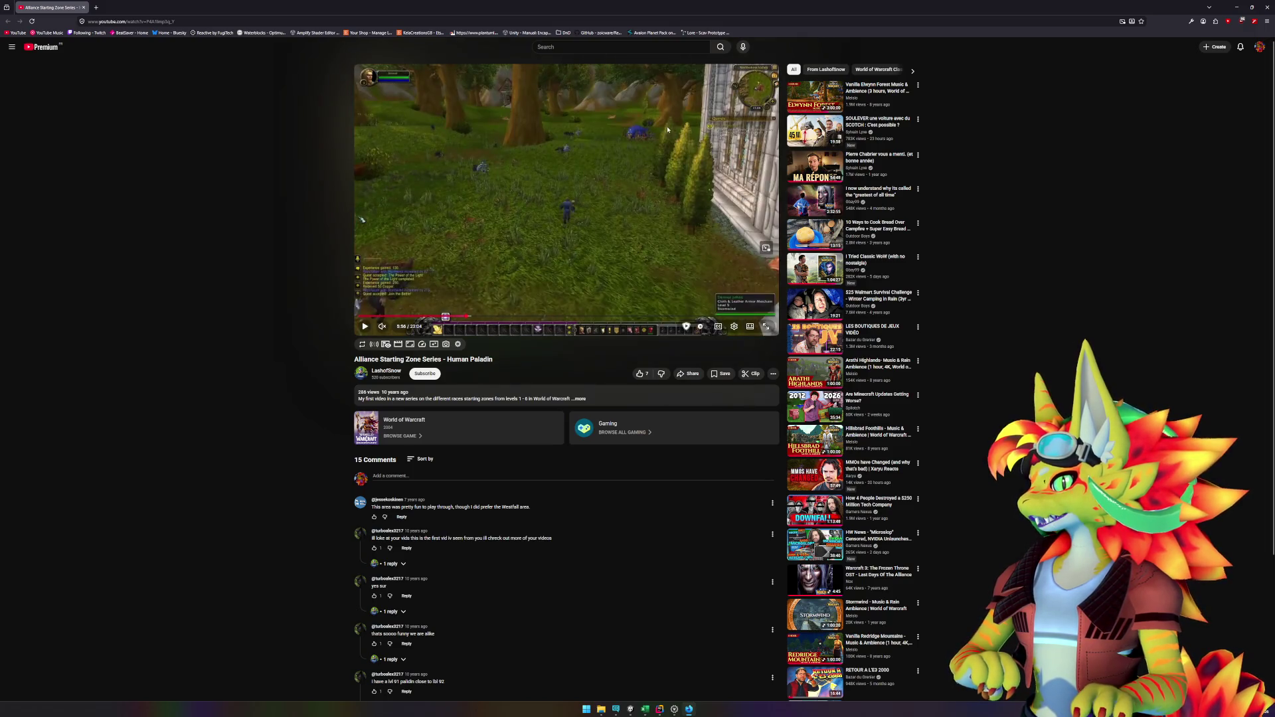
key(Right)
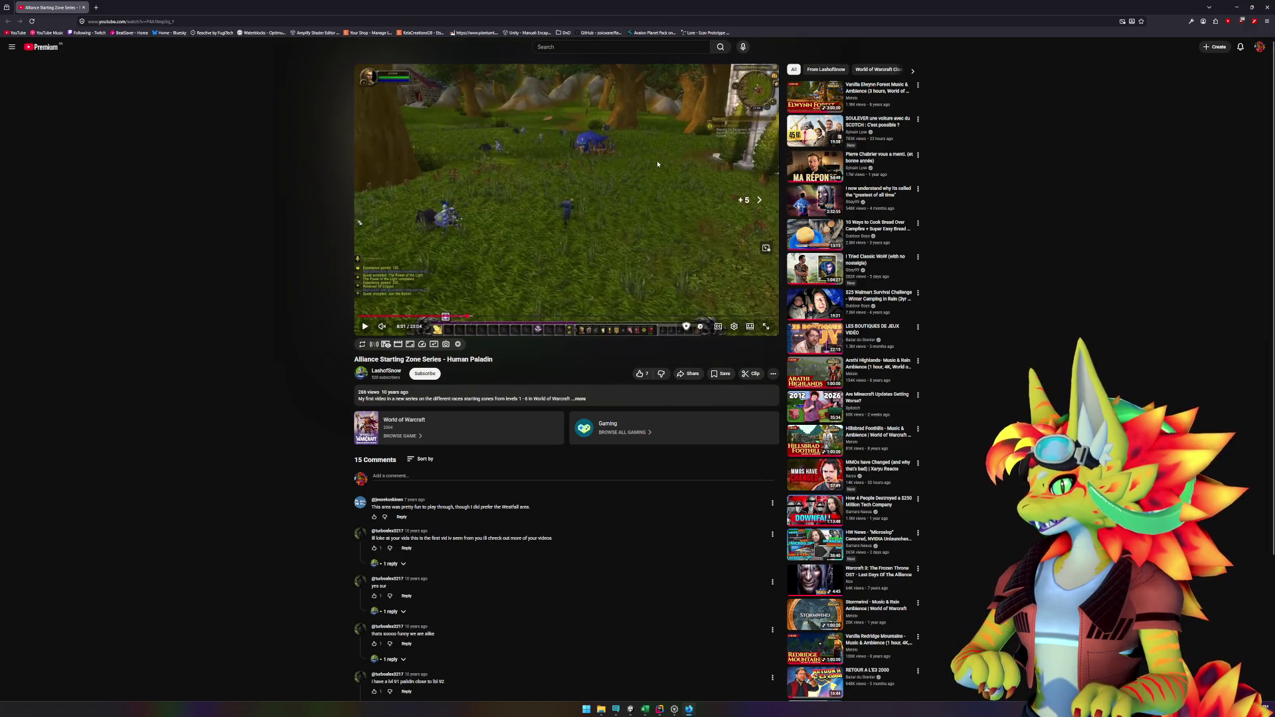
key(Right)
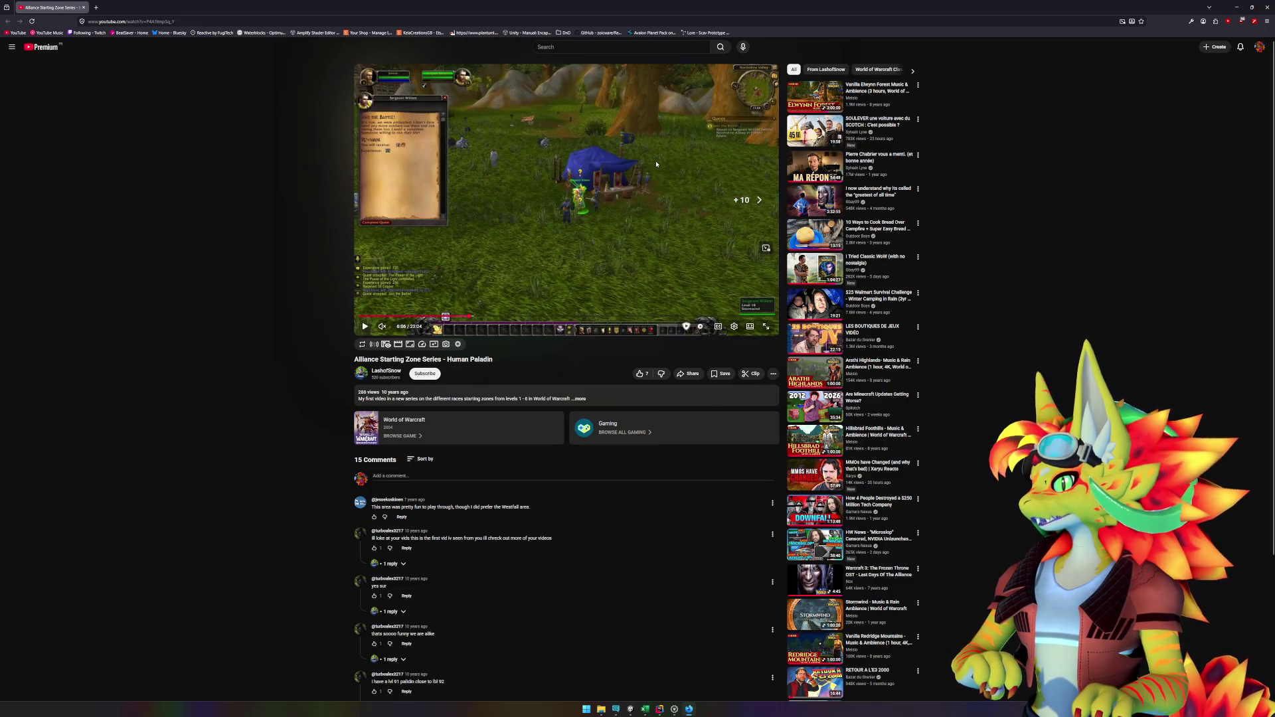
key(Right)
key(Right)
key(Right)
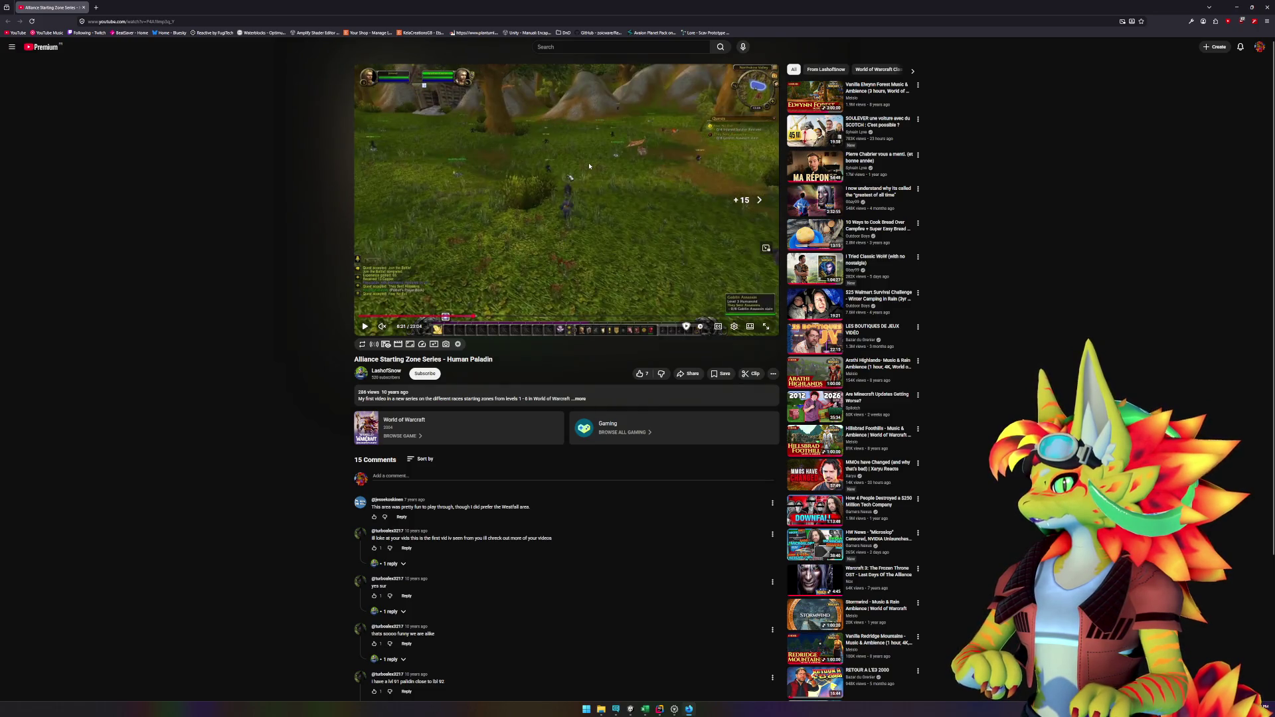
key(Right)
key(Right)
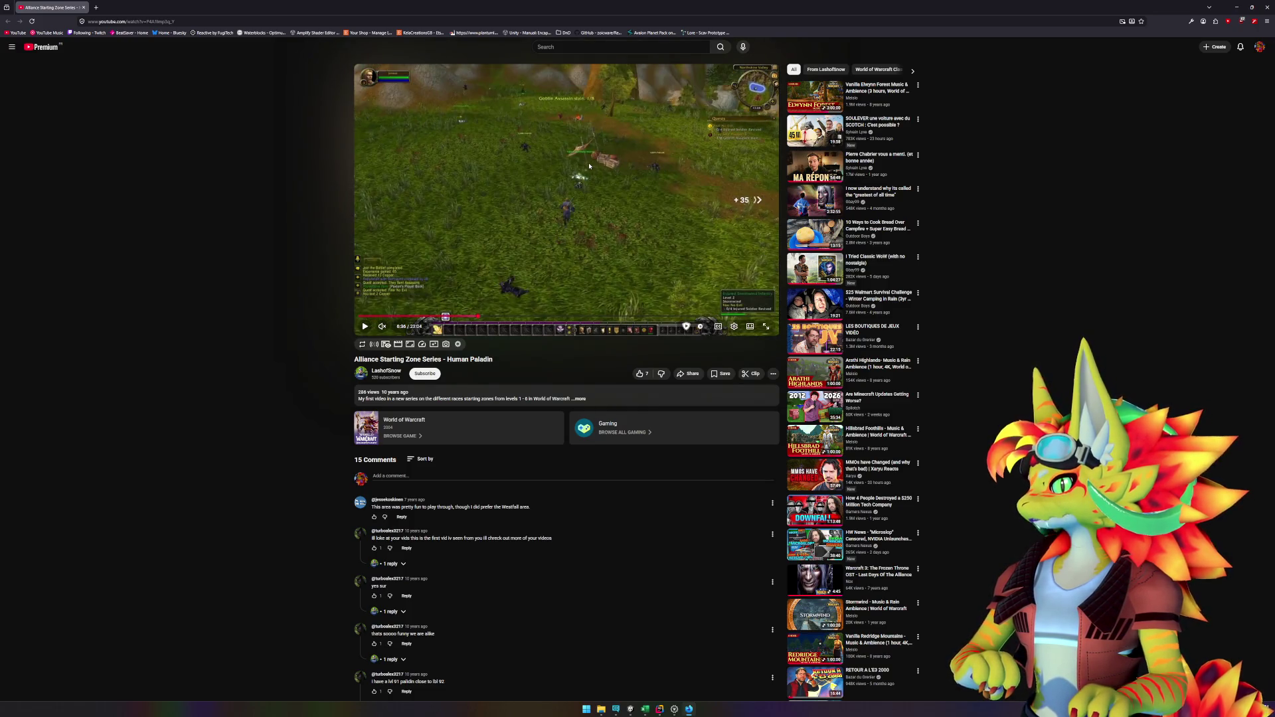
key(Right)
key(Right)
key(Right)
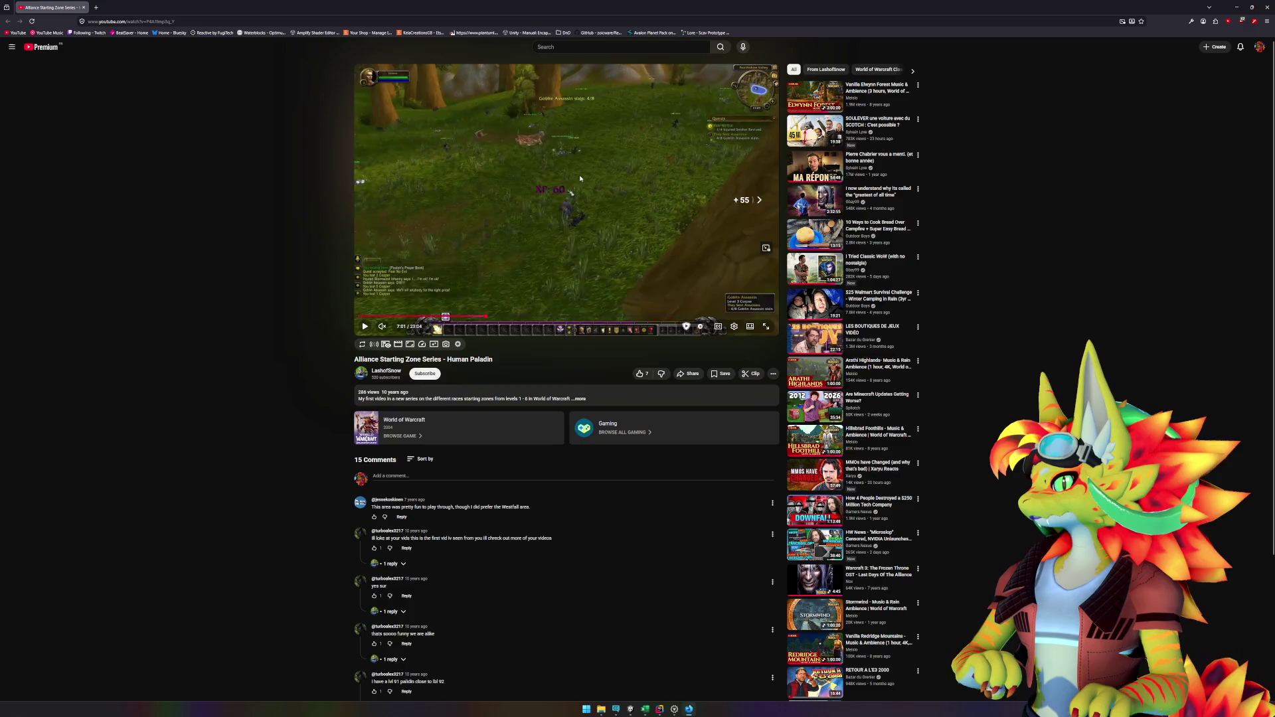
key(Right)
key(Right)
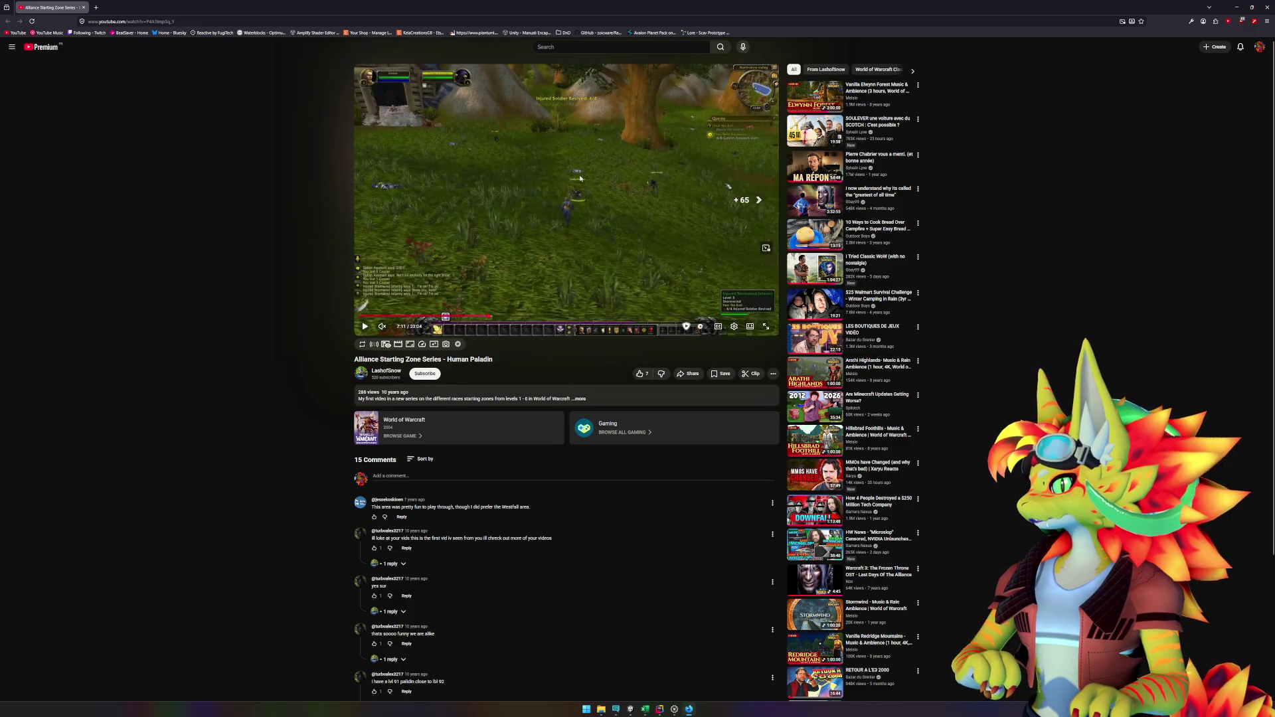
key(Right)
key(Right)
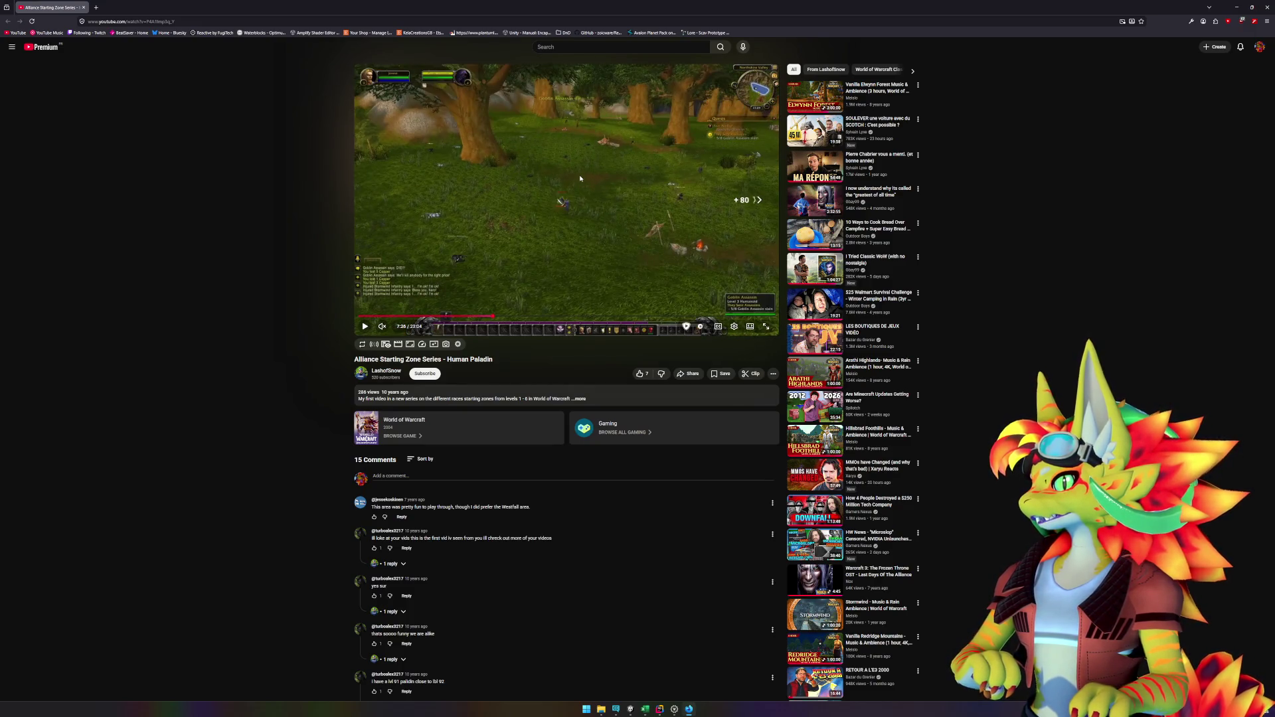
key(Right)
key(Right)
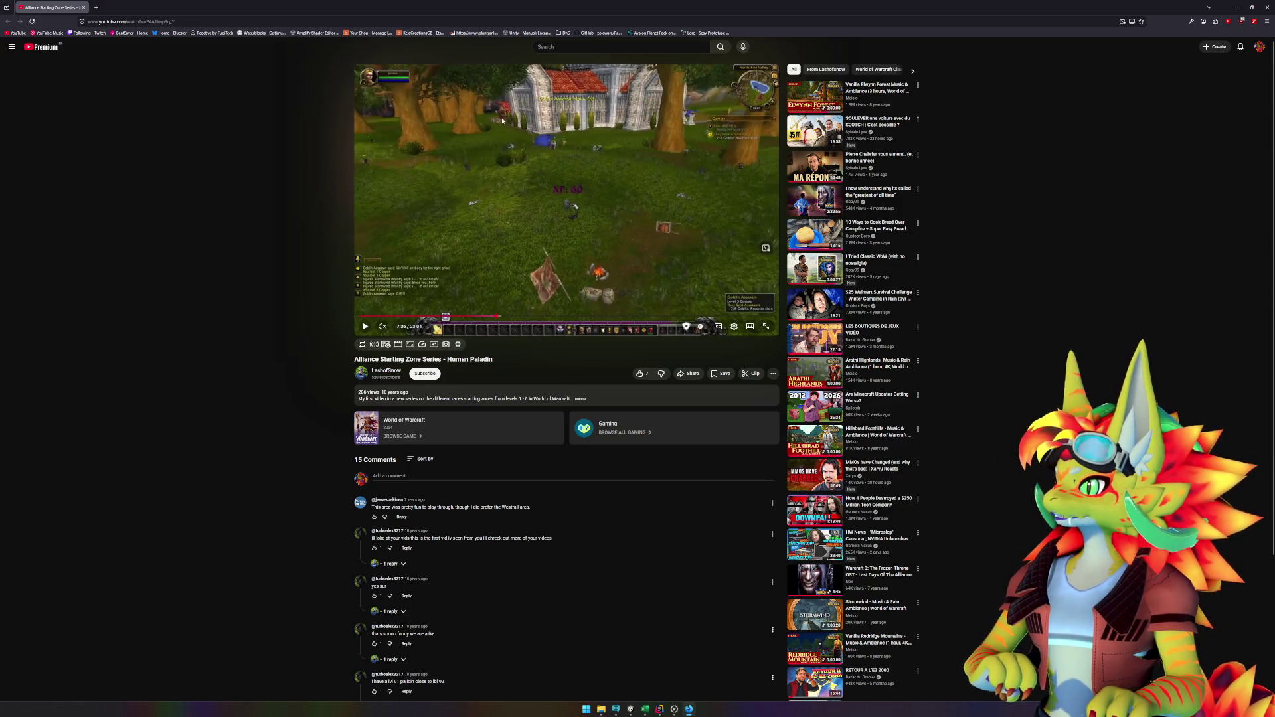
key(Right)
key(Right)
key(Right)
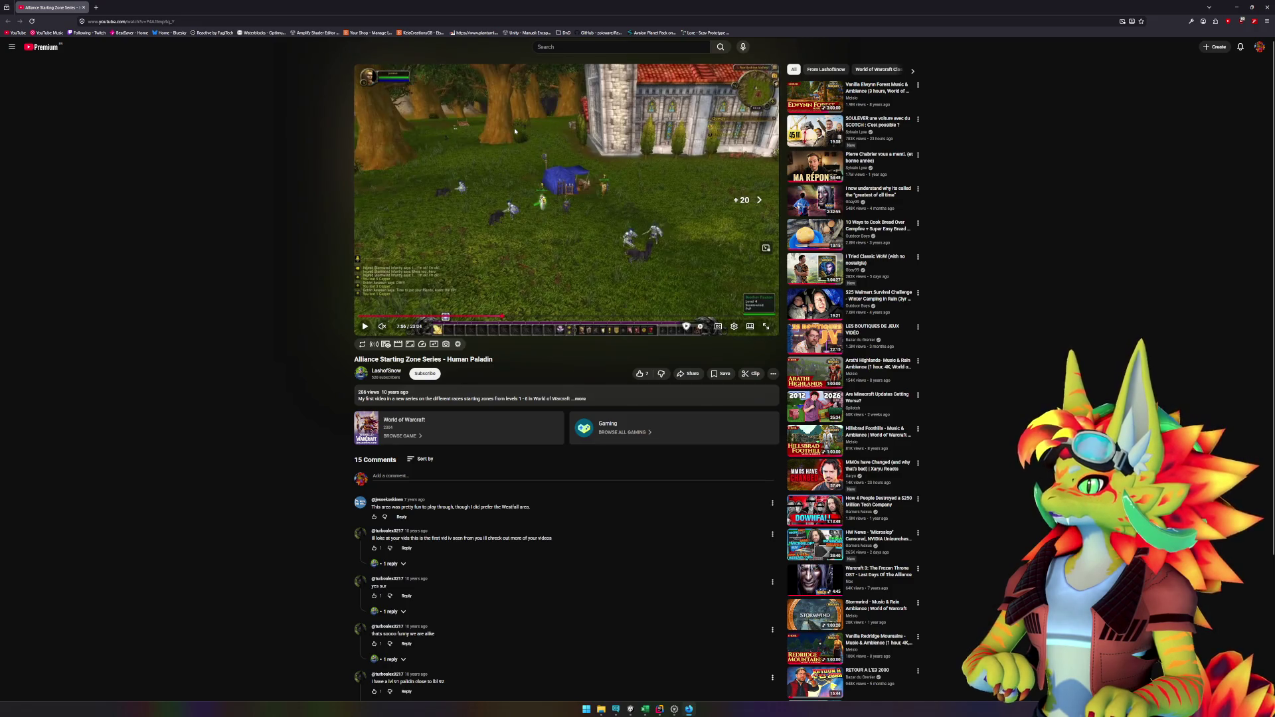
key(Right)
key(Right)
key(Right)
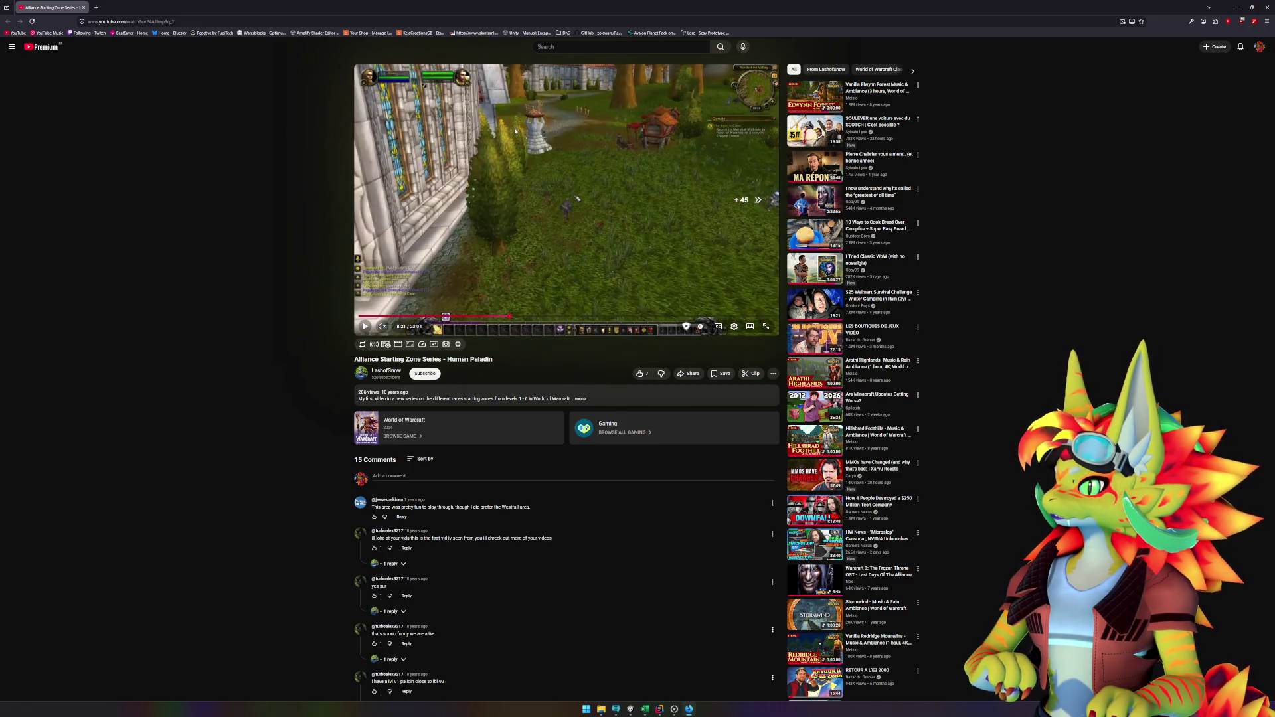
key(Right)
key(Right)
key(Right)
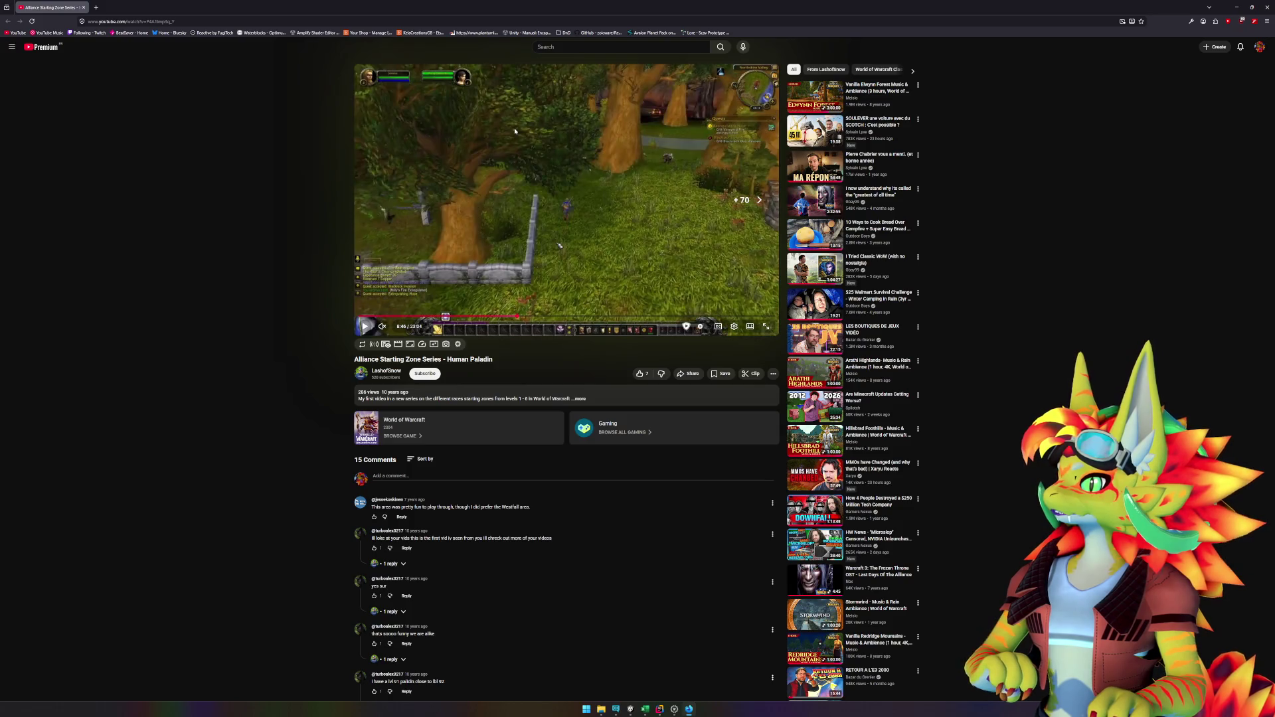
key(Right)
key(Right)
key(Right)
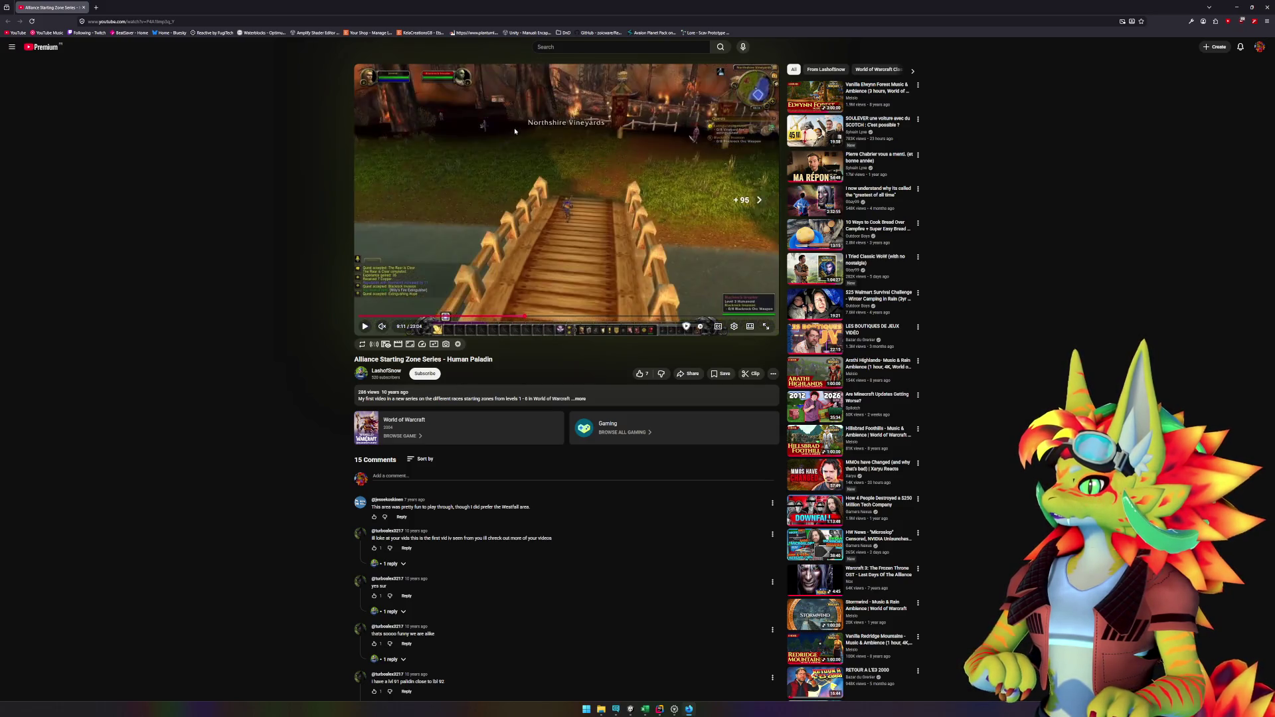
key(Right)
key(Right)
key(Right)
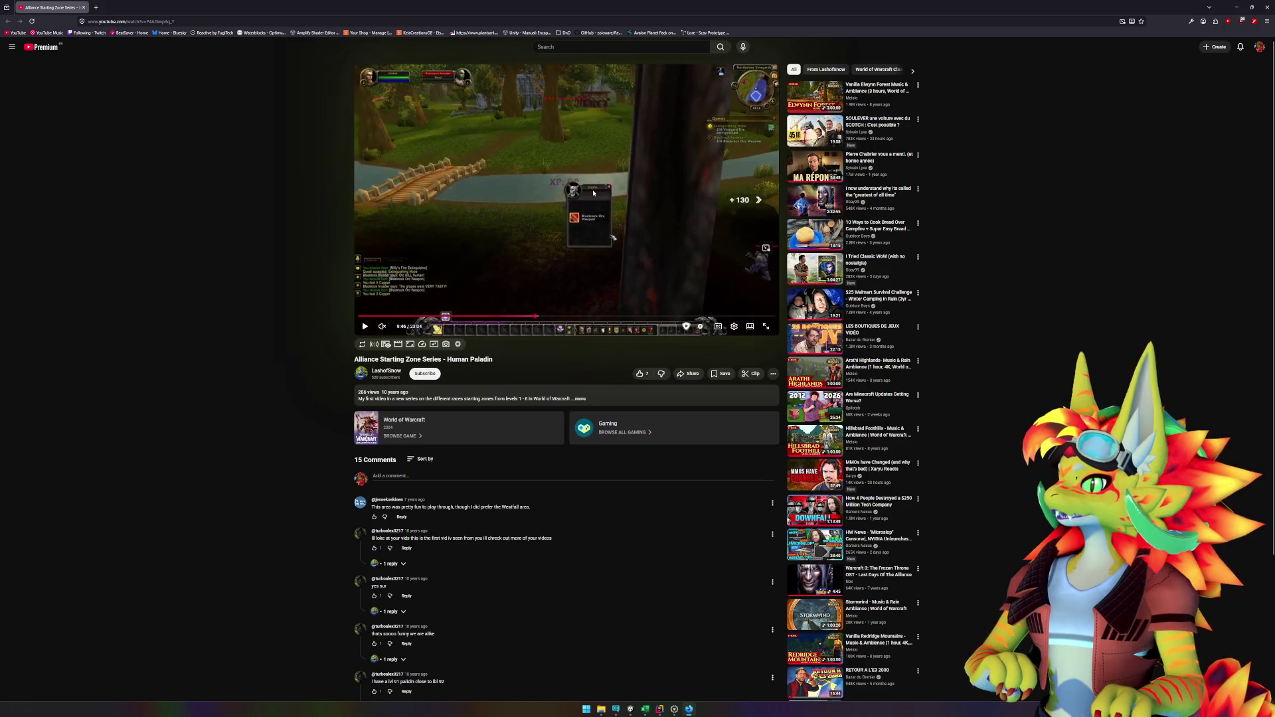
Step: Keep skimming from 10:11 to 14:06, briefly rewinding to 13:21
key(Right)
key(Right)
key(Right)
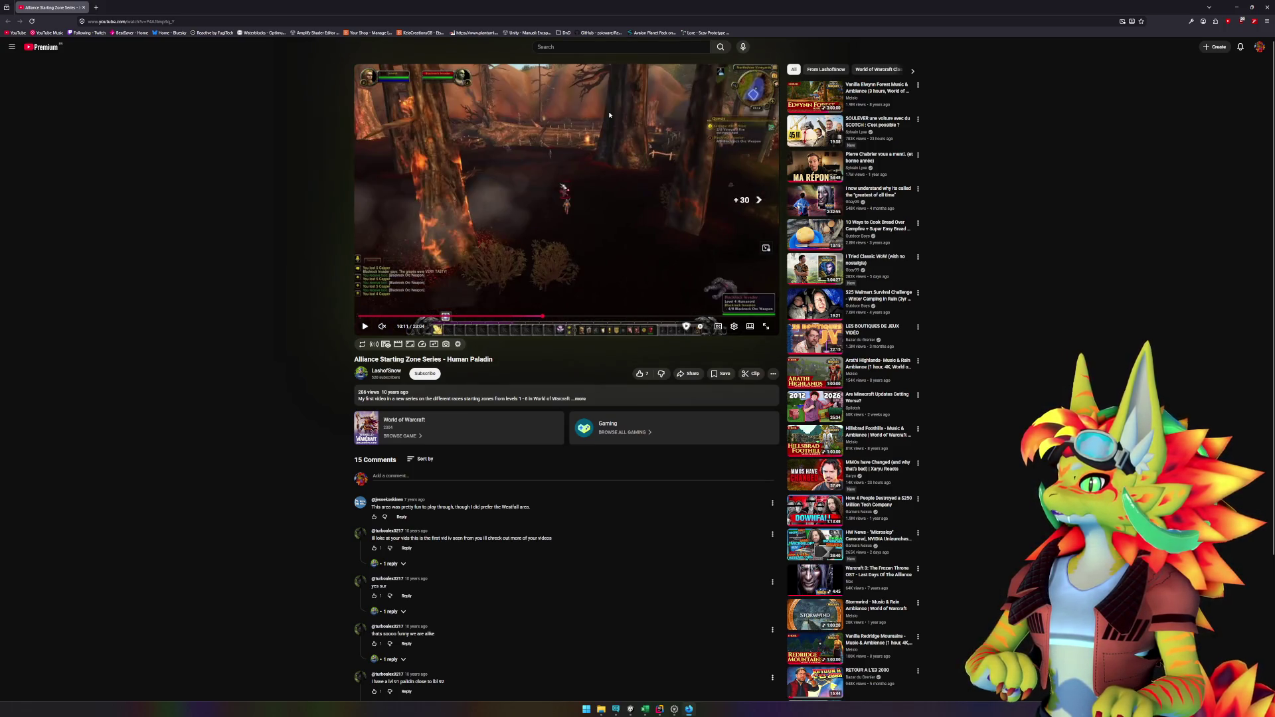
key(Right)
key(Right)
key(Right)
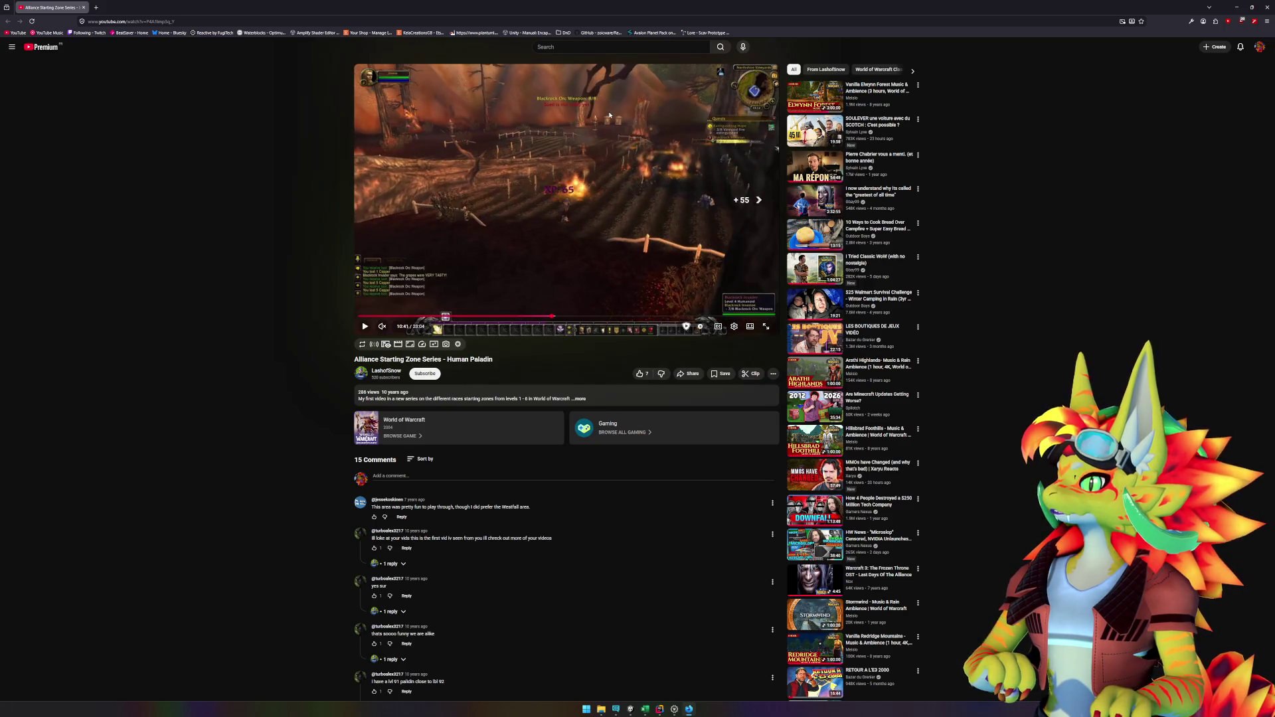
key(Right)
key(Right)
key(Right)
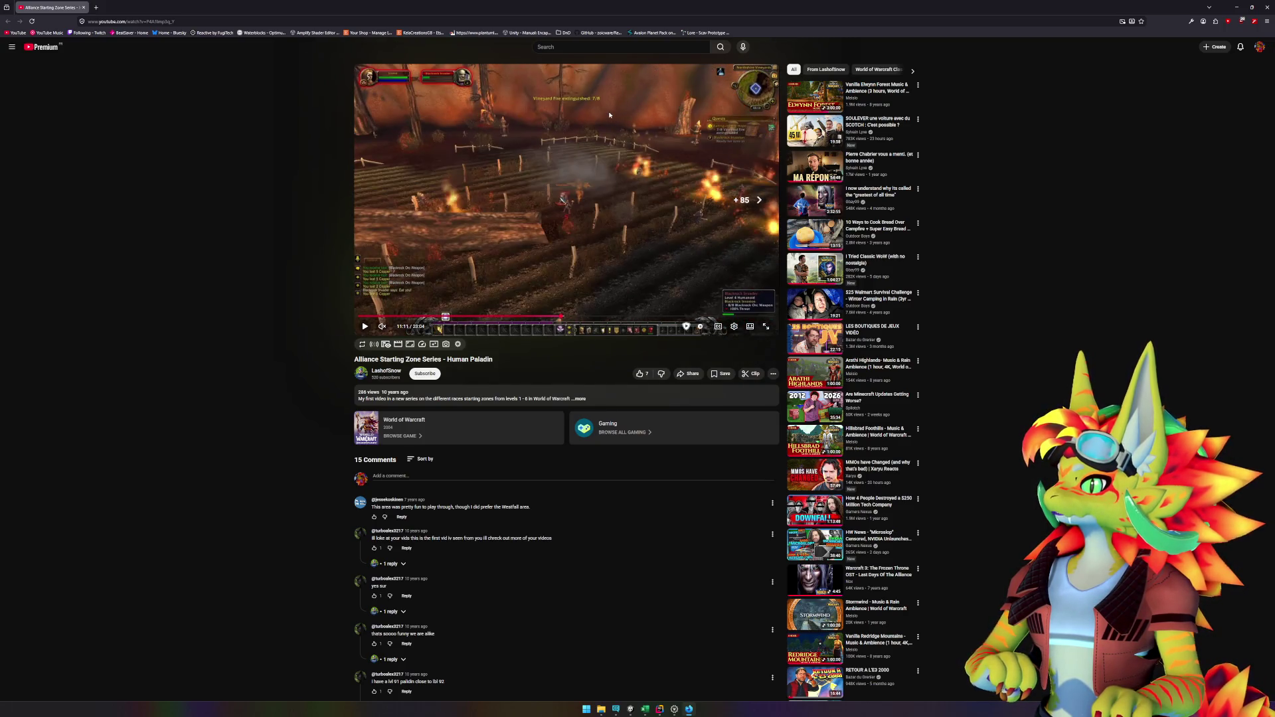
key(Right)
key(Right)
key(Right)
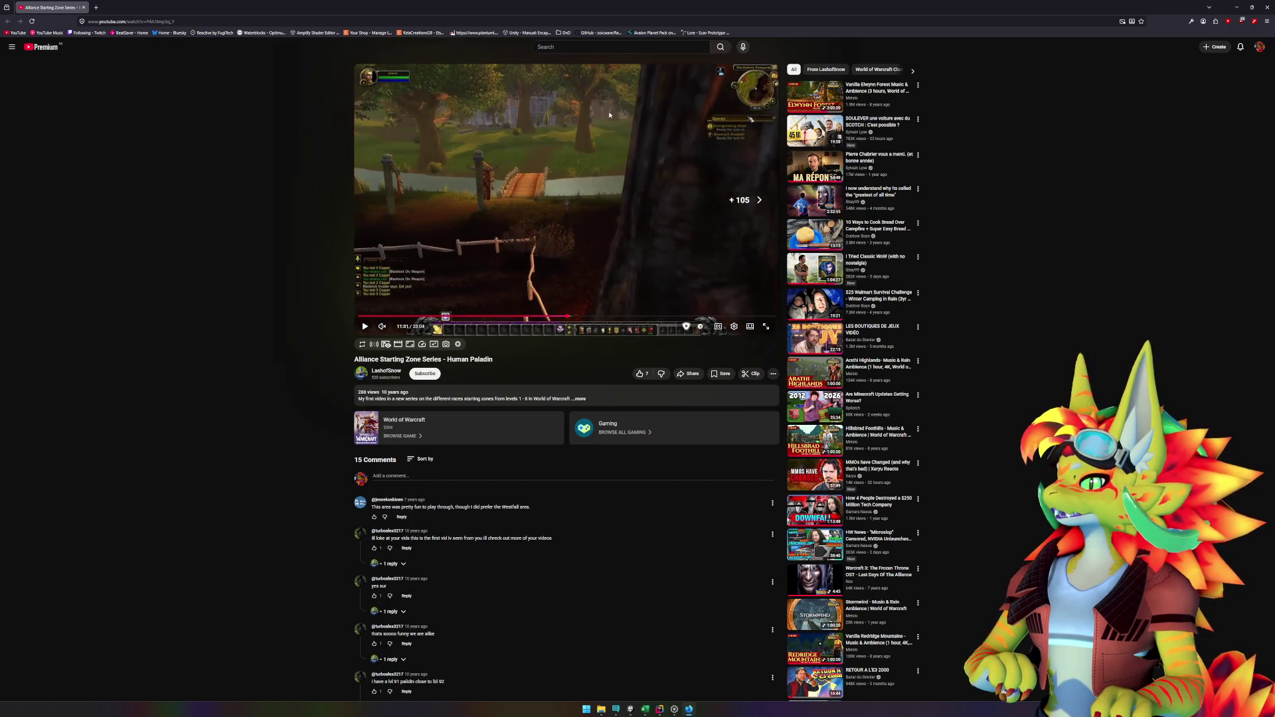
key(Right)
key(Right)
key(Right)
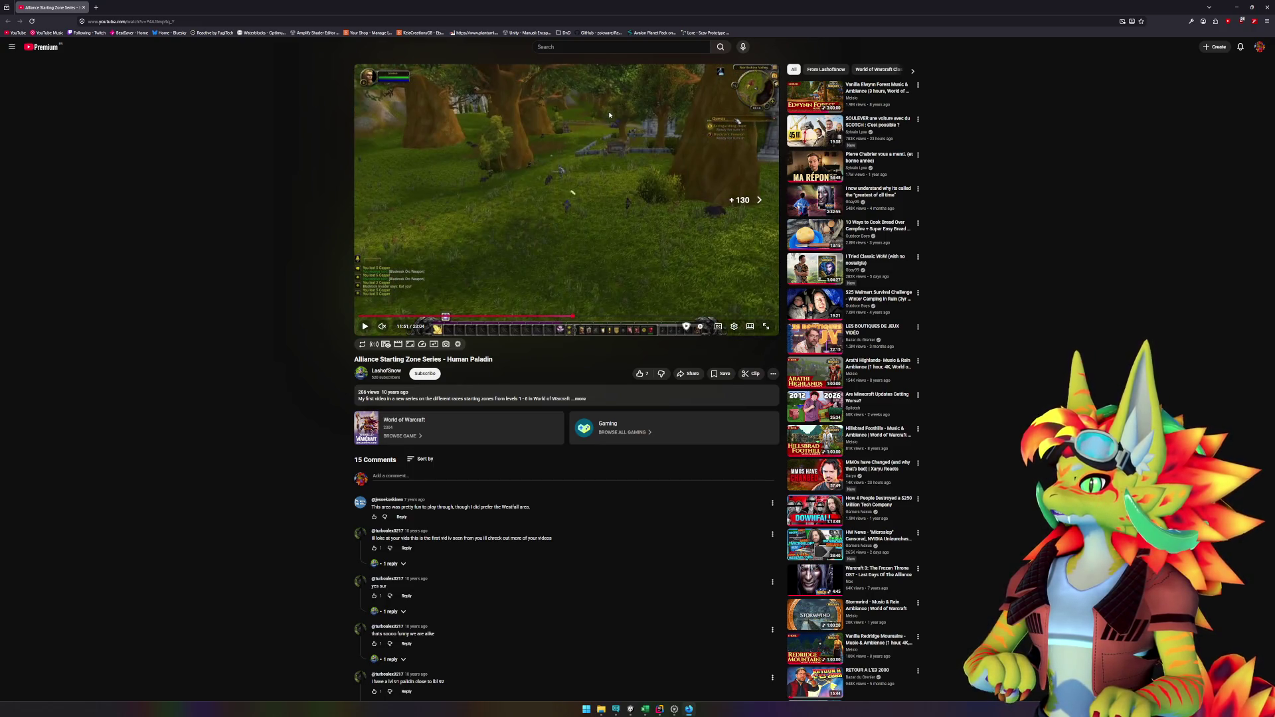
key(Right)
key(Right)
key(Right)
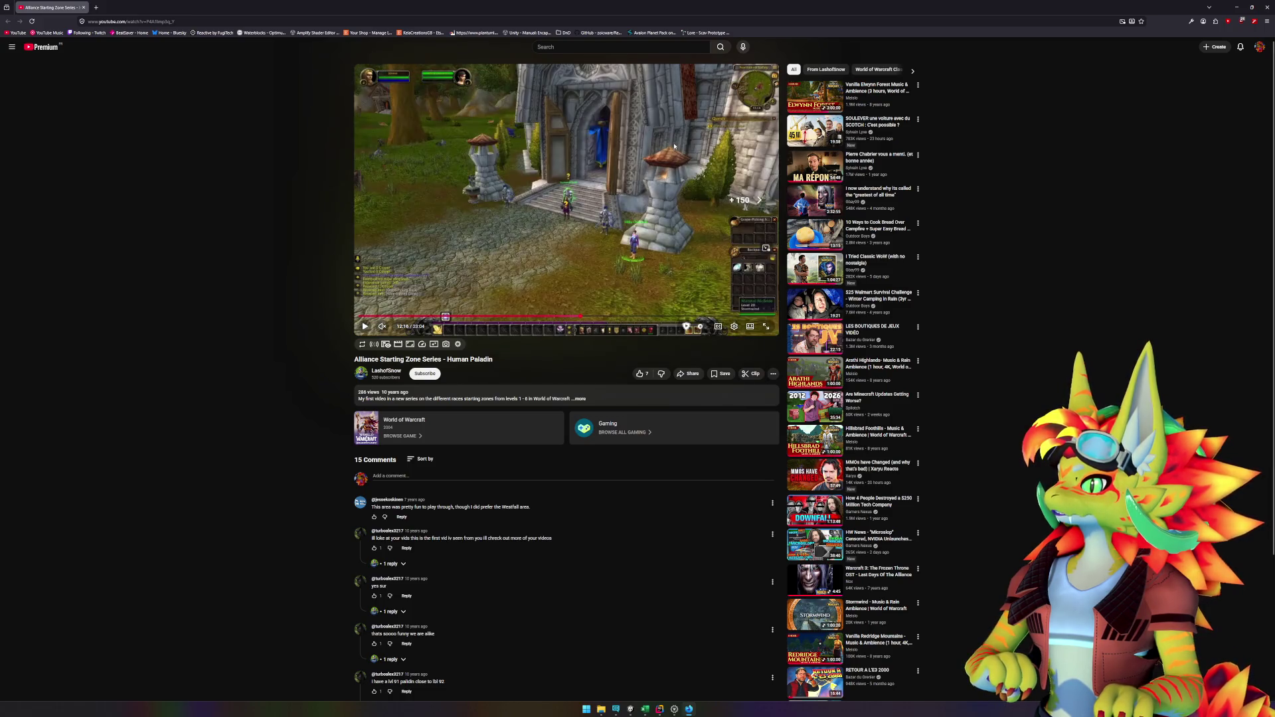
key(Right)
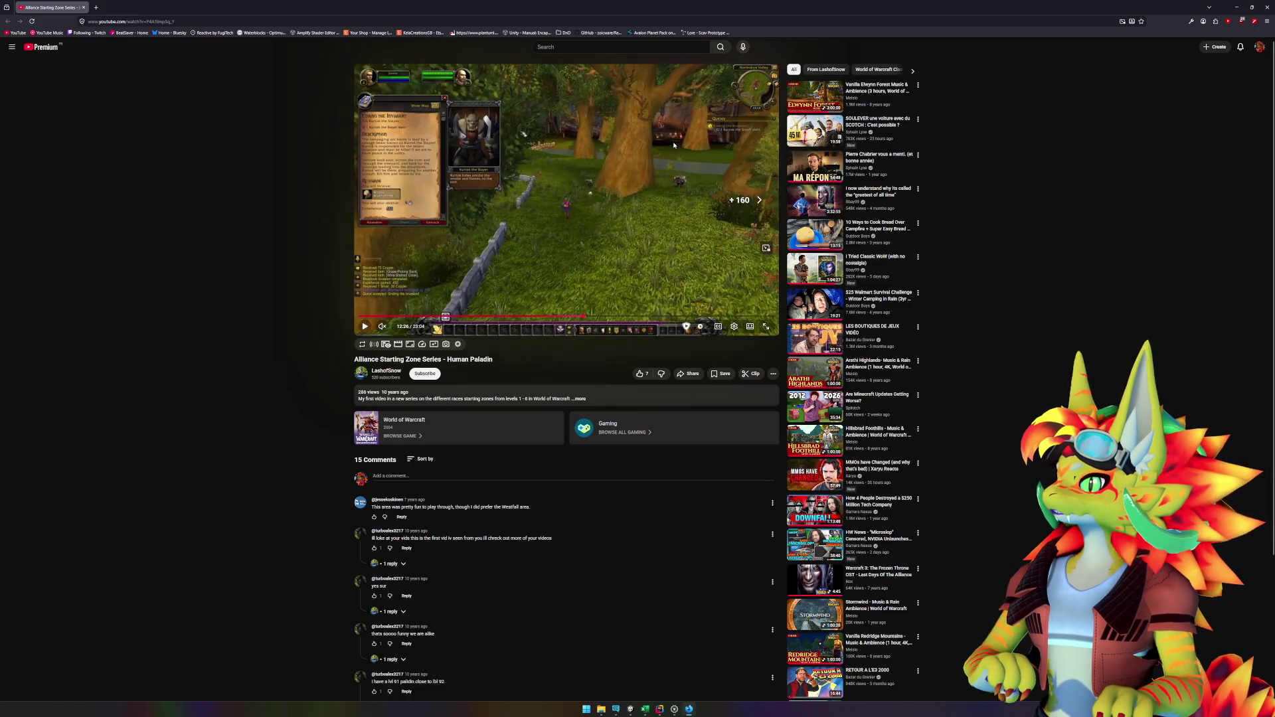
key(Right)
key(Right)
key(Right)
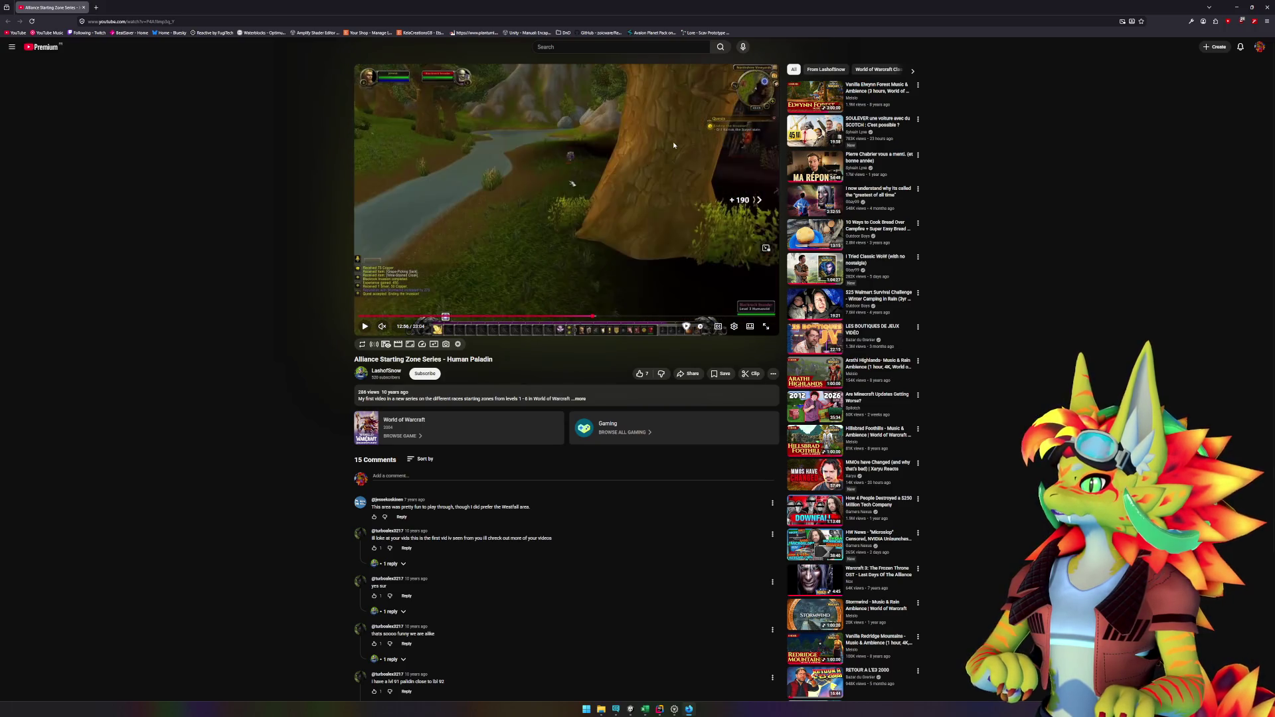
key(Right)
key(Right)
key(Right)
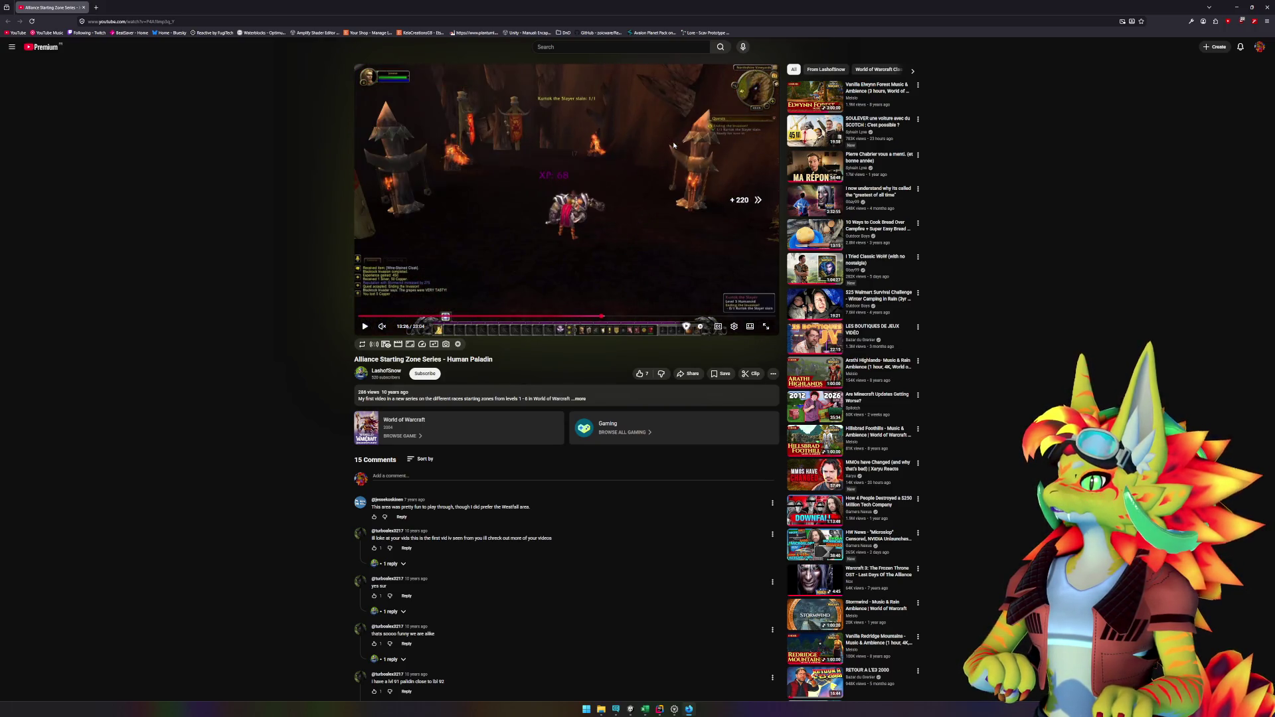
key(Right)
key(Right)
key(Right)
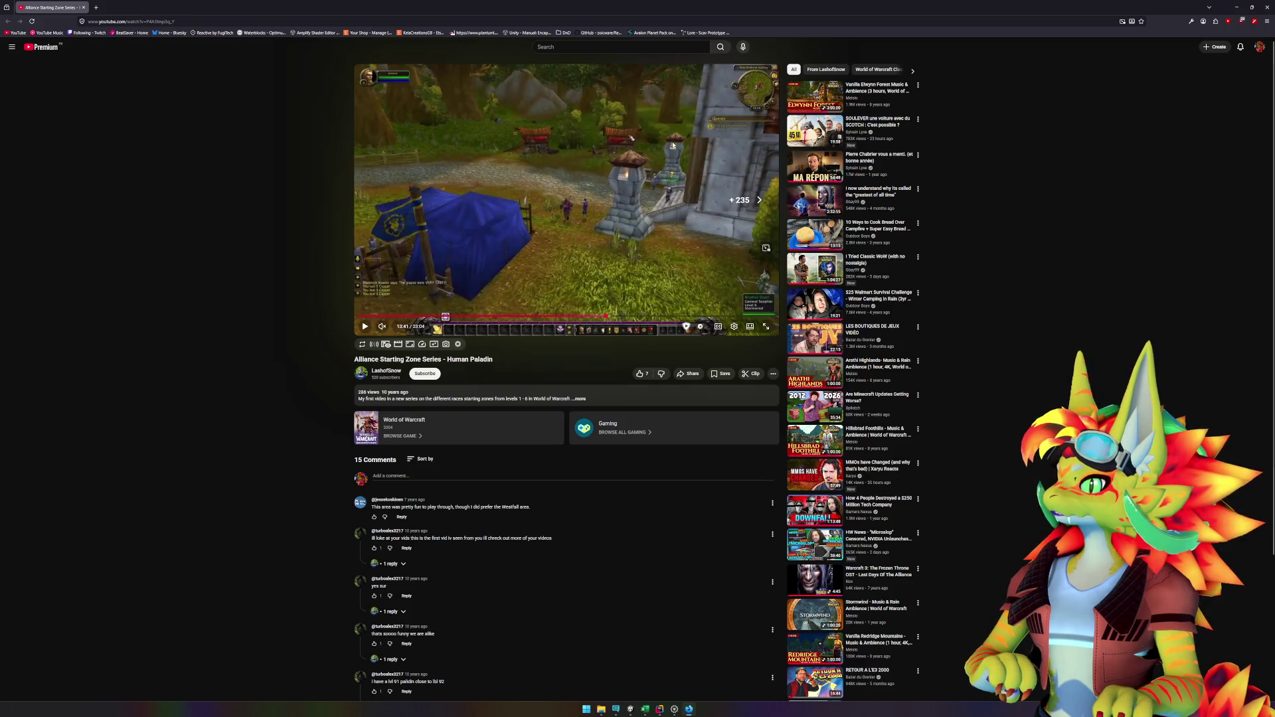
key(Left)
key(Left)
key(Left)
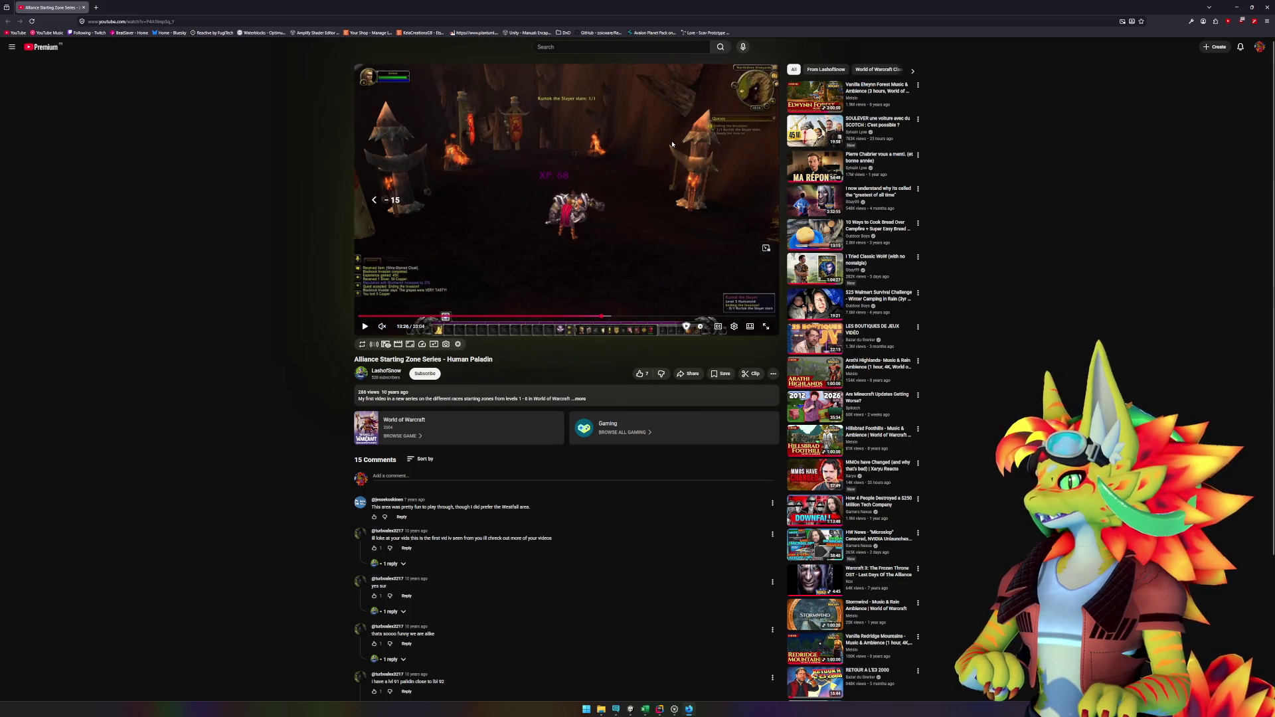
key(Left)
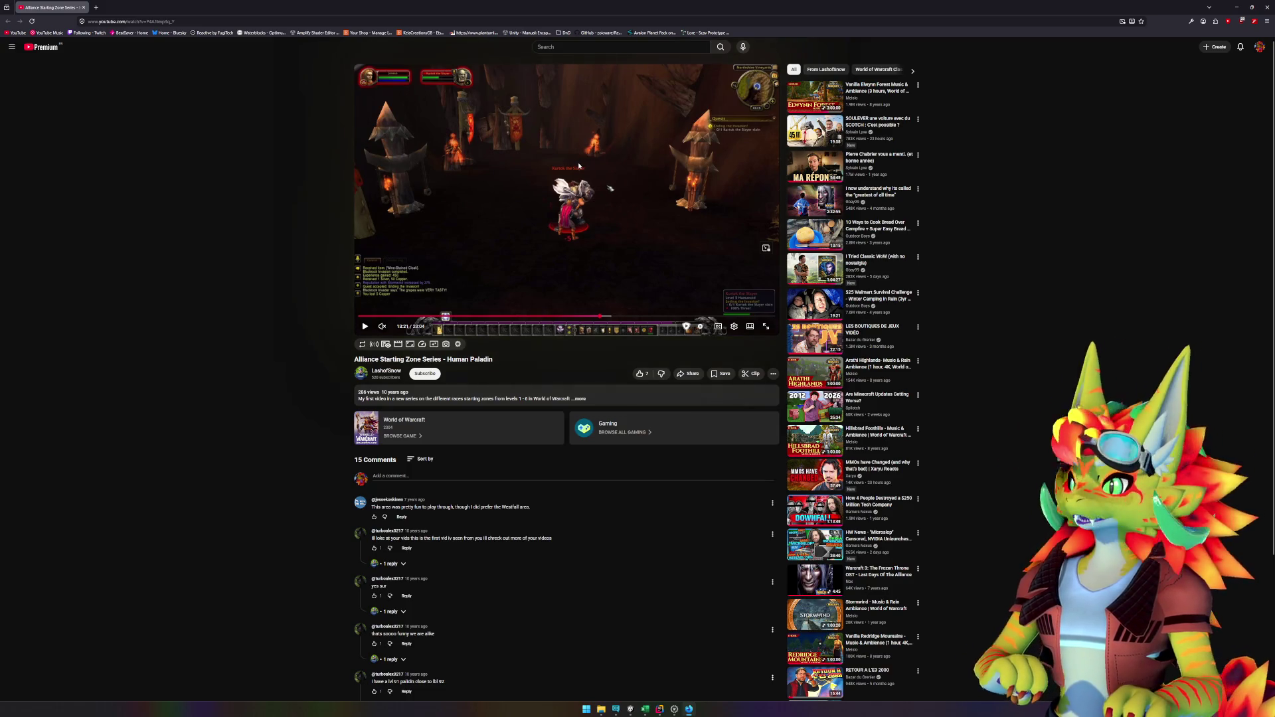
key(Right)
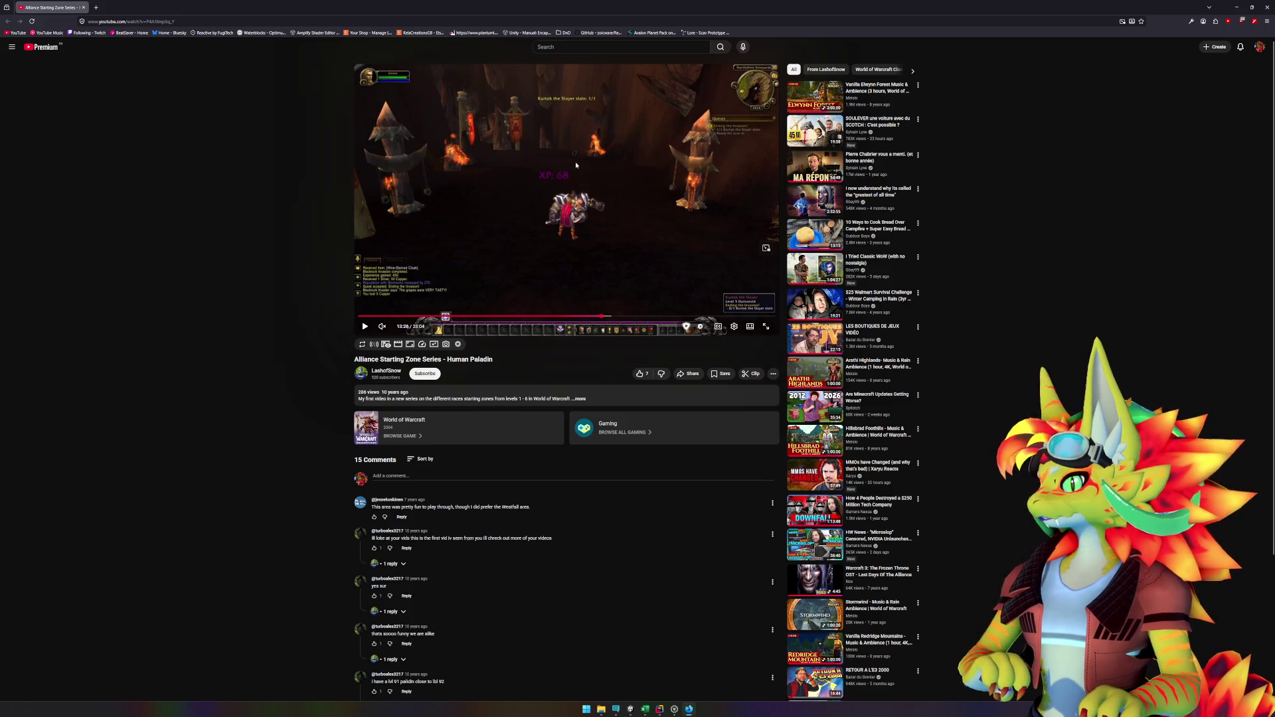
key(Right)
key(Right)
key(Right)
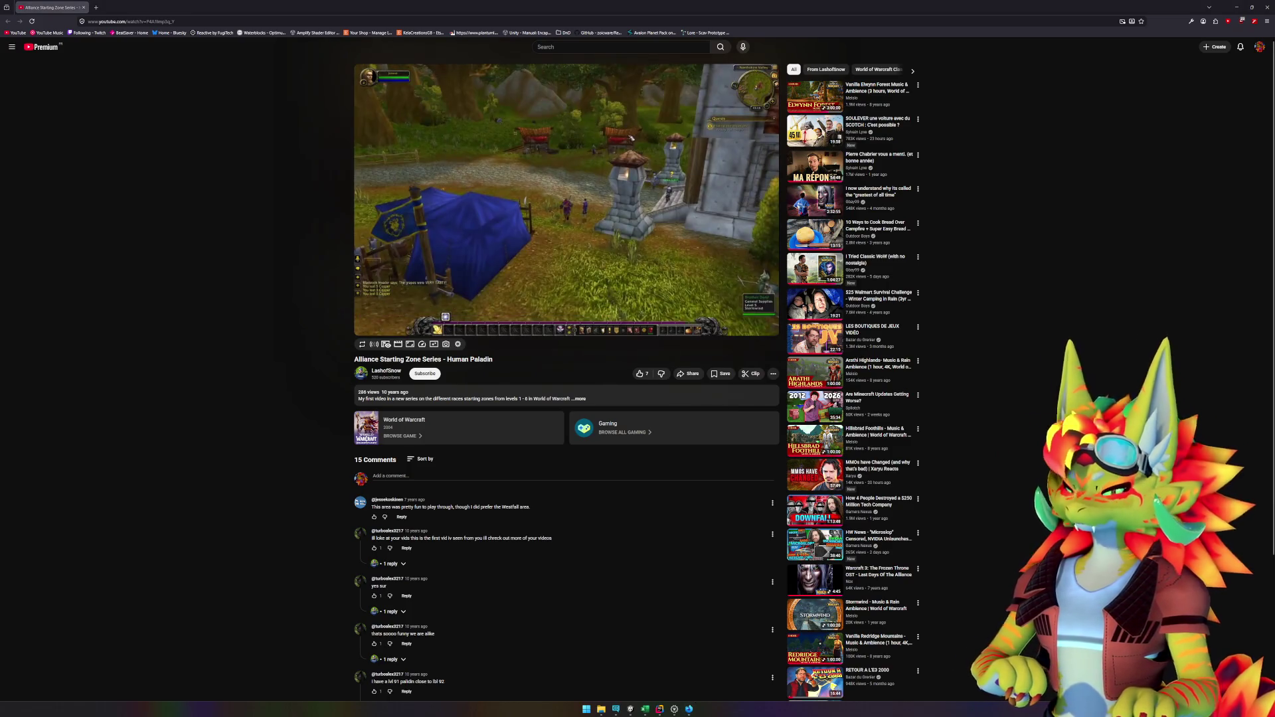
key(Right)
key(Right)
key(Right)
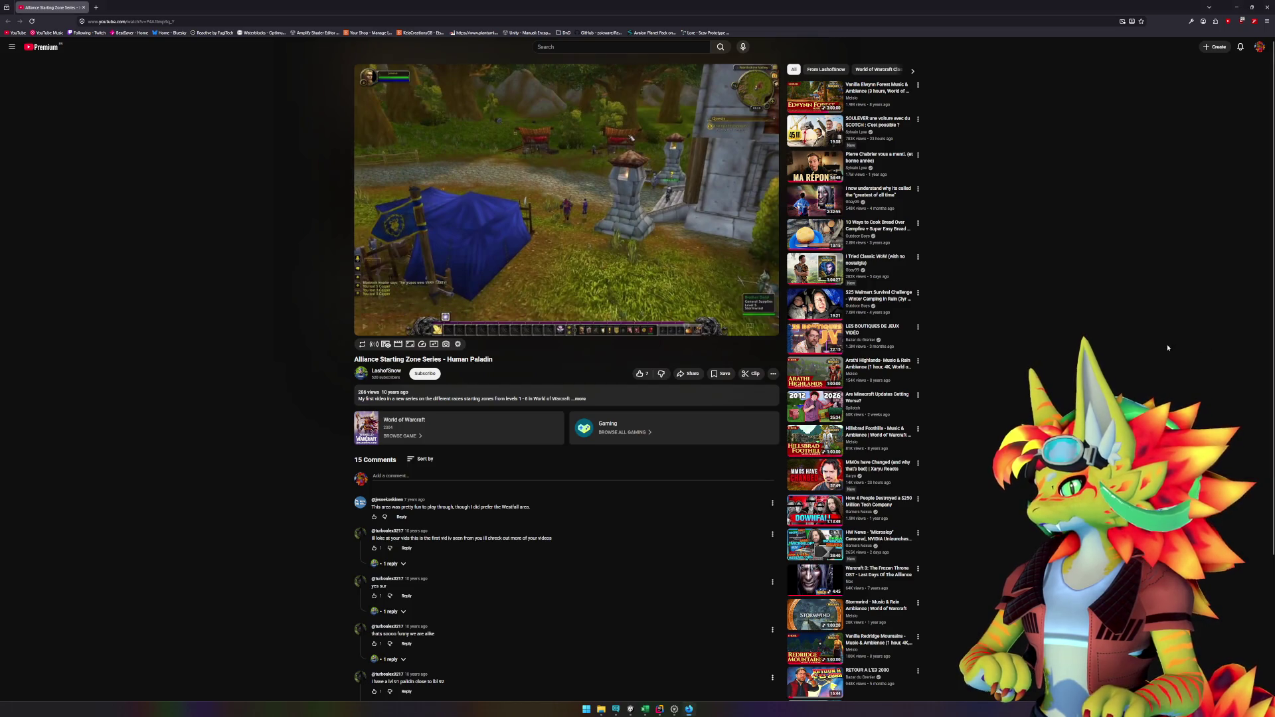
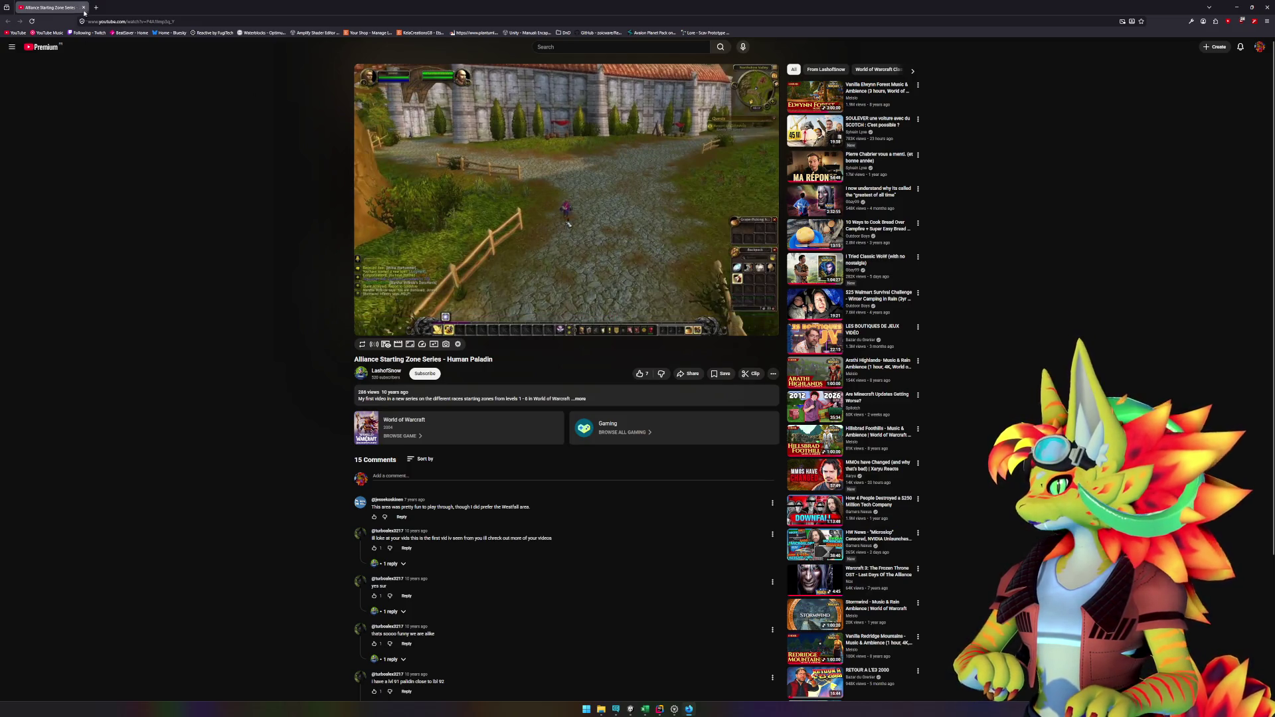
Step: Search the web for 'wow northshire stables' and show the image results
key(ctrl+t)
text(wow)
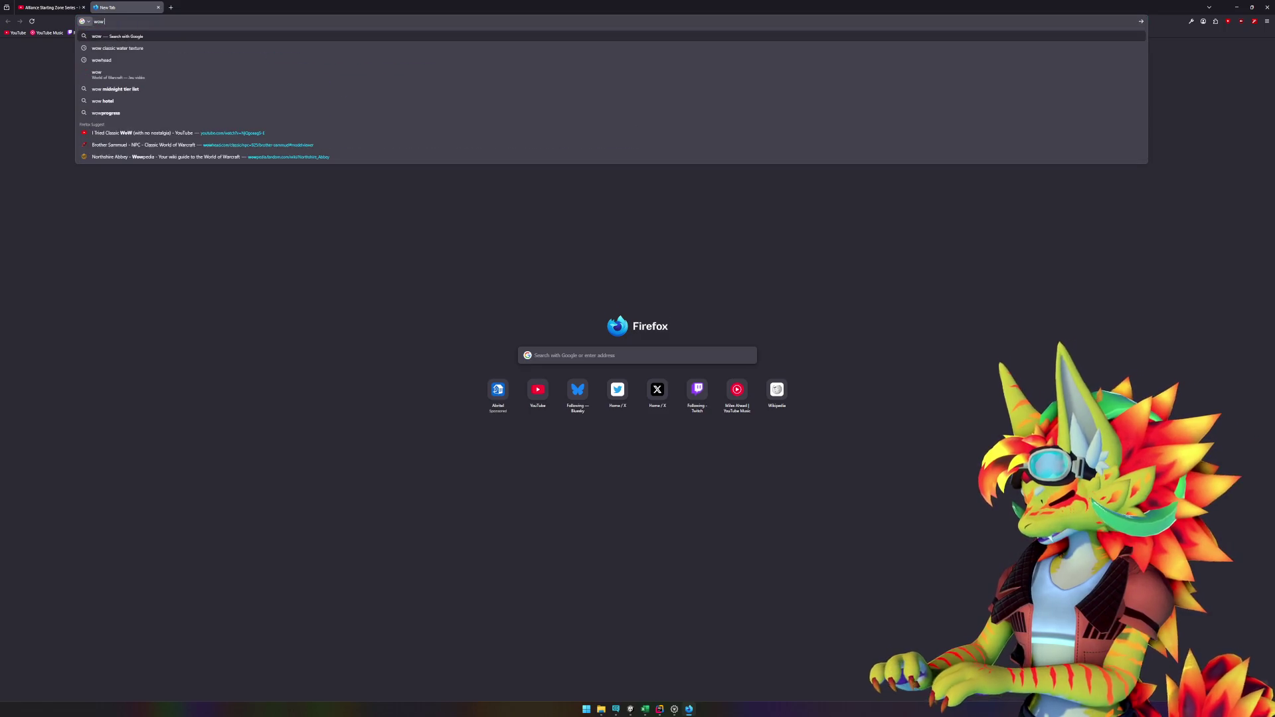
text( northshir)
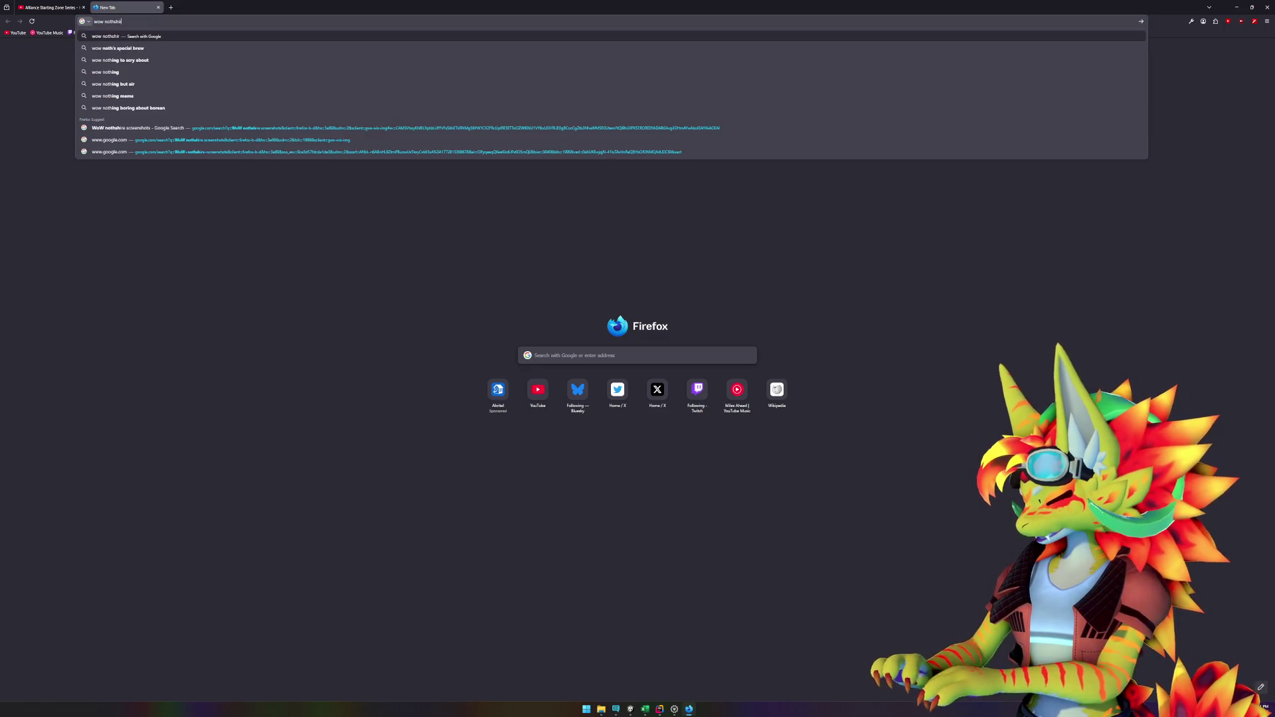
text(e stables)
key(Return)
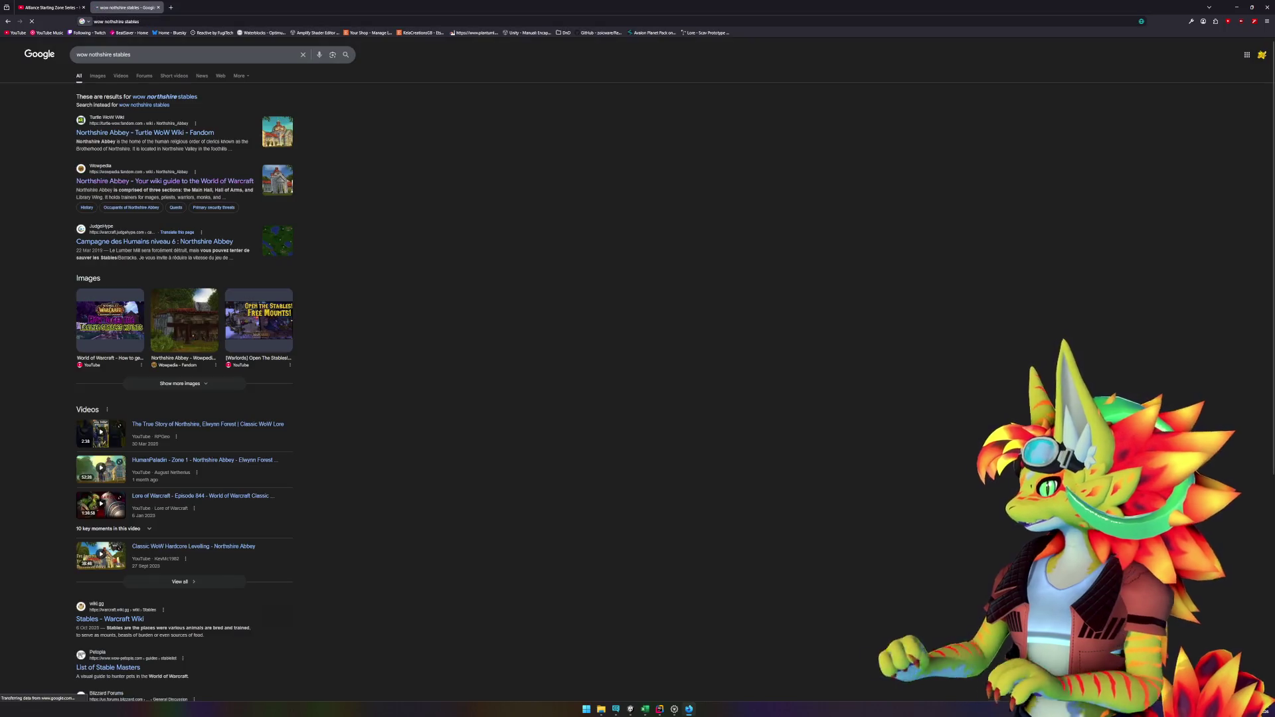
click(98, 75)
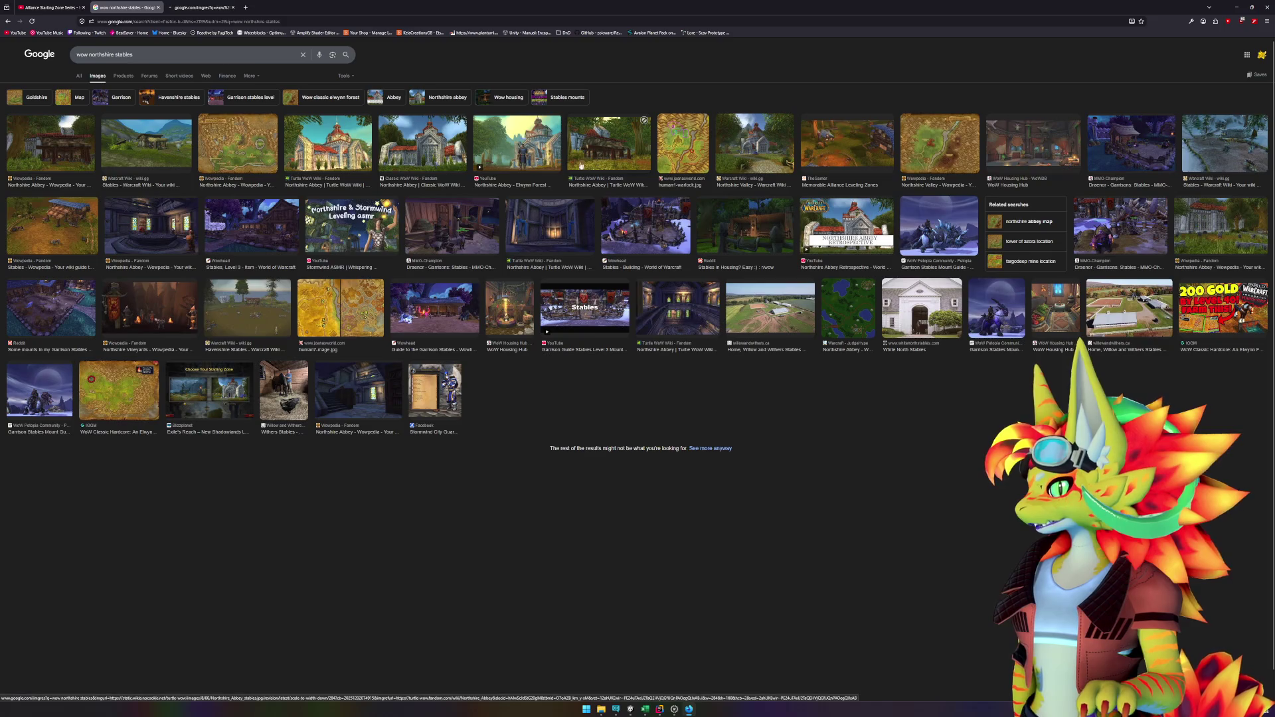
Step: Open the Turtle WoW Northshire Abbey wiki page and enlarge its stables picture
click(575, 168)
click(628, 121)
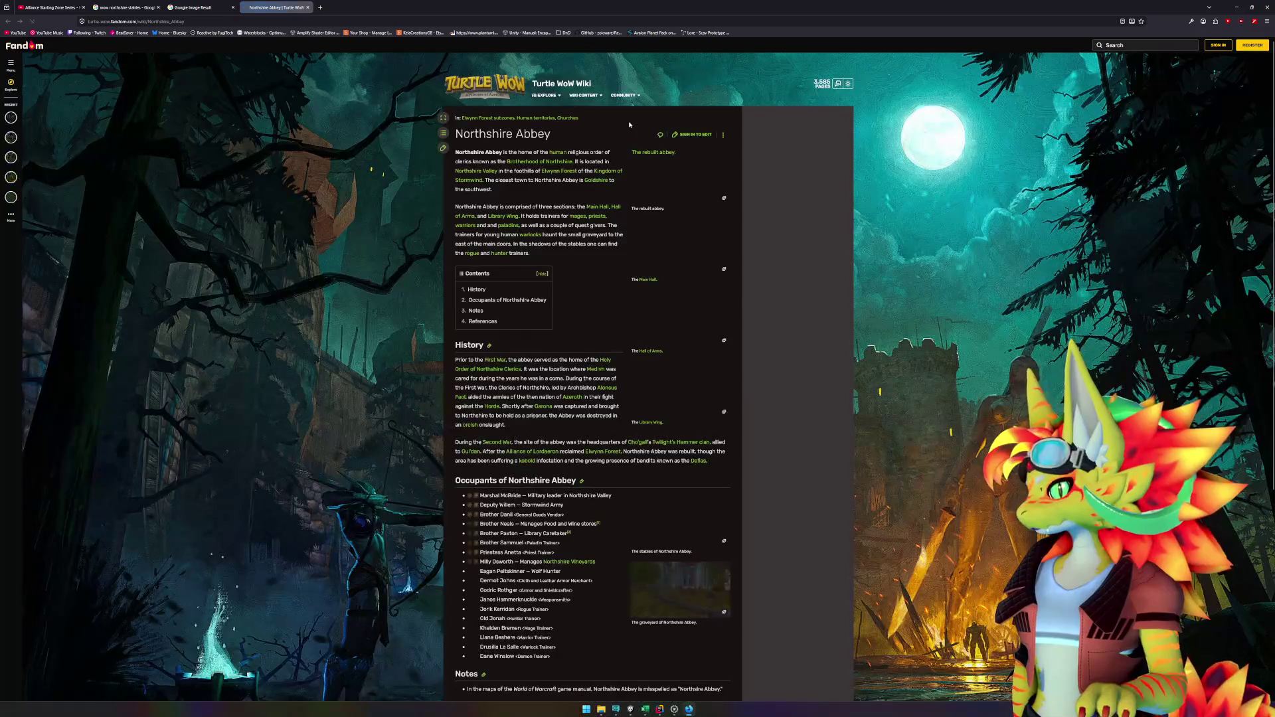
scroll(607, 268, down, 1)
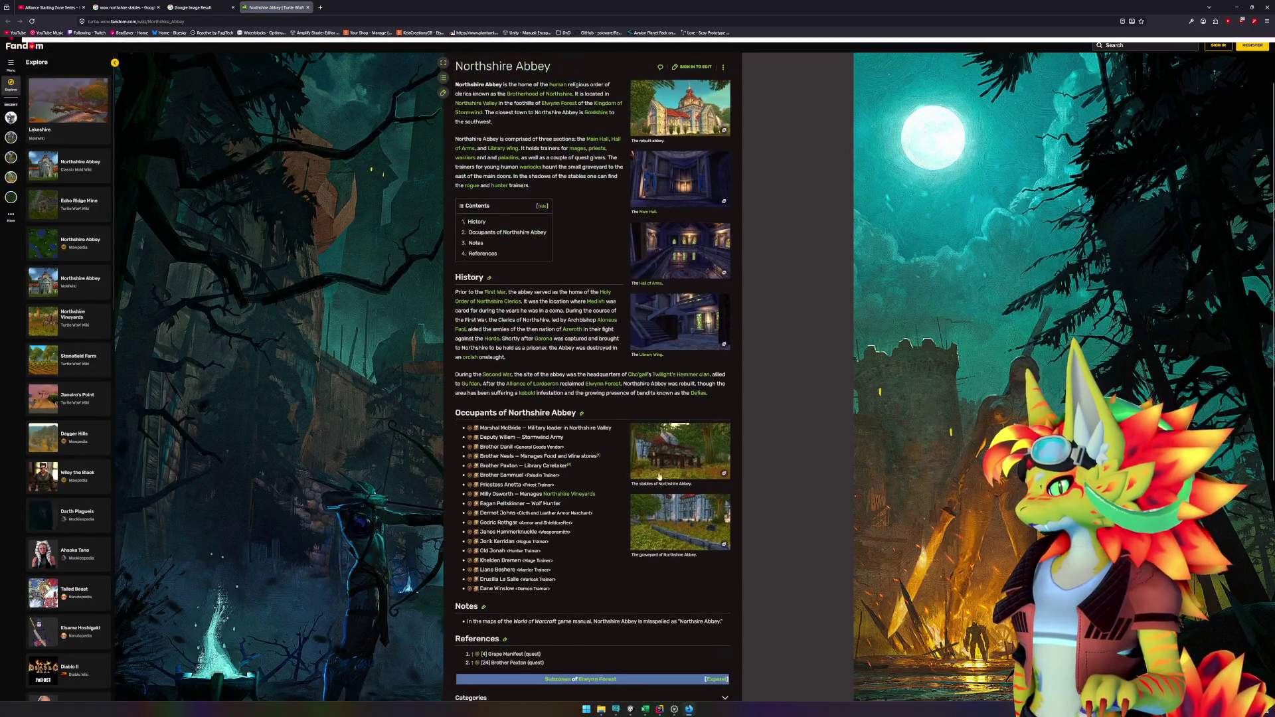
click(666, 470)
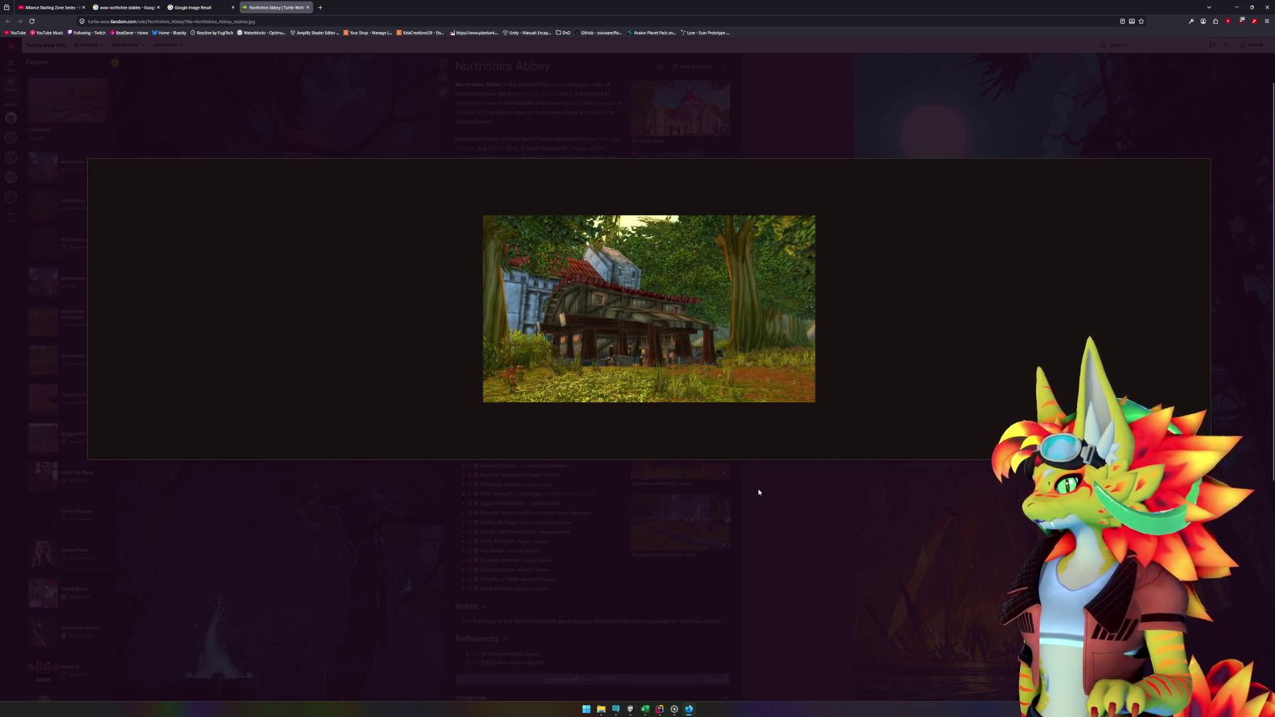
click(646, 710)
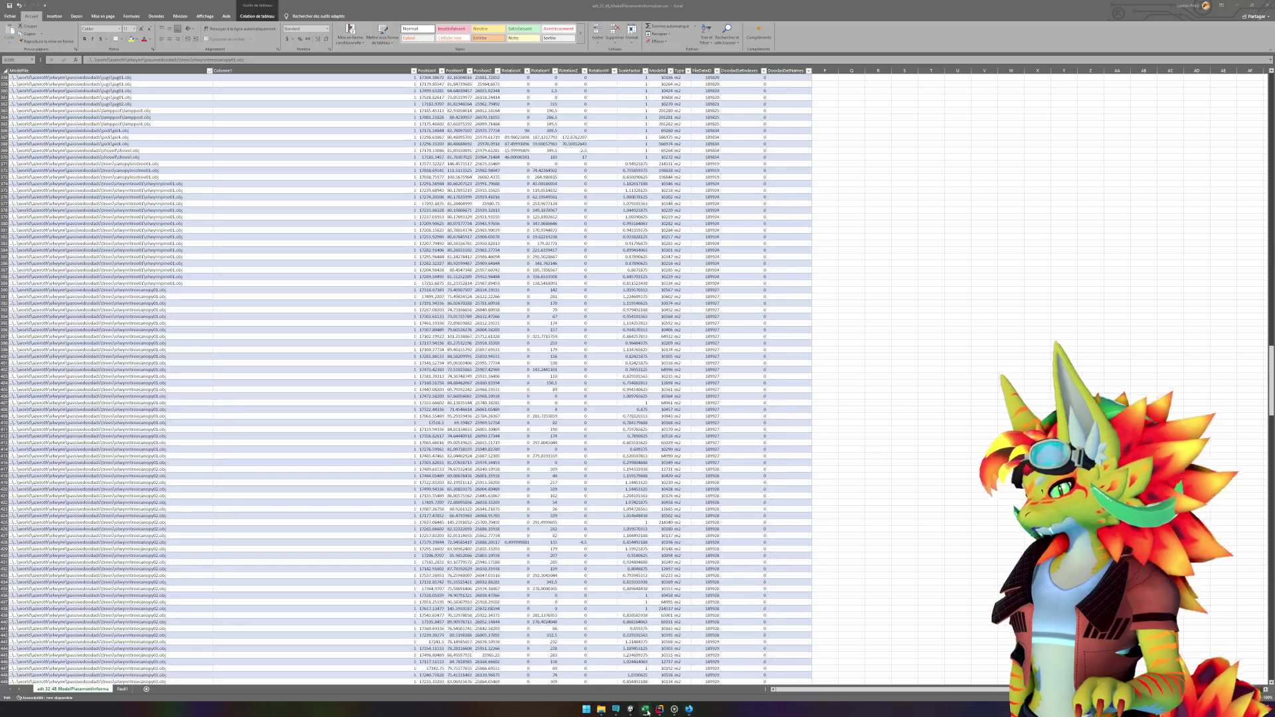
Step: Filter wow.export's Models list by 'stable' and preview stable.wmo and the other stable models
click(689, 709)
click(674, 709)
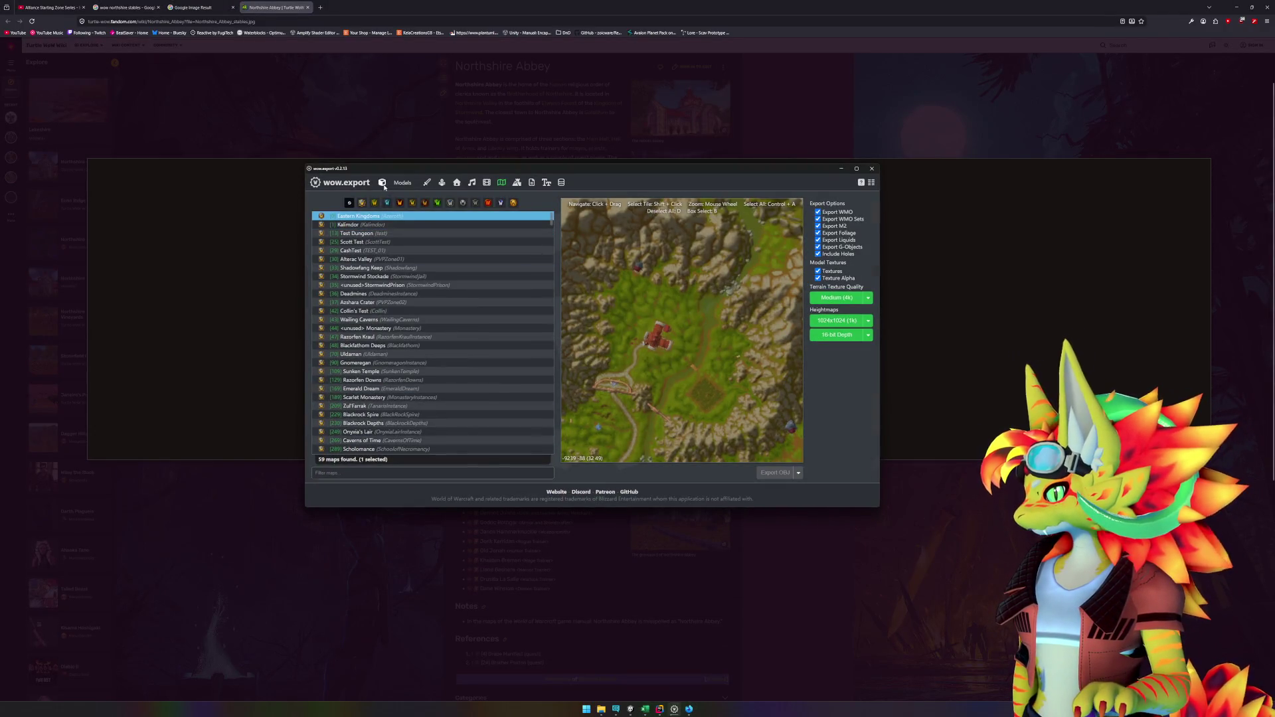
click(383, 182)
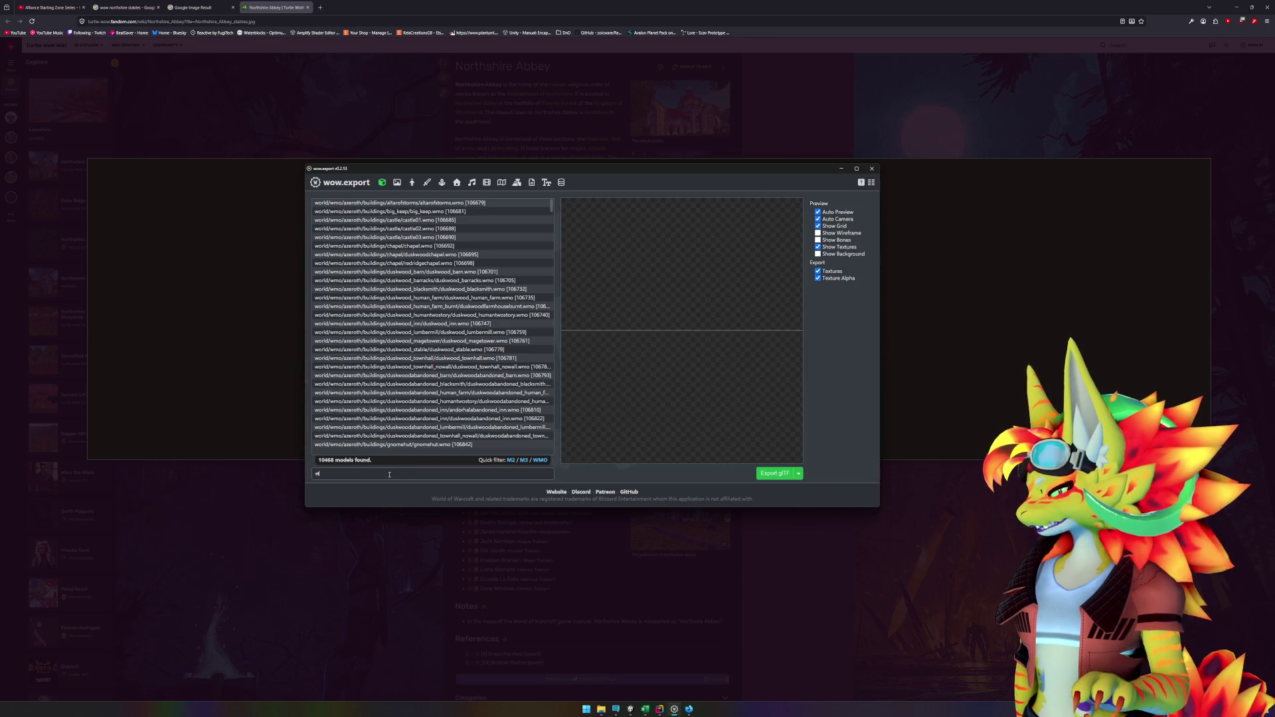
text(able)
click(406, 222)
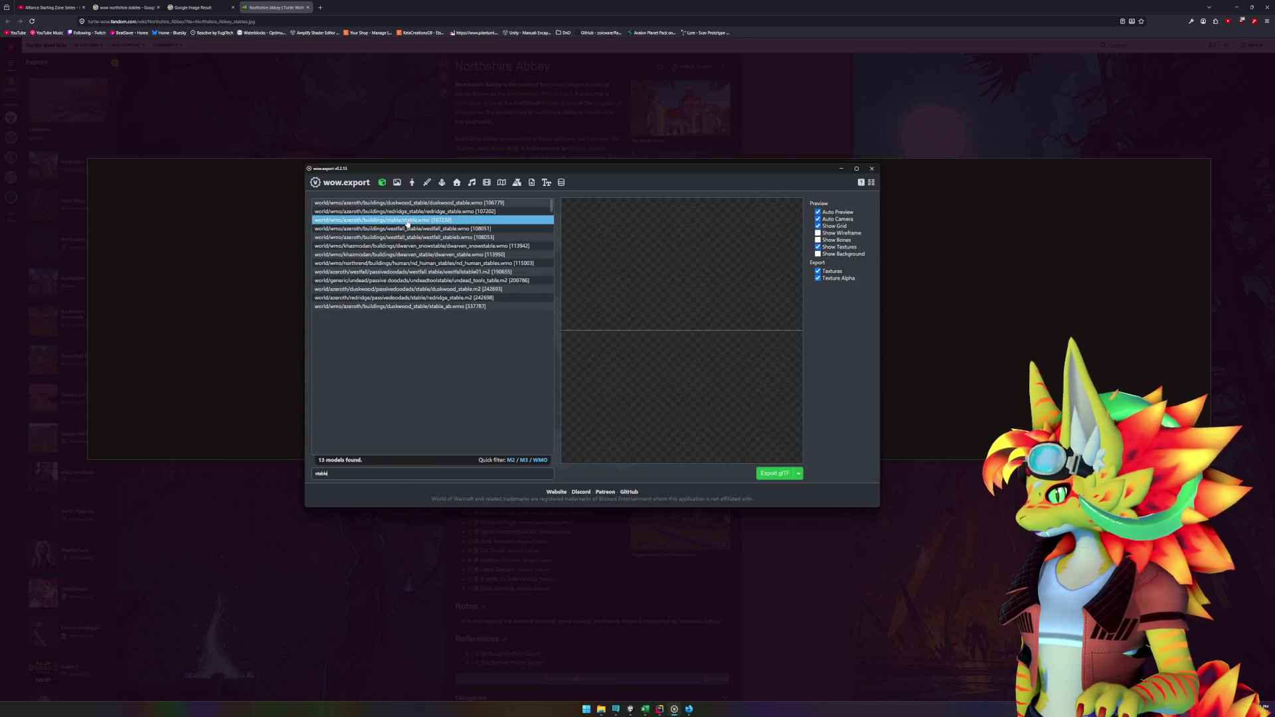
click(395, 247)
mouse_move(394, 246)
mouse_down()
mouse_move(381, 307)
mouse_move(395, 300)
mouse_move(389, 222)
mouse_up()
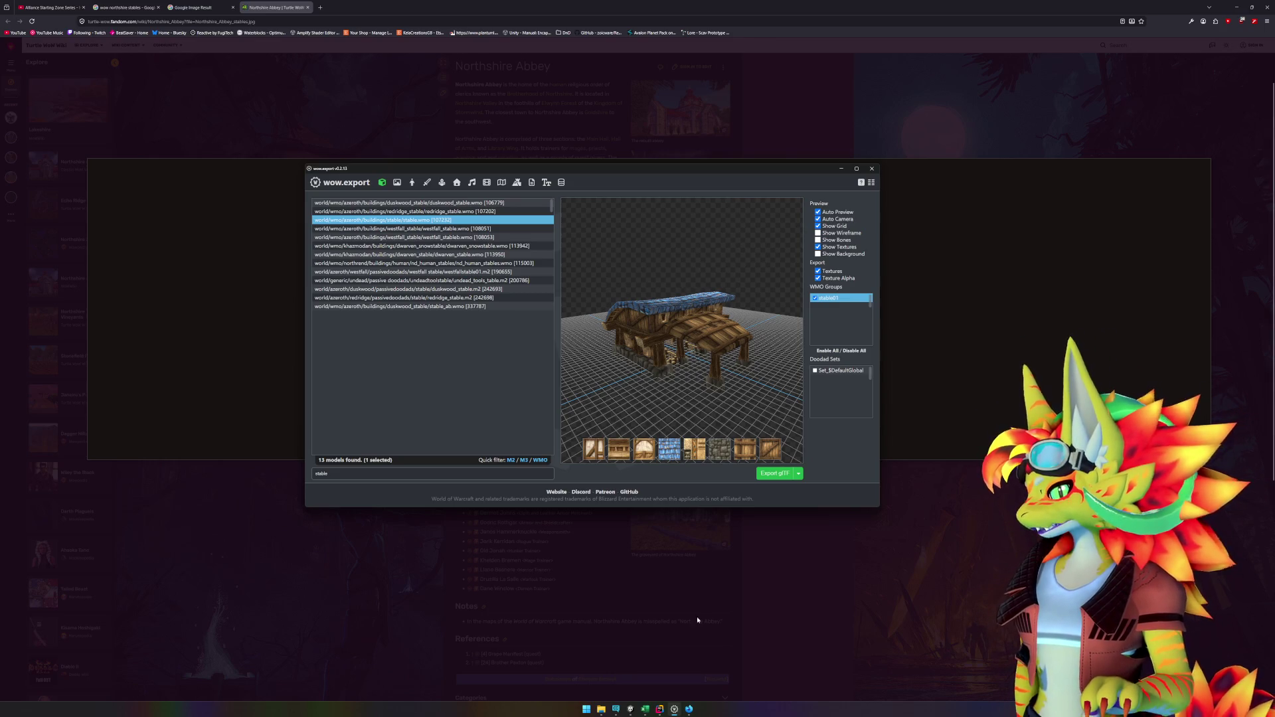
click(643, 709)
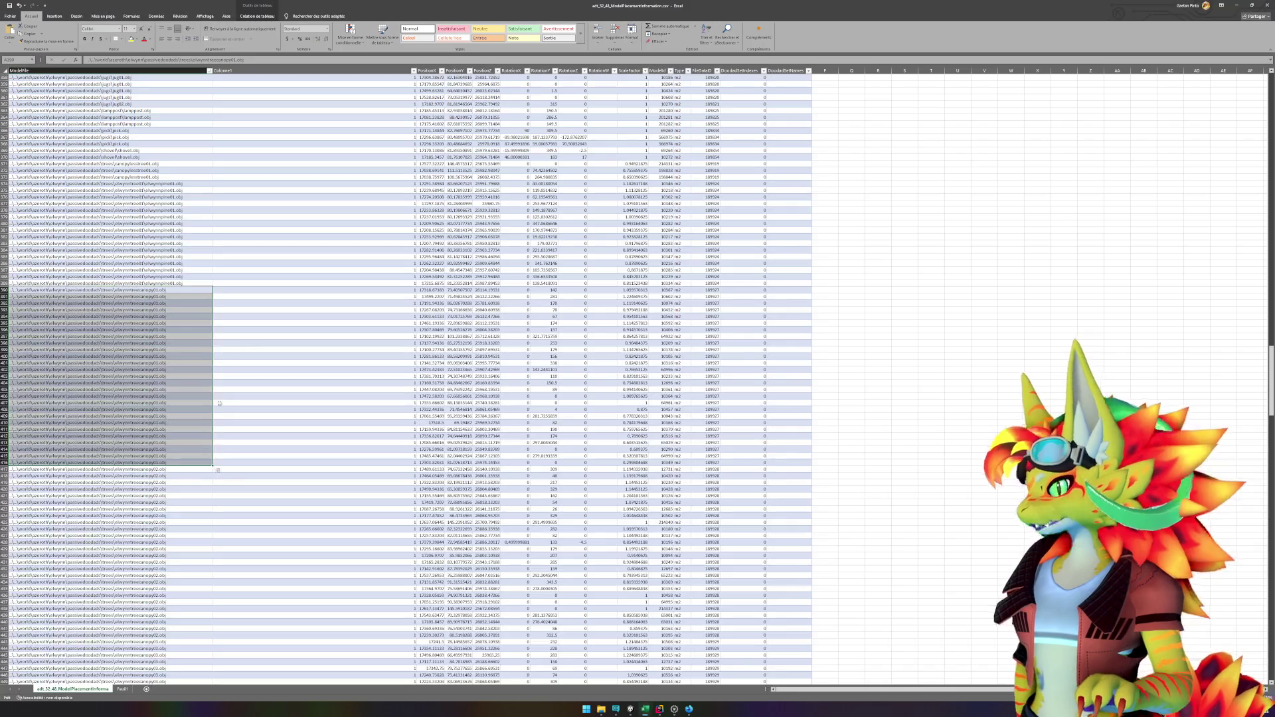
Step: Find 'stable' in the placement sheet, then preview redridge_stable.m2 in wow.export
click(234, 334)
key(ctrl+f)
text(st)
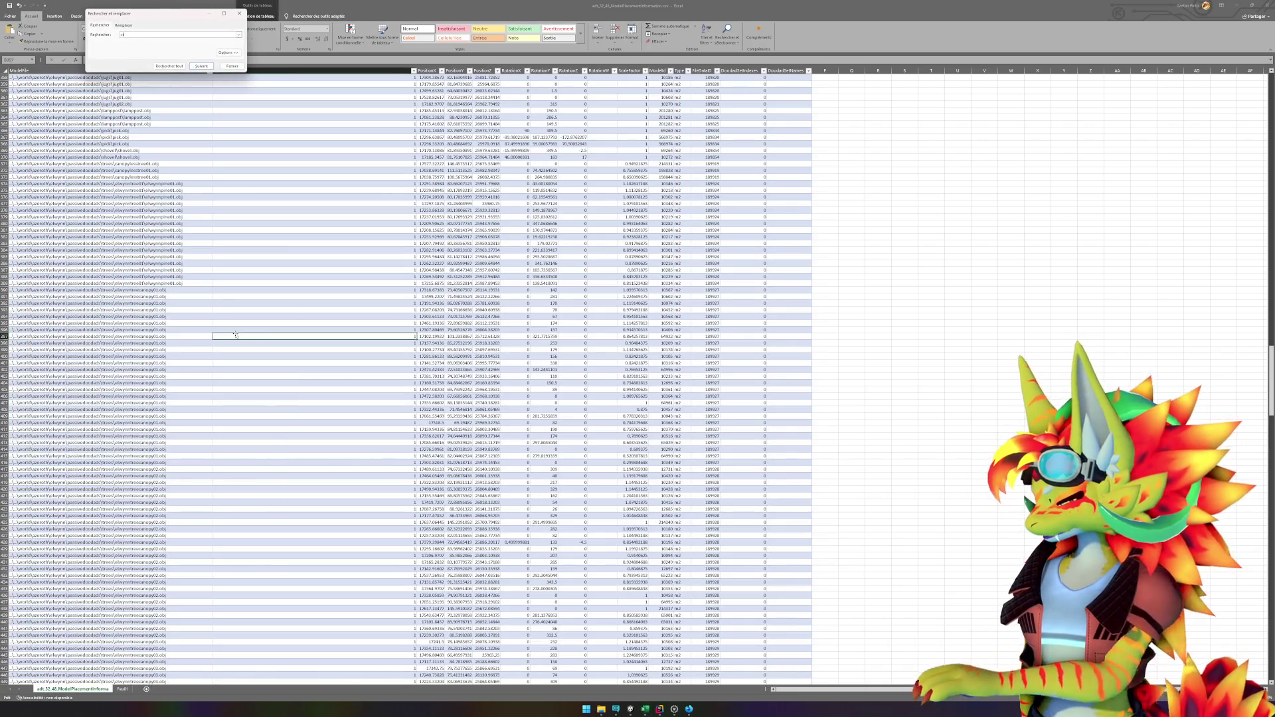
text(able)
key(Return)
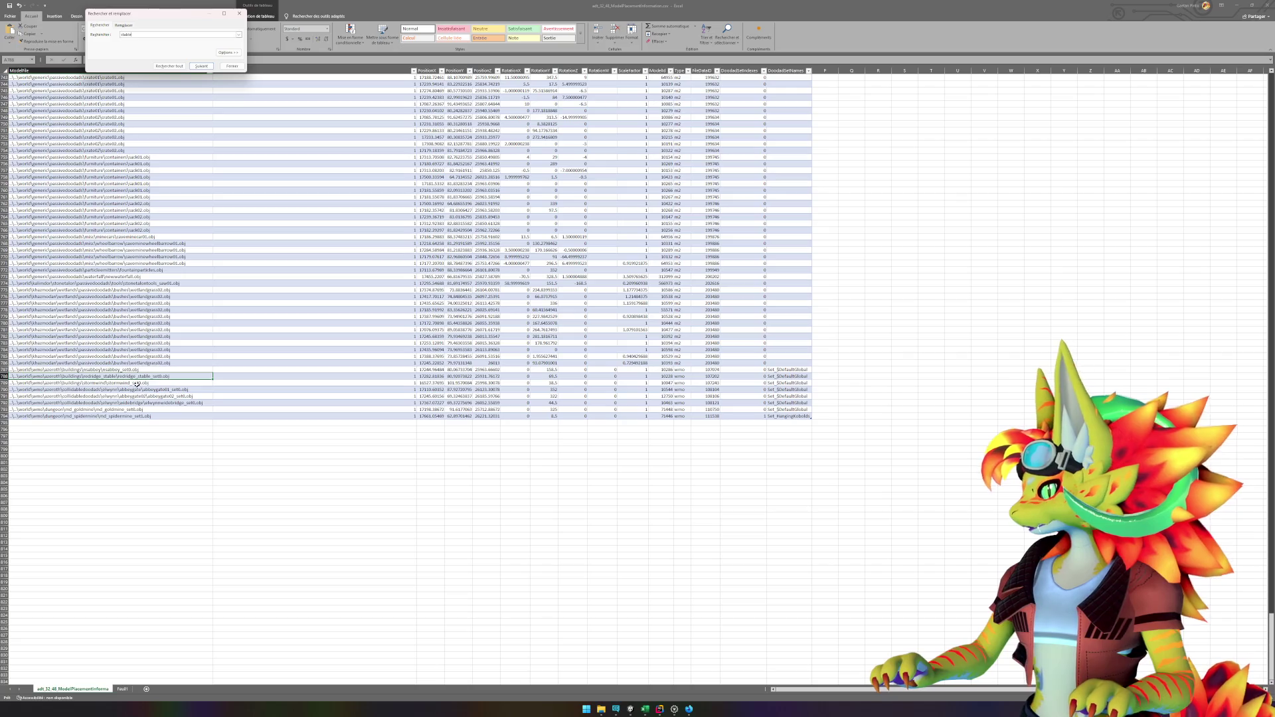
click(674, 711)
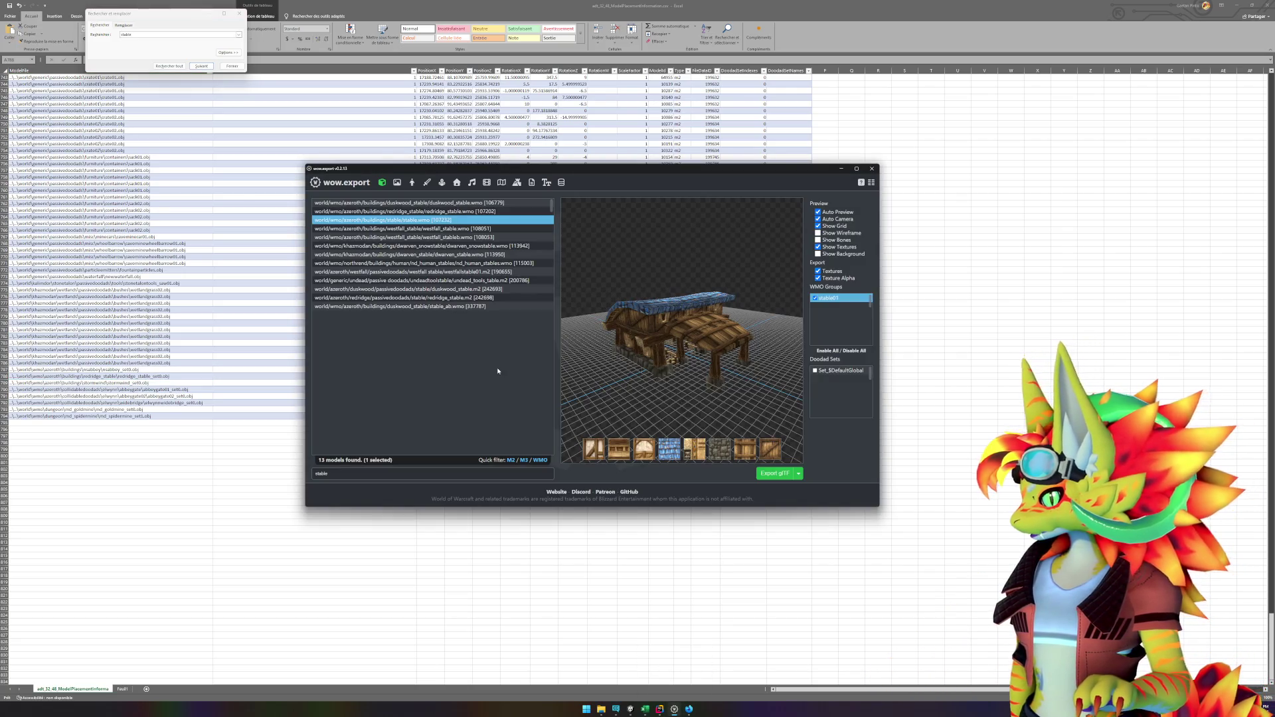
click(447, 299)
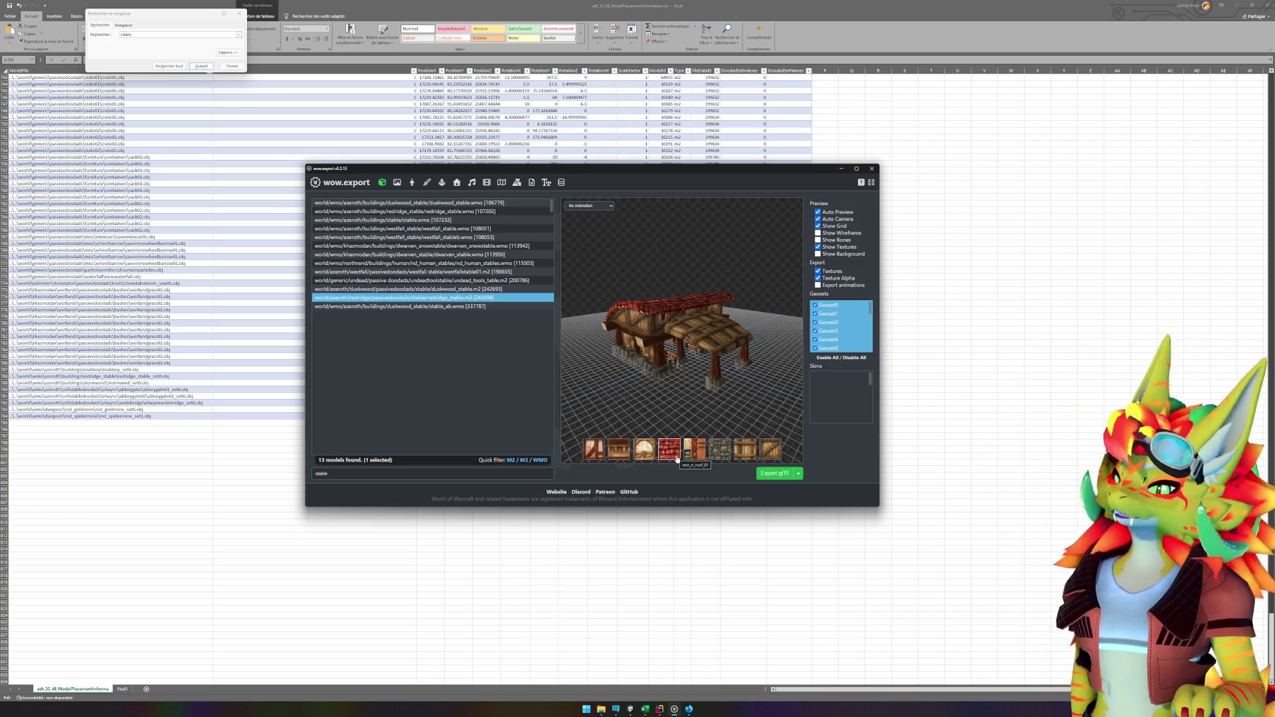
Step: Play redridge_stable's Stand animation, inspect it up close, then turn the animation off
click(604, 208)
click(605, 222)
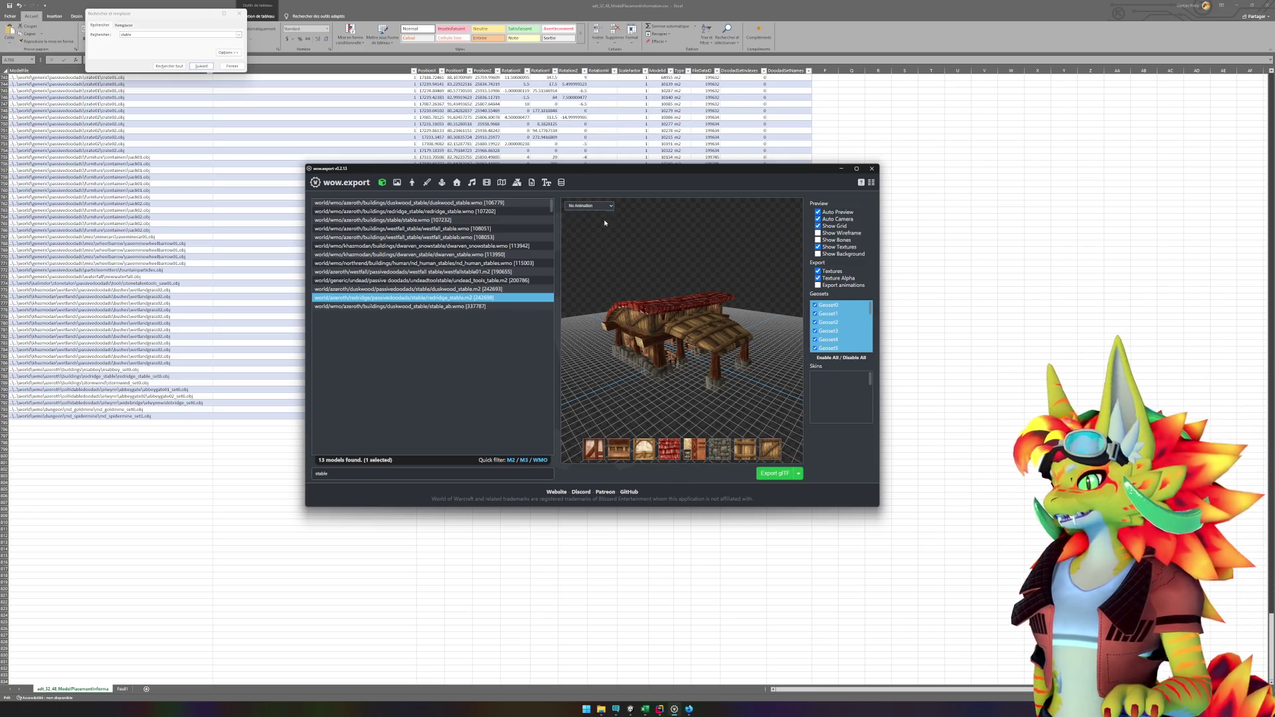
mouse_move(738, 372)
mouse_down()
mouse_move(724, 398)
mouse_move(669, 364)
mouse_move(731, 354)
mouse_up()
scroll(668, 364, up, 5)
scroll(722, 359, down, 5)
click(589, 206)
click(592, 213)
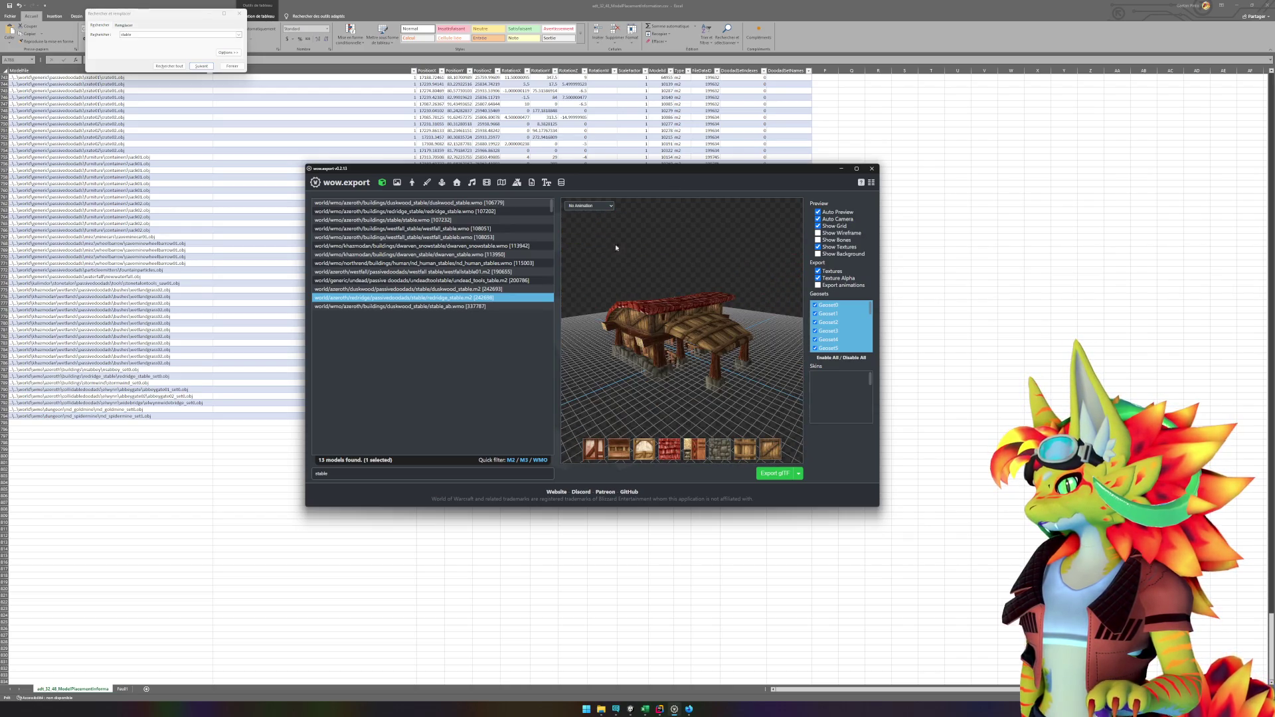
Step: Compare the model against the wiki stables picture and the placement spreadsheet
click(676, 711)
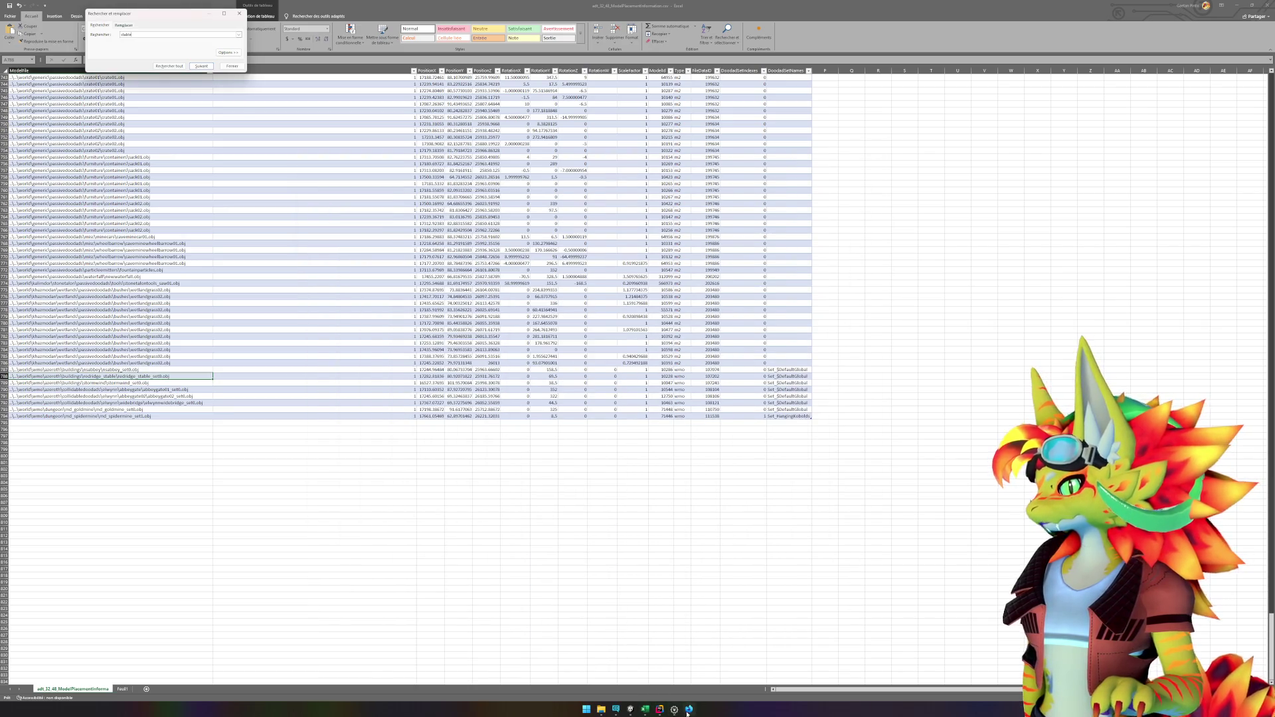
click(689, 710)
mouse_move(632, 370)
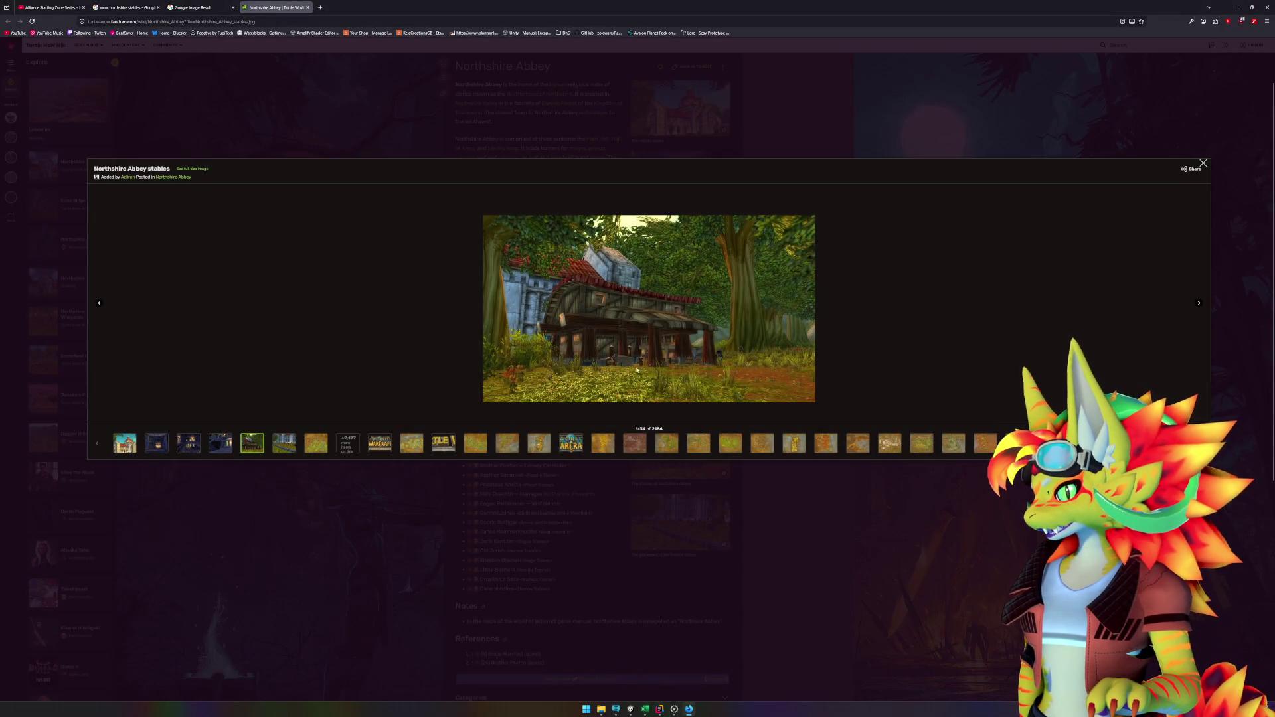
click(645, 710)
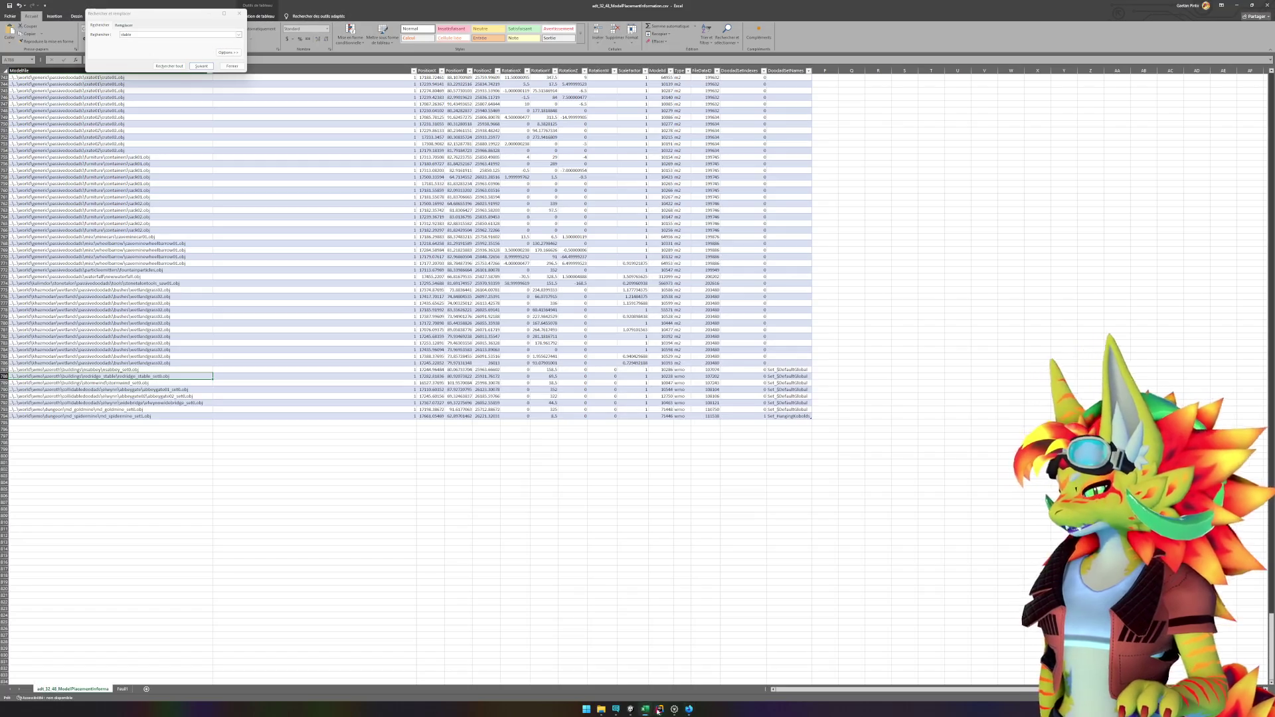
click(674, 709)
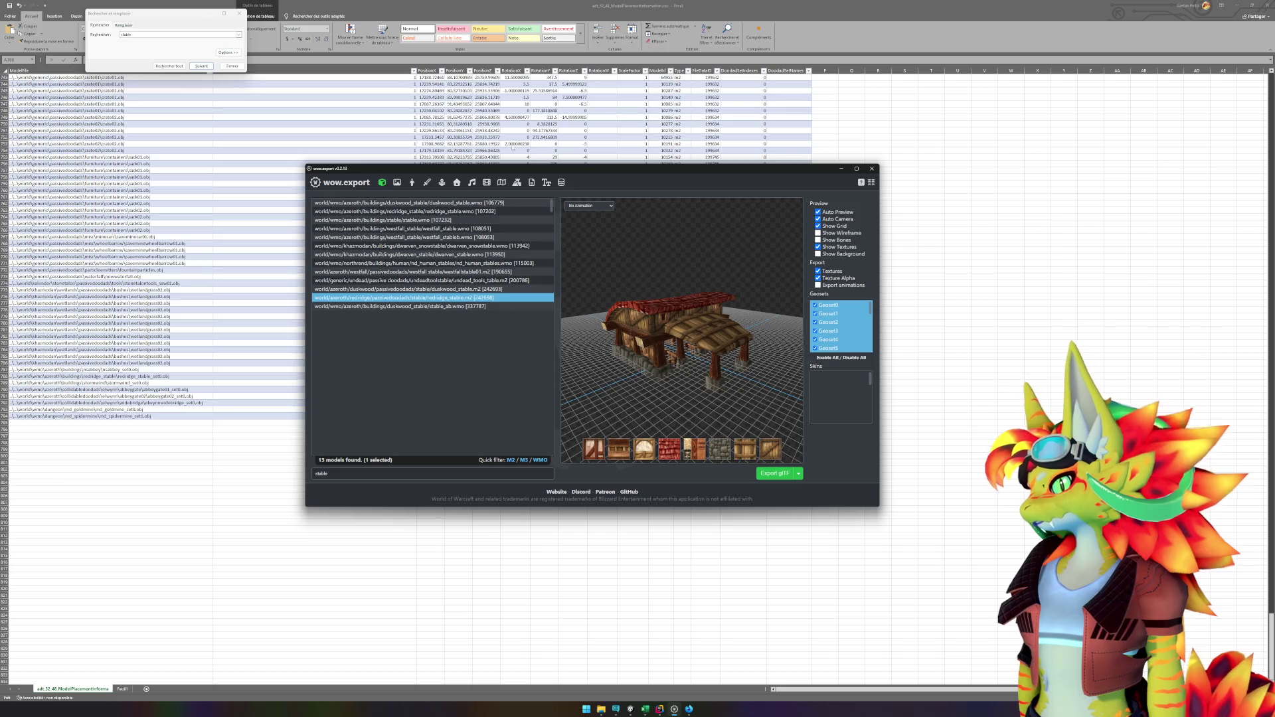
scroll(852, 323, down, 1)
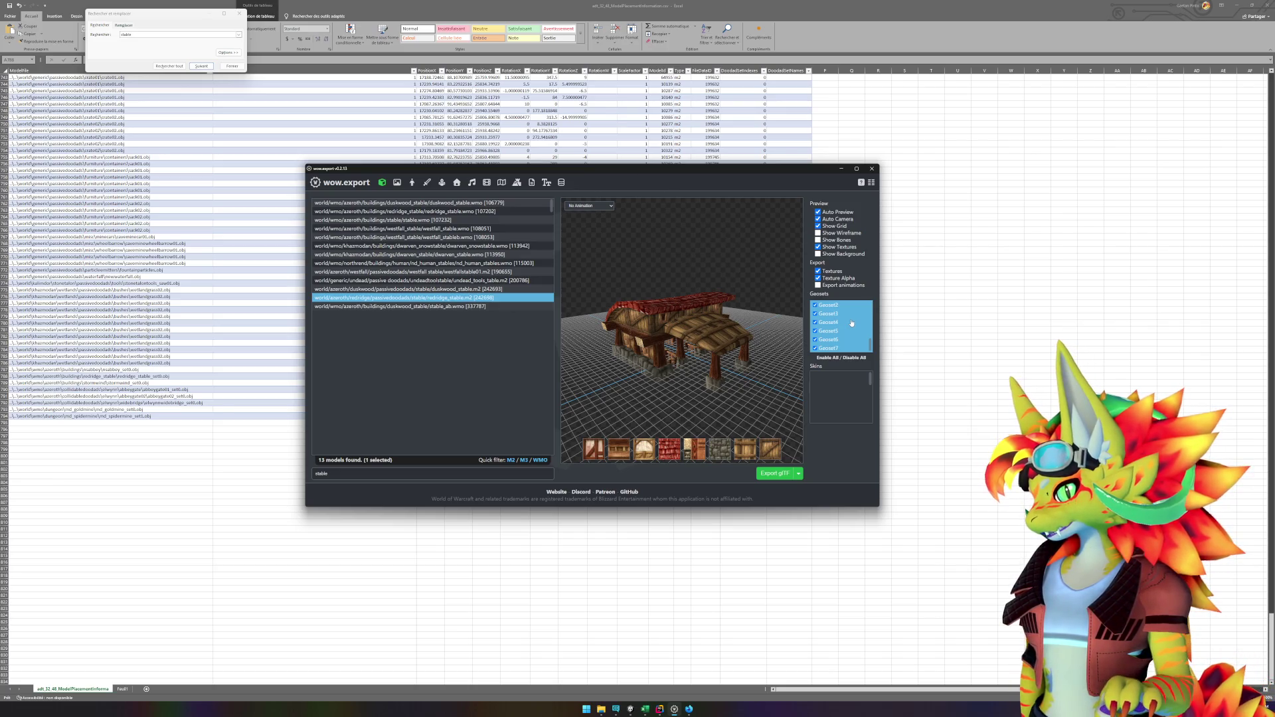
scroll(852, 323, up, 1)
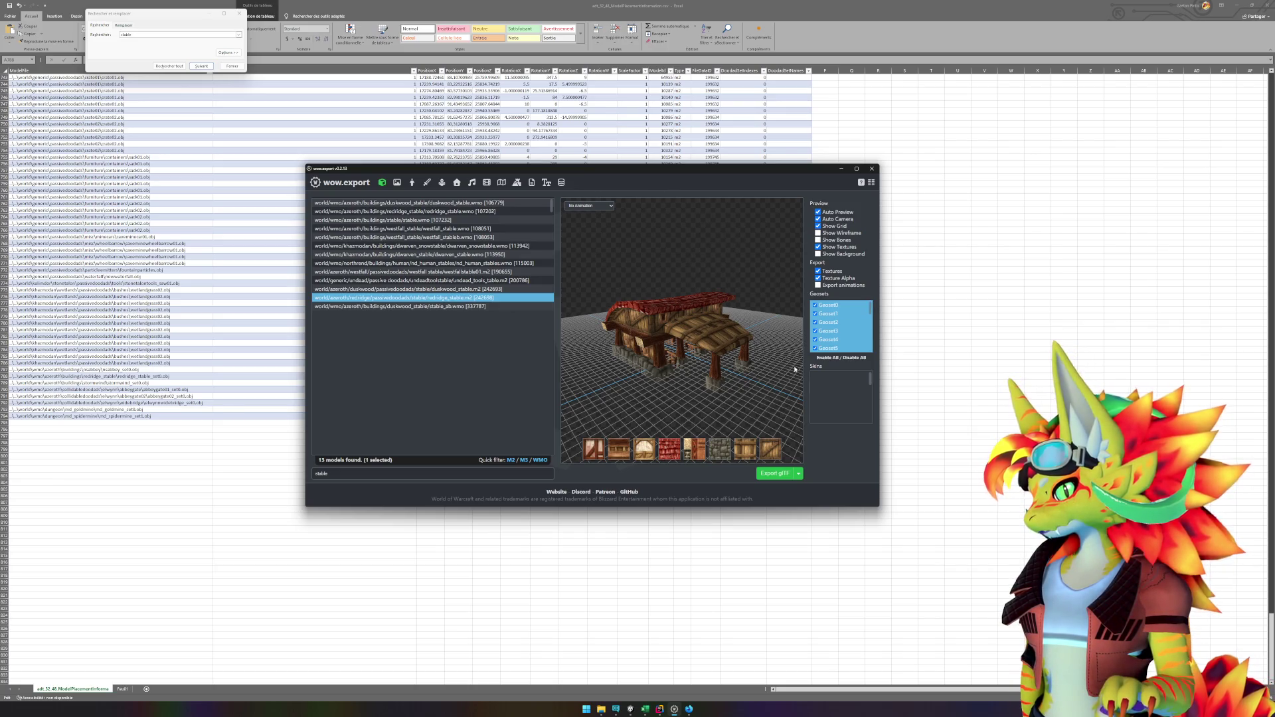
Step: Export redridge_stable as OBJ and select its .obj and .mtl files in Explorer
click(800, 475)
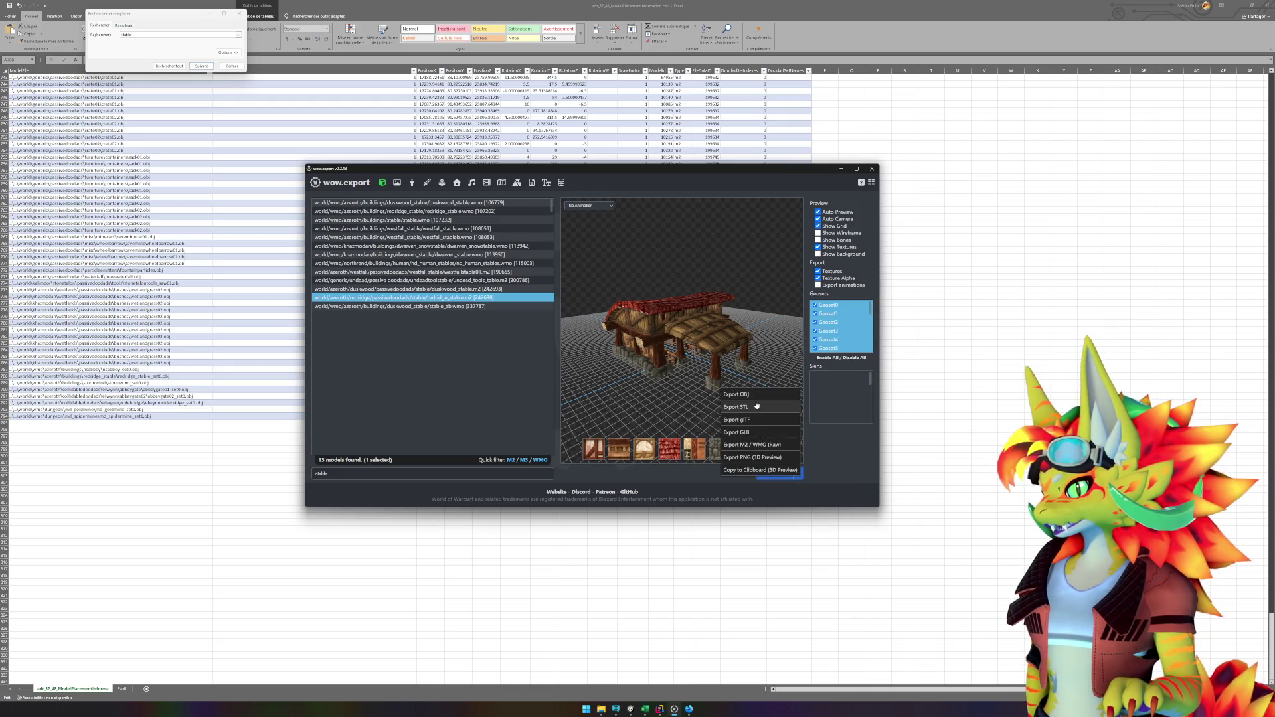
click(757, 399)
click(786, 475)
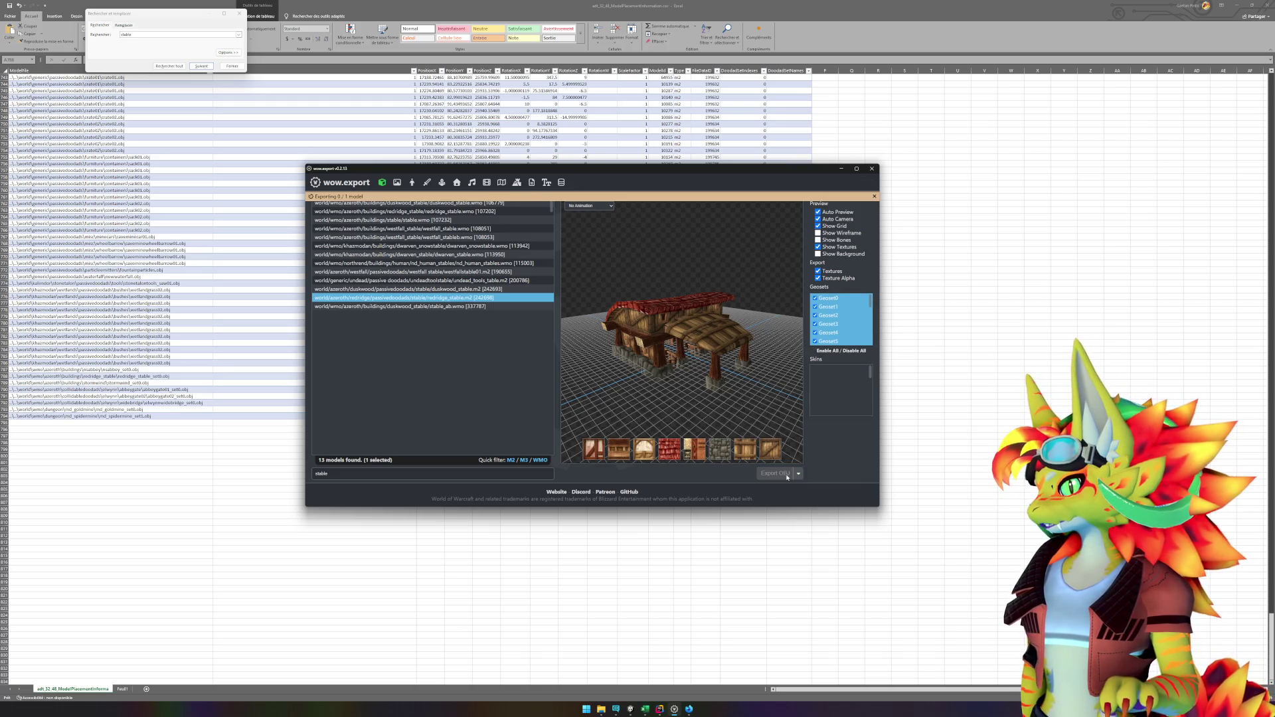
click(536, 197)
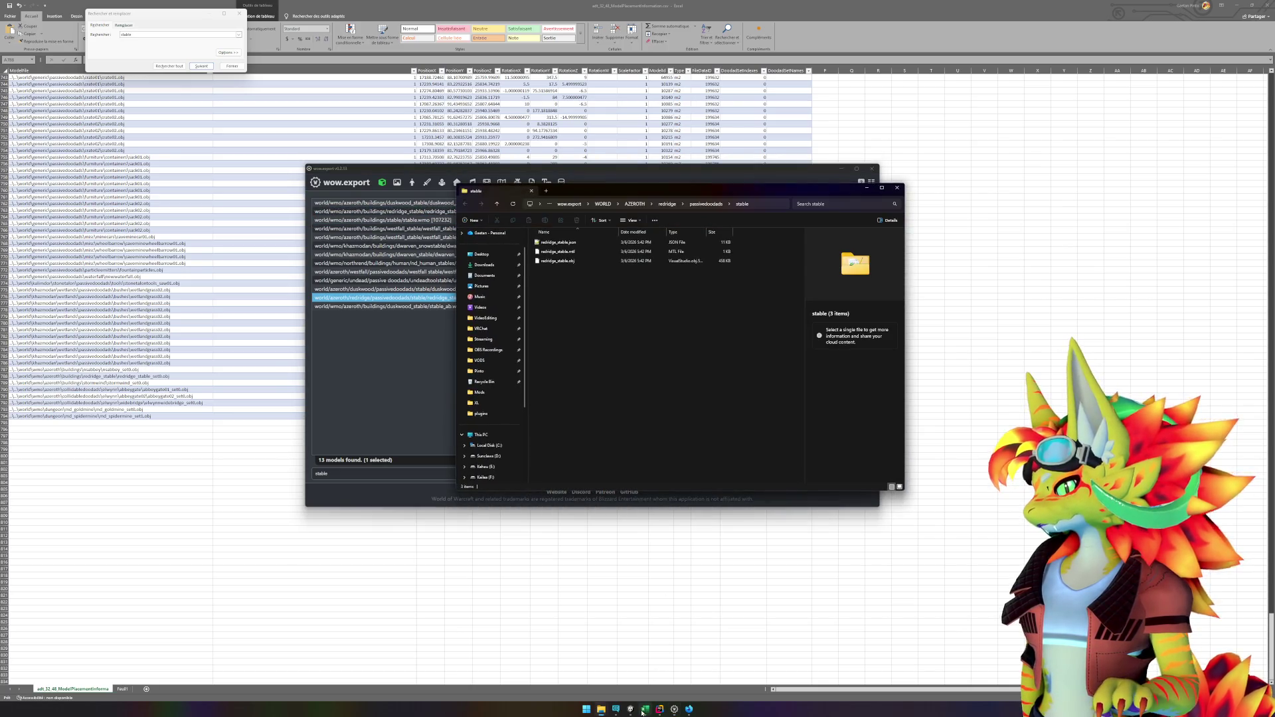
drag(579, 301, 554, 247)
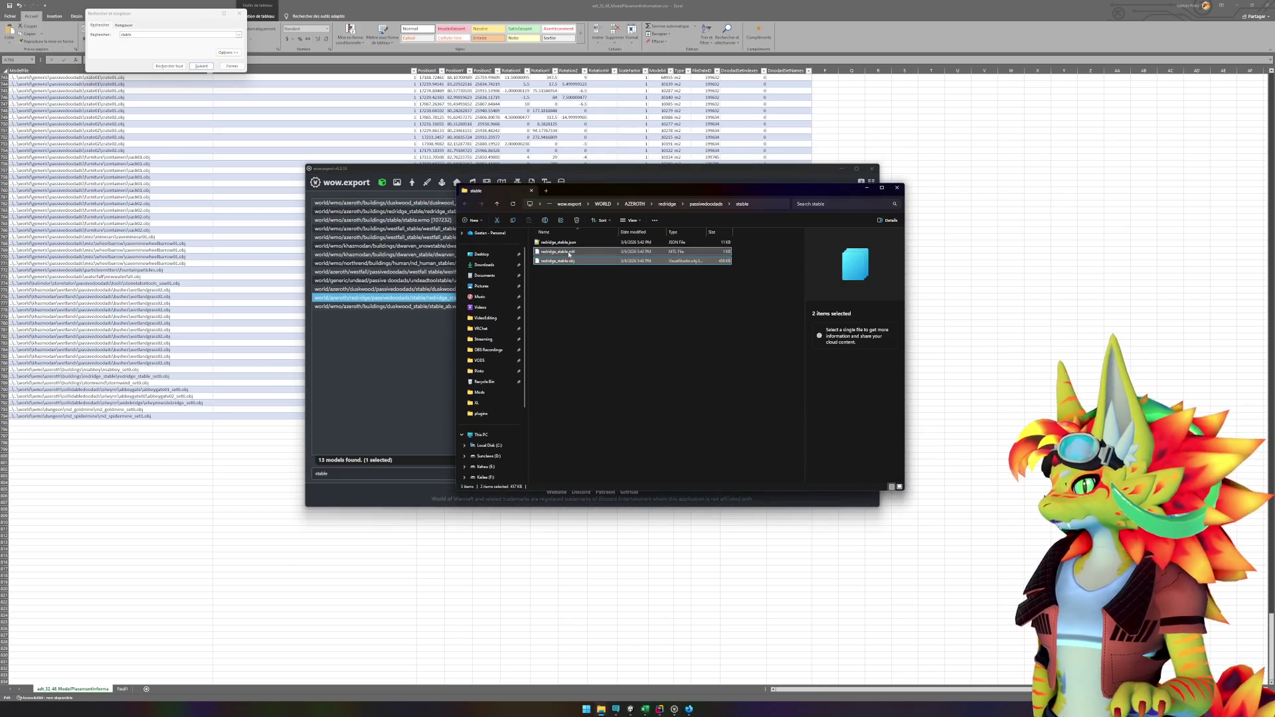
click(631, 708)
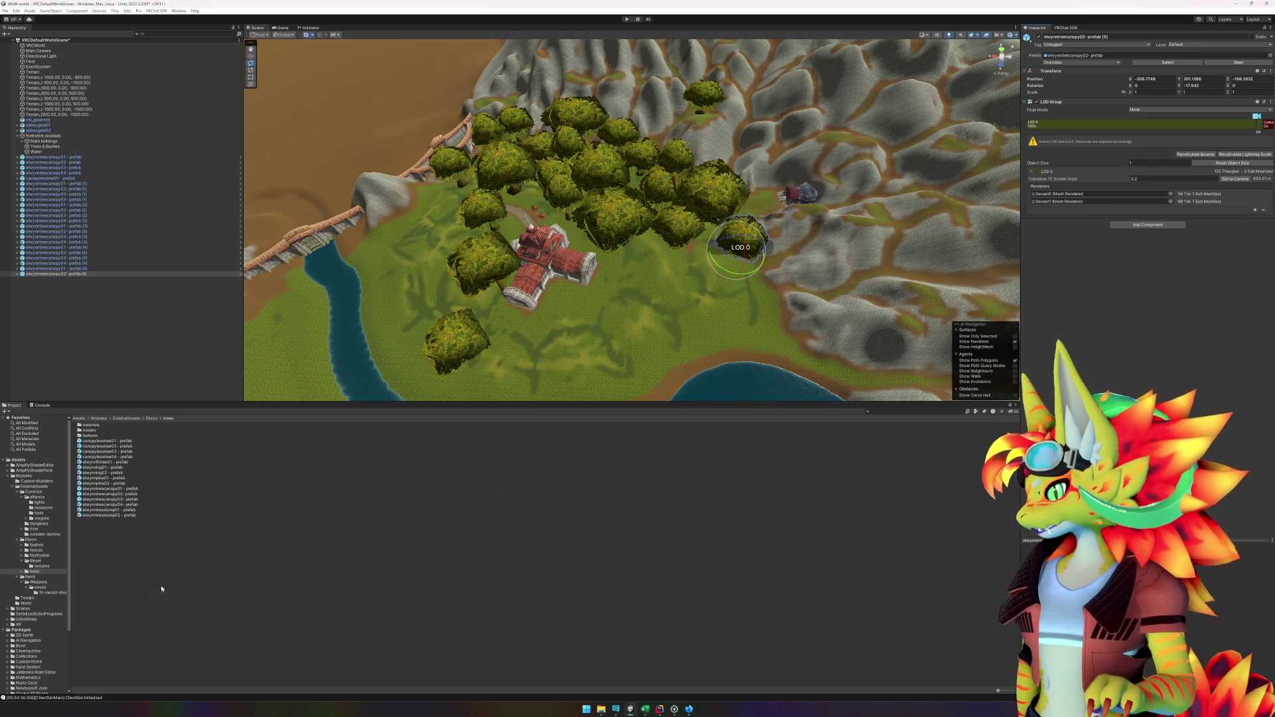
Step: Open the Northshire Abbey folder and select all 29 Abbey materials
click(34, 556)
click(21, 557)
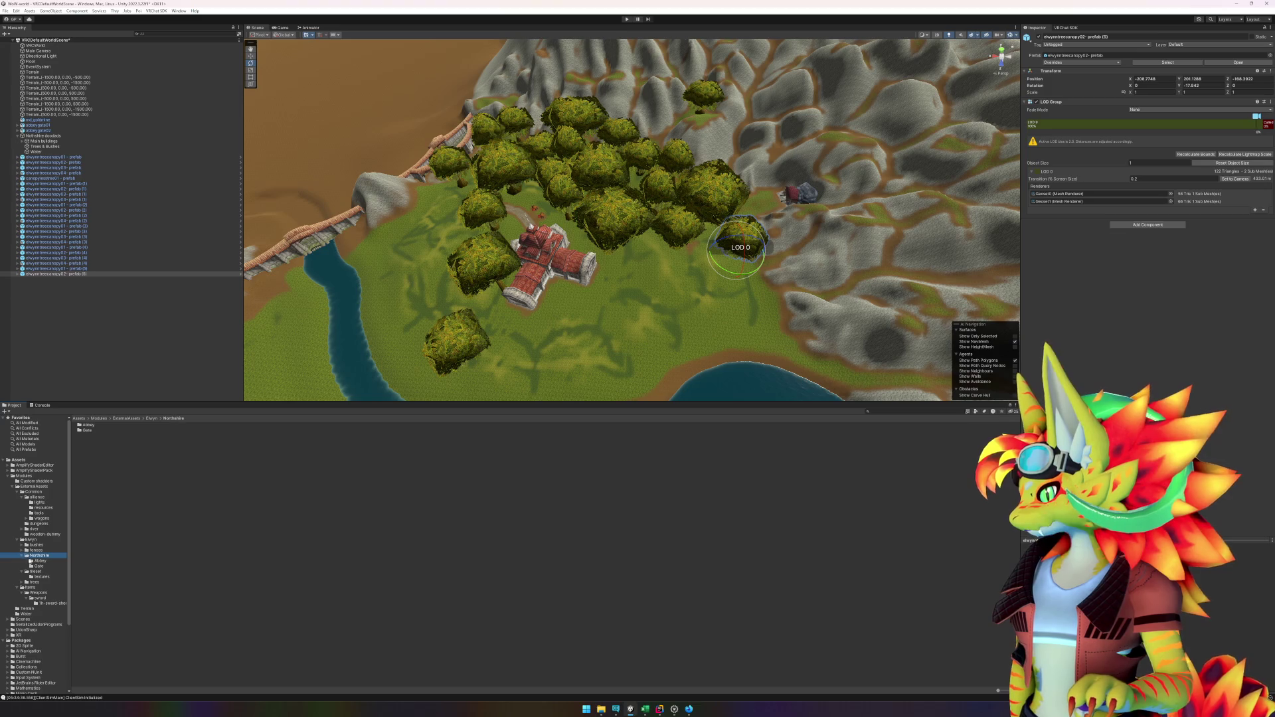
click(41, 561)
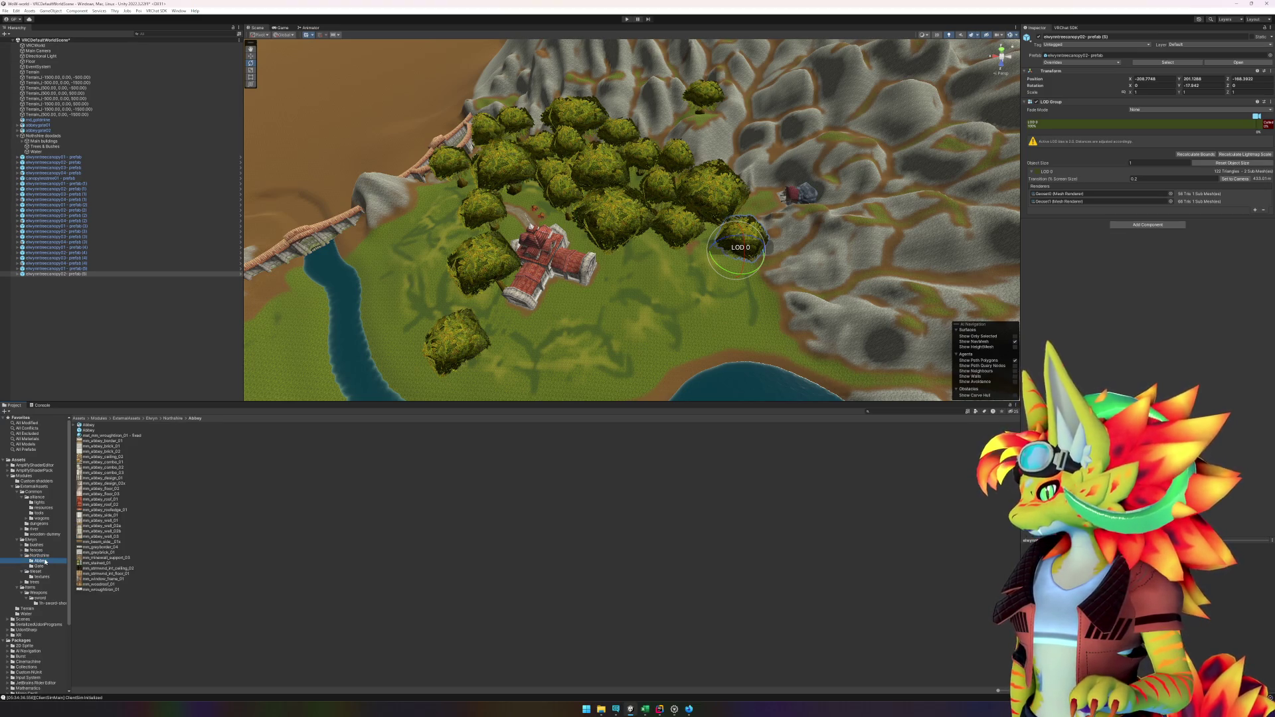
right_click(162, 619)
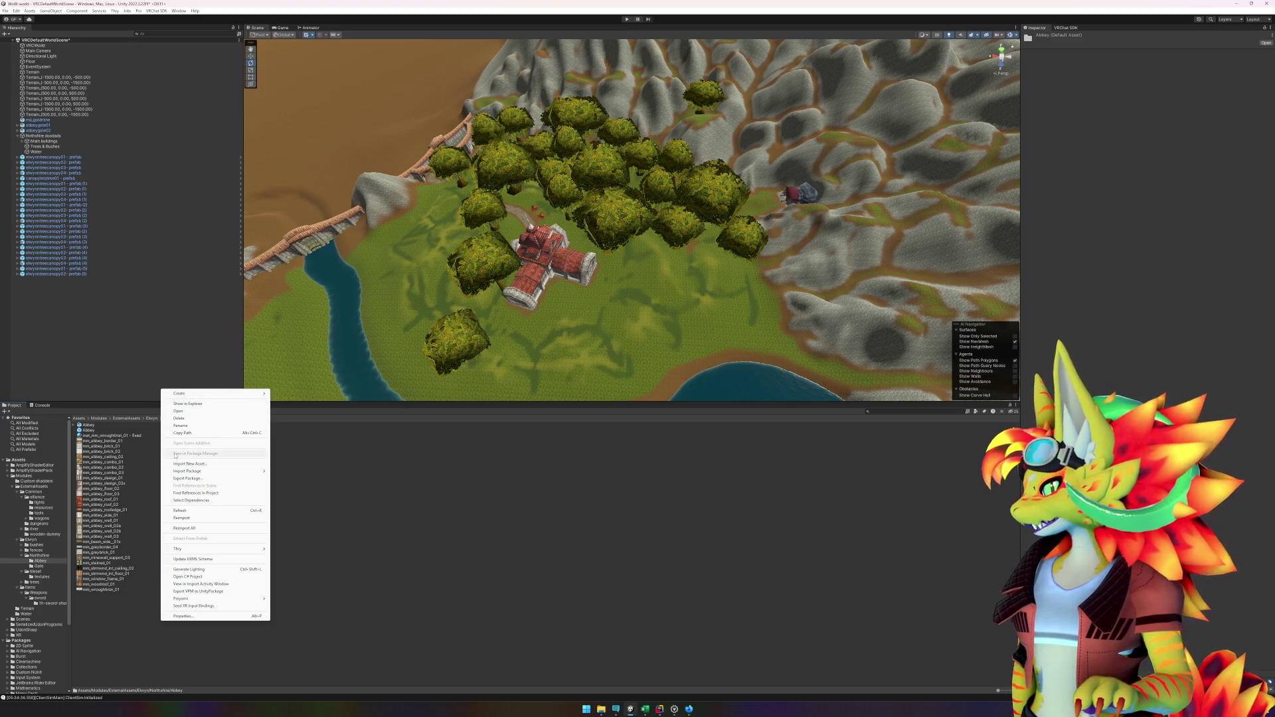
click(433, 615)
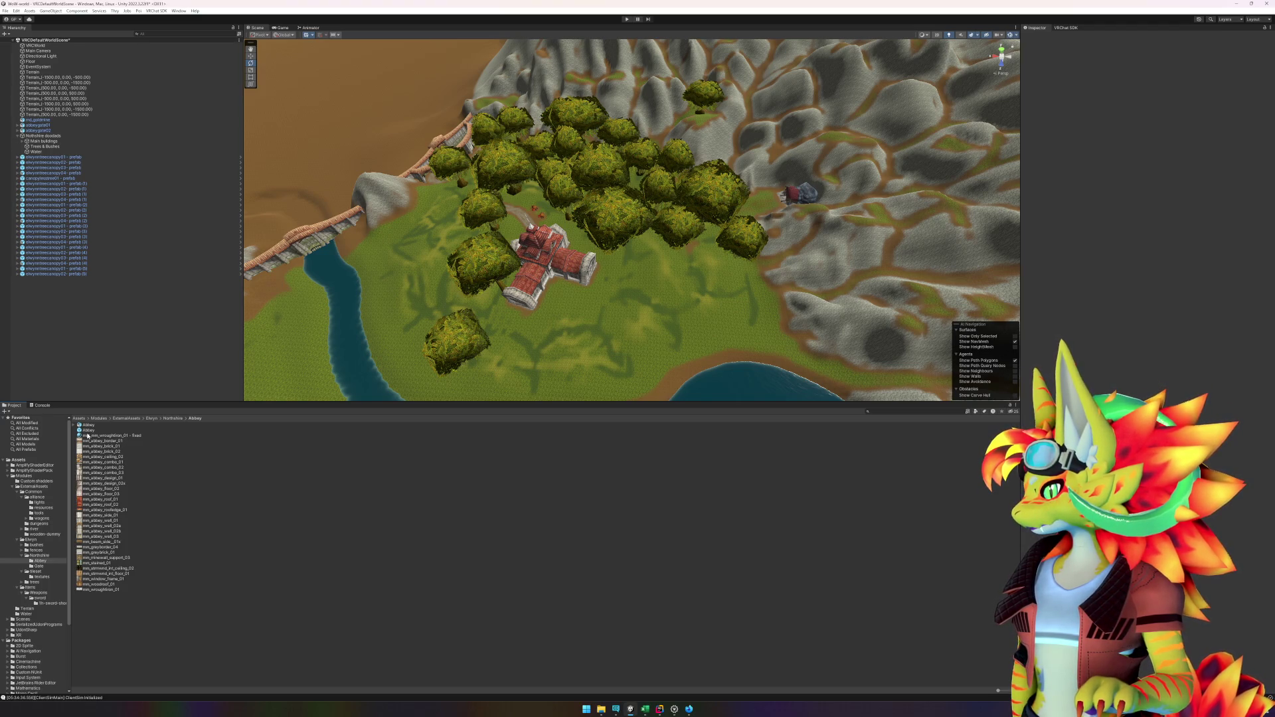
click(74, 426)
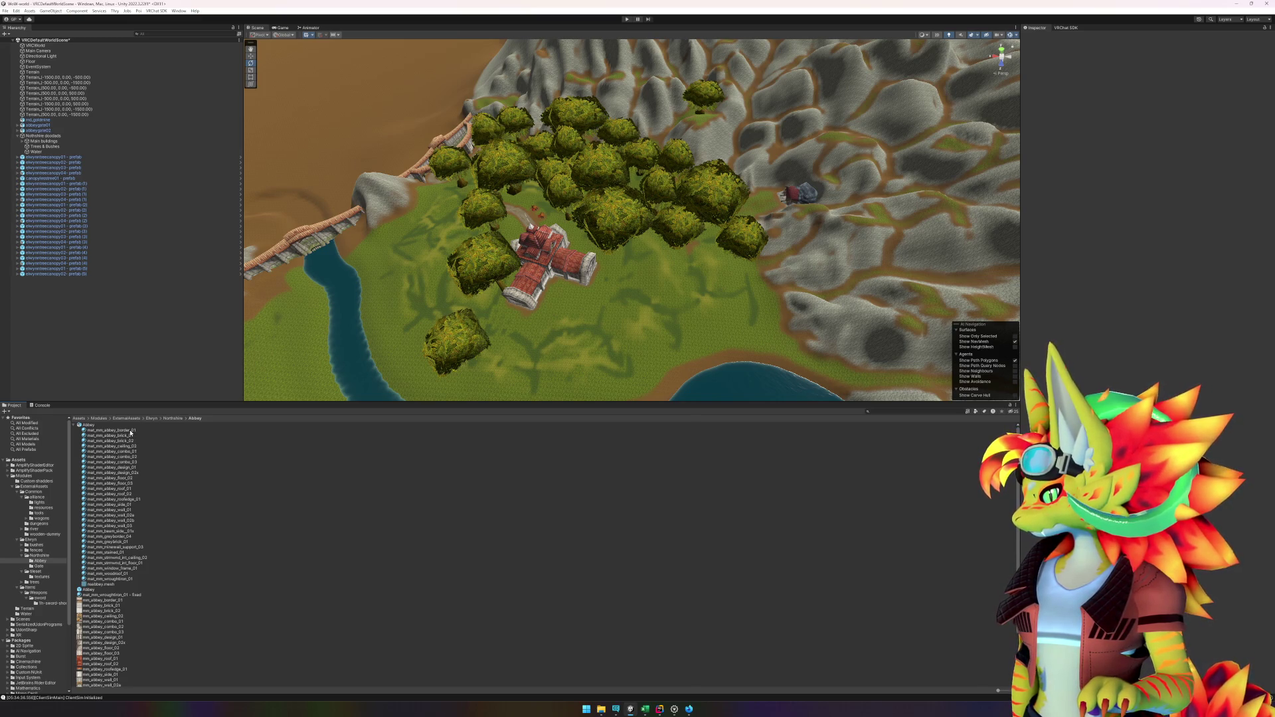
click(139, 596)
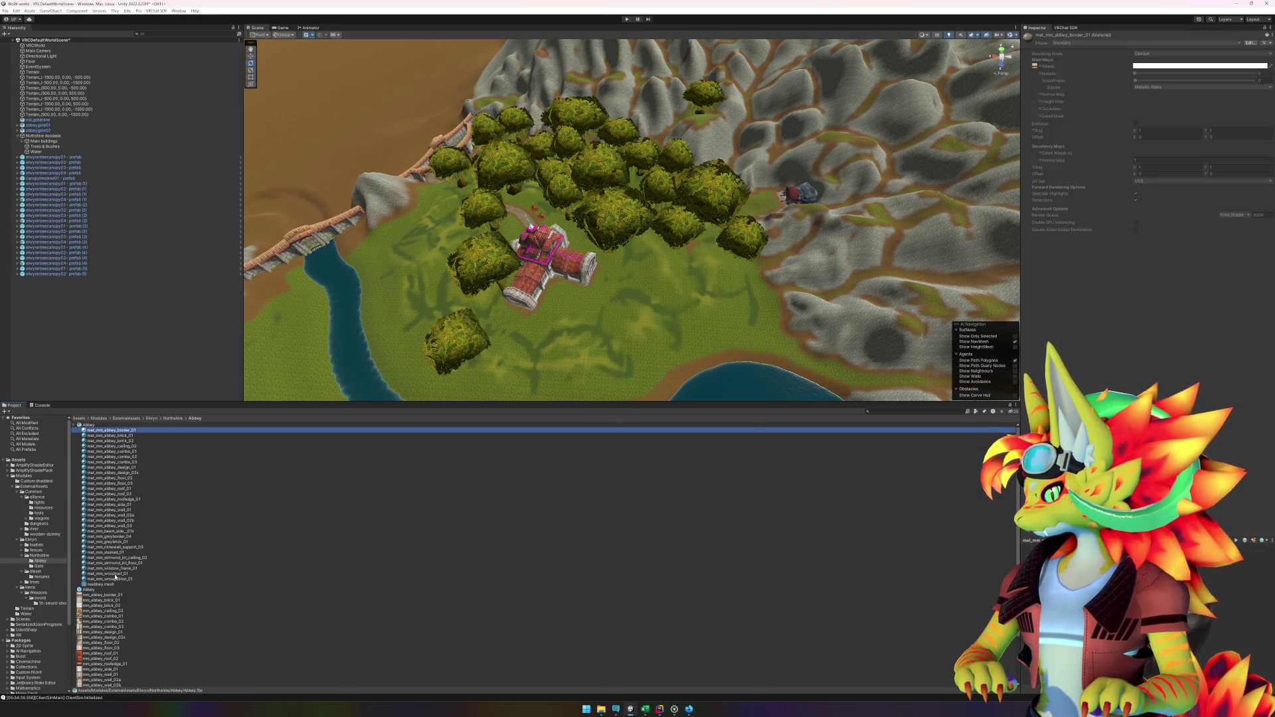
shift+click(115, 578)
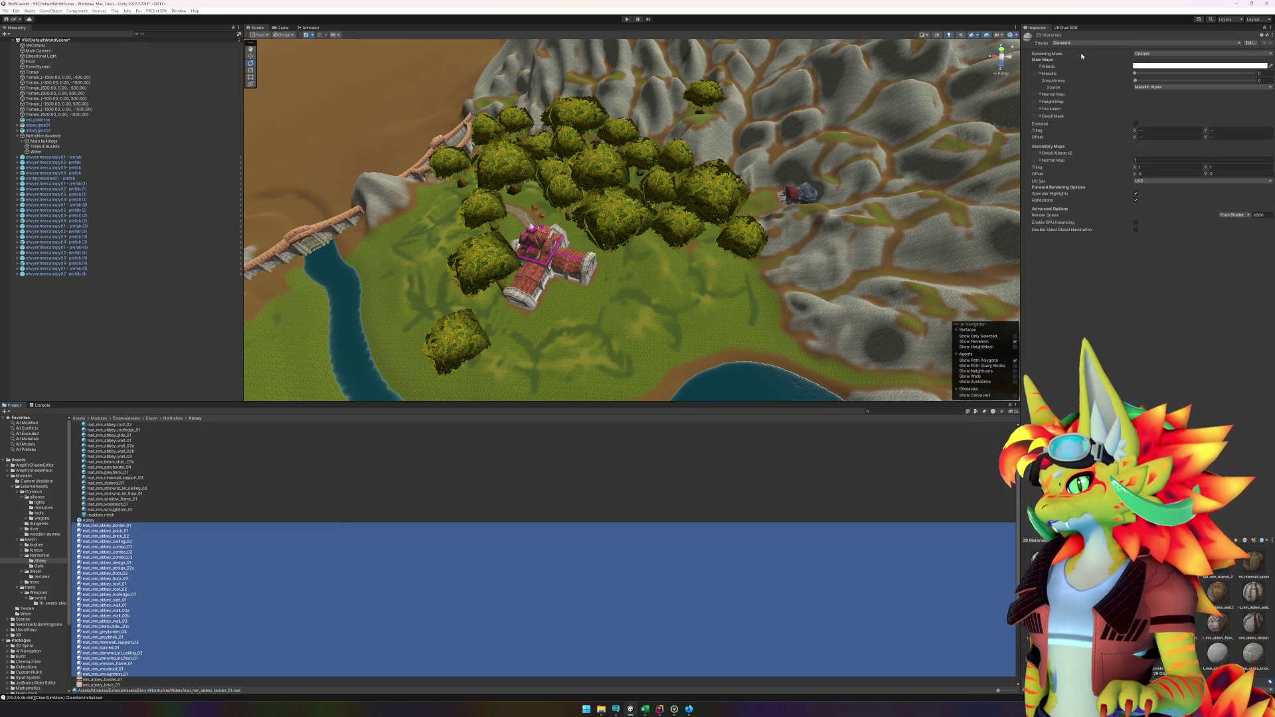
Step: Switch the selected materials to the poiyomi/Poiyomi Toon shader with Realistic lighting type
click(1129, 43)
click(1076, 64)
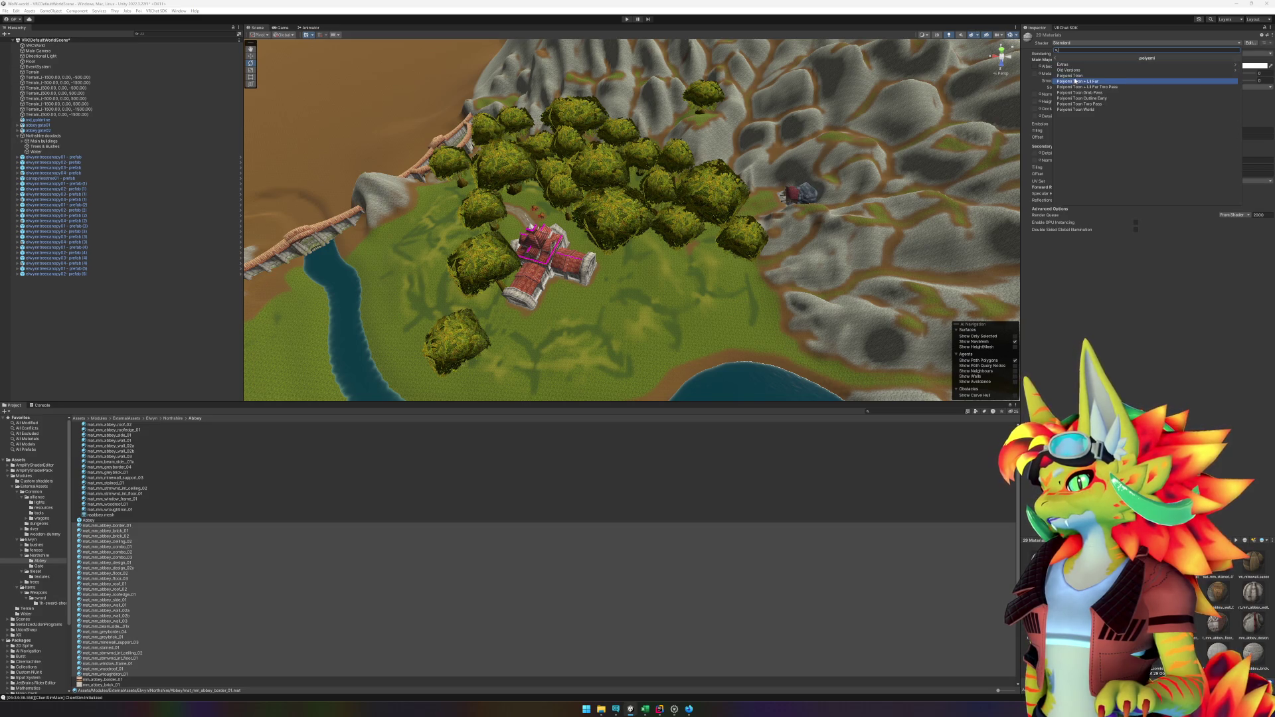
click(1072, 77)
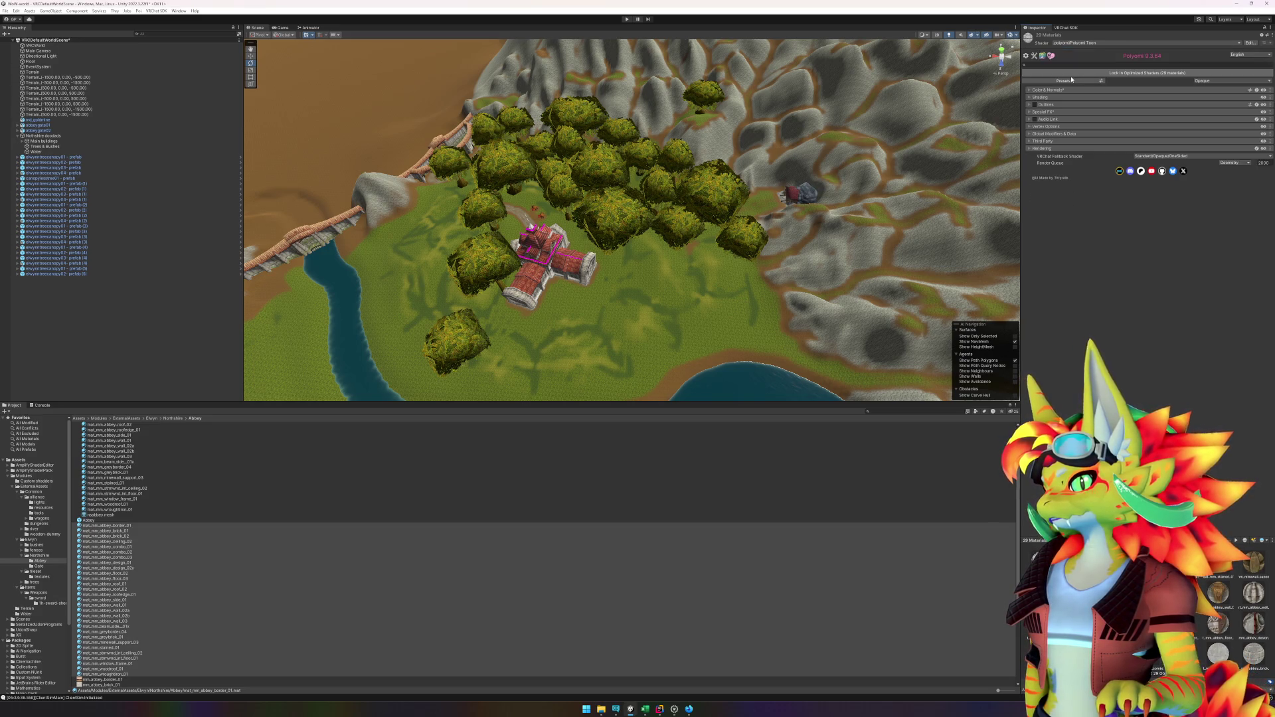
click(1043, 98)
click(1102, 114)
click(1139, 126)
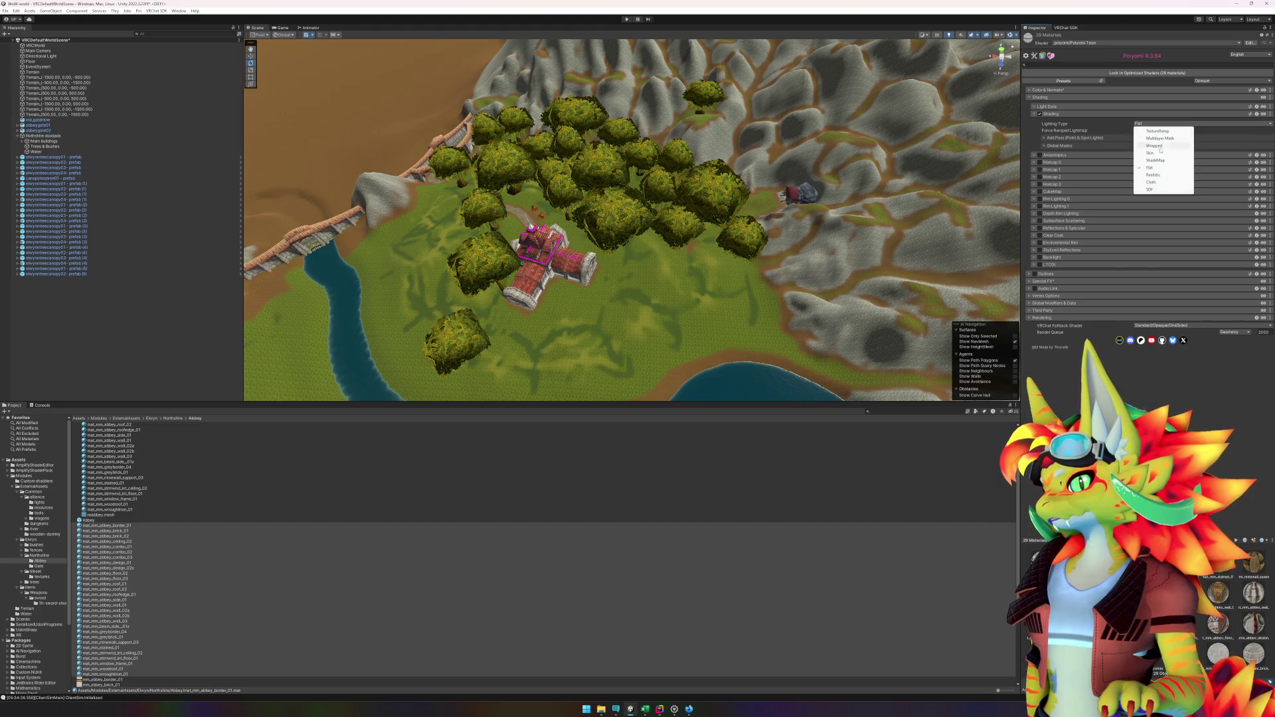
click(1155, 176)
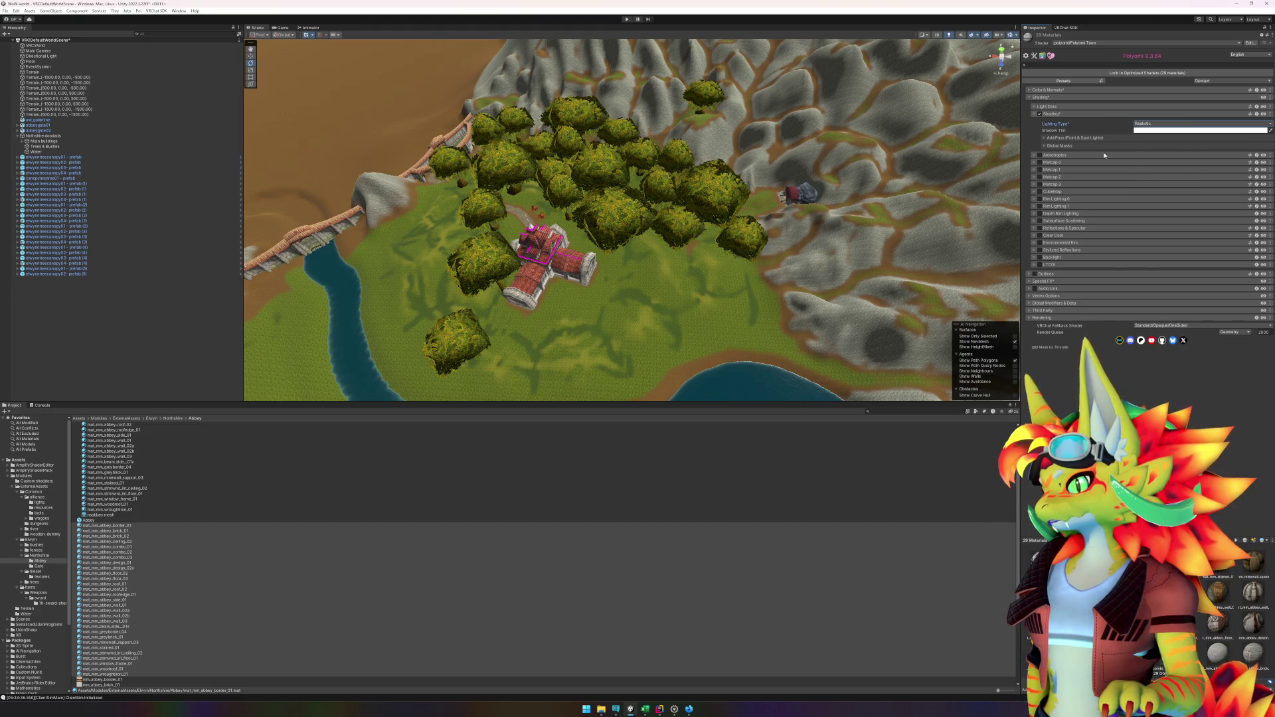
click(1032, 97)
click(1034, 148)
click(1168, 159)
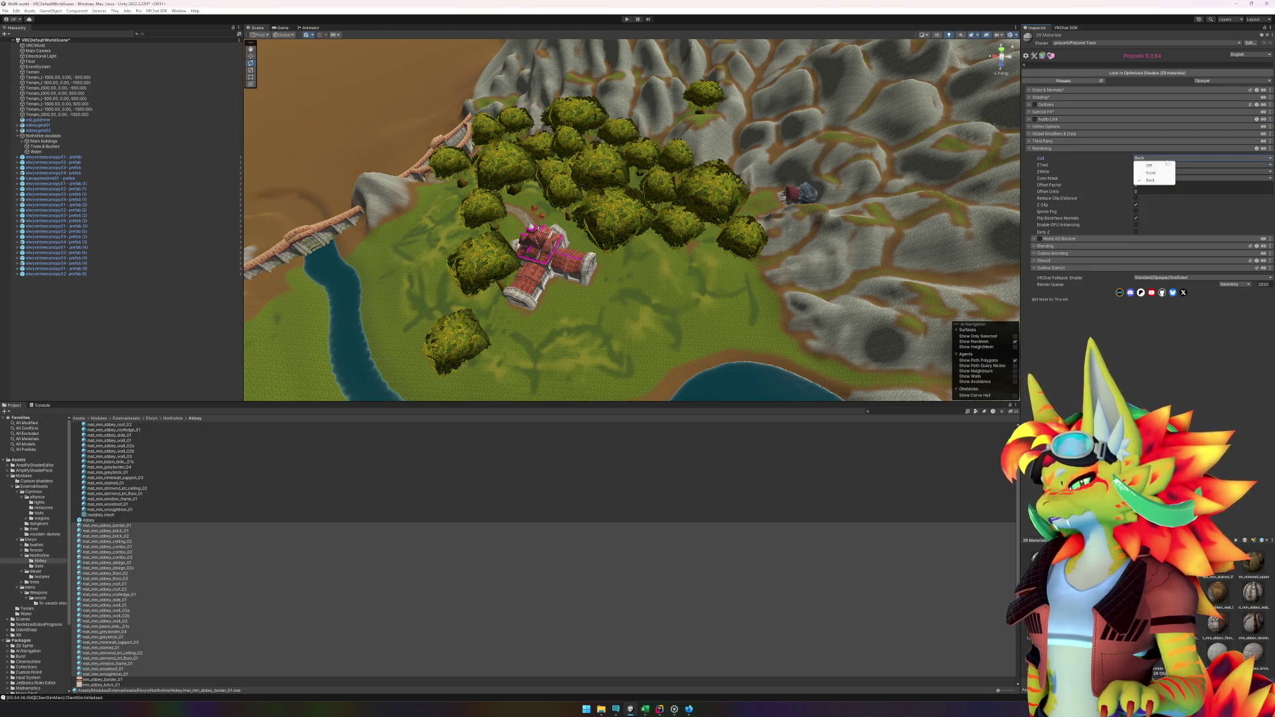
click(1065, 395)
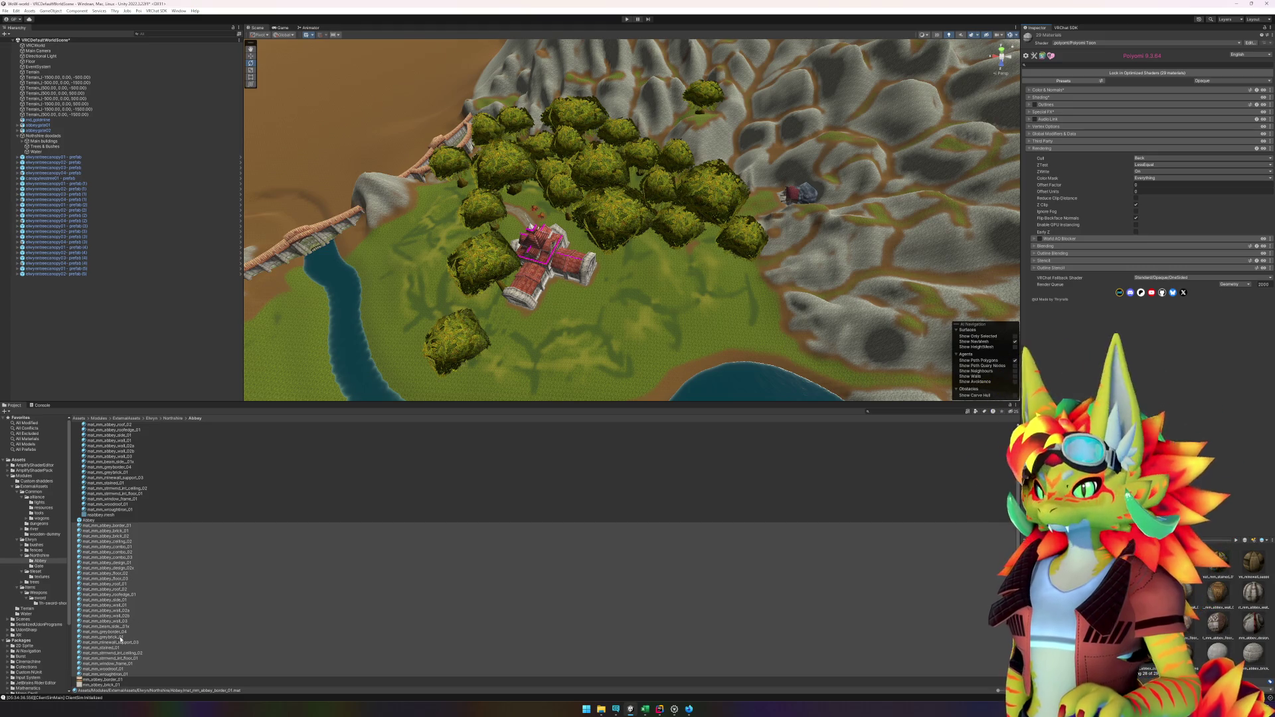
Step: Set mat_mm_wroughtiron_01's Cull to Off, then return to the Abbey model and prefab
click(128, 675)
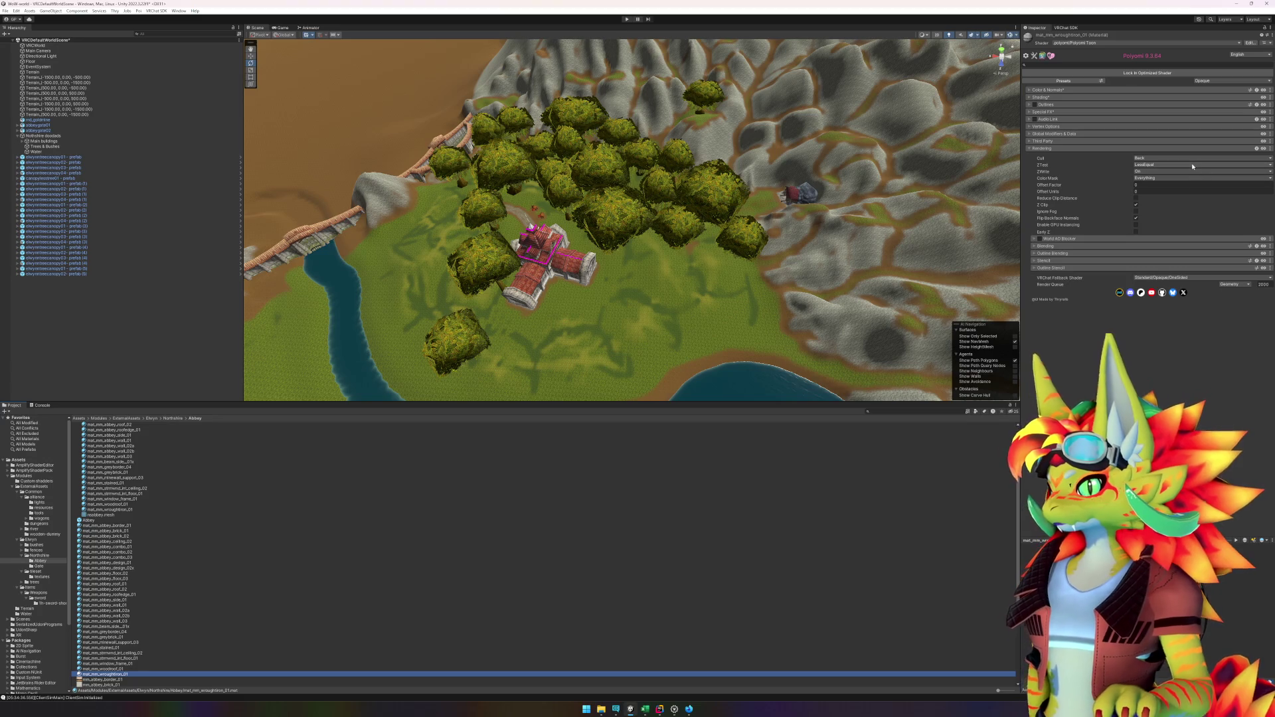
click(1169, 158)
click(1152, 164)
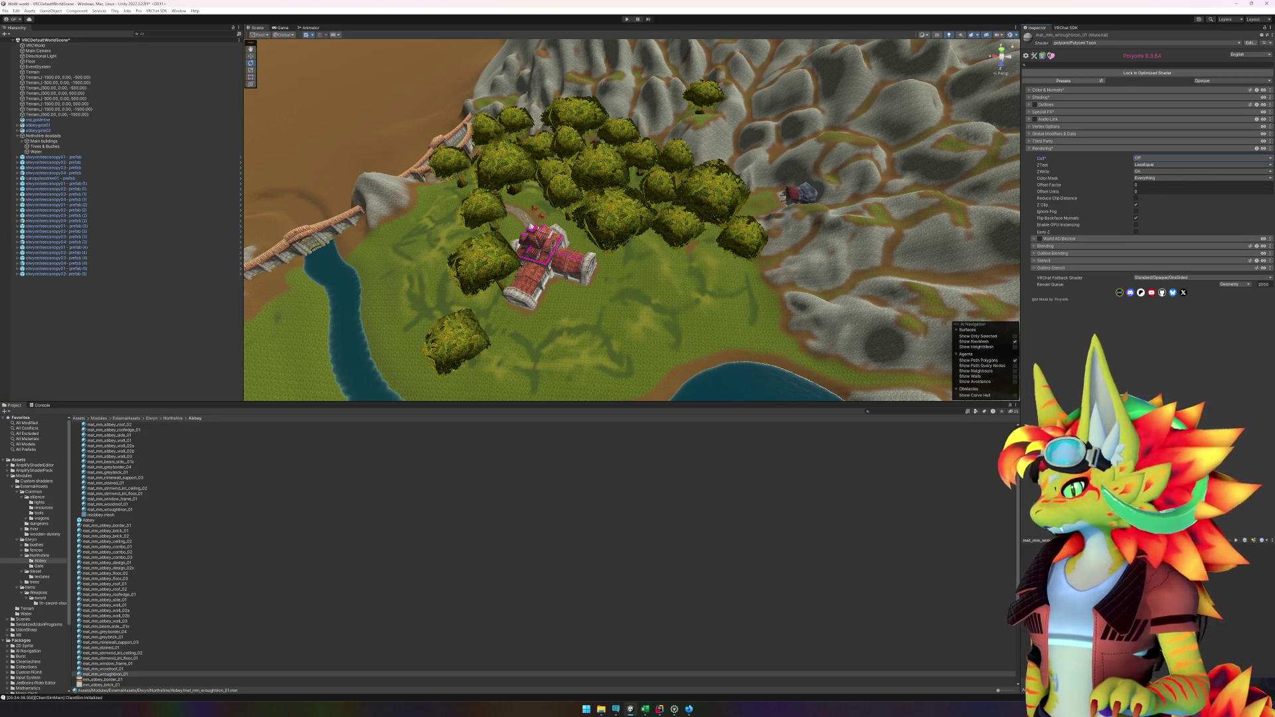
click(91, 520)
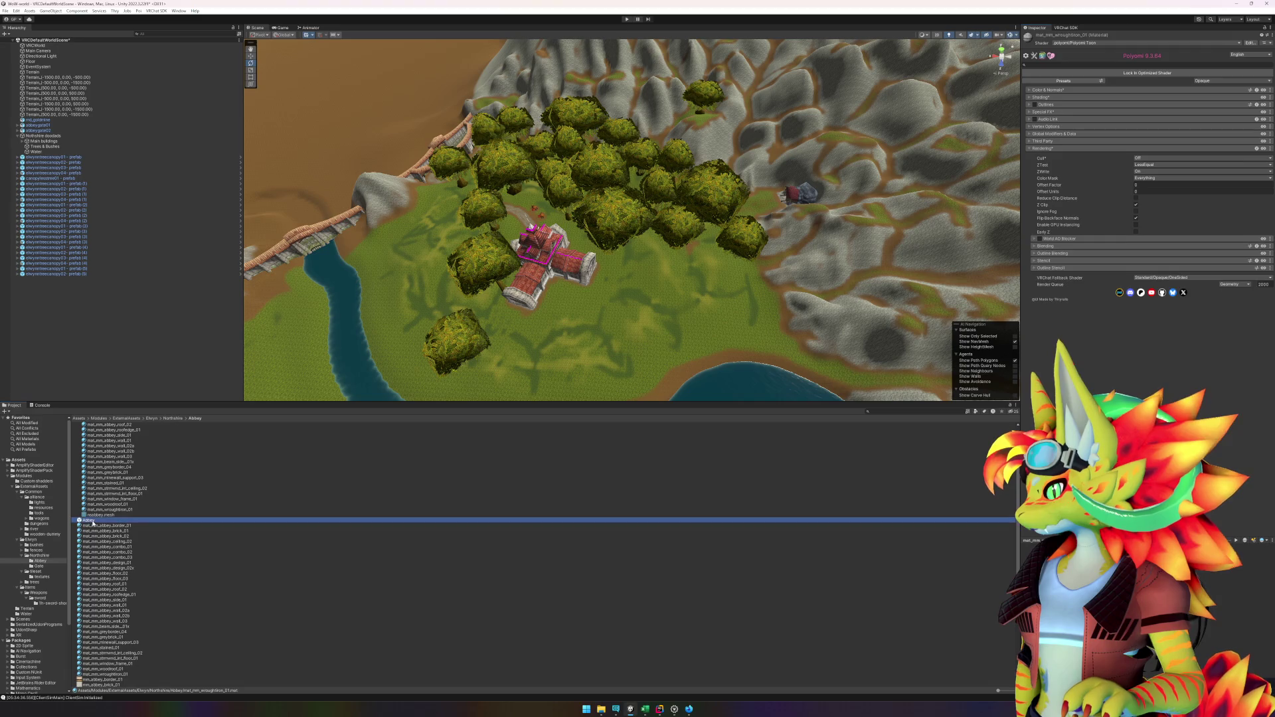
scroll(102, 513, up, 3)
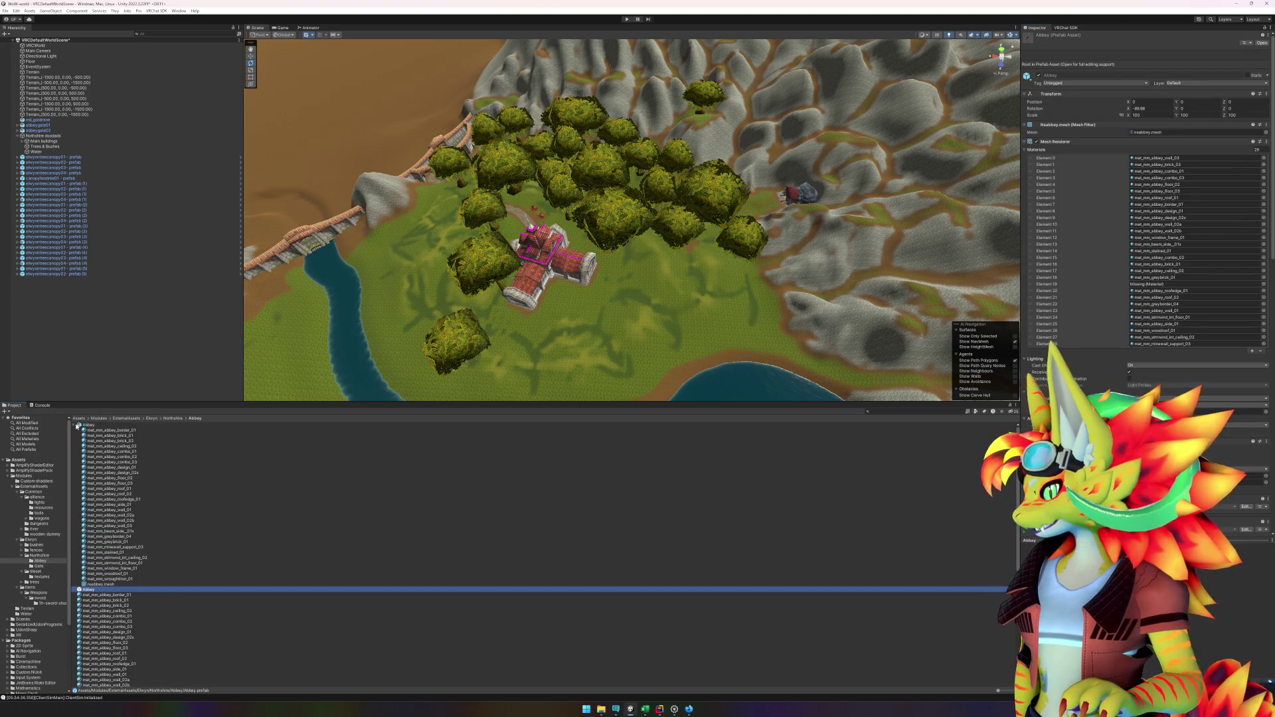
click(77, 426)
click(75, 426)
double_click(92, 431)
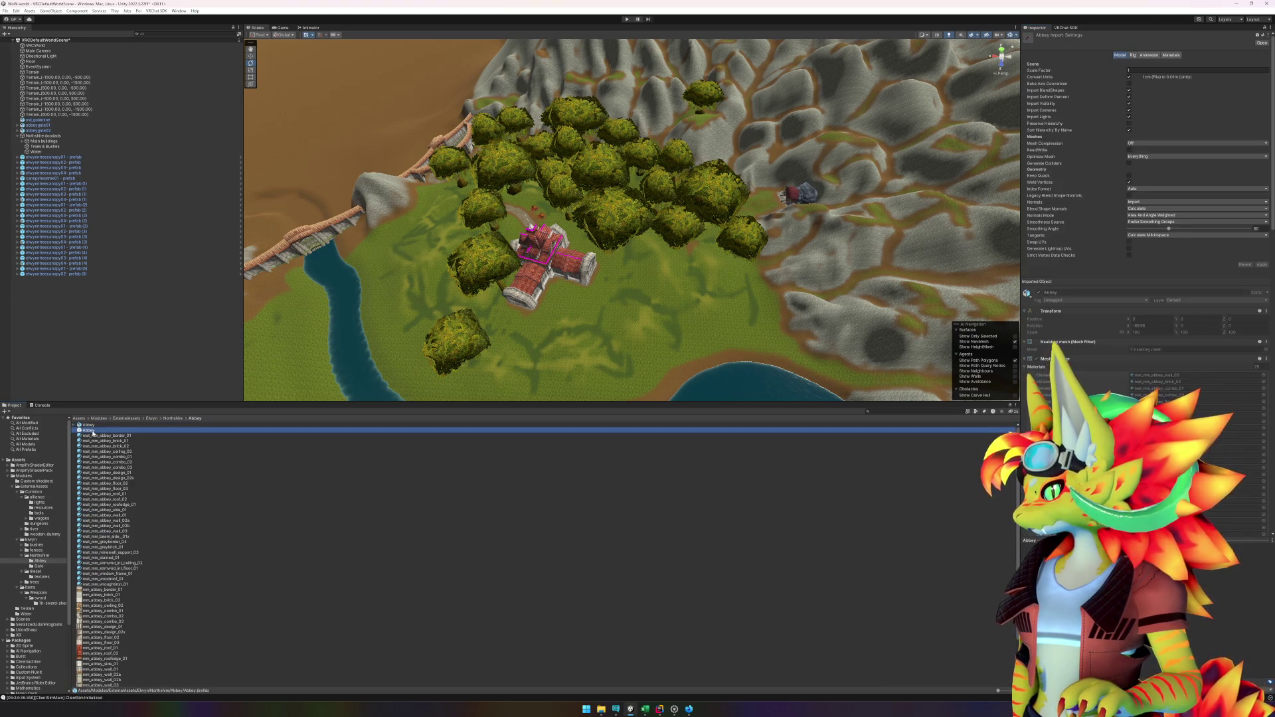
Step: Drag abbey materials, including mat_mm_abbey_brick_02, into the Abbey's Mesh Renderer material slots
drag(820, 267, 725, 325)
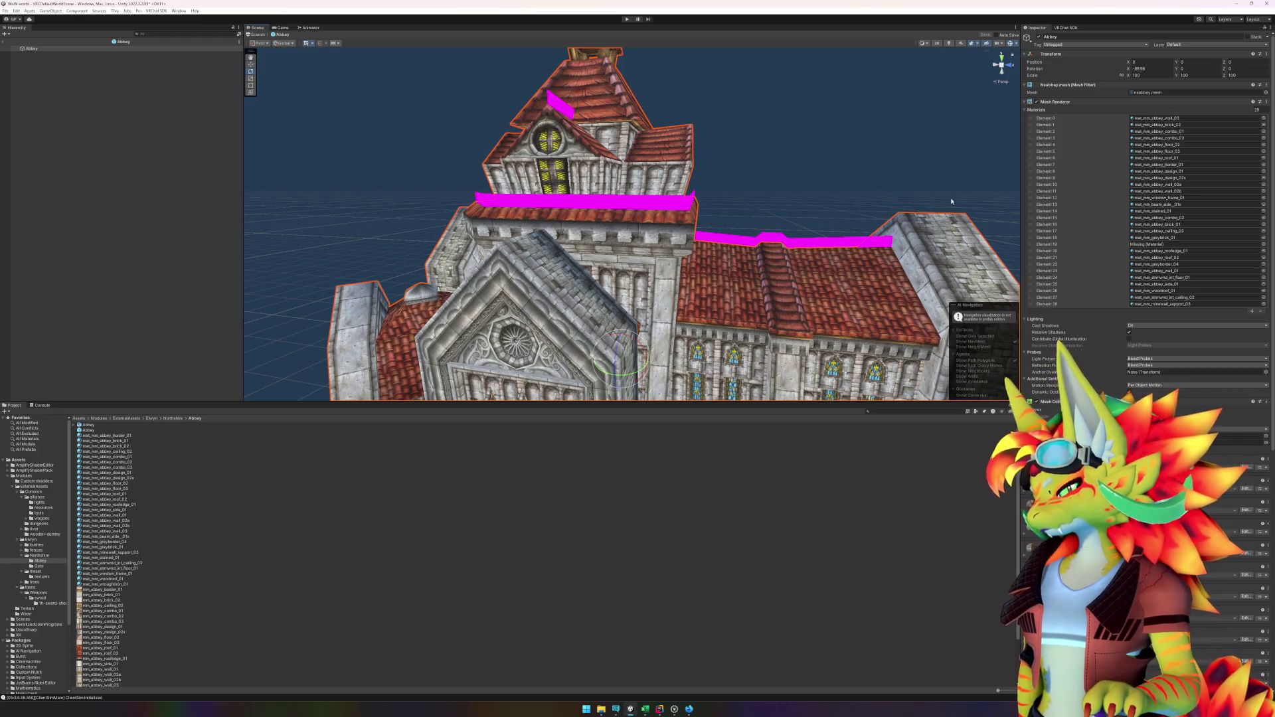
mouse_move(115, 439)
mouse_down()
mouse_move(796, 285)
mouse_move(1156, 346)
mouse_move(1206, 123)
mouse_move(1198, 164)
mouse_up()
mouse_move(117, 444)
mouse_down()
mouse_move(461, 461)
mouse_move(717, 369)
mouse_move(1182, 138)
mouse_move(1172, 124)
mouse_move(1187, 229)
mouse_up()
click(115, 446)
mouse_move(114, 449)
mouse_down()
mouse_move(897, 532)
mouse_move(1169, 285)
mouse_move(1188, 142)
mouse_move(1185, 290)
mouse_move(1181, 131)
mouse_up()
mouse_move(125, 450)
mouse_down()
mouse_move(864, 319)
mouse_move(1135, 106)
mouse_move(1204, 124)
mouse_move(1181, 234)
mouse_up()
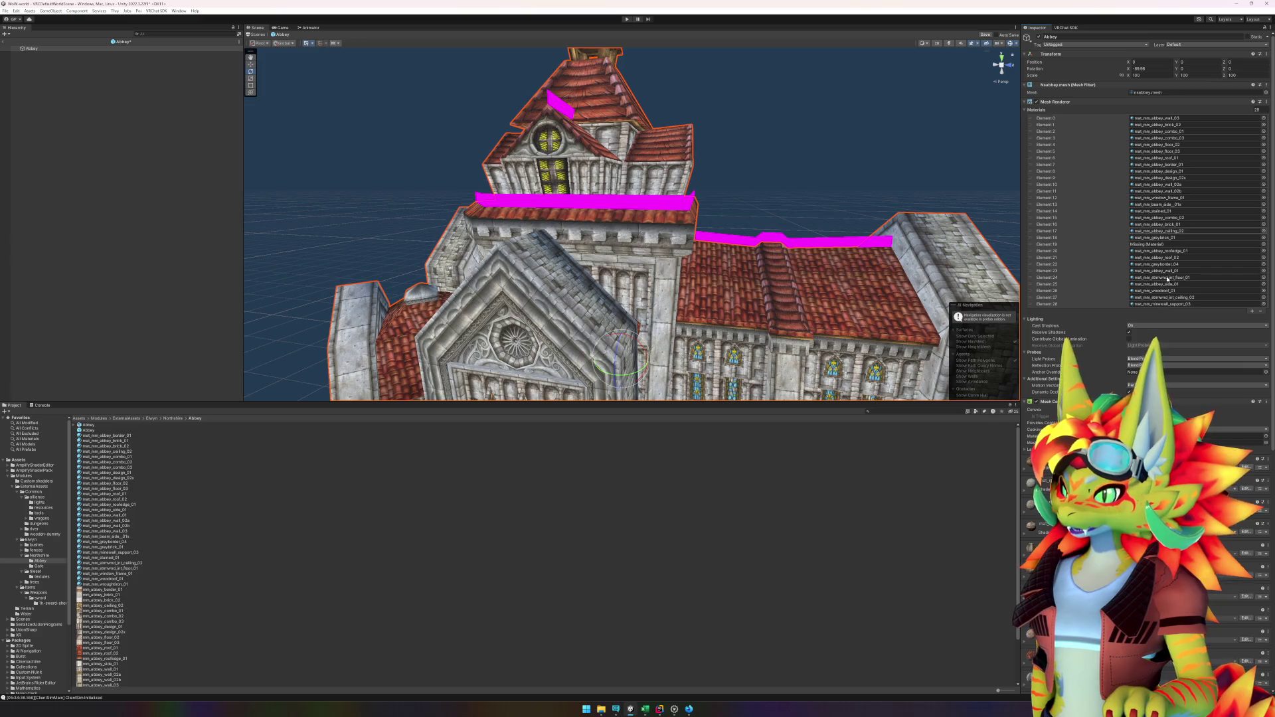
mouse_move(103, 494)
mouse_down()
mouse_move(665, 332)
mouse_move(1195, 209)
mouse_move(1194, 138)
mouse_up()
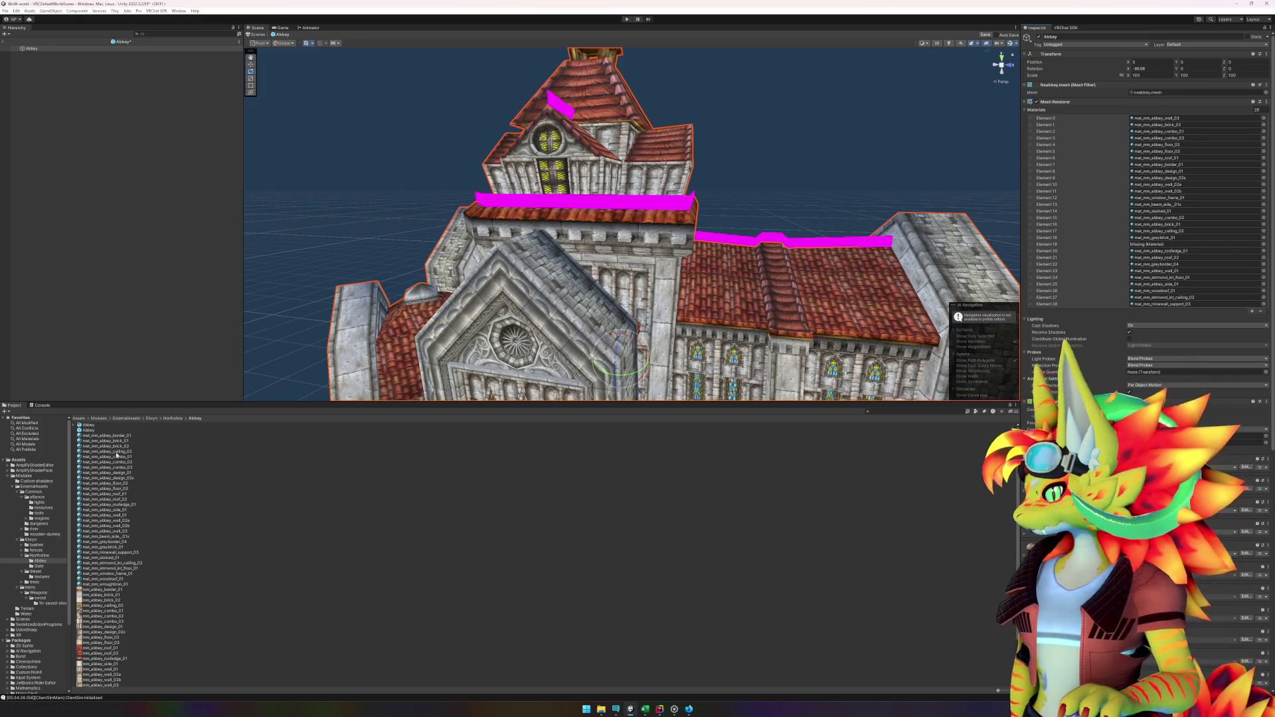
mouse_move(128, 464)
mouse_down()
mouse_move(1196, 205)
mouse_move(1193, 148)
mouse_move(1188, 224)
mouse_up()
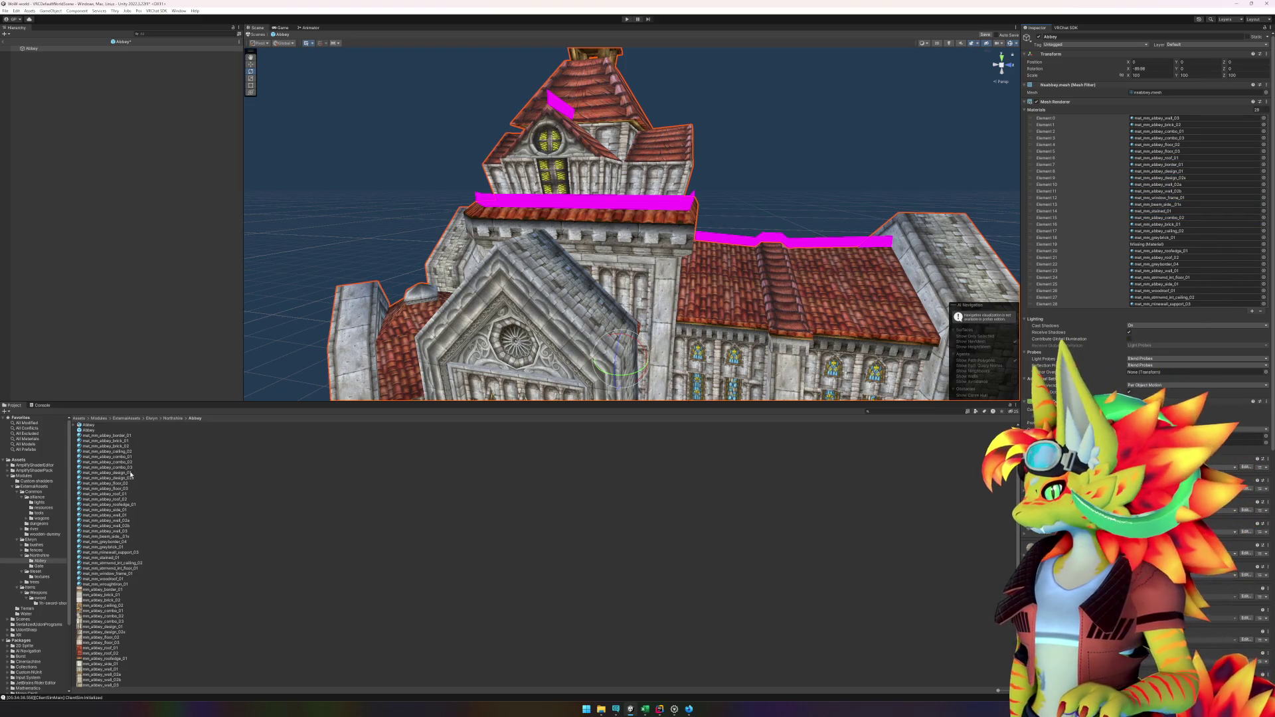
mouse_move(119, 471)
mouse_down()
mouse_move(1190, 199)
mouse_move(1187, 138)
mouse_up()
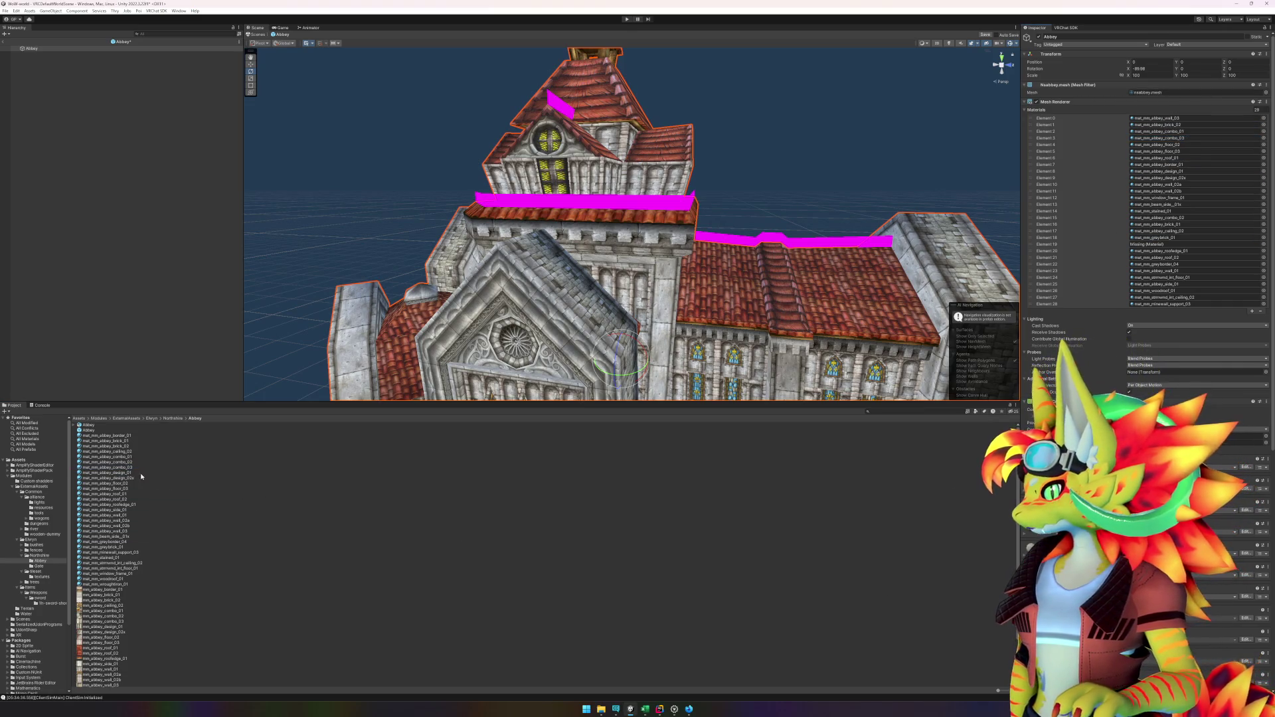
mouse_move(122, 475)
mouse_down()
mouse_move(126, 524)
mouse_move(1196, 181)
mouse_move(1205, 133)
mouse_move(1199, 158)
mouse_up()
click(1195, 172)
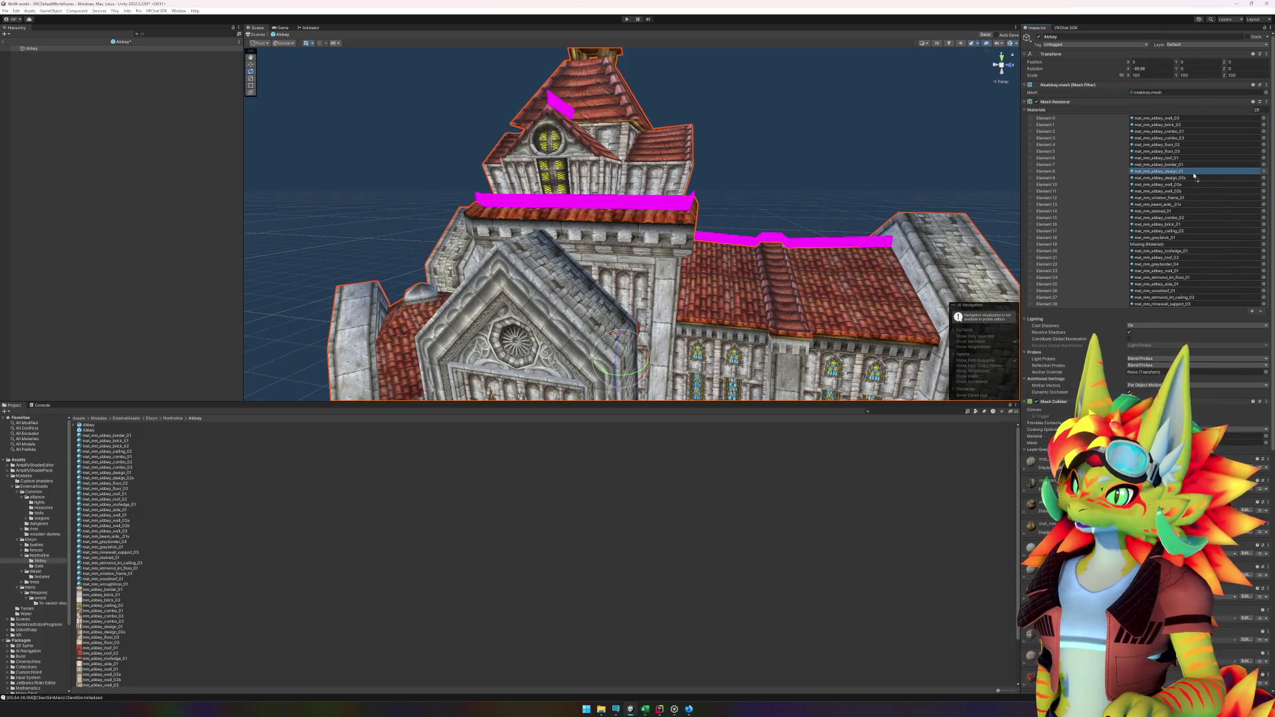
Step: Assign mat_mm_abbey_floor_02, floor_03, roof_02 and other abbey materials to slots 11, 5, 4, 14, 20, 10 and 21
mouse_move(121, 483)
mouse_down()
mouse_move(126, 498)
mouse_move(1185, 209)
mouse_move(1184, 190)
mouse_up()
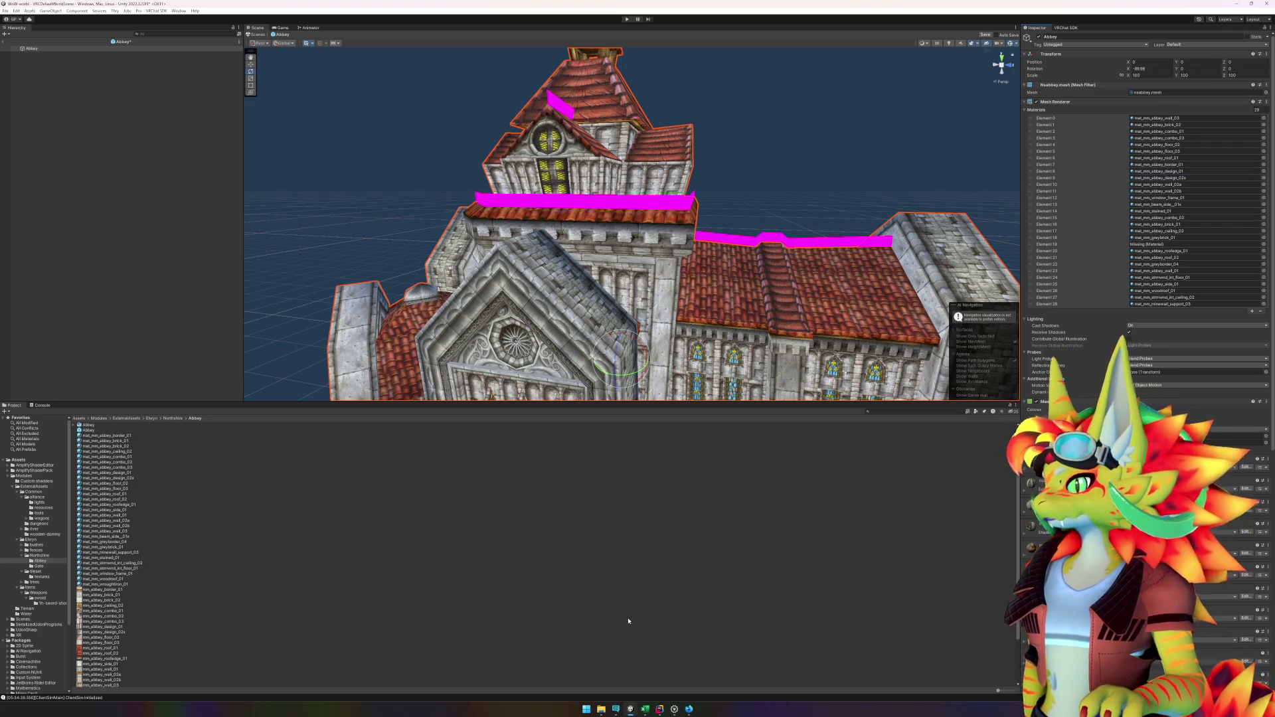
mouse_move(133, 484)
mouse_down()
mouse_move(988, 430)
mouse_move(1183, 145)
mouse_up()
mouse_move(125, 488)
mouse_down()
mouse_move(665, 432)
mouse_move(1182, 217)
mouse_move(1182, 151)
mouse_up()
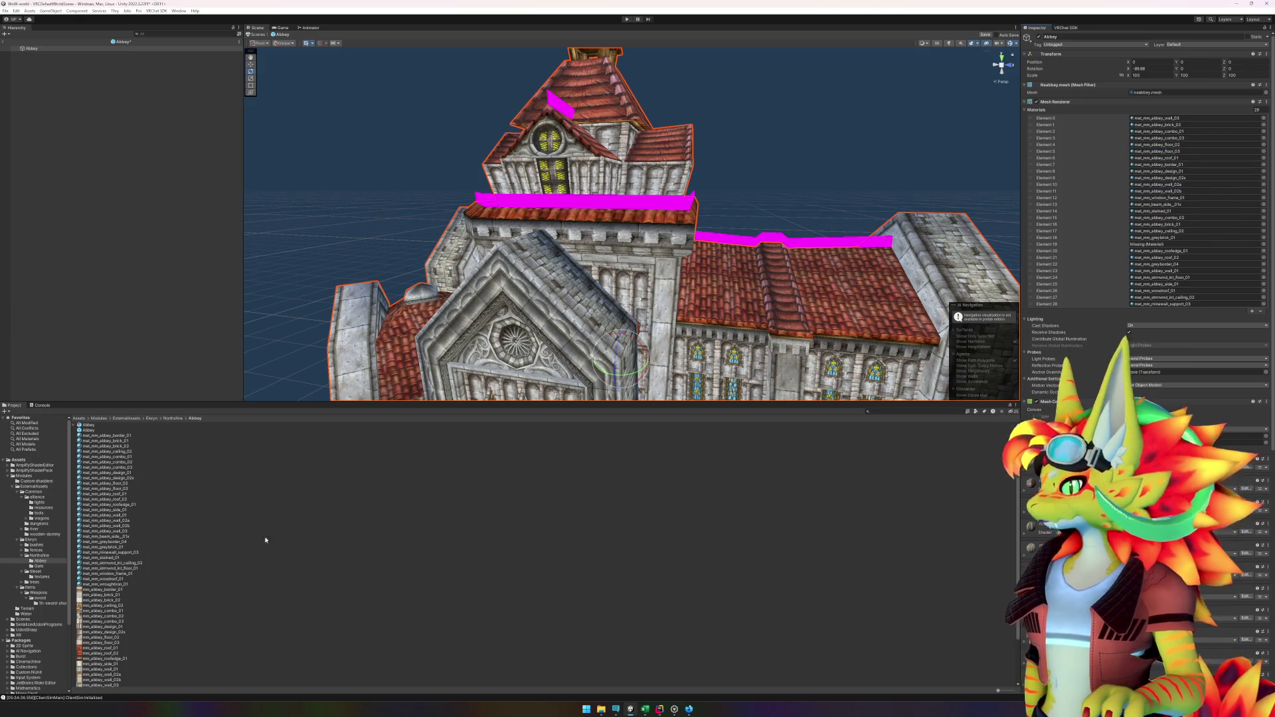
mouse_move(117, 498)
mouse_down()
mouse_move(797, 332)
mouse_move(1182, 185)
mouse_move(1187, 143)
mouse_move(1182, 298)
mouse_move(1186, 159)
mouse_up()
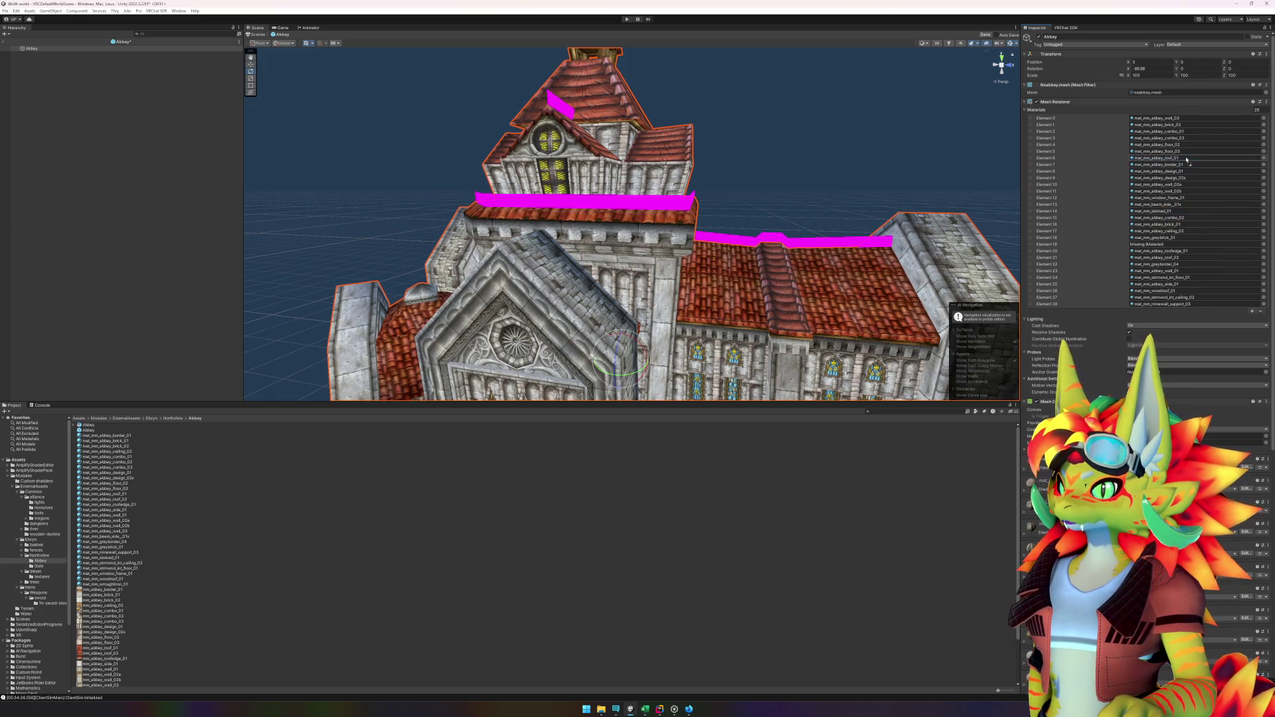
click(131, 499)
mouse_move(130, 498)
mouse_down()
mouse_move(997, 398)
mouse_move(1222, 214)
mouse_move(1198, 219)
mouse_move(1179, 263)
mouse_up()
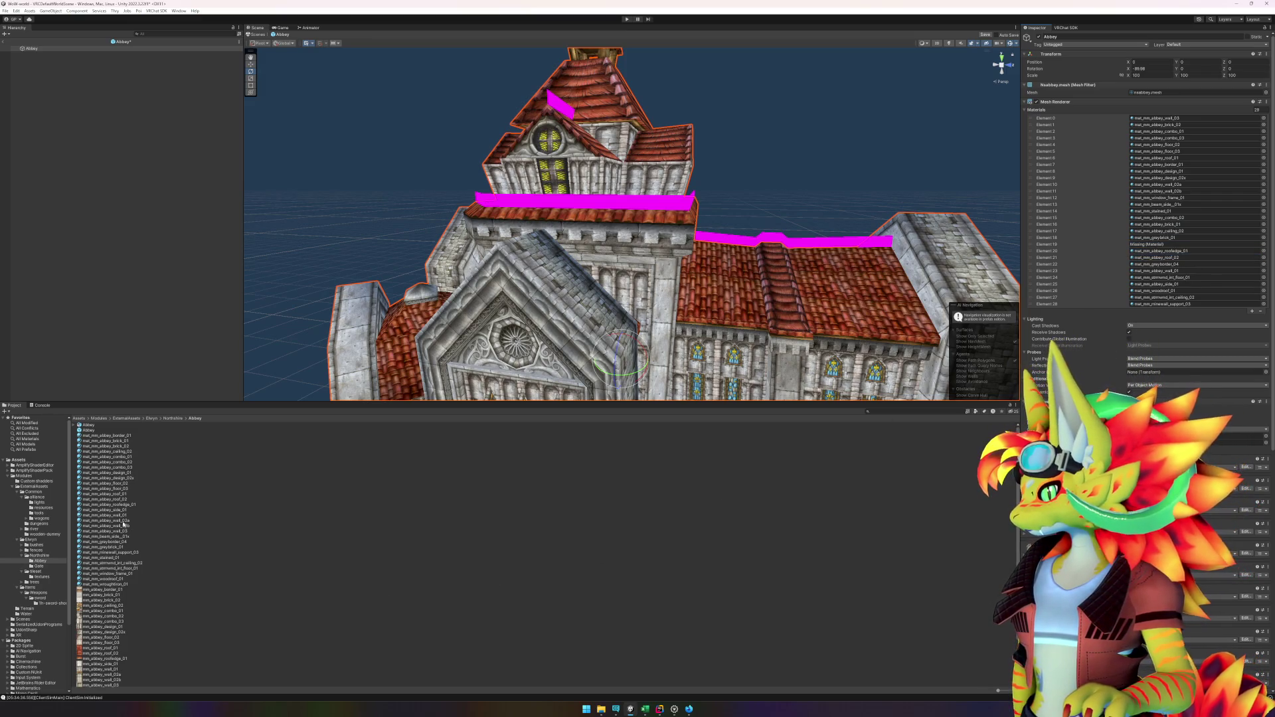
mouse_move(120, 508)
mouse_down()
mouse_move(532, 491)
mouse_move(1149, 247)
mouse_move(1169, 176)
mouse_move(1183, 176)
mouse_move(1179, 251)
mouse_up()
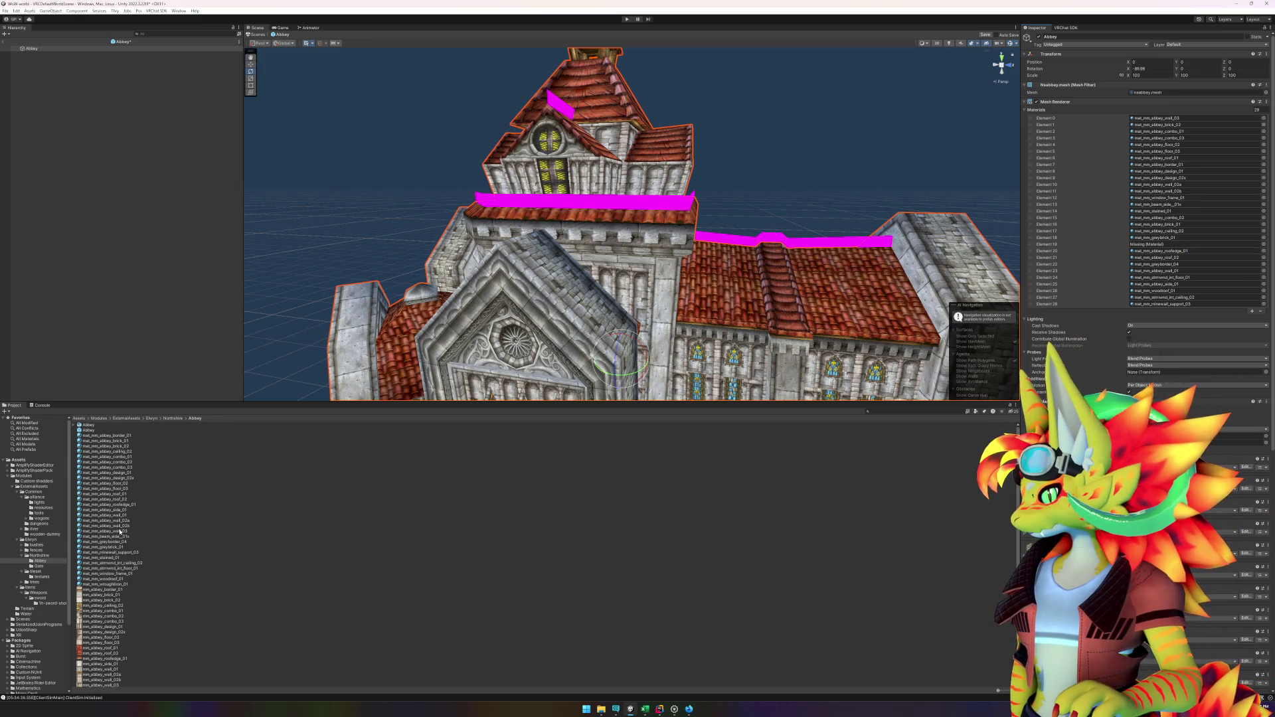
mouse_move(120, 515)
mouse_down()
mouse_move(199, 479)
mouse_move(1182, 284)
mouse_move(1185, 126)
mouse_move(1184, 286)
mouse_up()
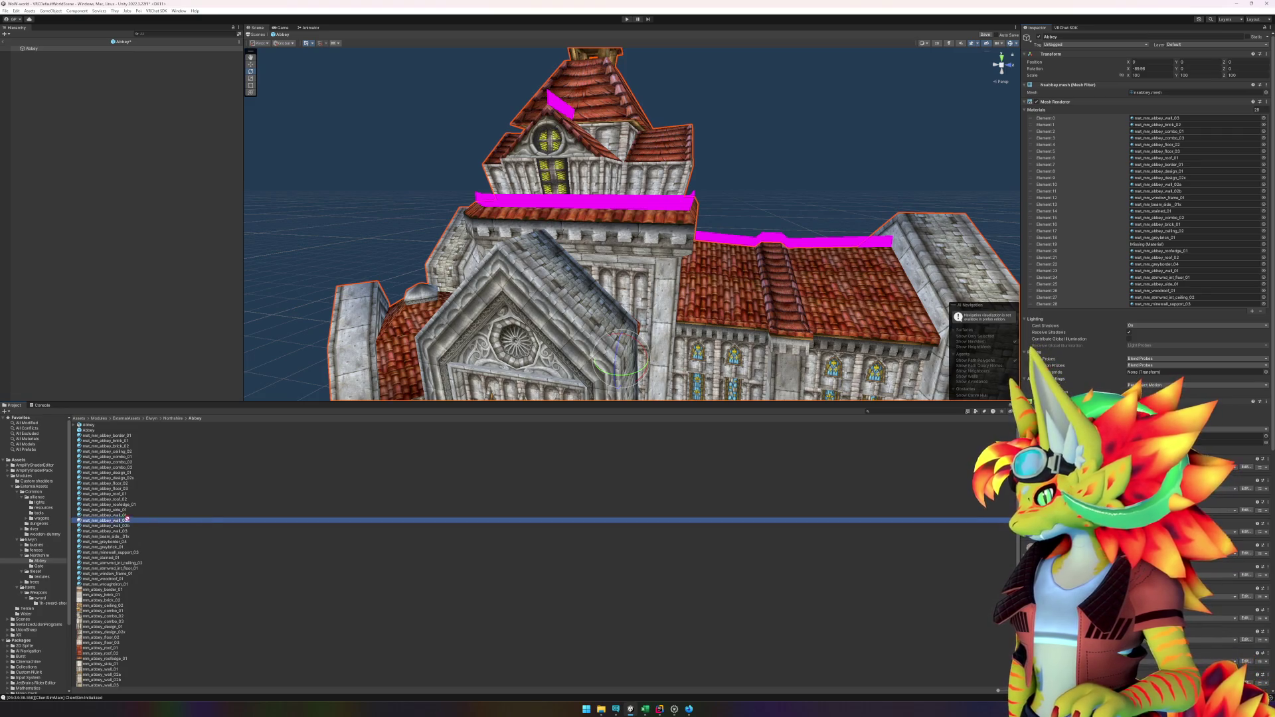
mouse_move(100, 522)
mouse_down()
mouse_move(1062, 372)
mouse_move(1156, 238)
mouse_move(1179, 272)
mouse_up()
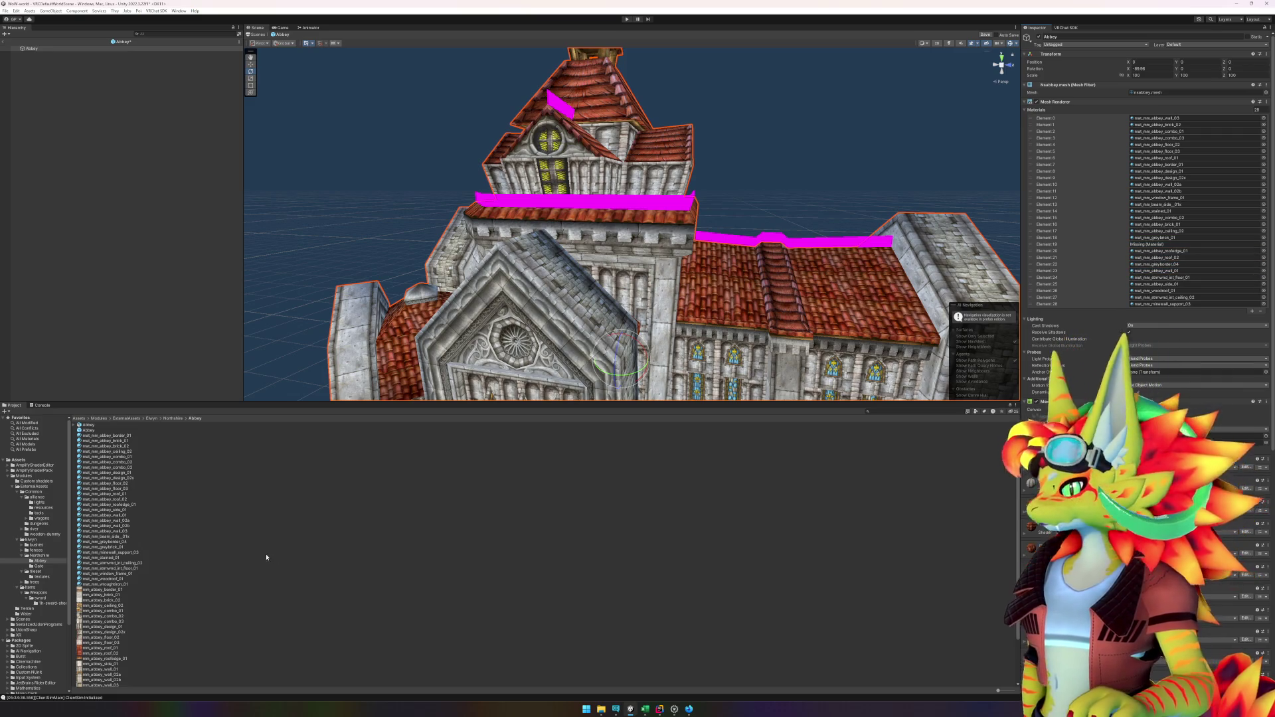
Step: Fill slots 22, 11, 4, 26 and others, adding the stained-glass material
mouse_move(120, 523)
mouse_down()
mouse_move(356, 530)
mouse_move(797, 398)
mouse_move(1199, 263)
mouse_move(1188, 187)
mouse_up()
mouse_move(123, 532)
mouse_down()
mouse_move(321, 540)
mouse_move(1169, 293)
mouse_move(1180, 197)
mouse_up()
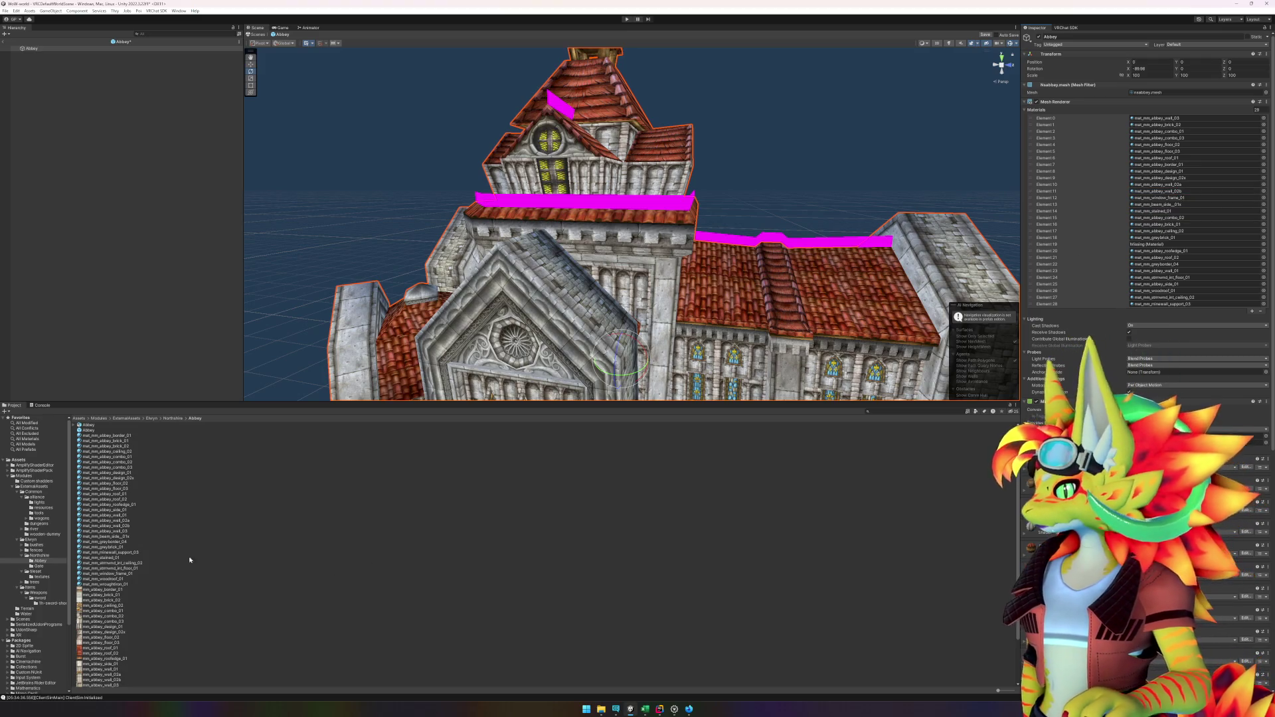
mouse_move(107, 532)
mouse_down()
mouse_move(126, 513)
mouse_move(1064, 285)
mouse_up()
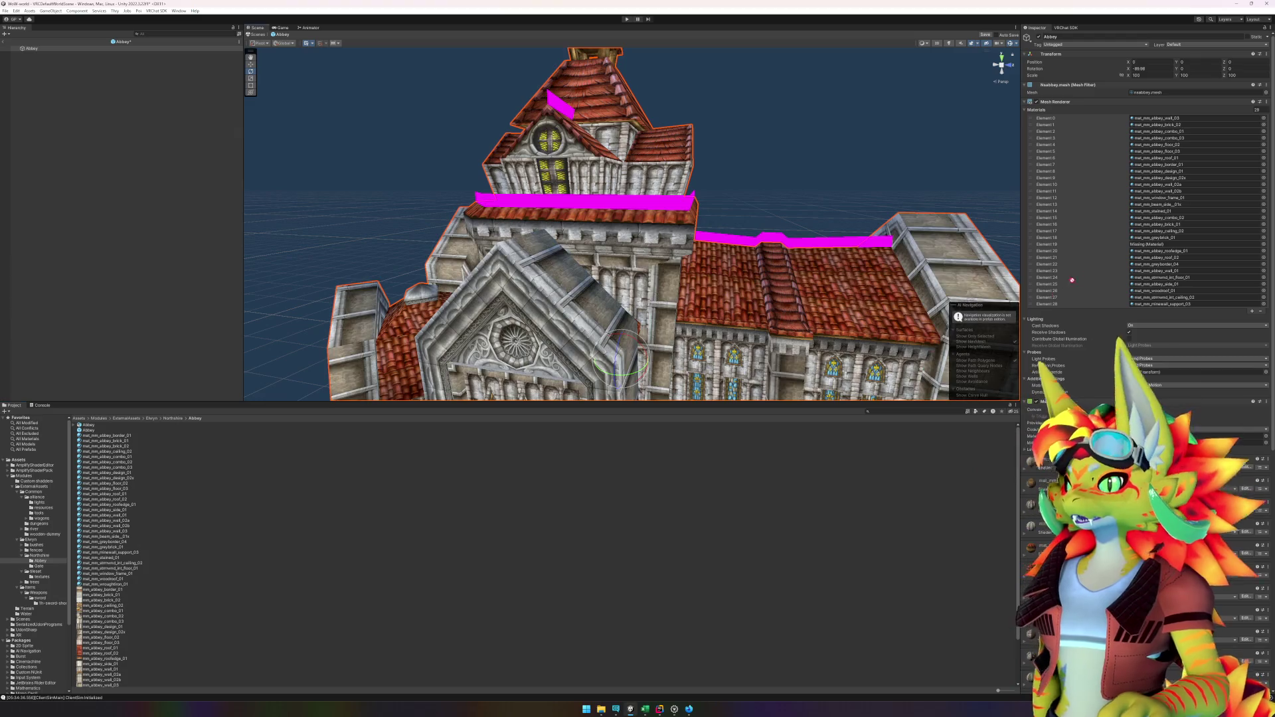
drag(1147, 210, 1192, 122)
mouse_move(114, 539)
mouse_down()
mouse_move(137, 525)
mouse_move(199, 538)
mouse_move(1267, 201)
mouse_move(1202, 194)
mouse_move(1192, 208)
mouse_up()
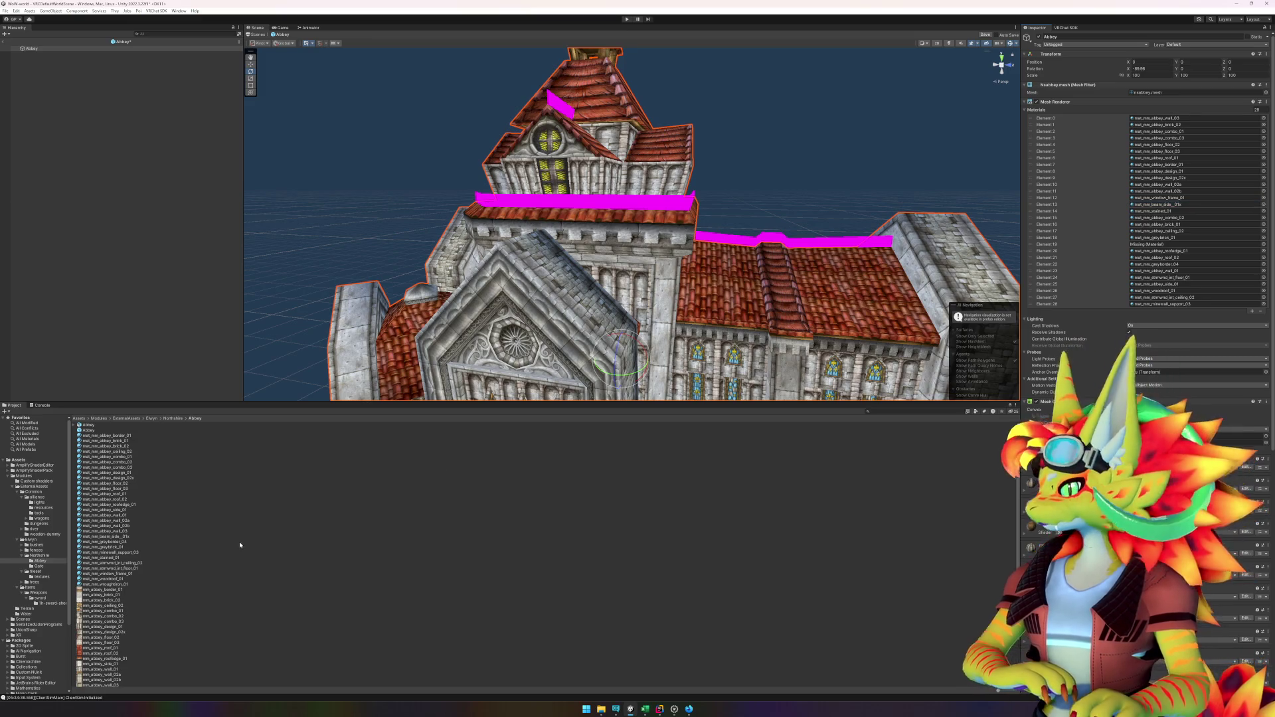
mouse_move(116, 545)
mouse_down()
mouse_move(356, 530)
mouse_move(1017, 222)
mouse_up()
drag(1145, 148, 1184, 299)
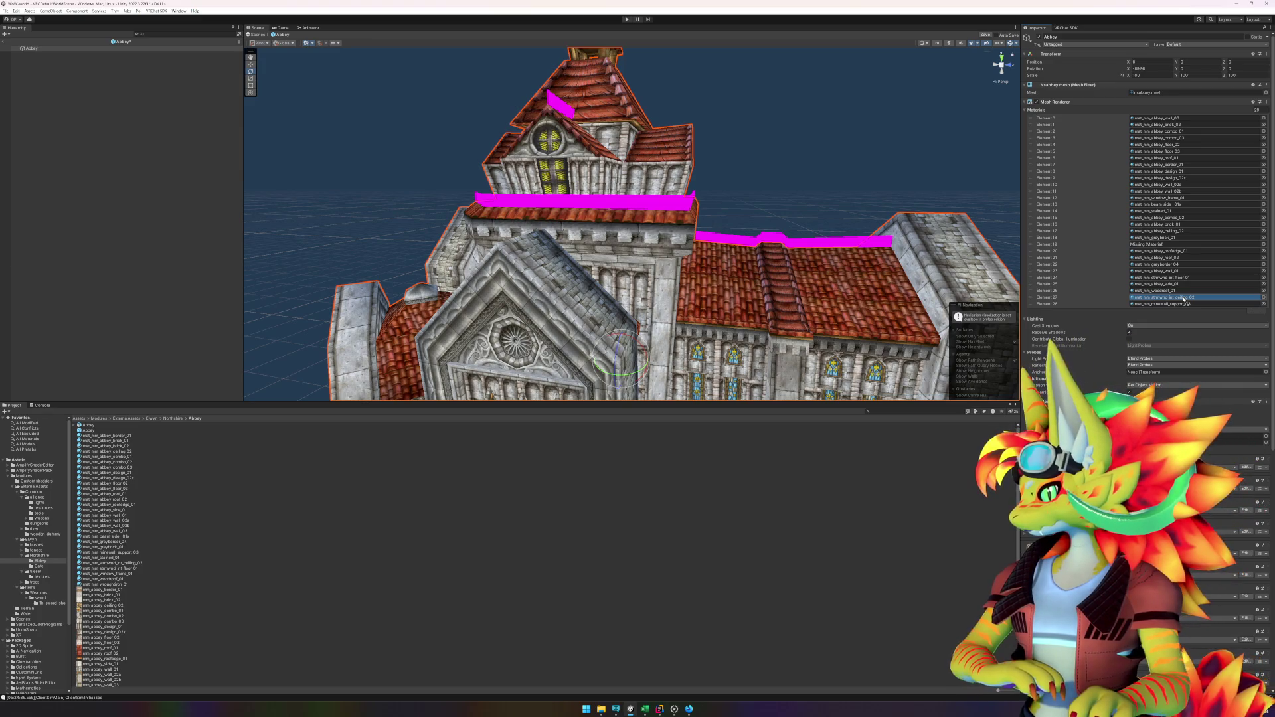
drag(1181, 292, 1178, 268)
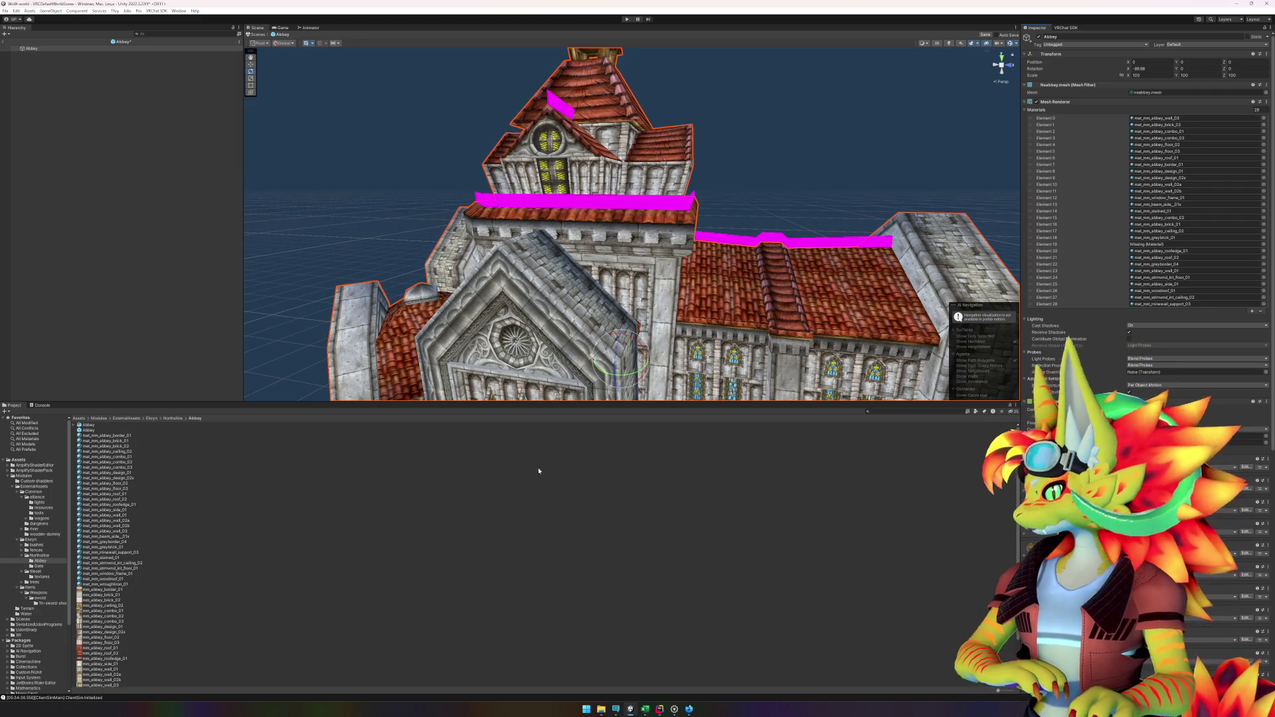
mouse_move(123, 547)
mouse_down()
mouse_move(364, 540)
mouse_move(863, 432)
mouse_move(1201, 251)
mouse_move(1182, 241)
mouse_up()
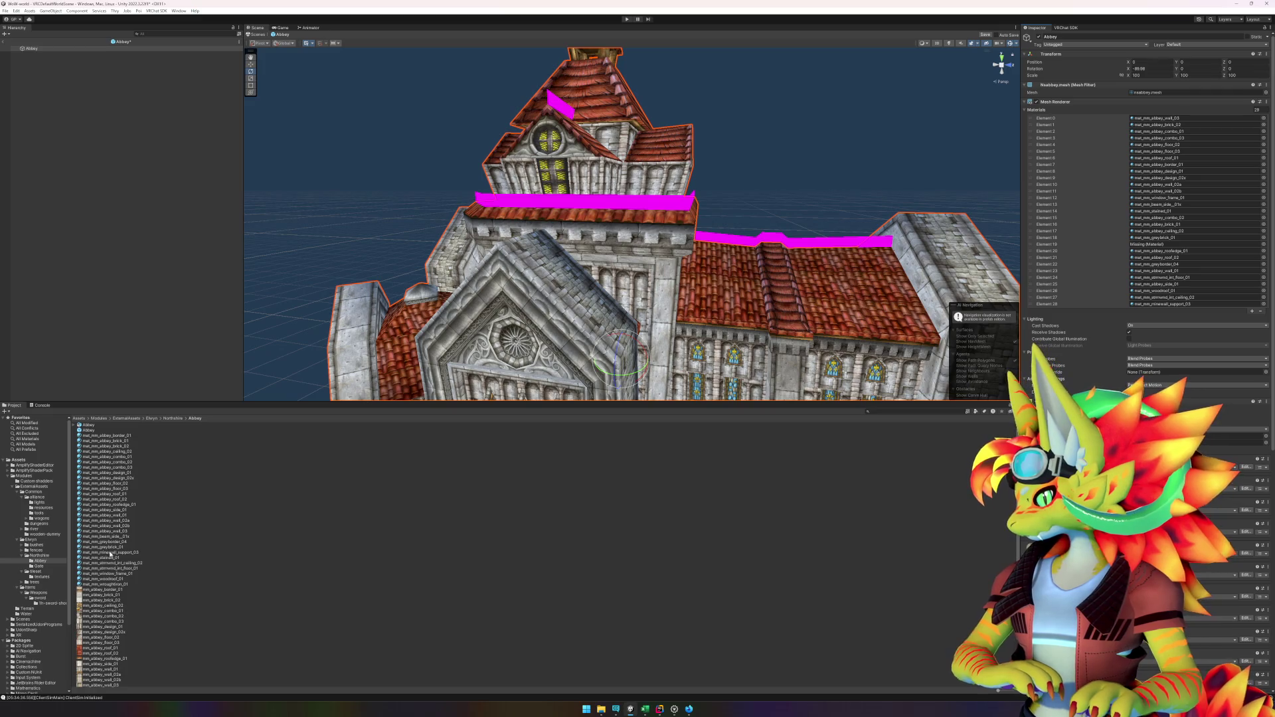
mouse_move(113, 556)
mouse_down()
mouse_move(863, 299)
mouse_move(1169, 244)
mouse_move(1167, 146)
mouse_move(1170, 295)
mouse_up()
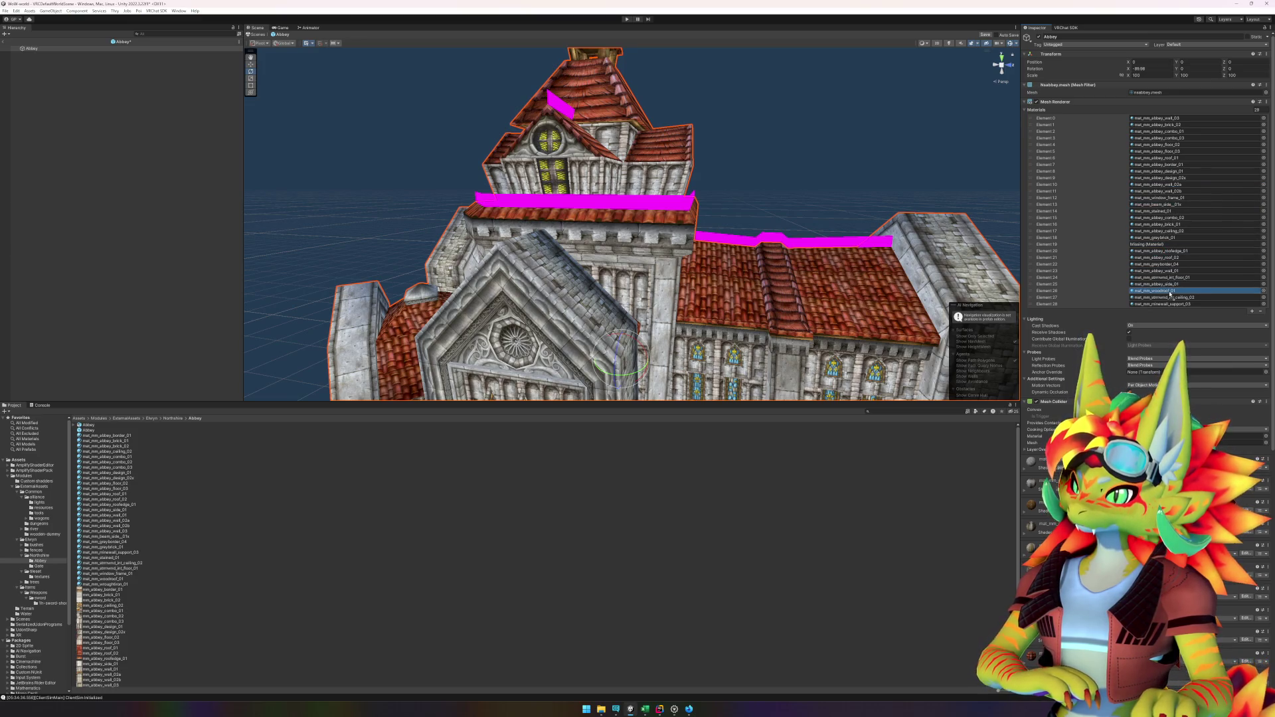
Step: Place mat_mm_stained_01 in its correct slot and fill another empty Abbey material slot
drag(1170, 272, 1177, 207)
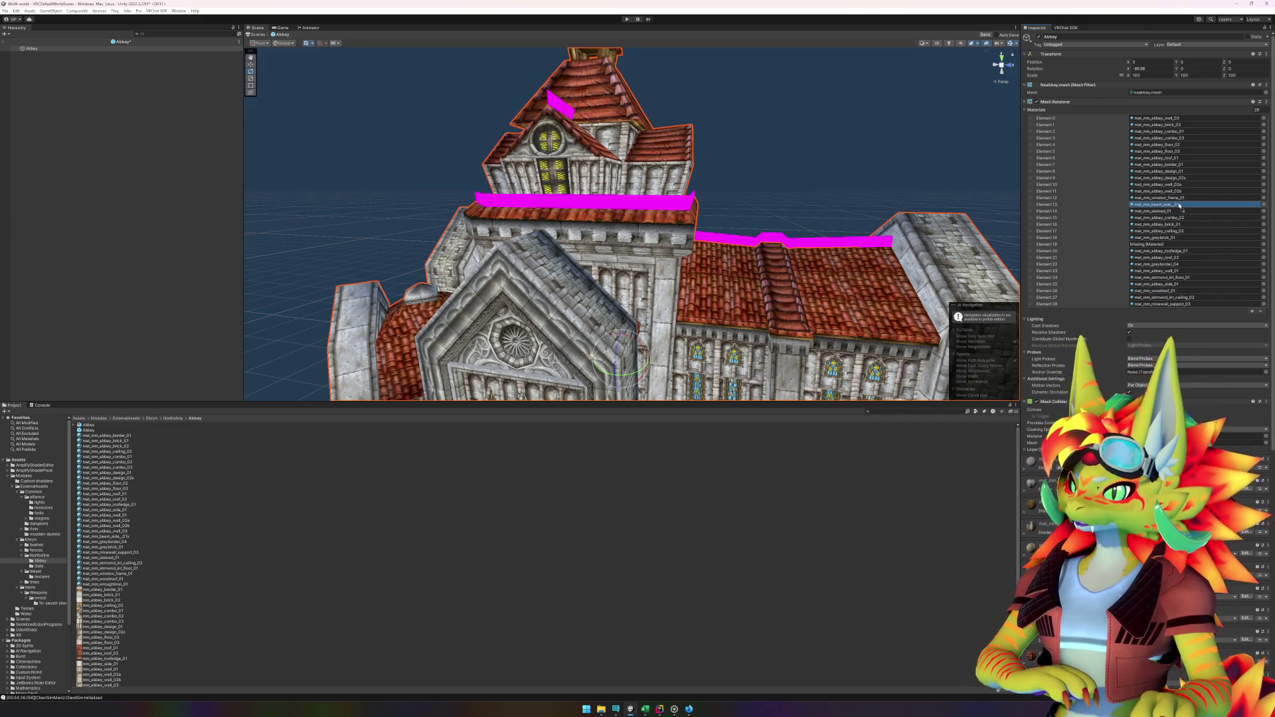
drag(1173, 226, 1177, 305)
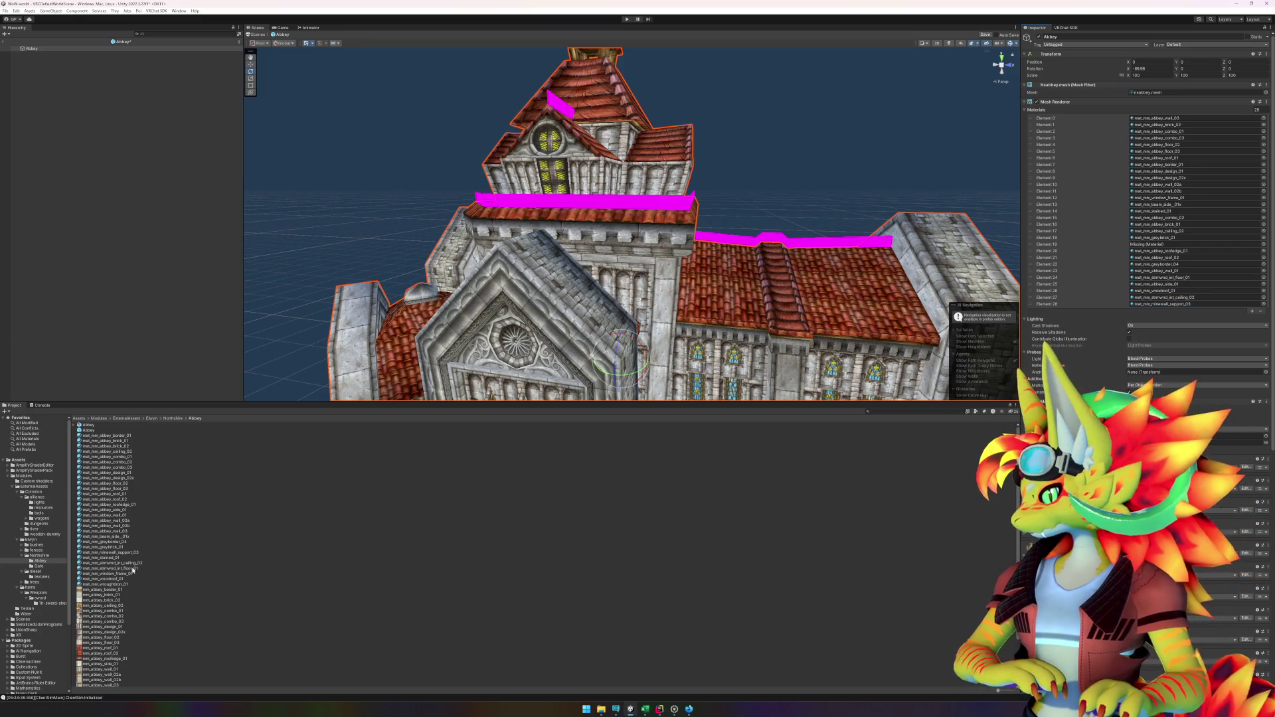
mouse_move(113, 560)
mouse_down()
mouse_move(332, 552)
mouse_move(863, 398)
mouse_move(1182, 271)
mouse_move(1184, 206)
mouse_up()
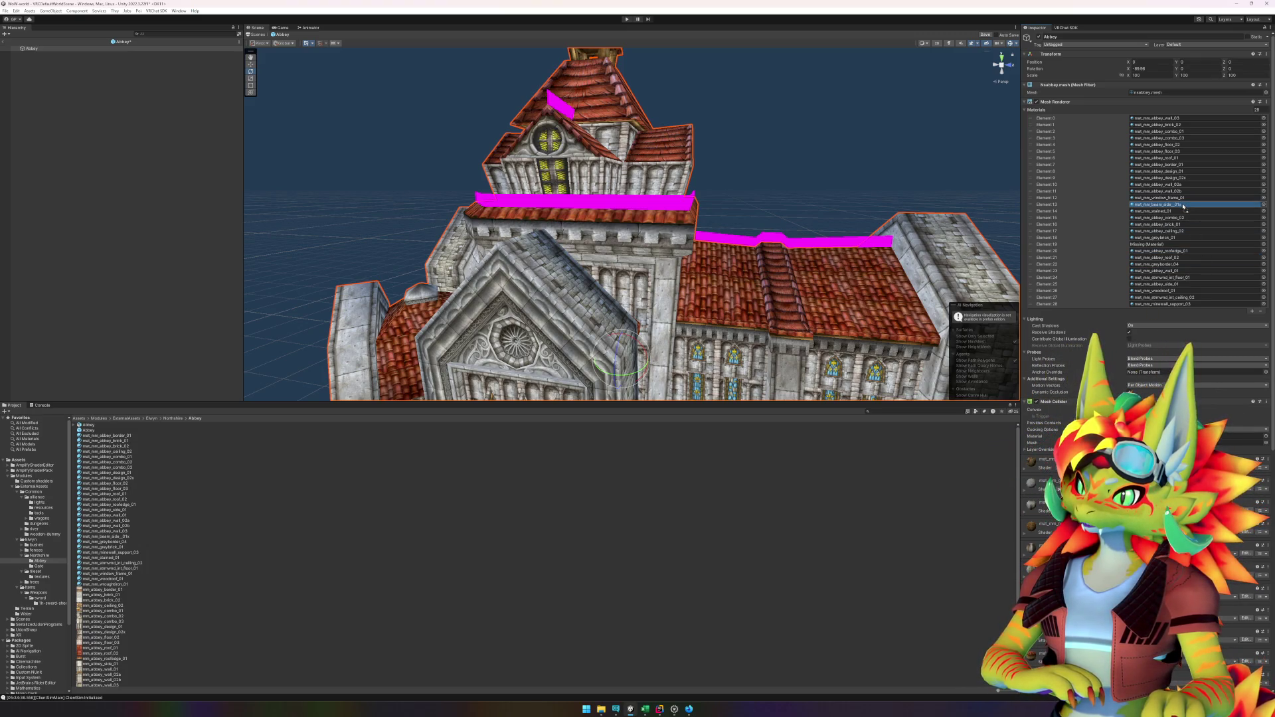
drag(1180, 210, 1179, 212)
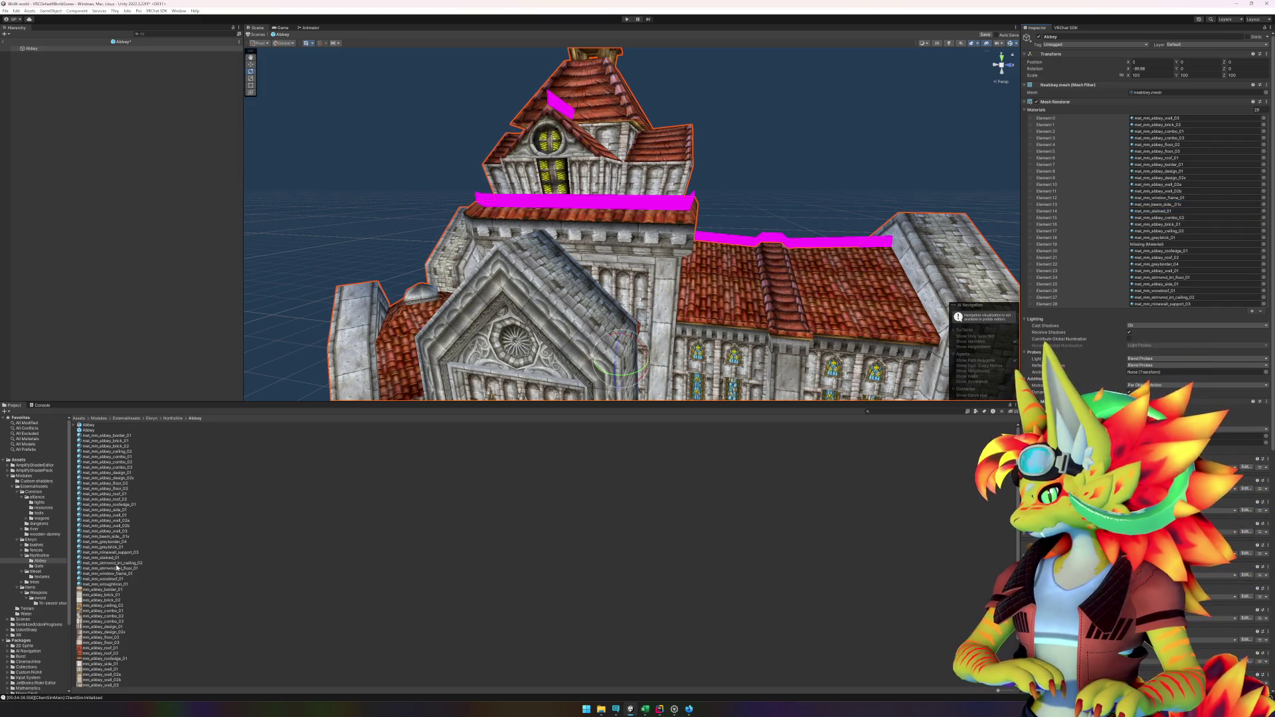
mouse_move(110, 568)
mouse_down()
mouse_move(754, 506)
mouse_move(830, 458)
mouse_move(1046, 367)
mouse_up()
mouse_move(1097, 250)
mouse_down()
mouse_move(1163, 224)
mouse_move(1185, 148)
mouse_move(1187, 301)
mouse_up()
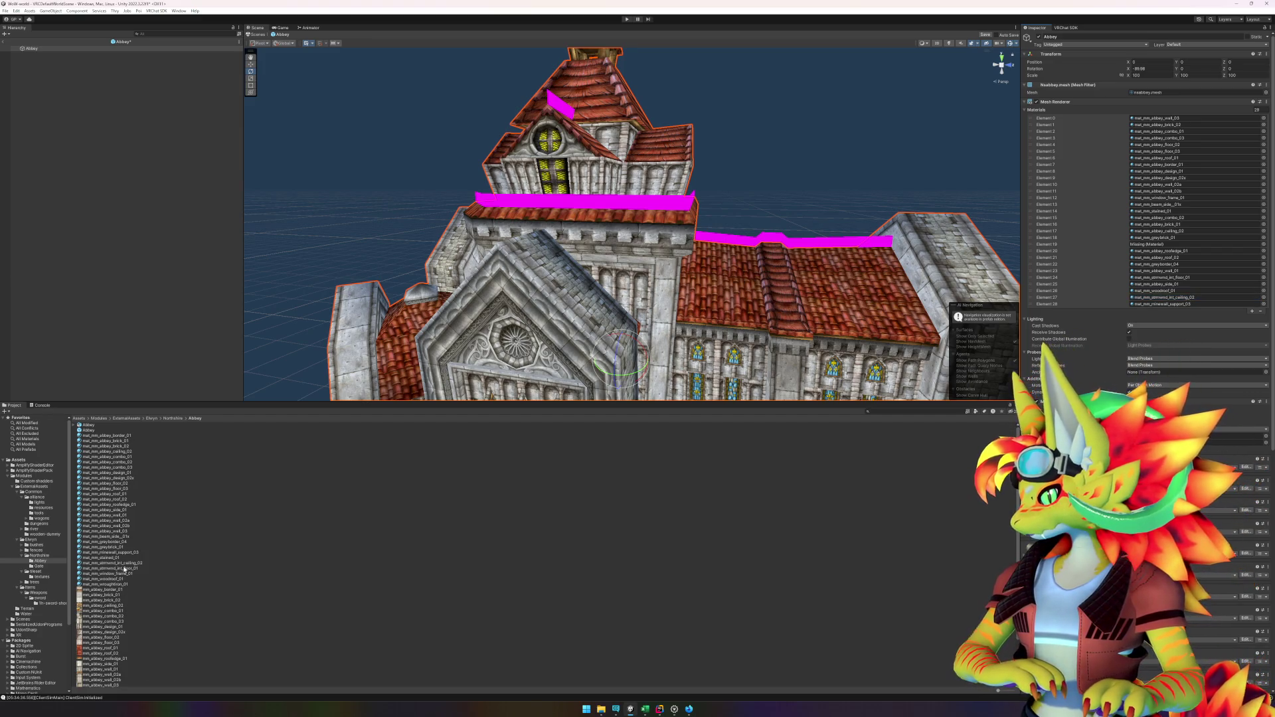
Step: Fill Element 19 and add wood, mat_mm_woodroof_01, window-frame and wrought-iron railing materials
drag(120, 567, 1036, 465)
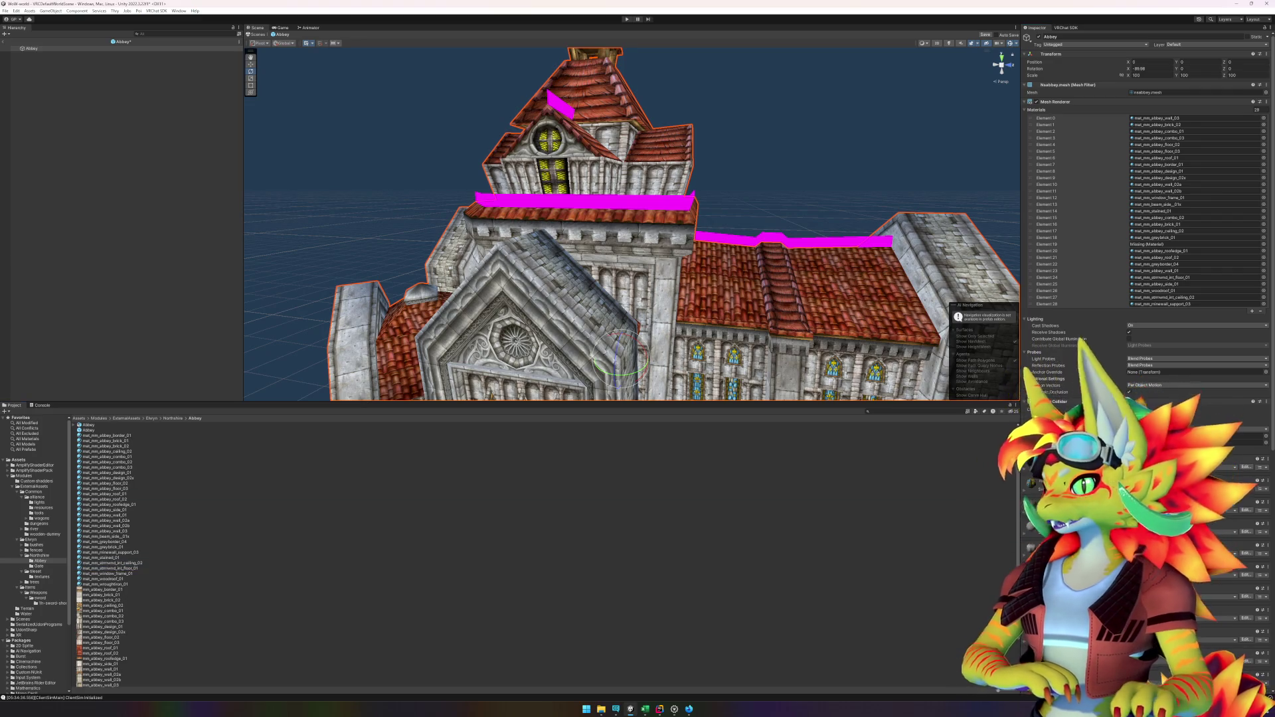
mouse_move(1173, 287)
mouse_down()
mouse_move(1180, 248)
mouse_move(1180, 281)
mouse_up()
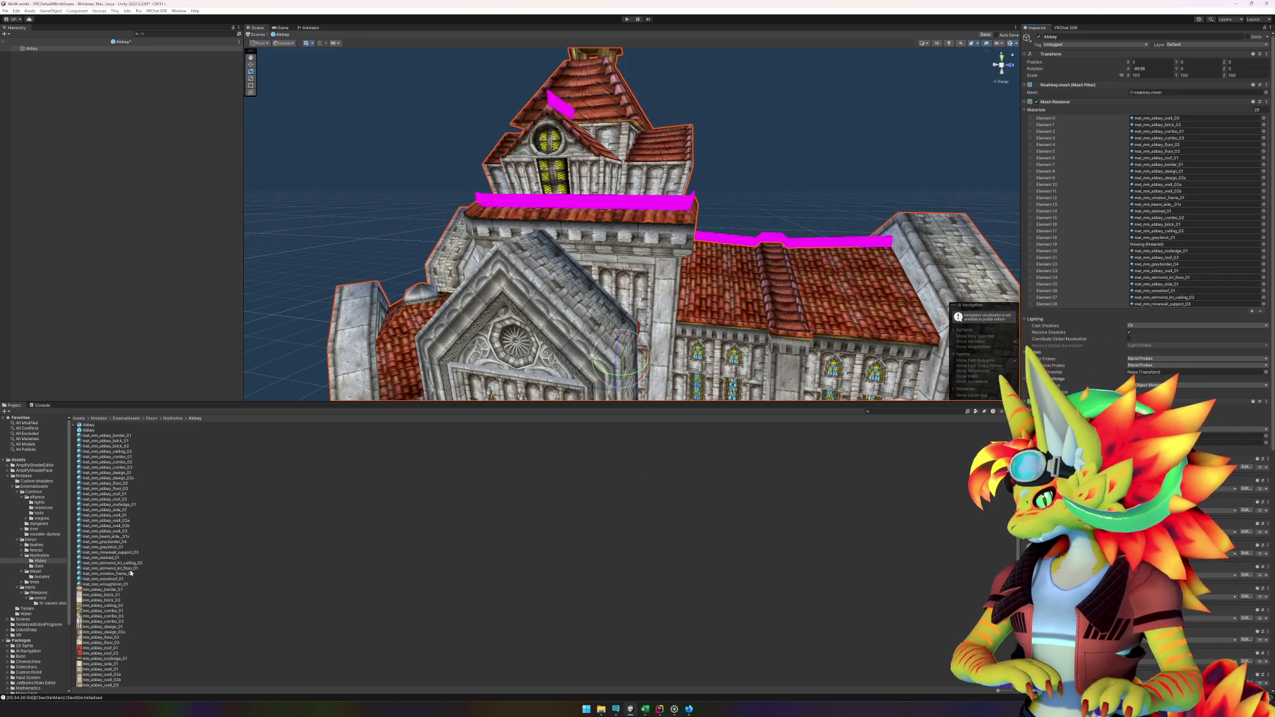
mouse_move(123, 577)
mouse_down()
mouse_move(664, 332)
mouse_move(1064, 265)
mouse_up()
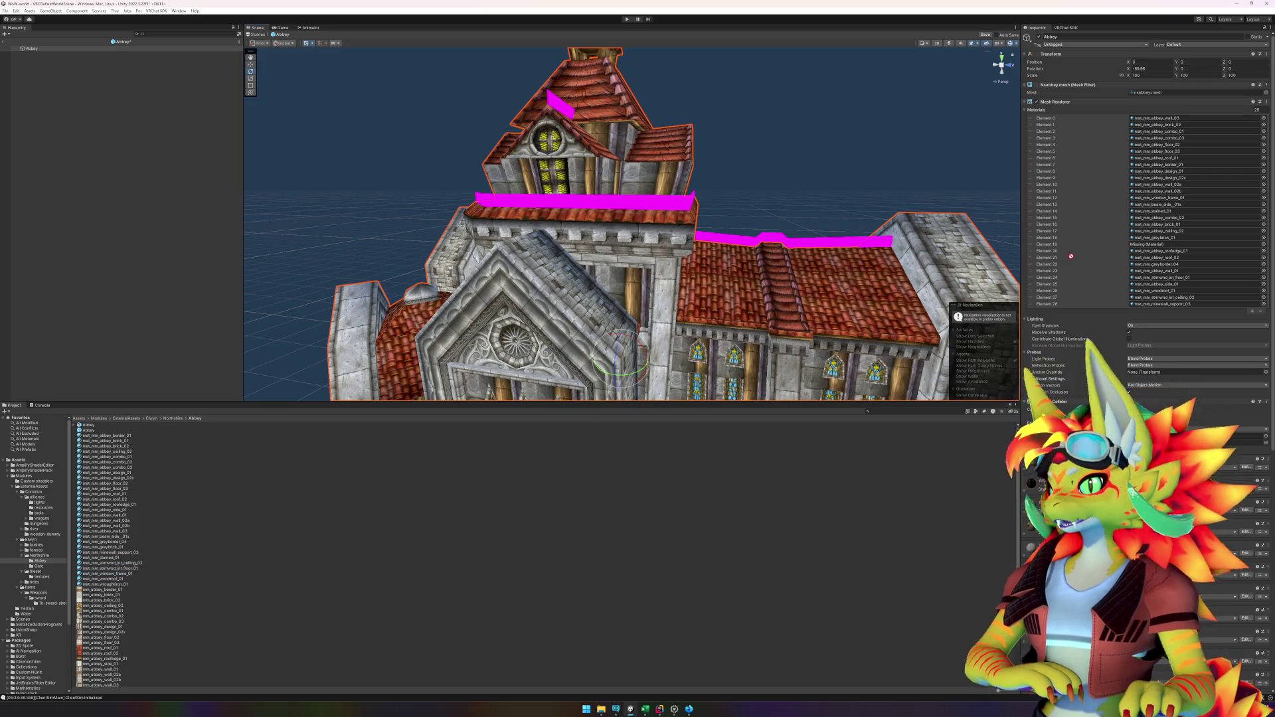
drag(1167, 198, 1169, 198)
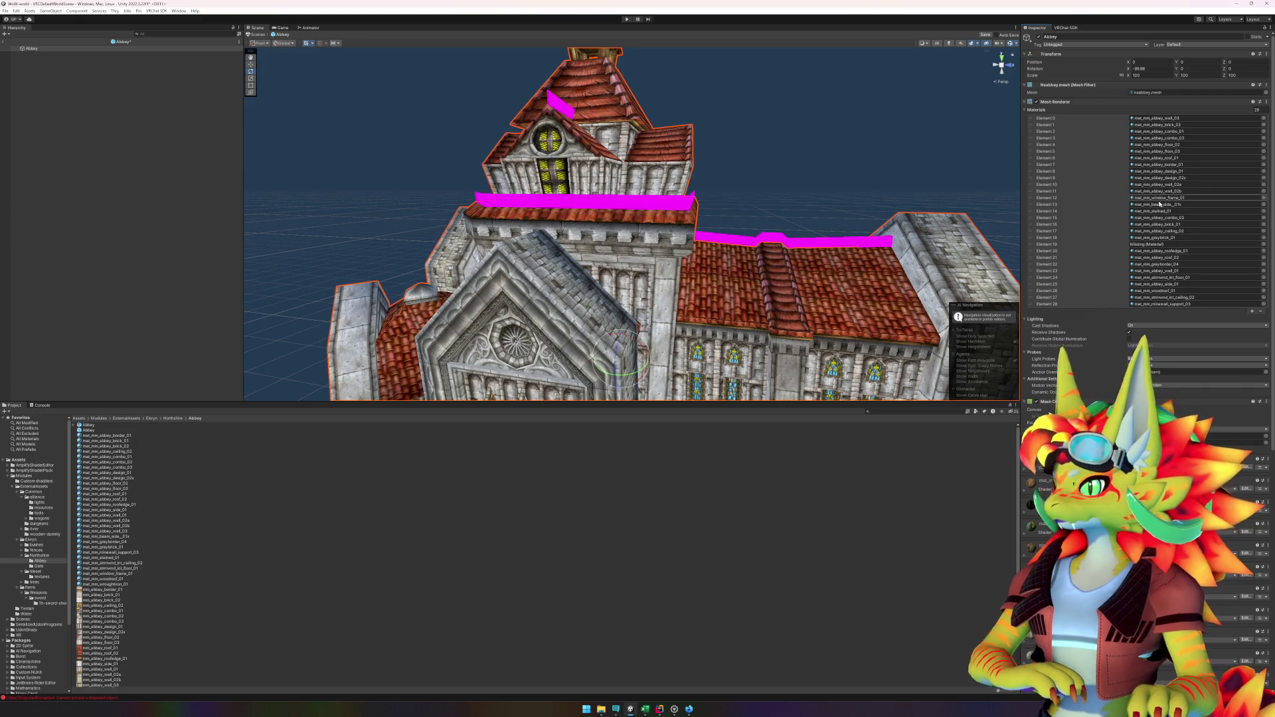
click(120, 579)
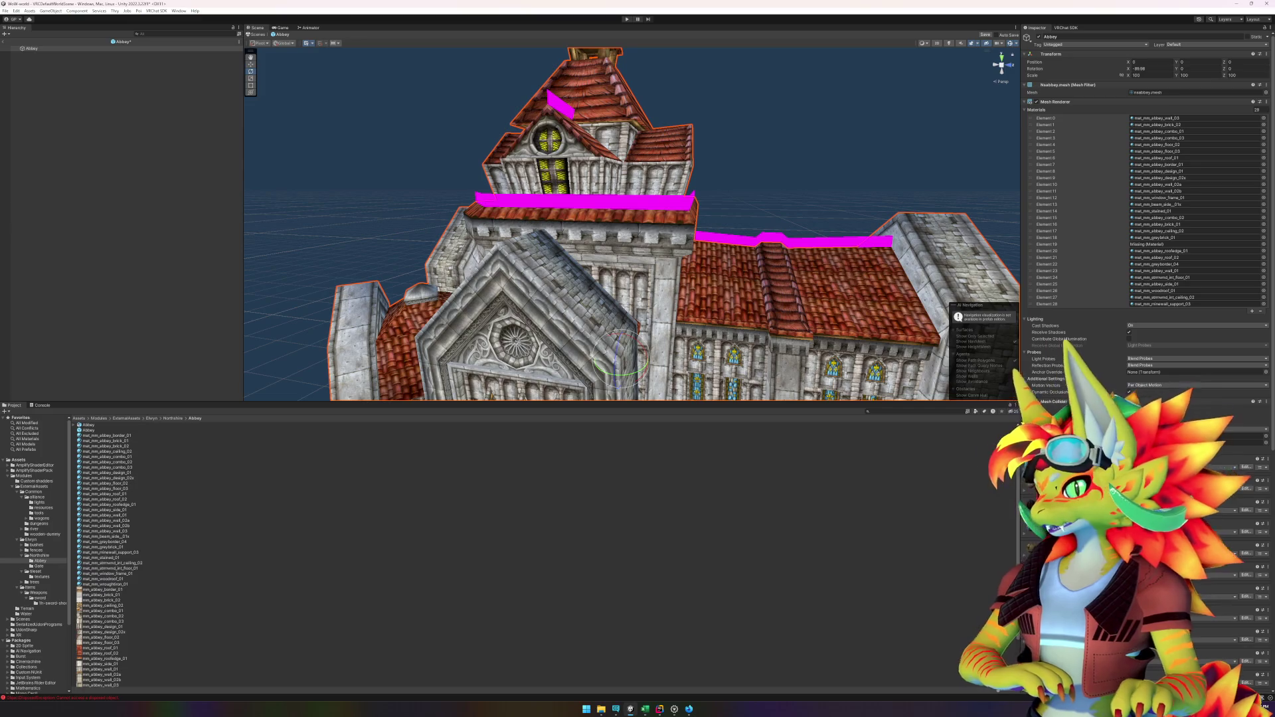
mouse_move(1195, 236)
mouse_down()
mouse_move(1193, 196)
mouse_move(1171, 292)
mouse_up()
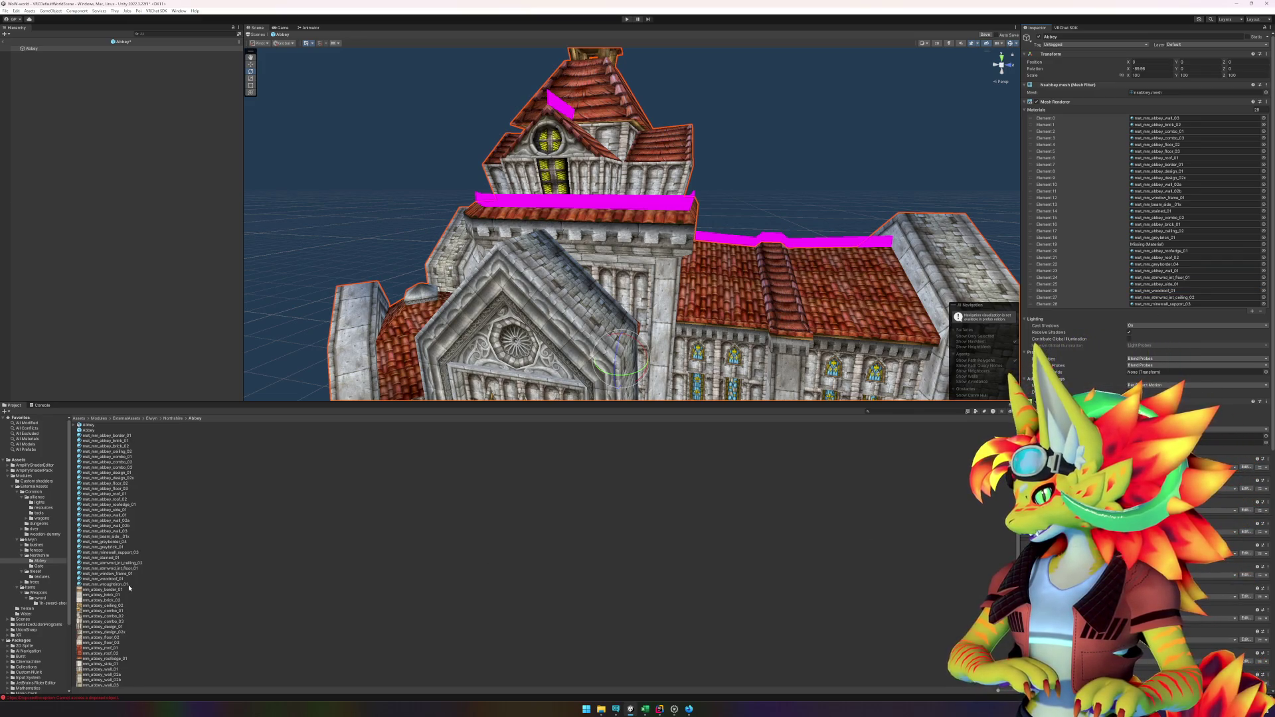
mouse_move(123, 588)
mouse_down()
mouse_move(1132, 342)
mouse_move(1167, 246)
mouse_up()
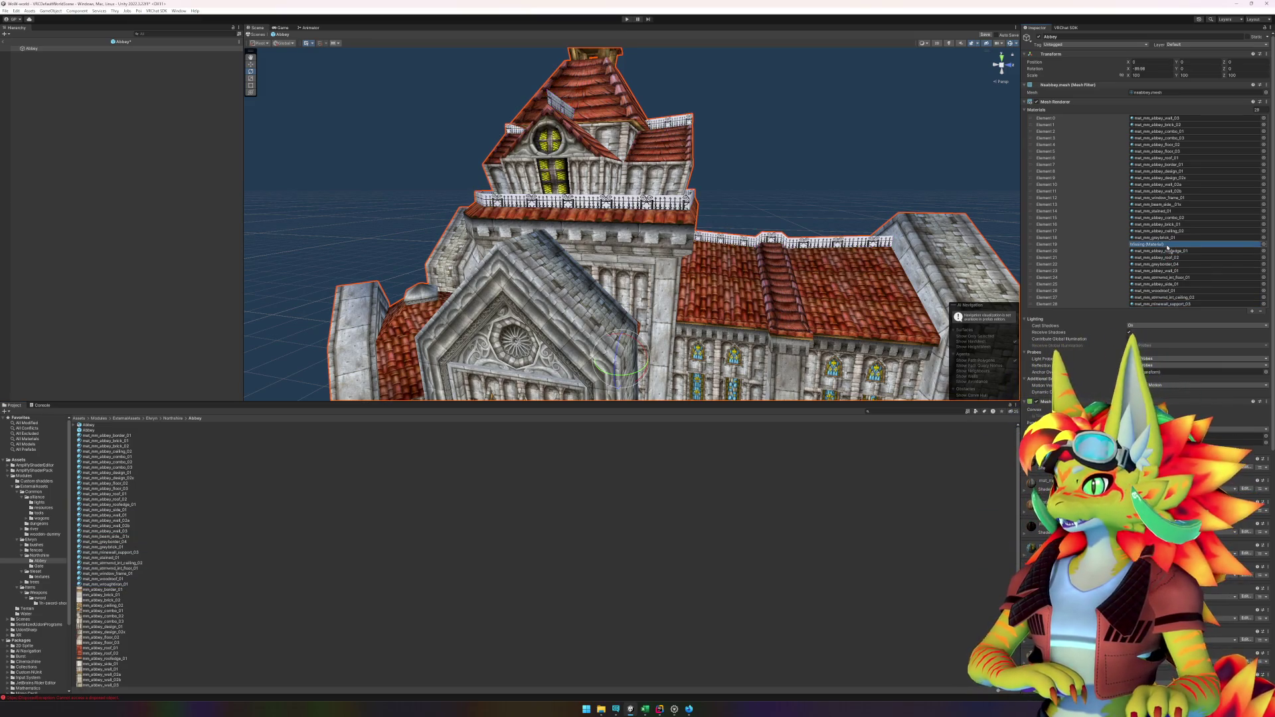
Step: Set mat_mm_wroughtiron_01 to Cull Off and the Cutout rendering preset
click(122, 585)
click(1156, 160)
click(1151, 172)
click(1153, 161)
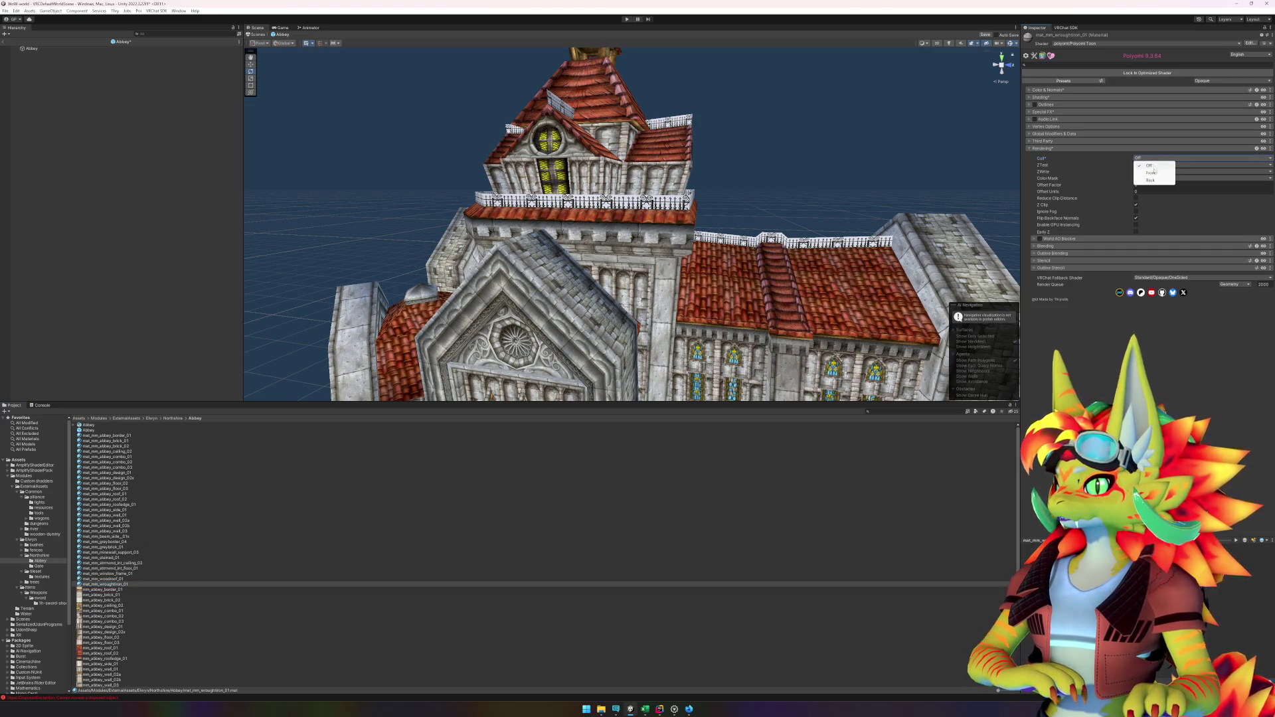
click(1151, 166)
click(1232, 80)
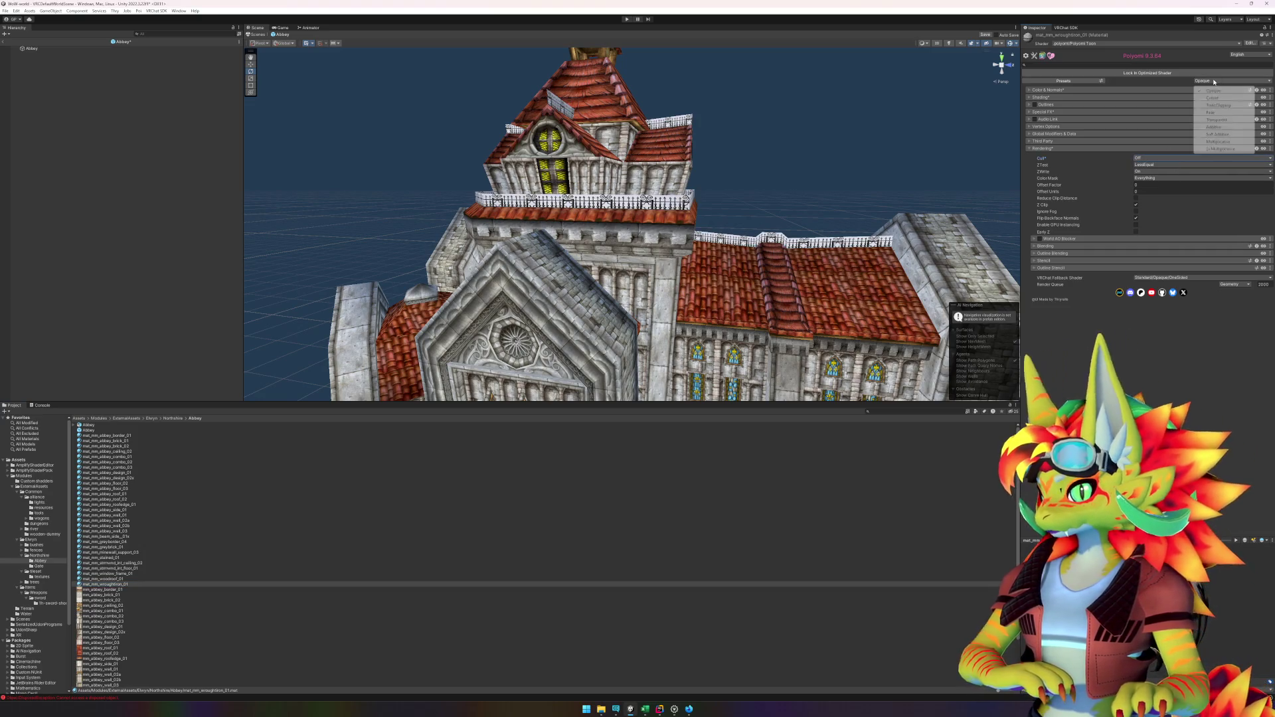
click(1209, 98)
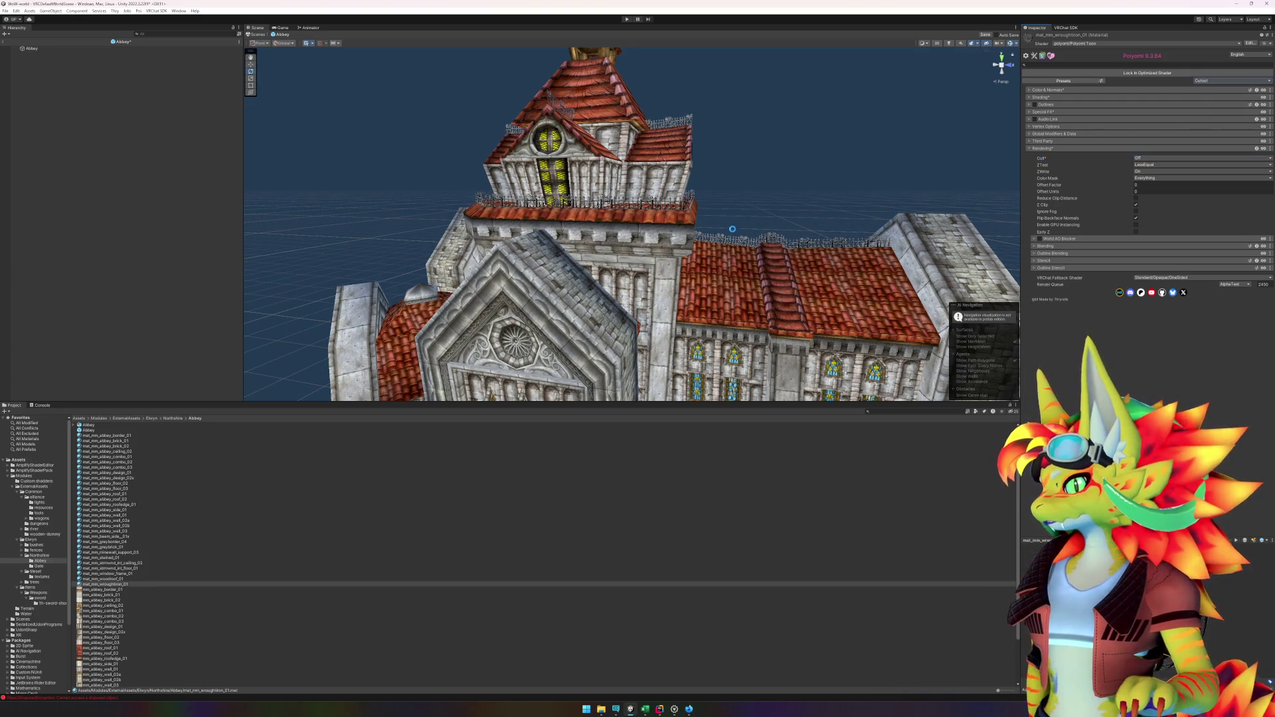
Step: Raise the wrought-iron material's Alpha Cutoff to 0.95 and check the railings
scroll(661, 243, up, 5)
scroll(671, 264, up, 5)
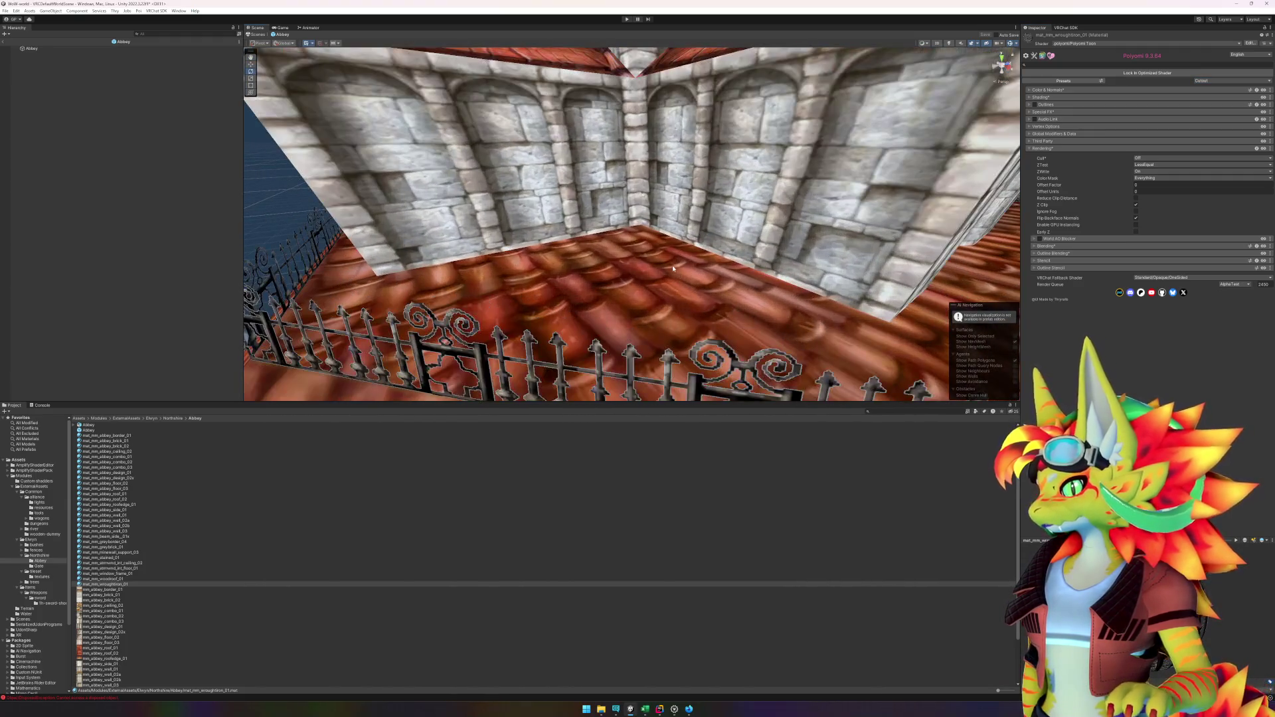
scroll(670, 264, down, 5)
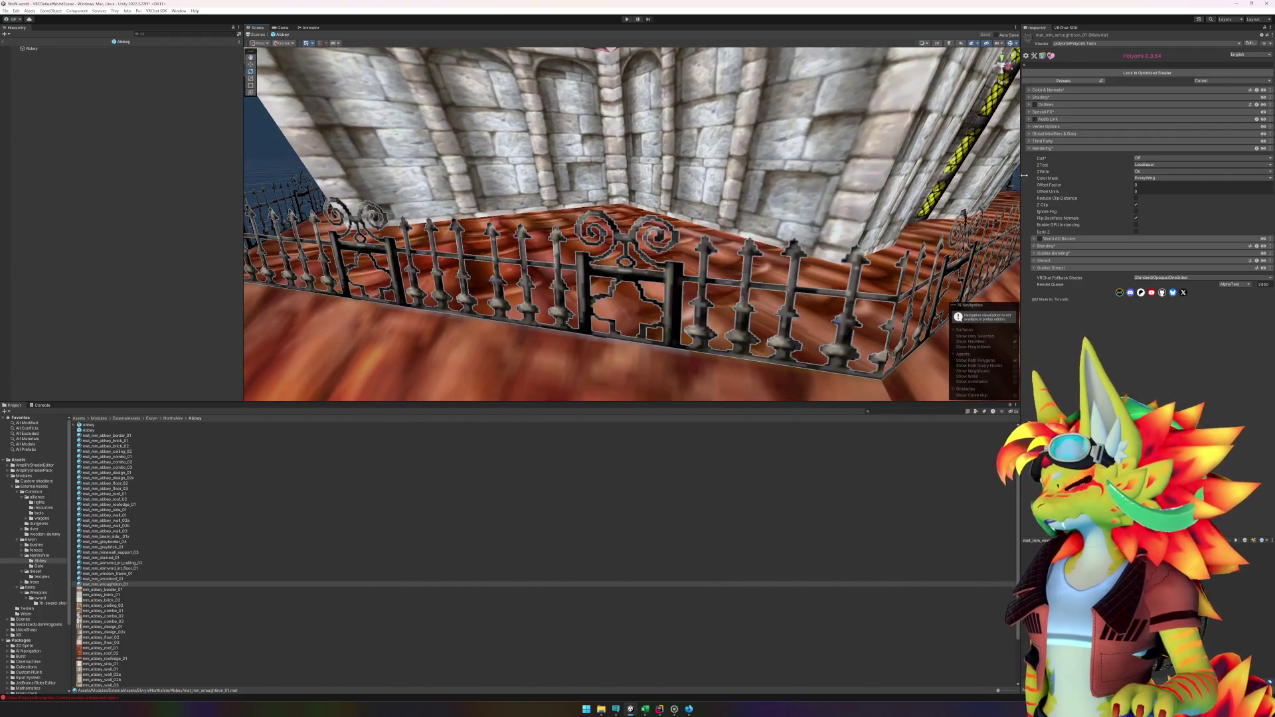
click(1031, 90)
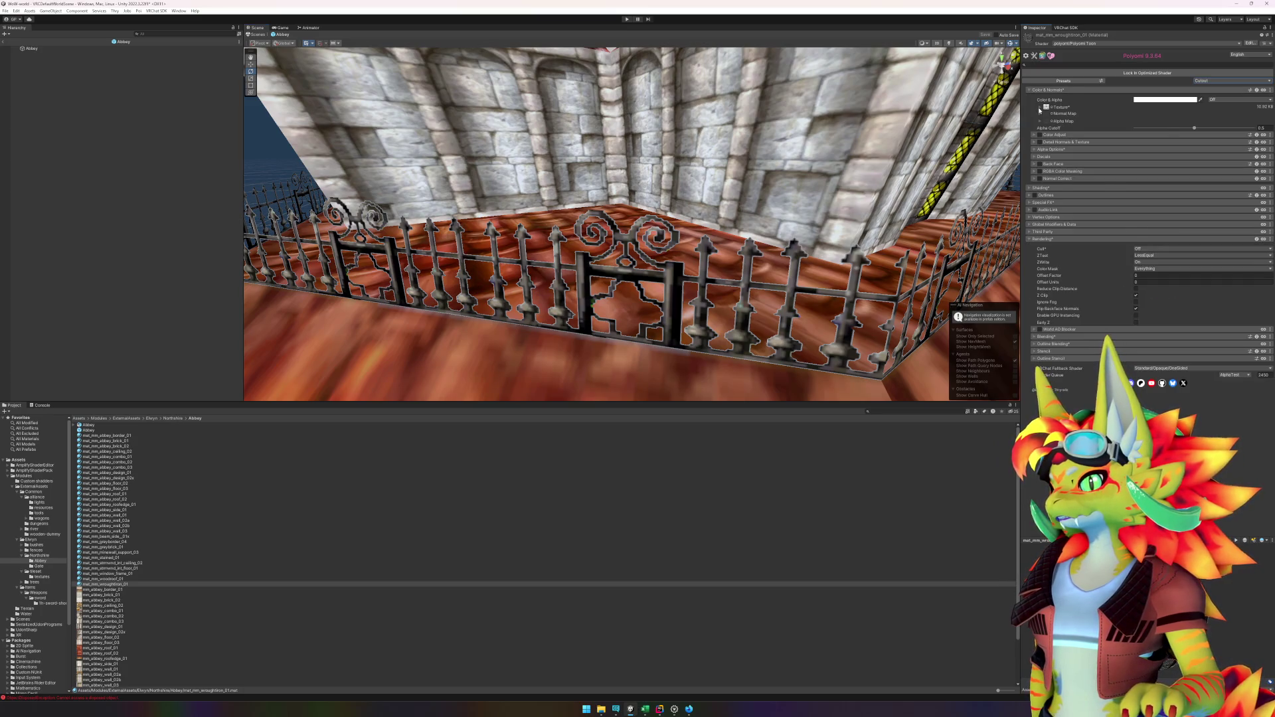
click(1039, 108)
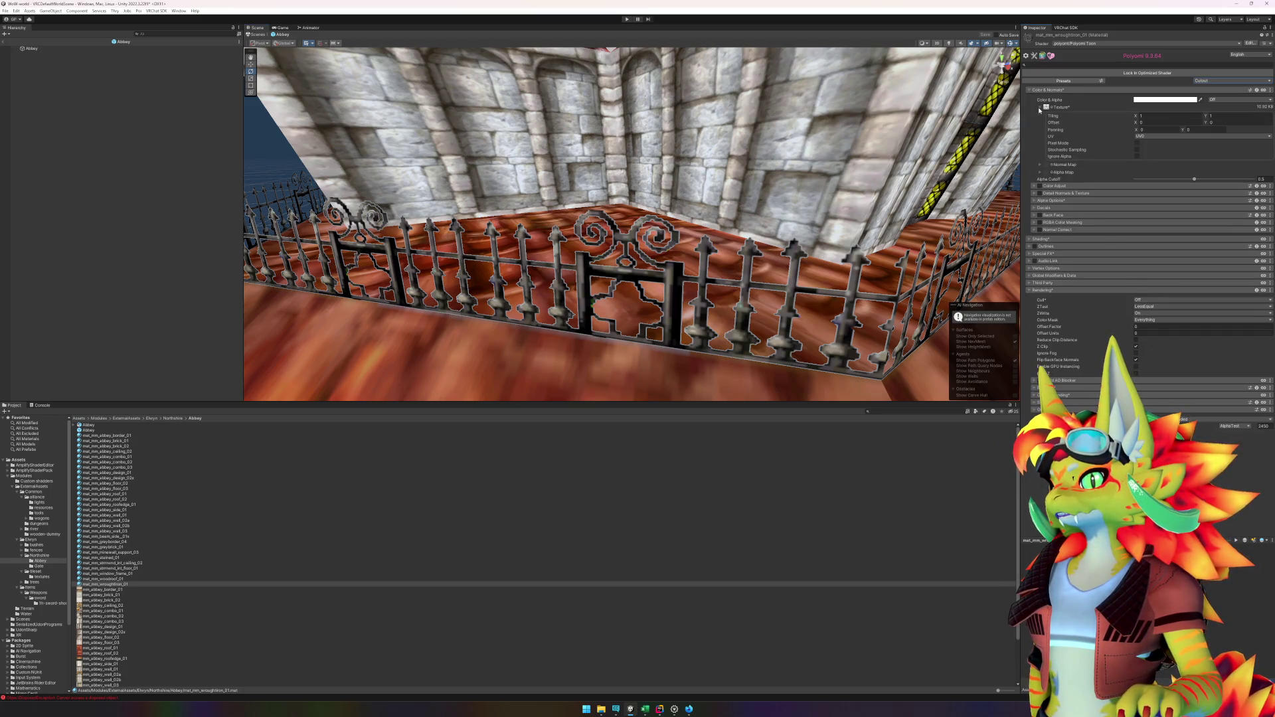
click(1039, 109)
drag(1192, 129, 1199, 130)
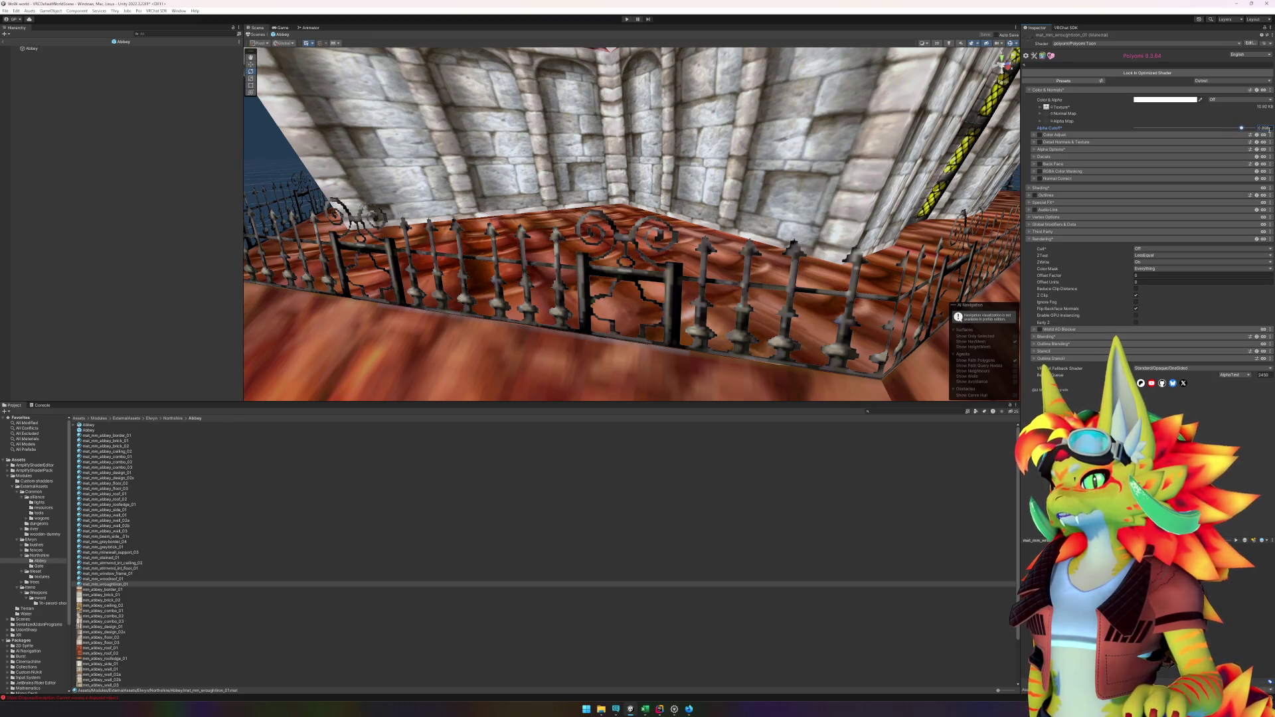
text(0.95)
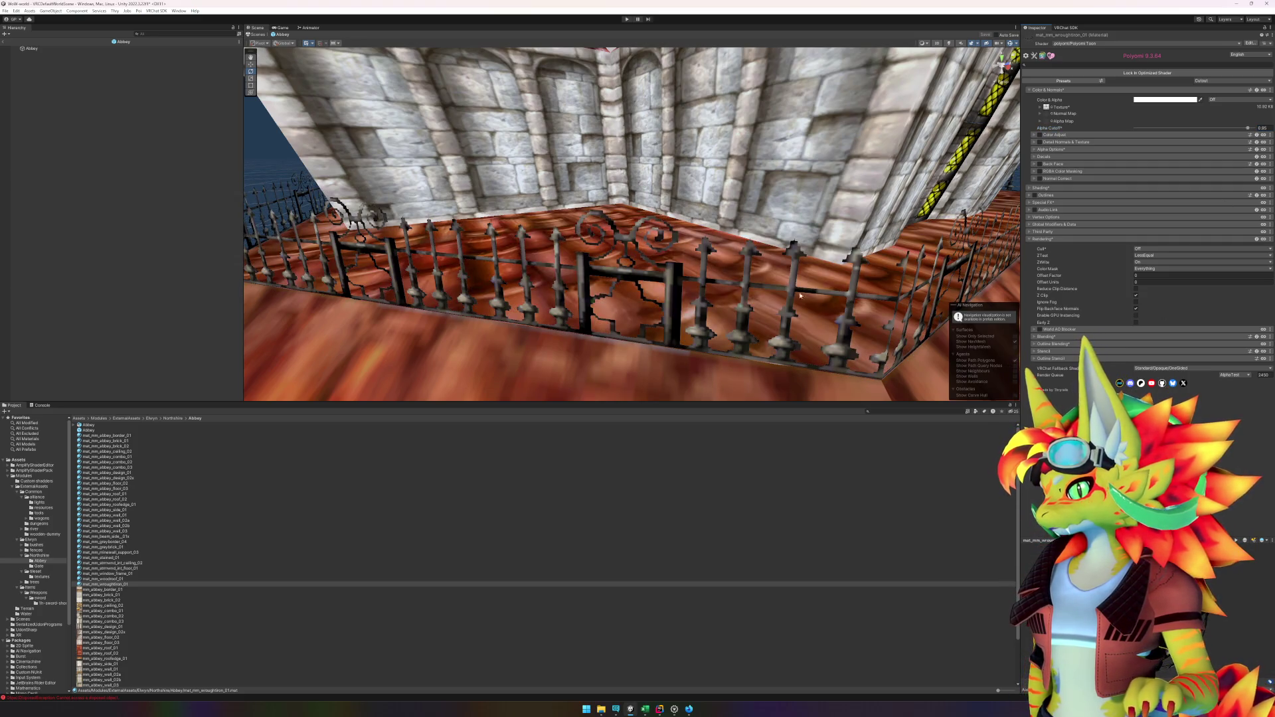
text(f)
drag(806, 276, 702, 301)
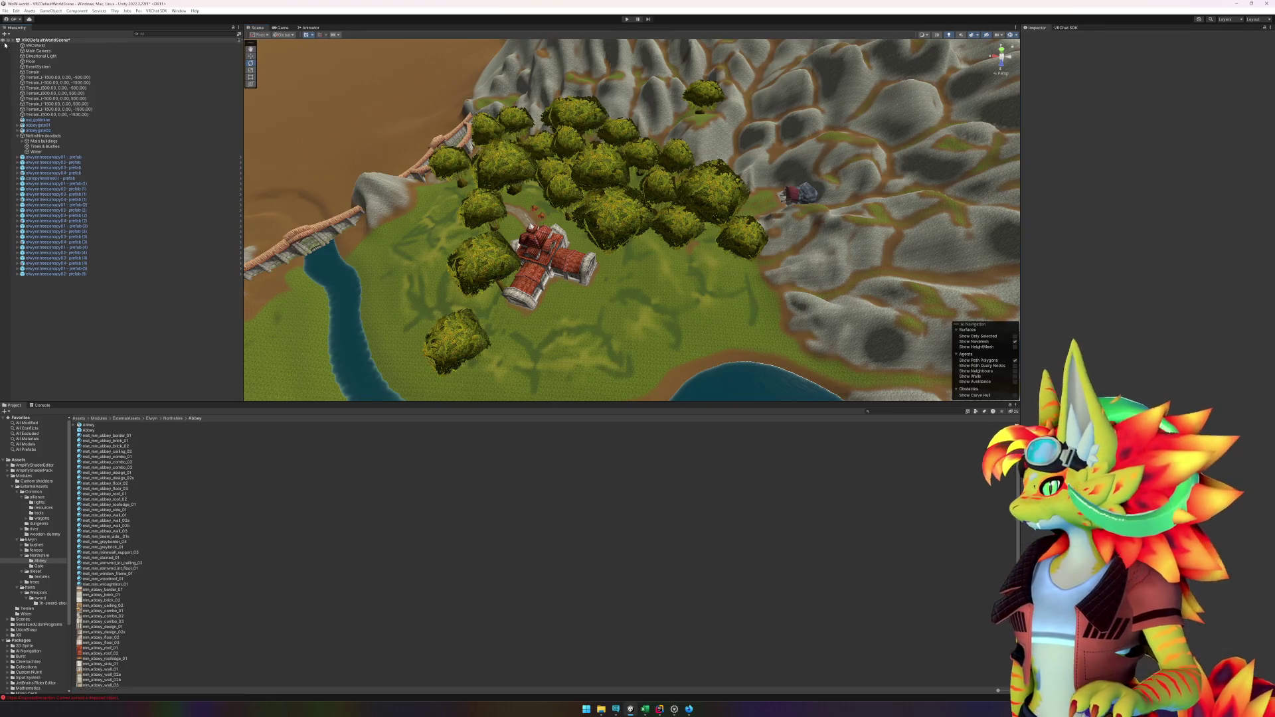
Step: Return to the world scene, frame the Abbey in the view, and select the Terrain
click(5, 42)
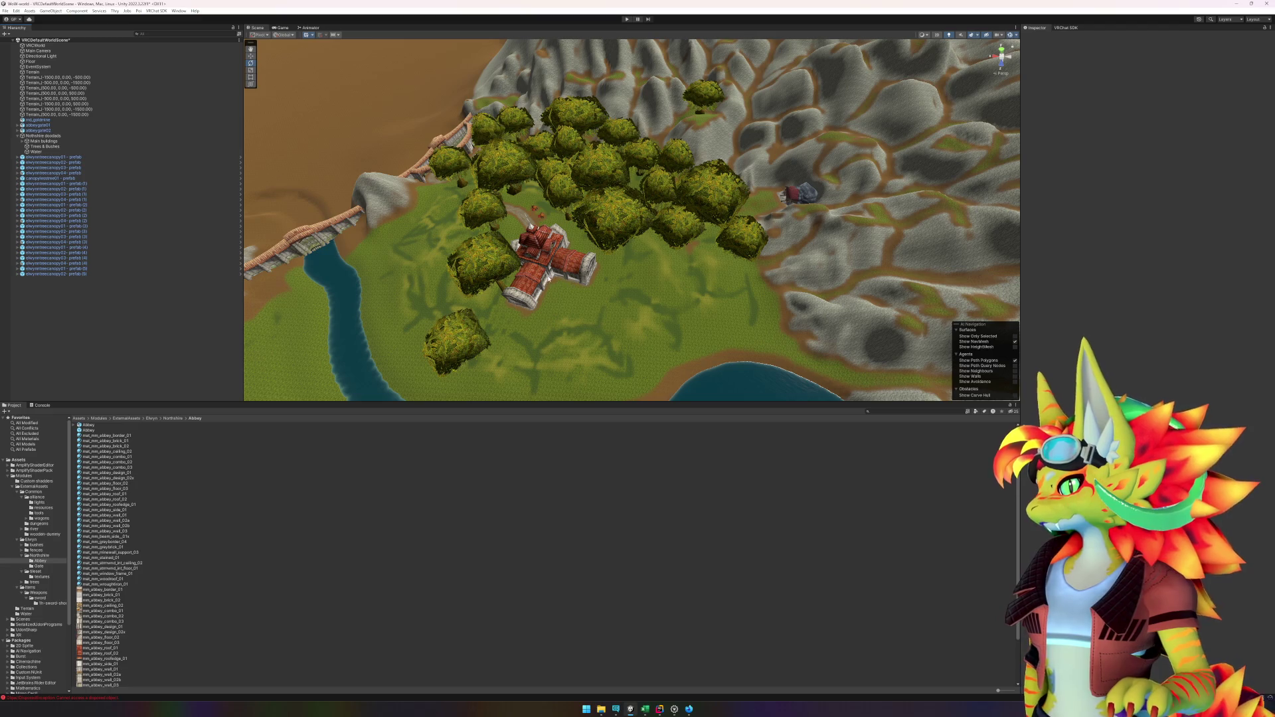
click(549, 279)
key(f)
drag(638, 293, 621, 300)
click(425, 89)
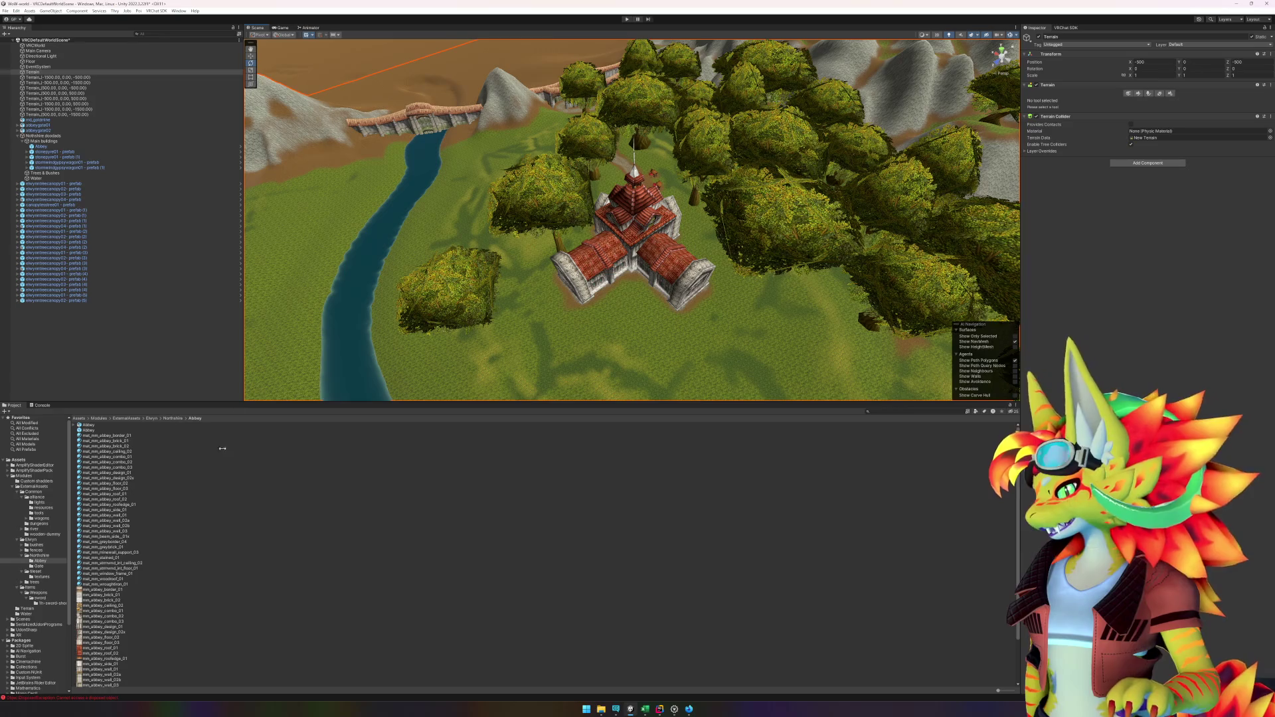
scroll(199, 512, down, 3)
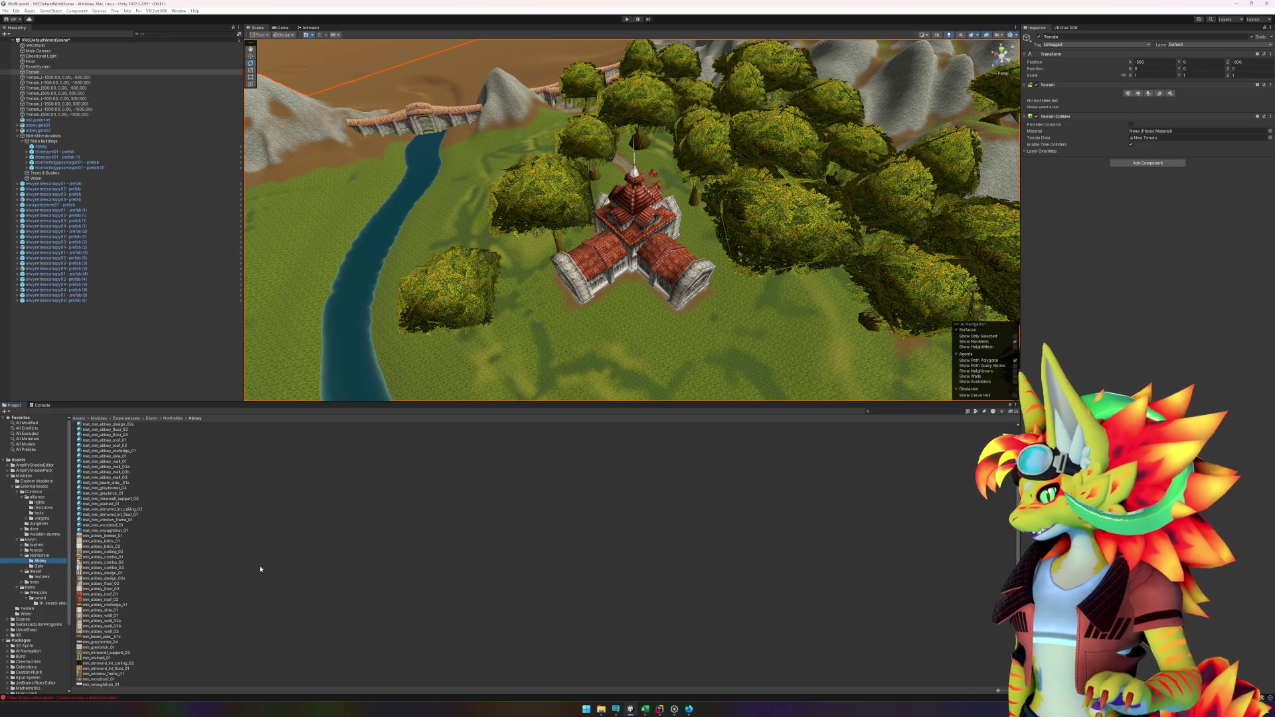
Step: Create a 'materials' folder in Abbey and move the 29 Abbey materials into it
right_click(765, 595)
mouse_move(856, 364)
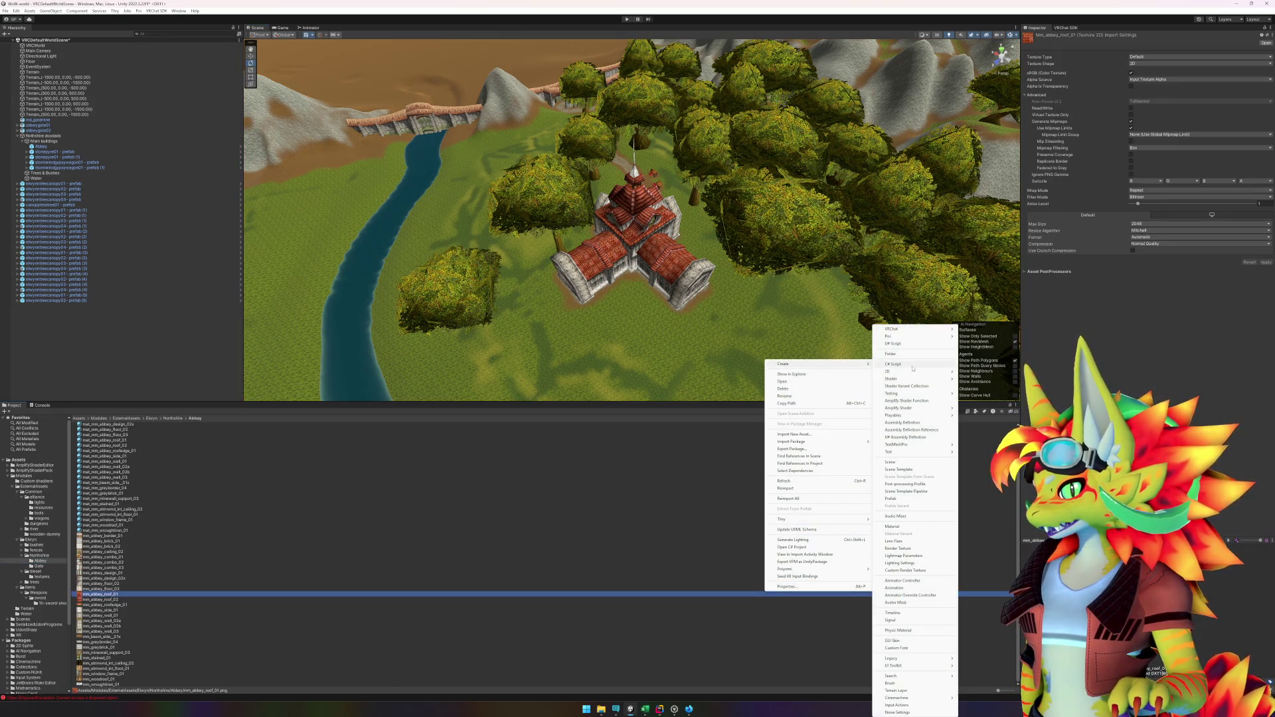
click(905, 354)
text(materials)
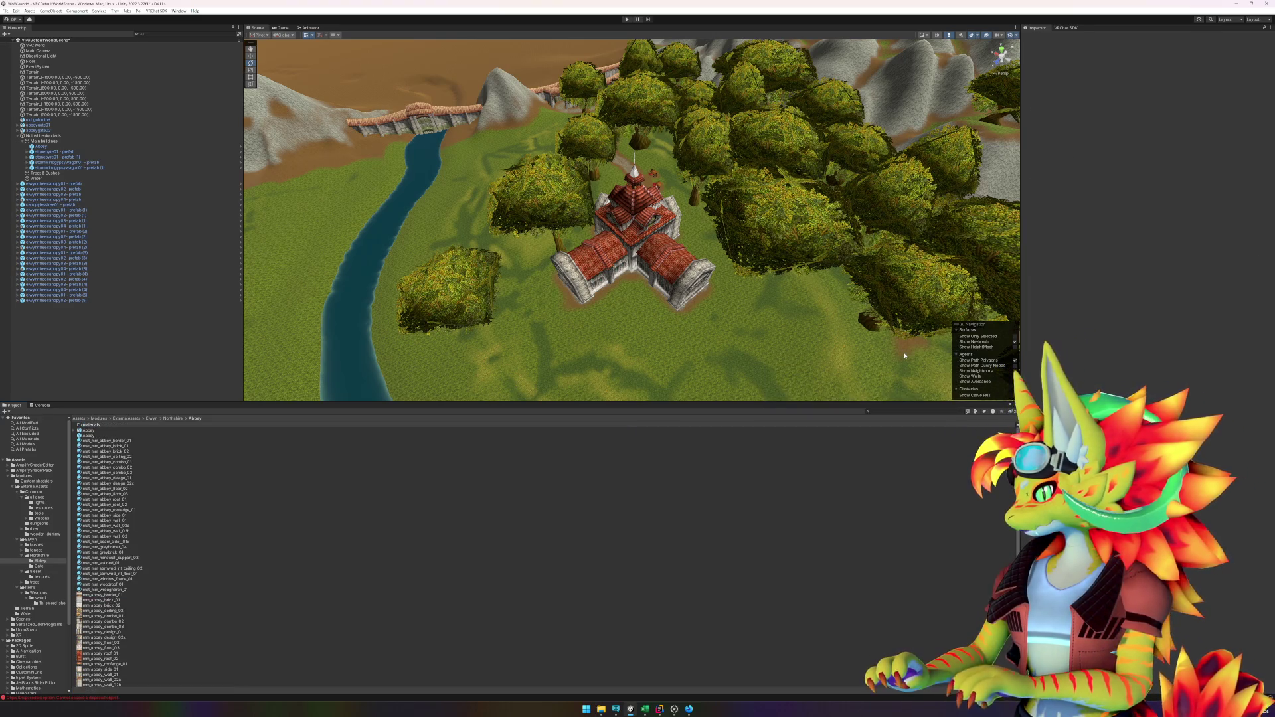
key(Return)
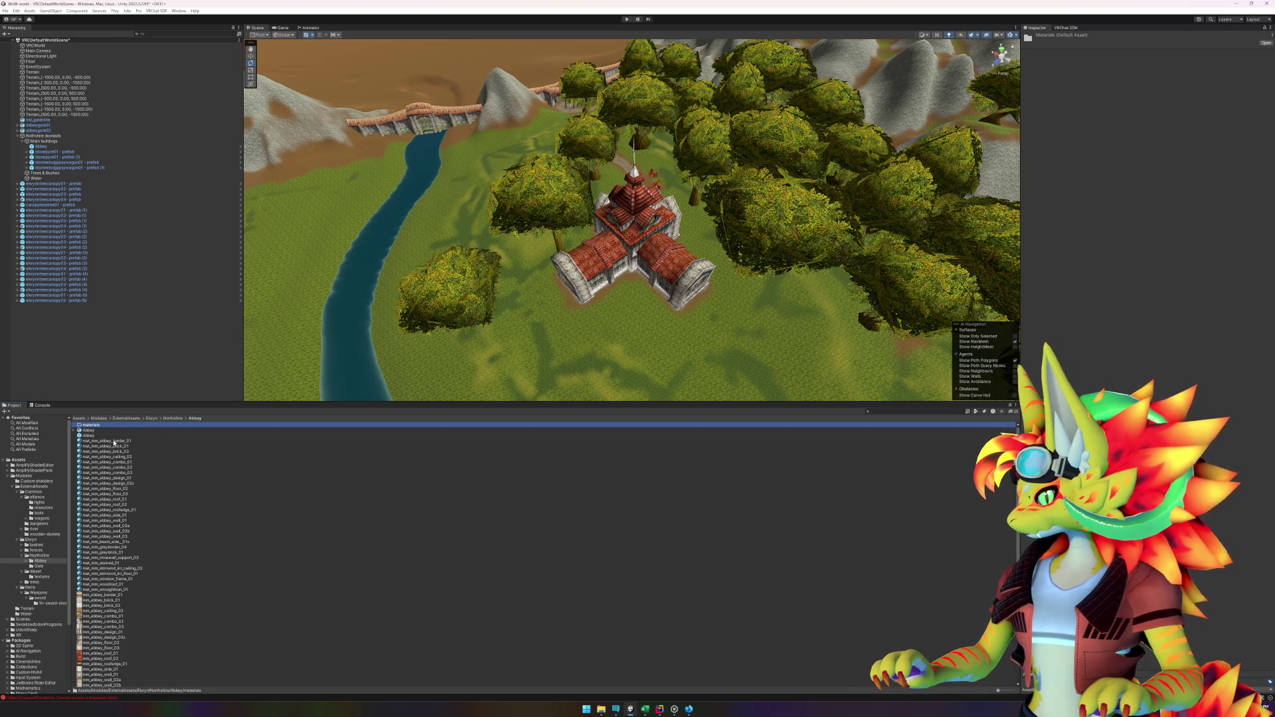
click(114, 442)
shift+click(97, 590)
drag(97, 590, 90, 425)
Step: Create a 'textures' folder and move the 29 Abbey textures into it
right_click(148, 637)
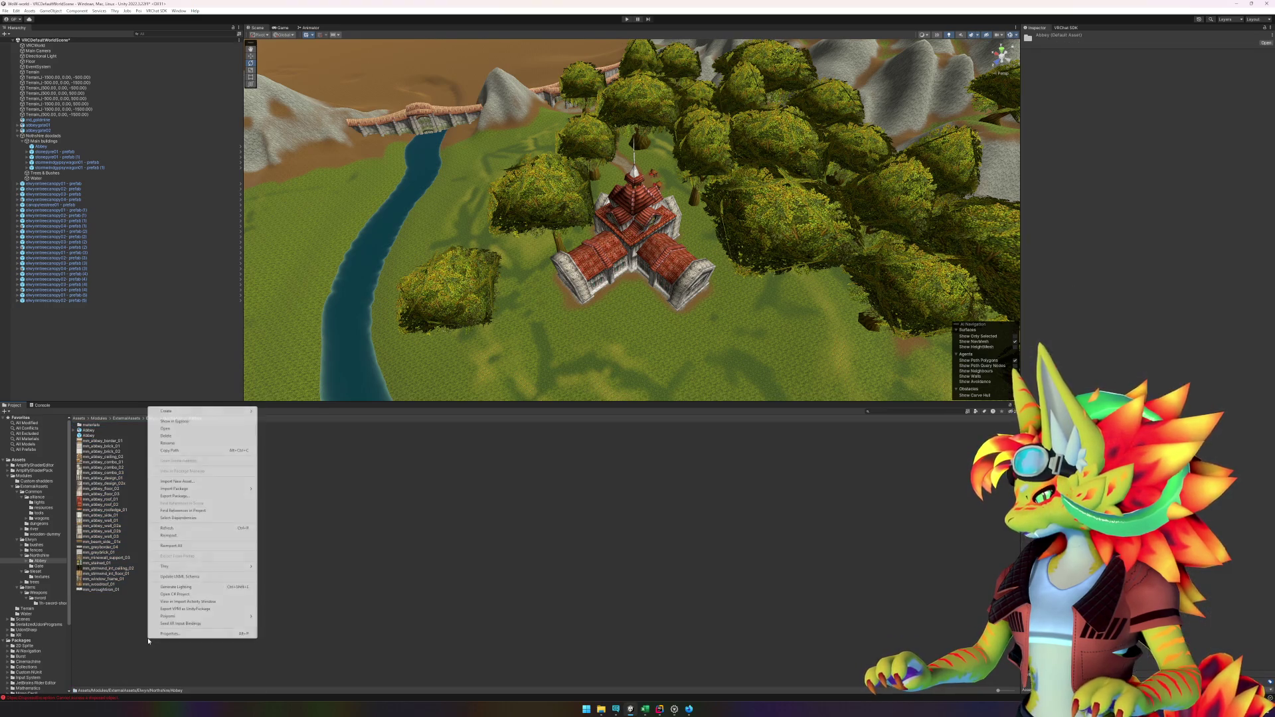
mouse_move(200, 411)
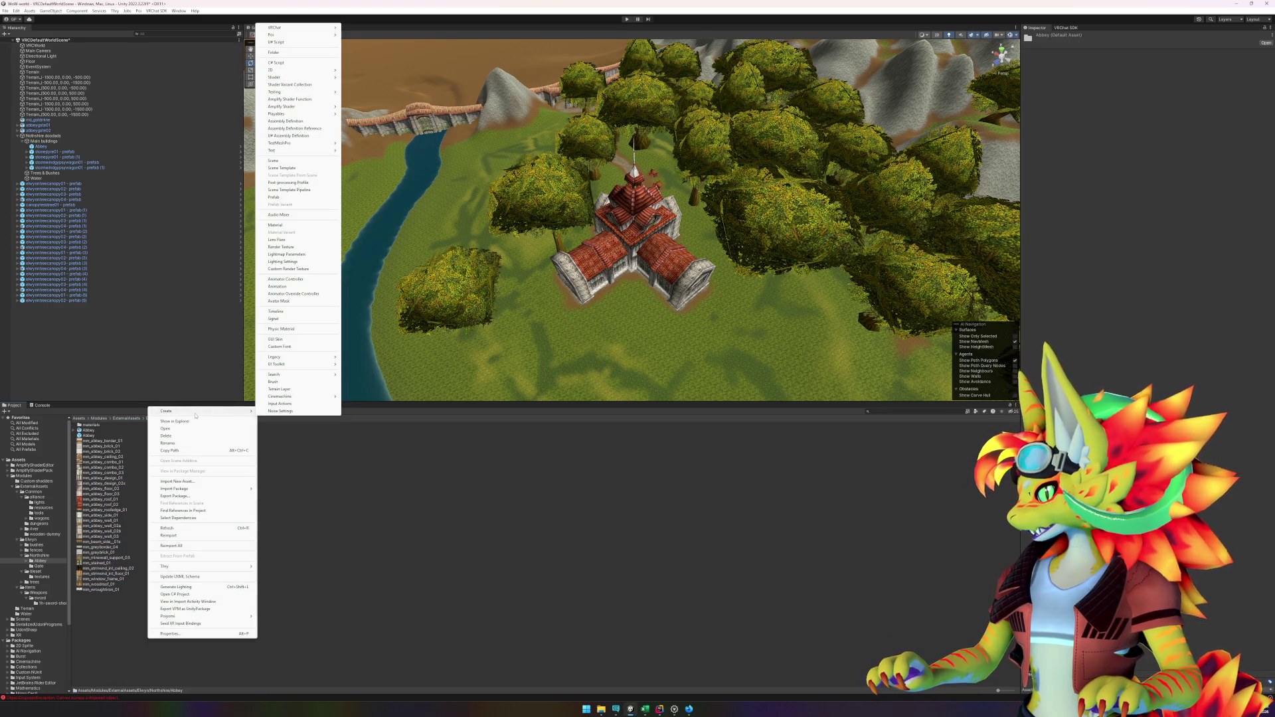
click(305, 52)
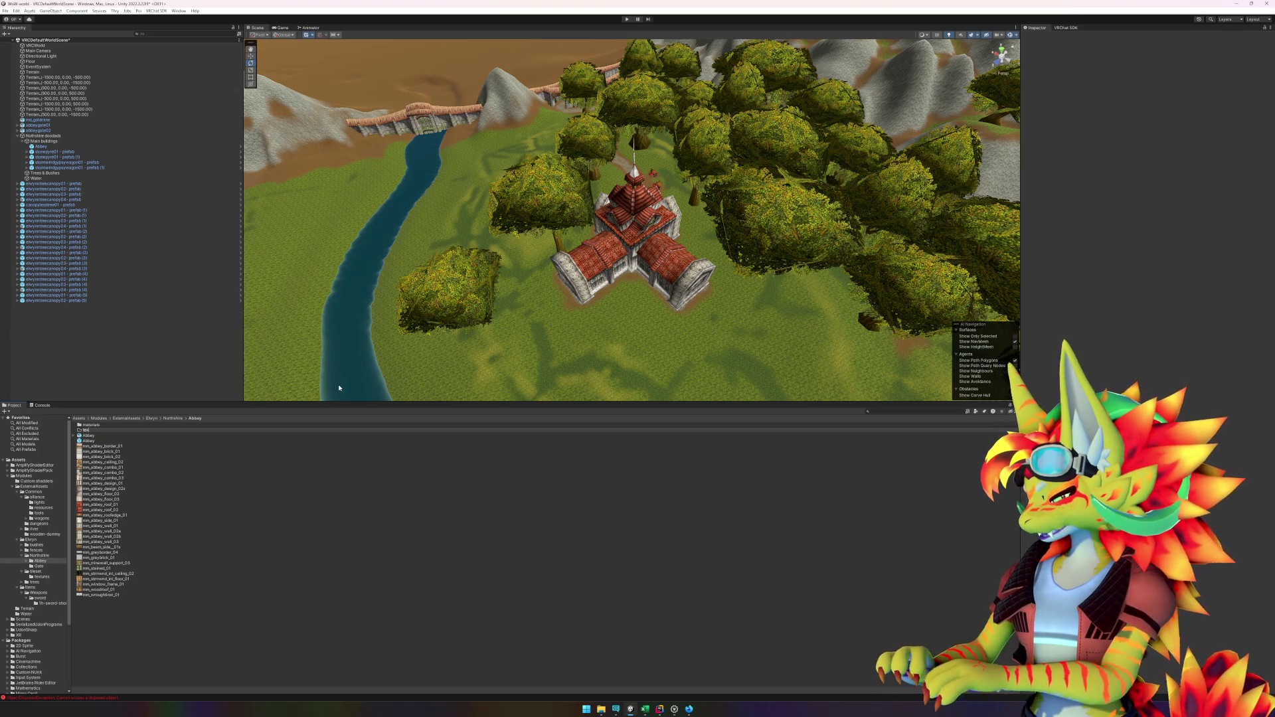
key(Return)
click(138, 626)
click(103, 446)
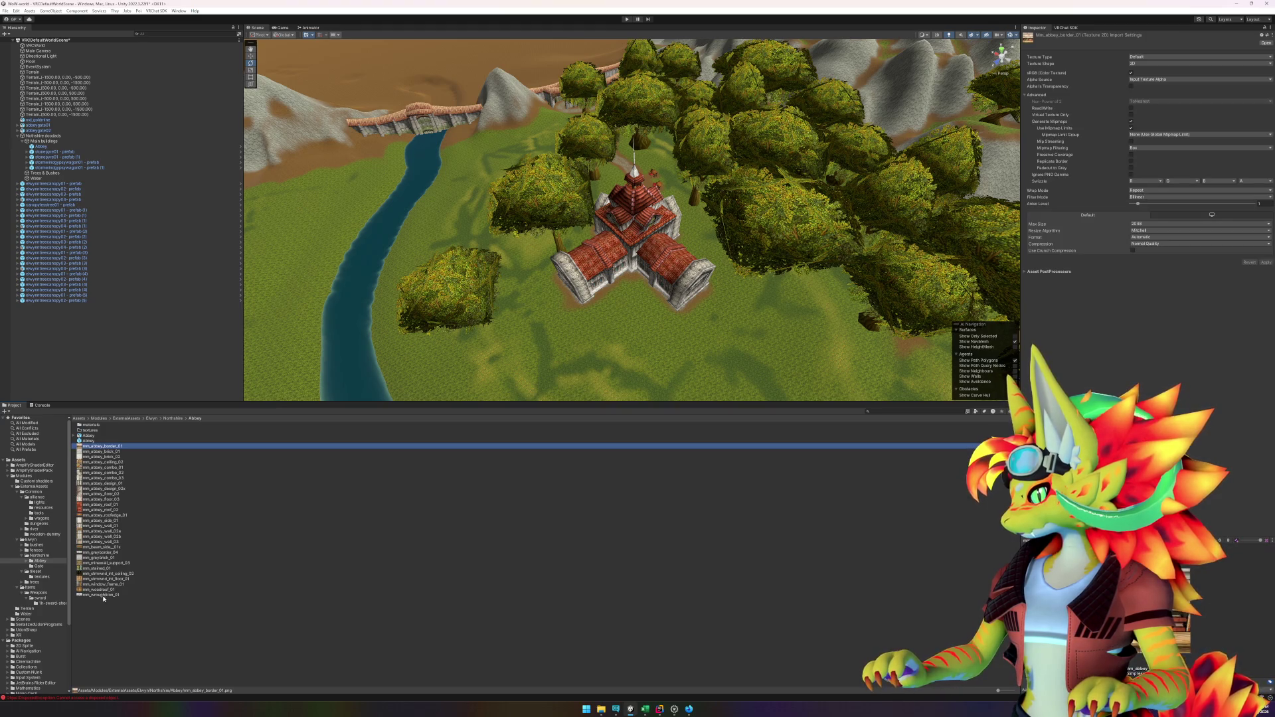
shift+click(104, 595)
drag(104, 596, 88, 430)
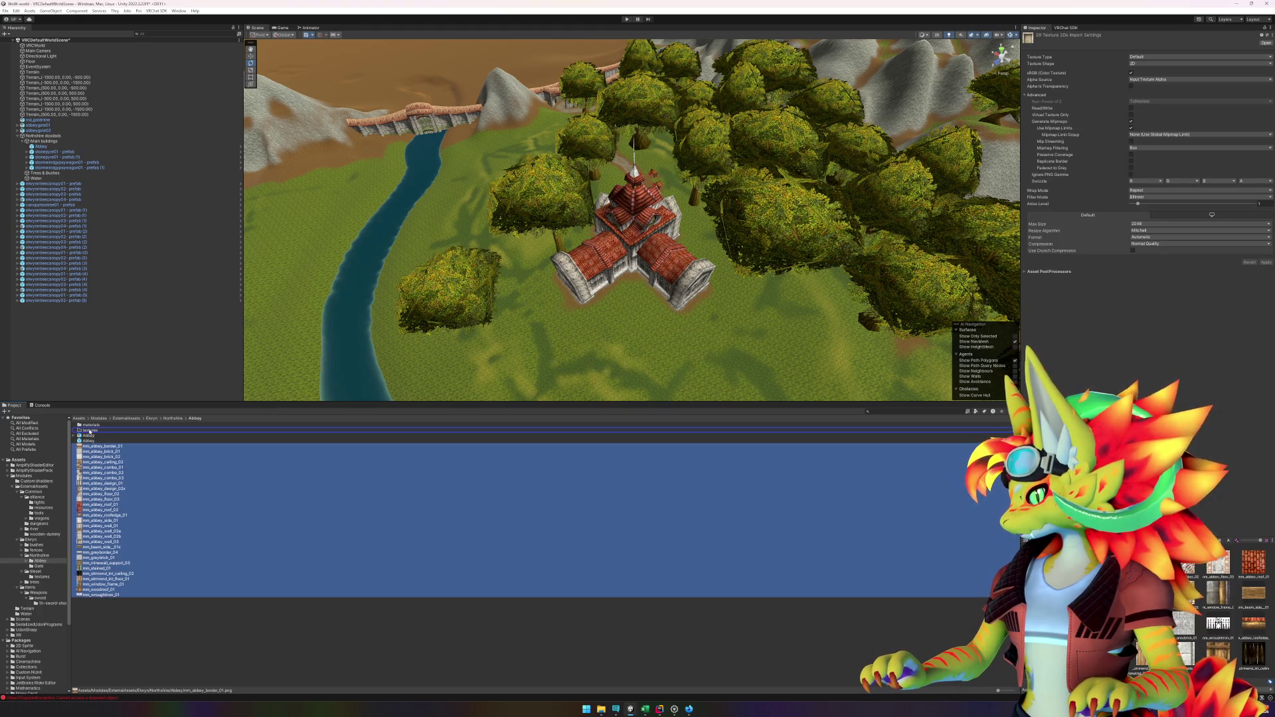
Step: Create a 'models' folder and move the Abbey model into it
right_click(103, 472)
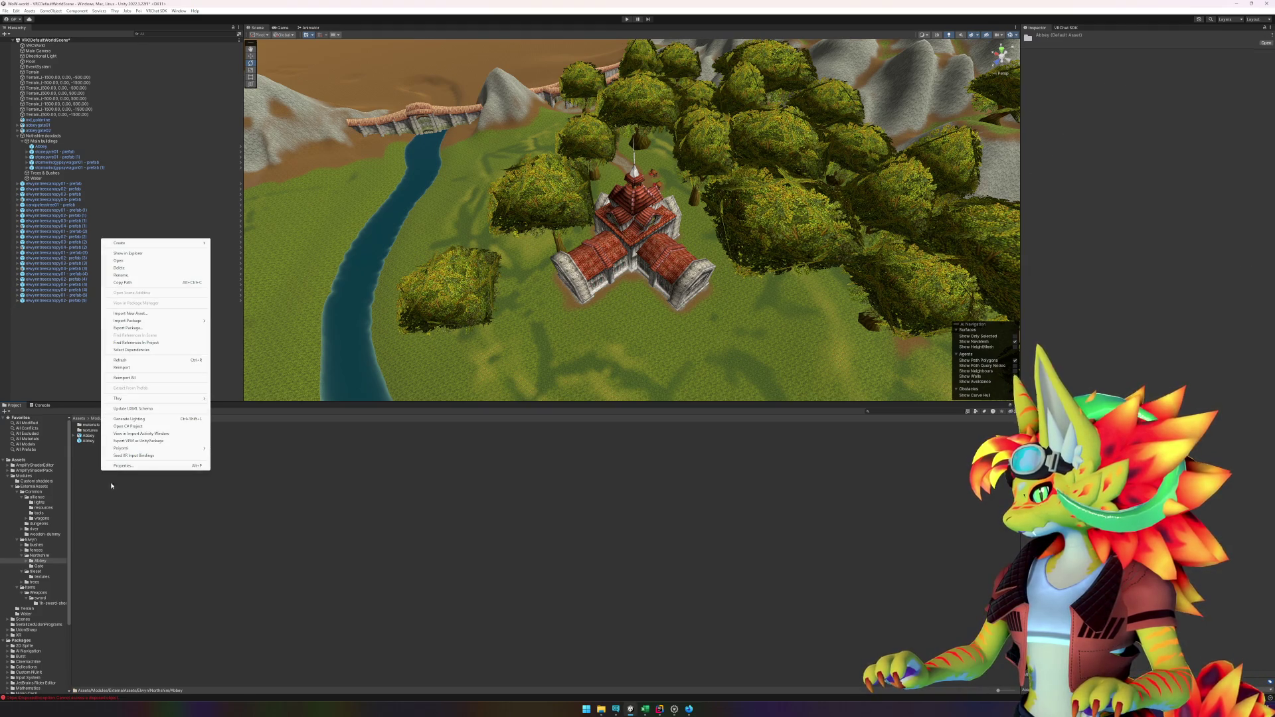
mouse_move(123, 243)
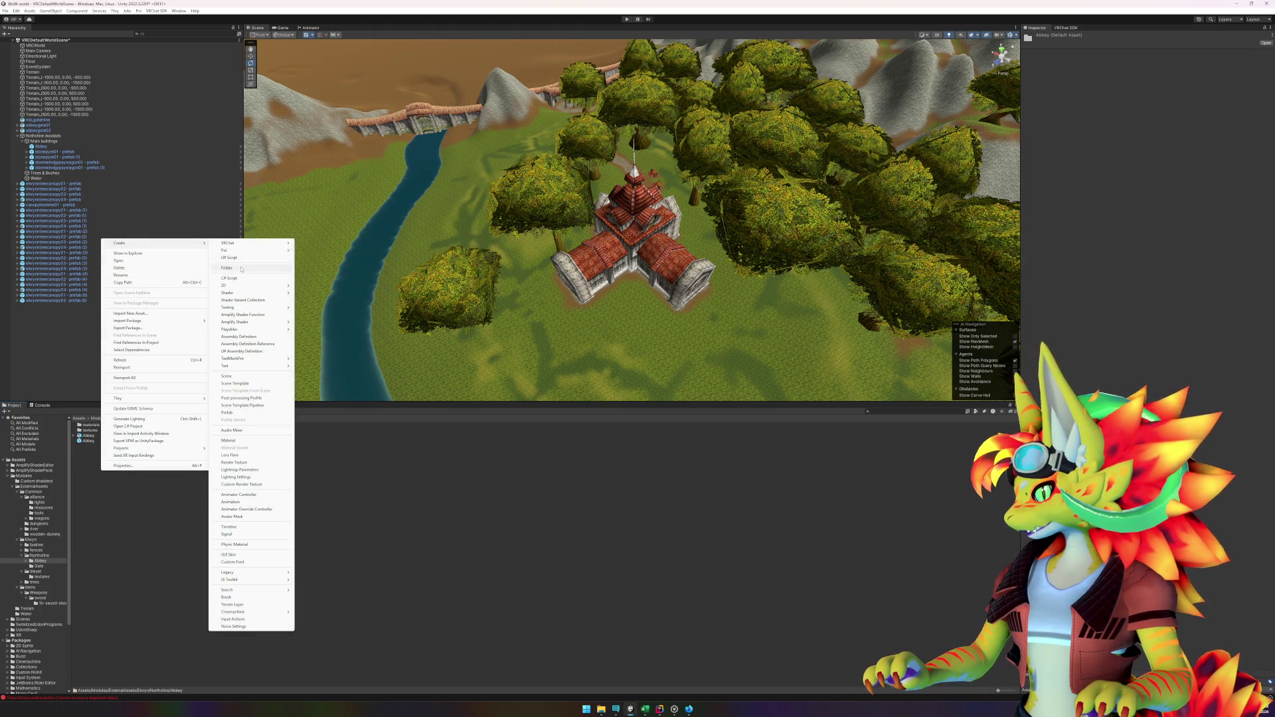
click(241, 269)
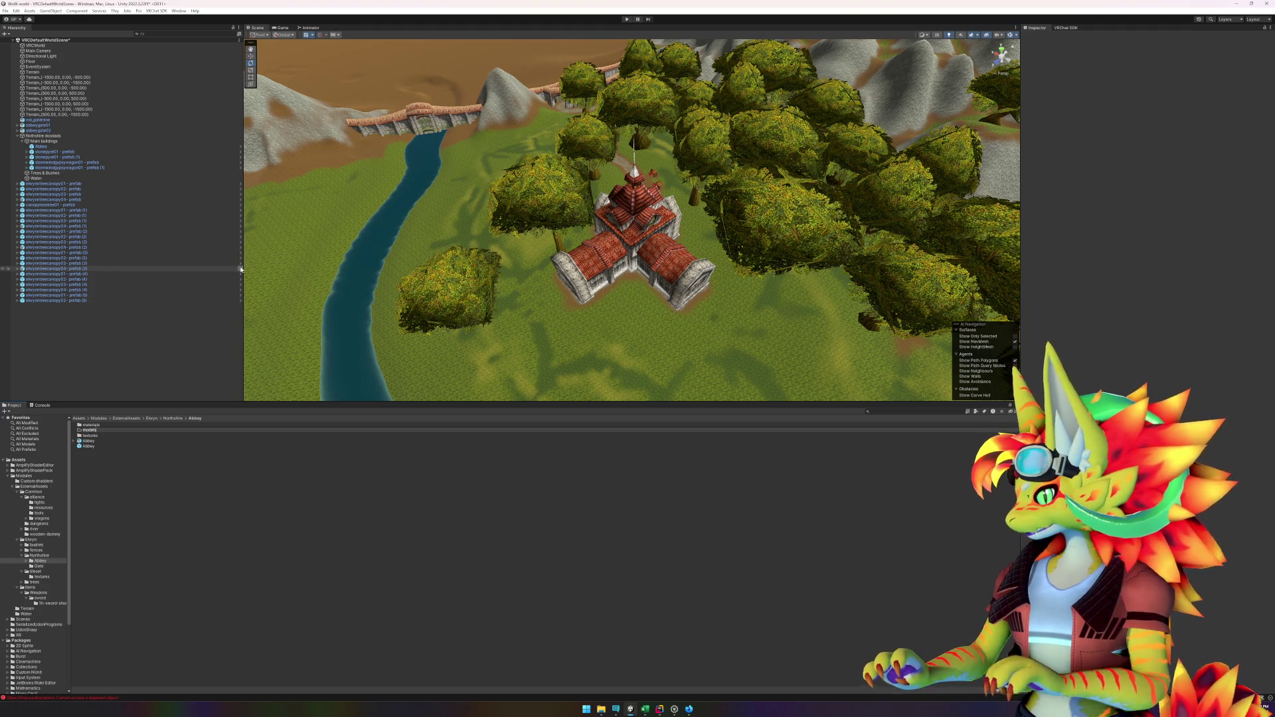
key(Return)
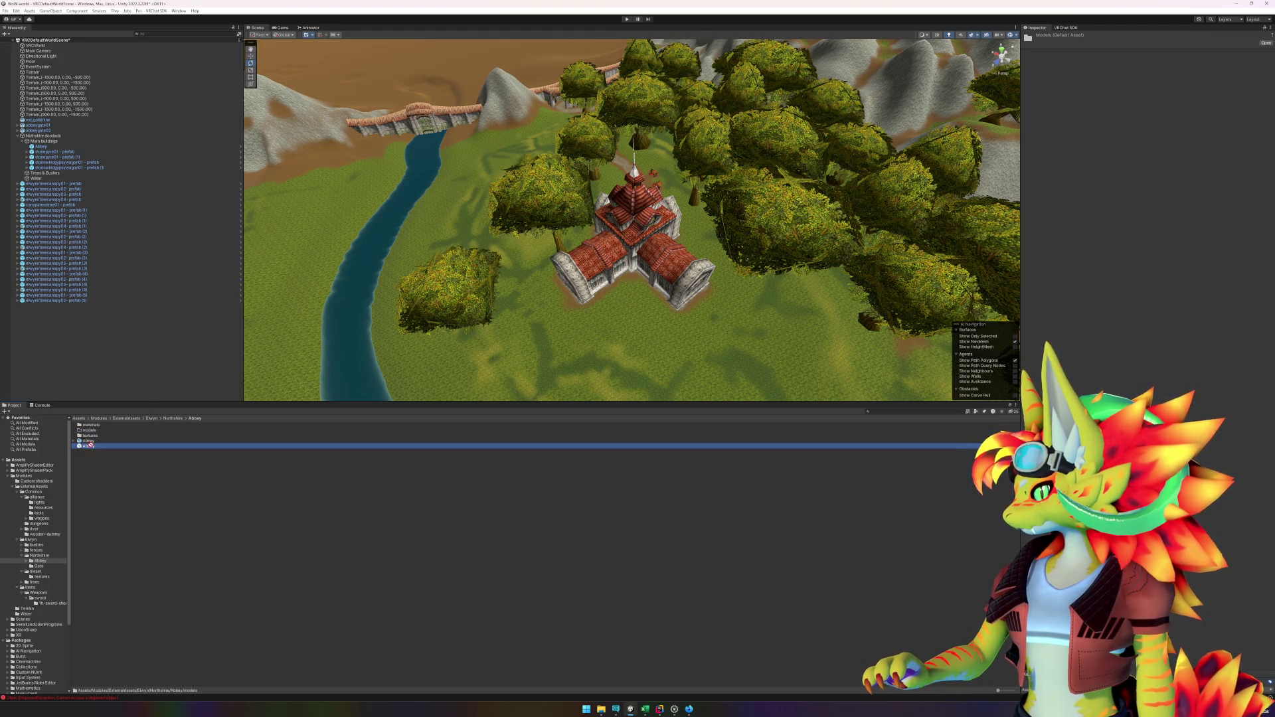
click(91, 442)
drag(91, 444, 93, 433)
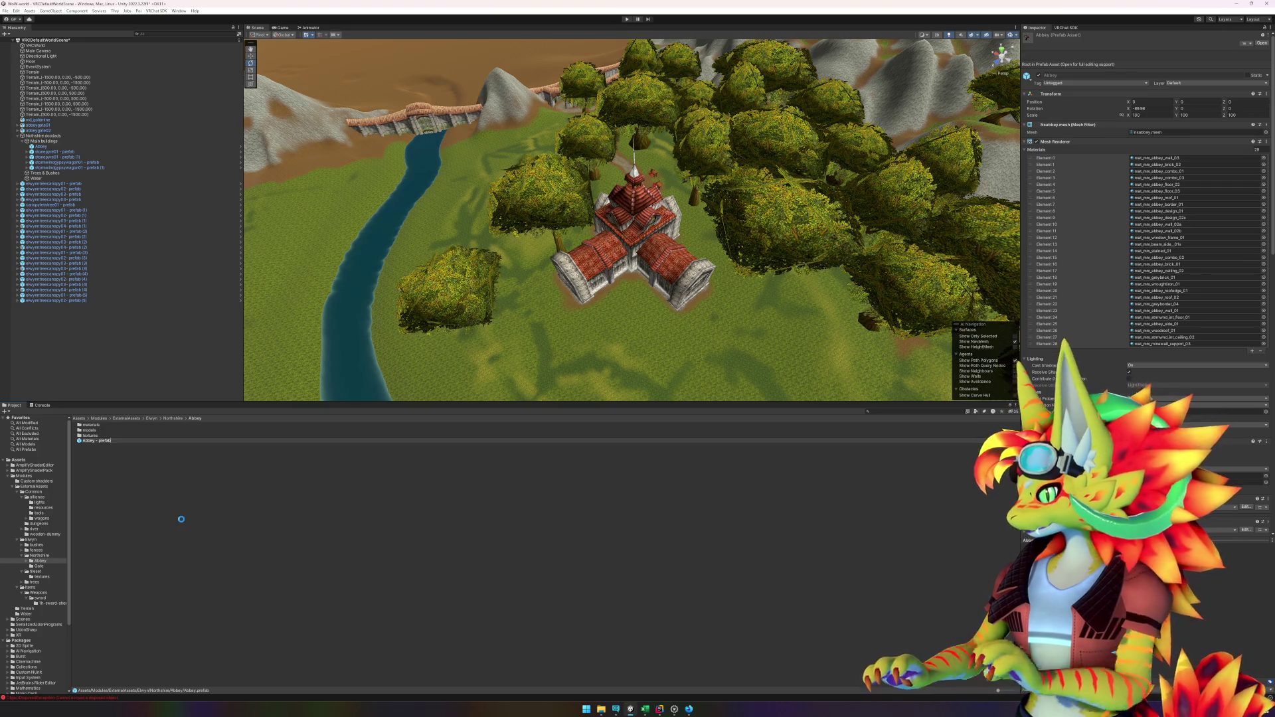
Step: Create a 'buildings' folder in the Common alliance folder and open it
click(39, 556)
right_click(133, 485)
click(73, 546)
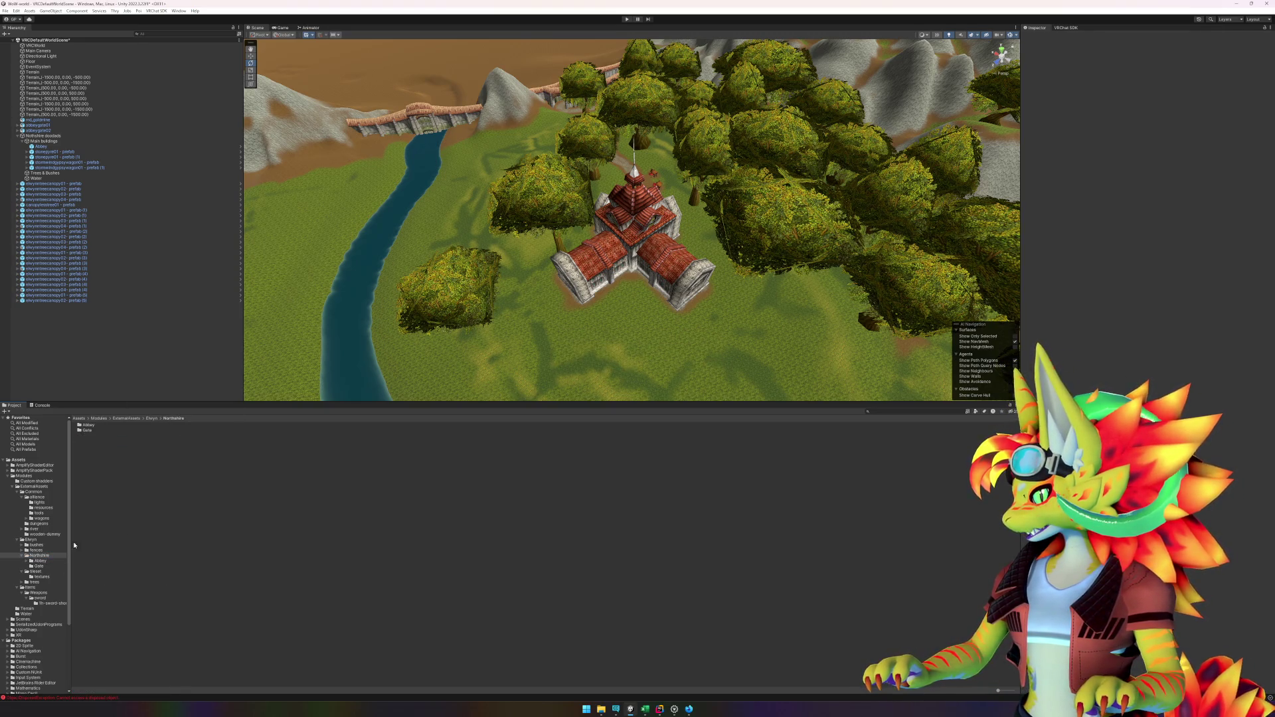
click(42, 498)
right_click(120, 466)
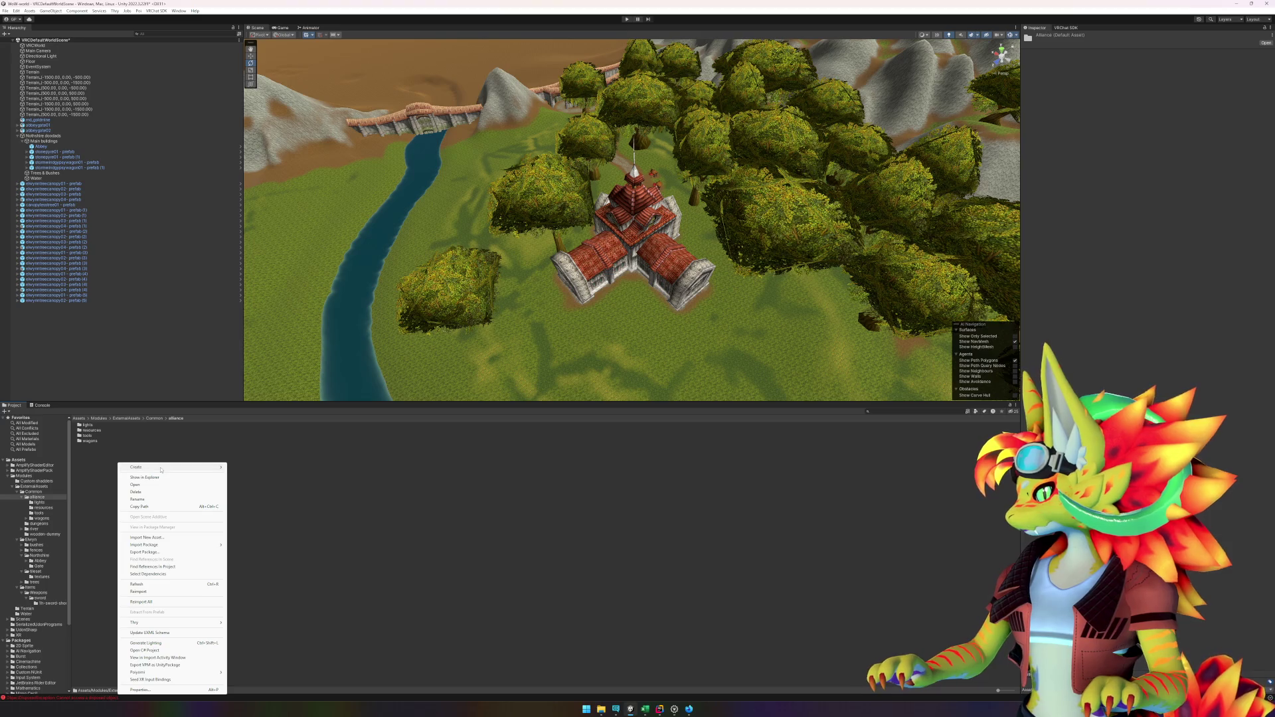
mouse_move(199, 467)
click(262, 109)
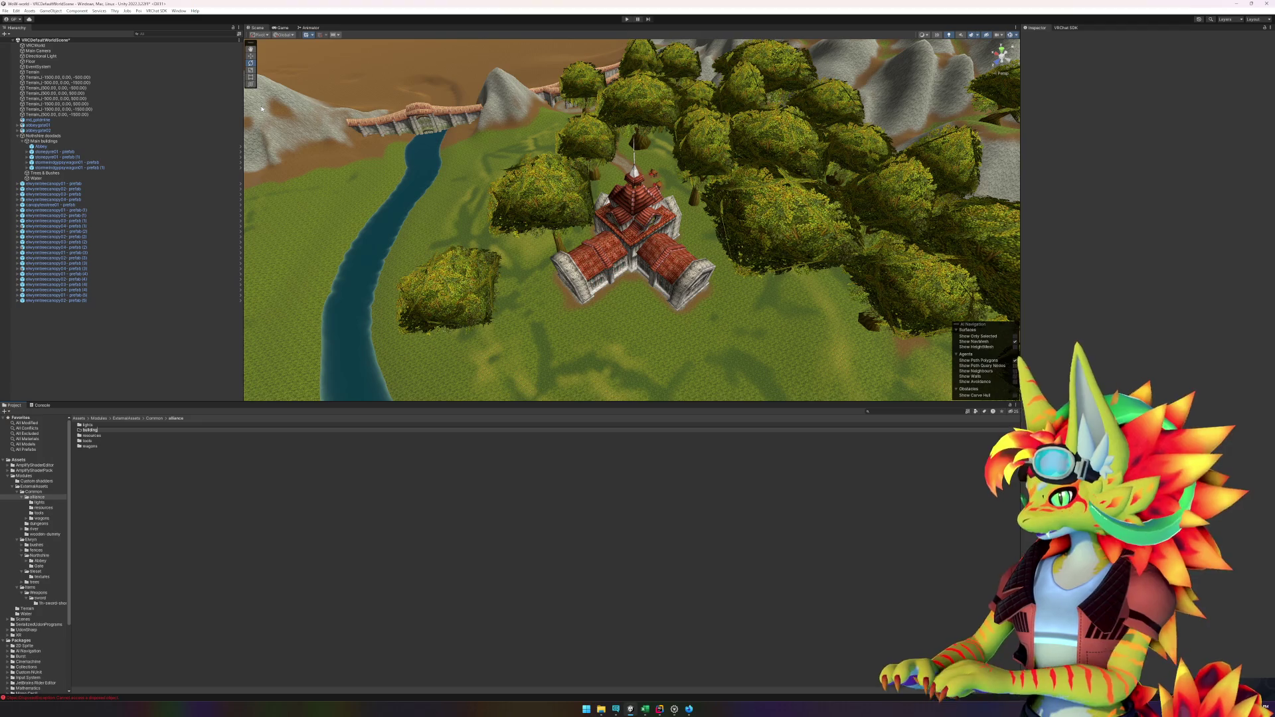
key(Return)
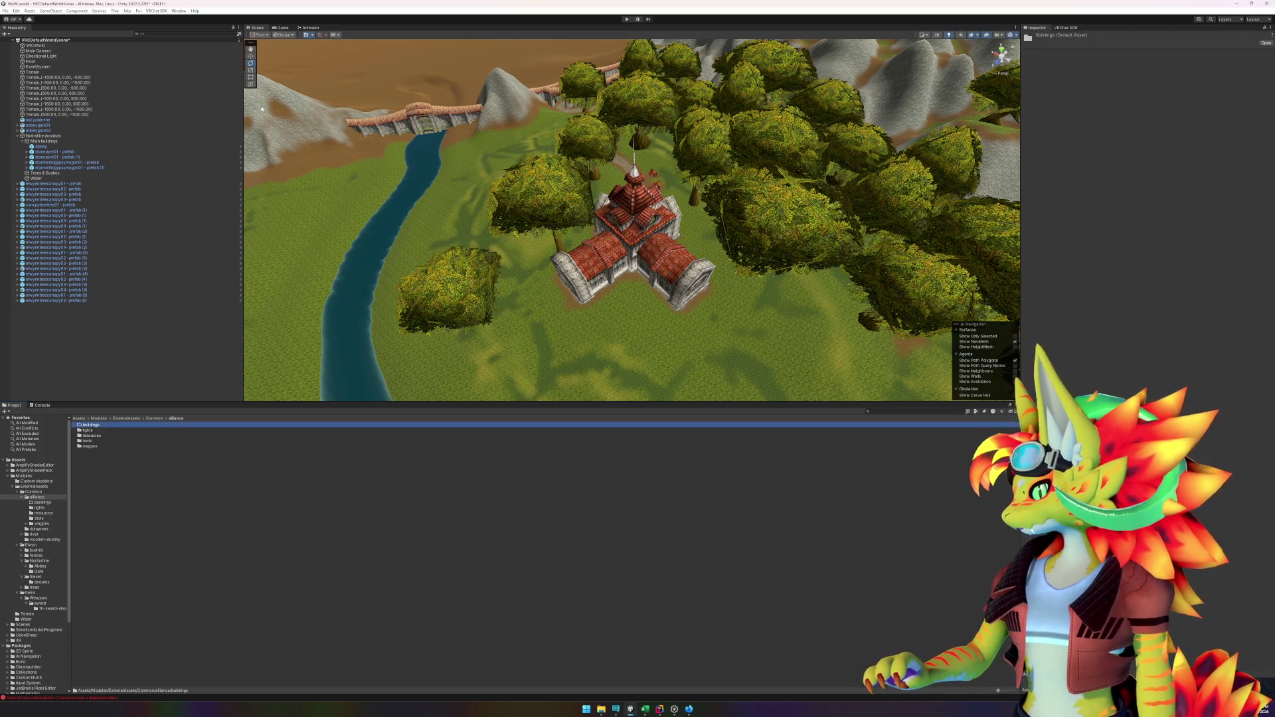
key(Return)
Step: Create an empty 'stables' folder inside buildings
right_click(193, 547)
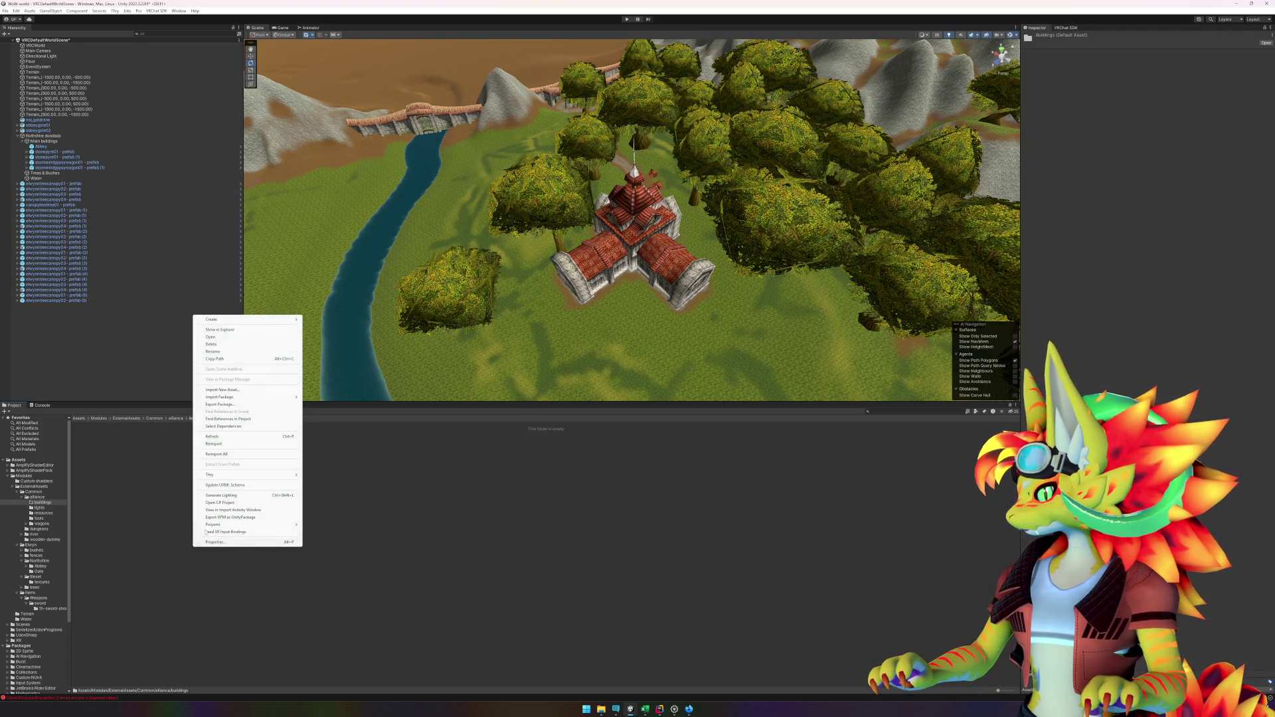
mouse_move(249, 323)
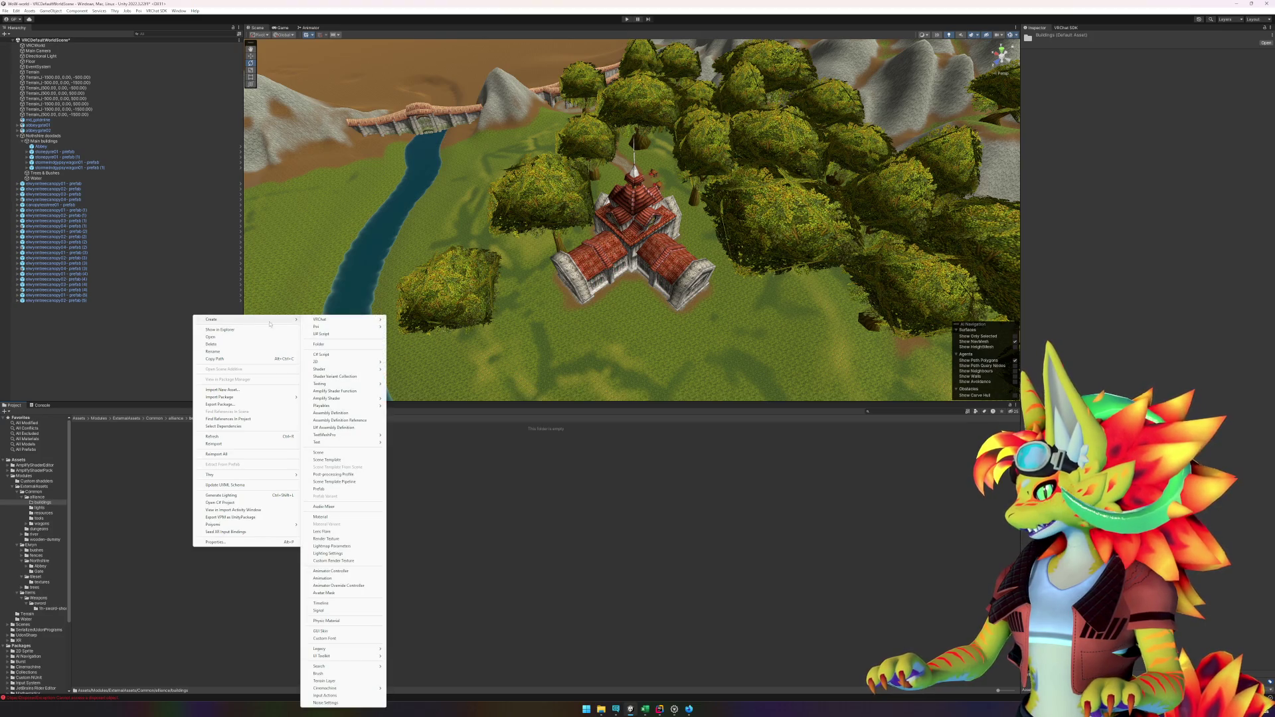
click(346, 346)
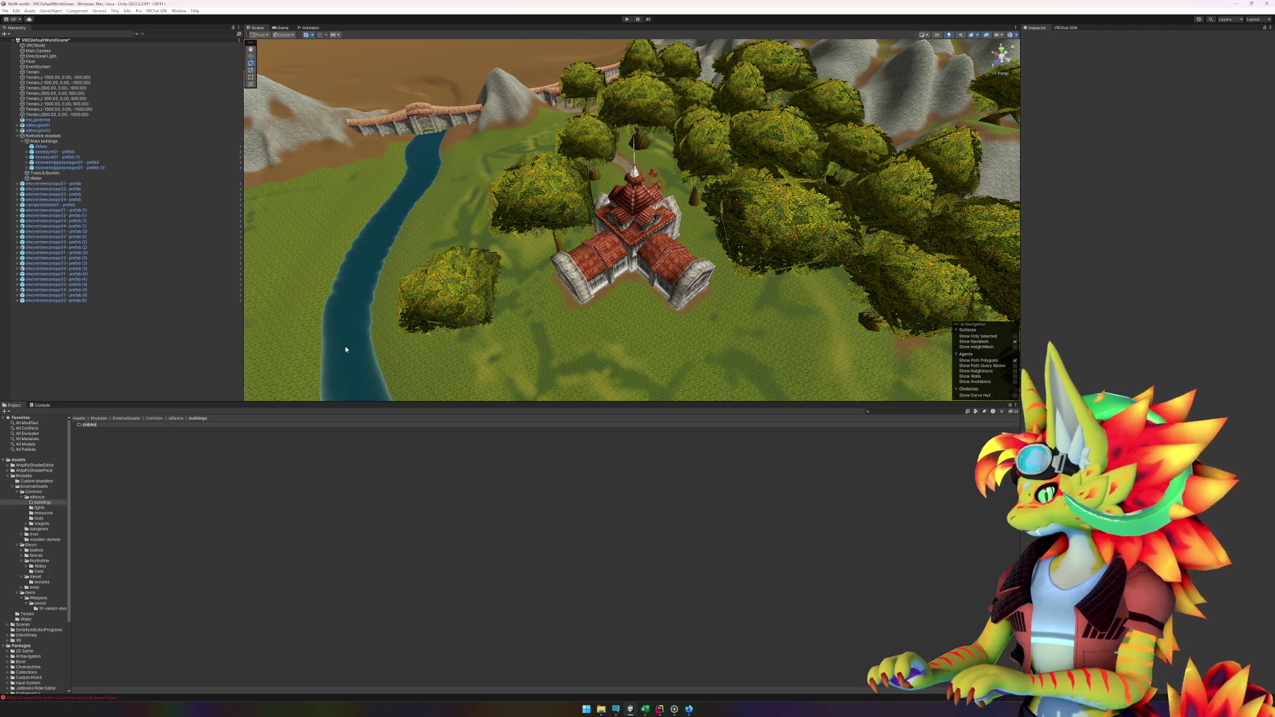
key(Return)
key(Return)
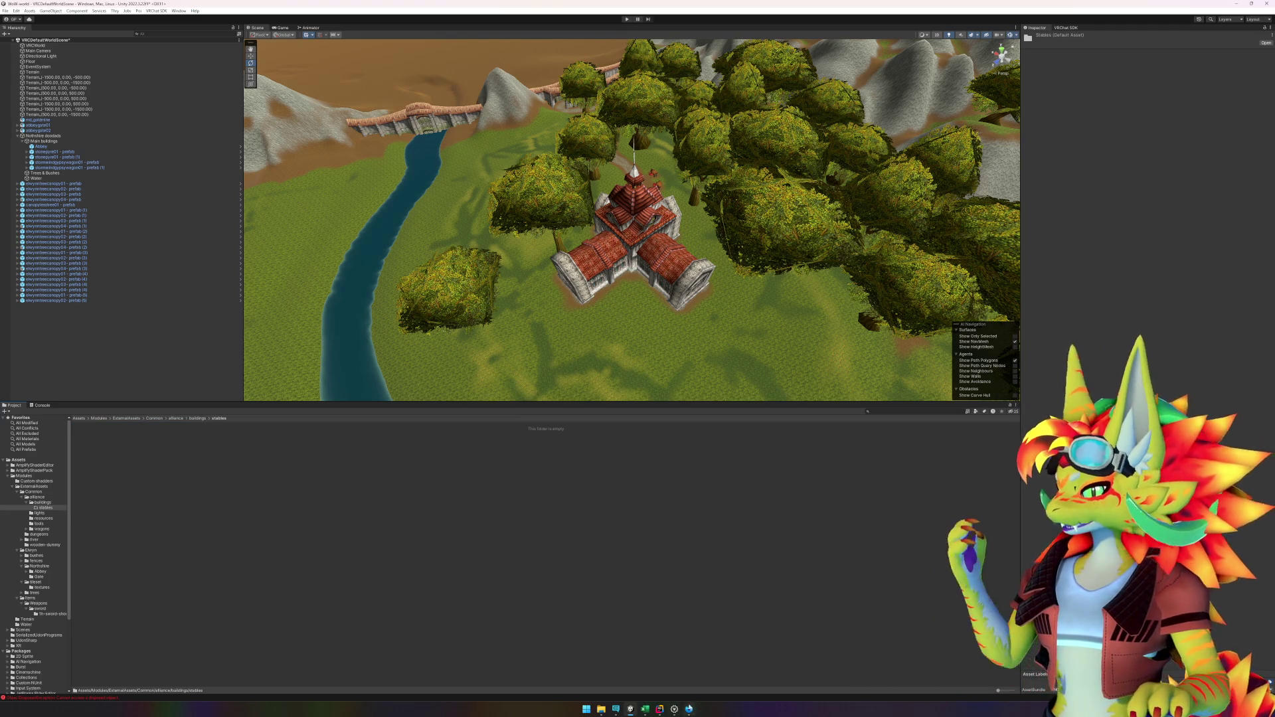
click(675, 709)
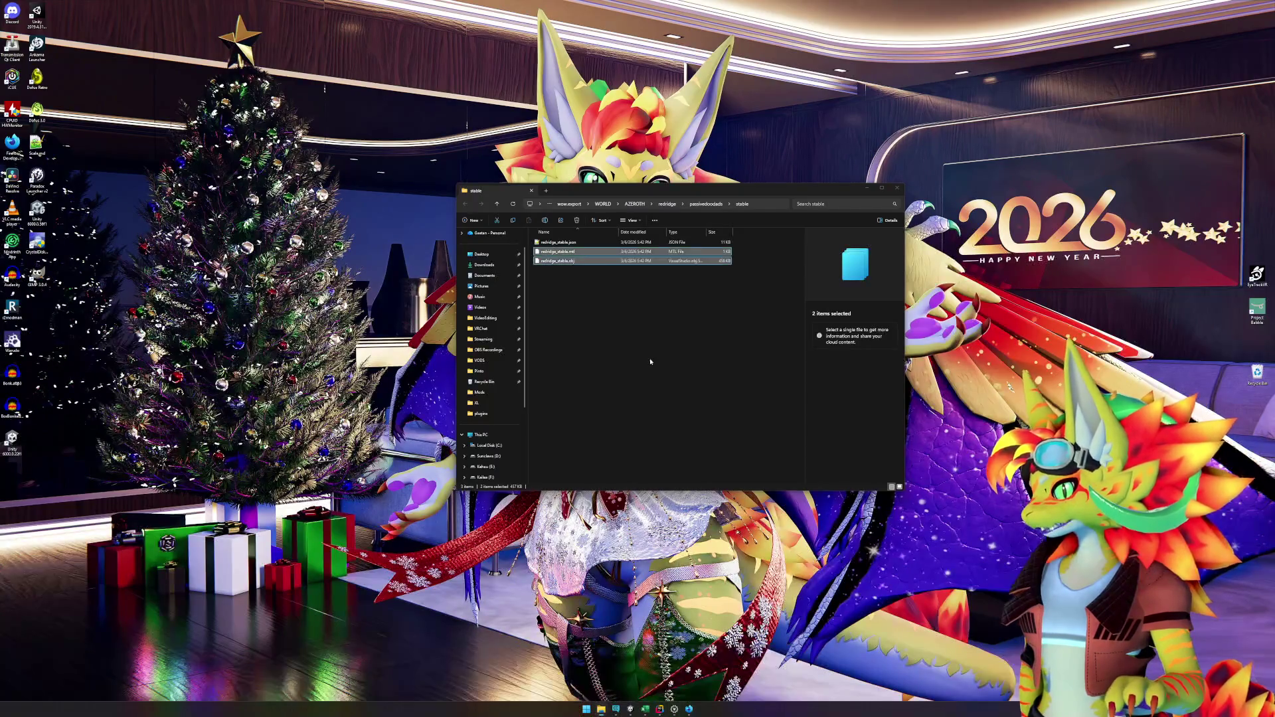
Step: Bring the exported redridge_stable model into Unity's stables folder and place it in the scene
click(601, 671)
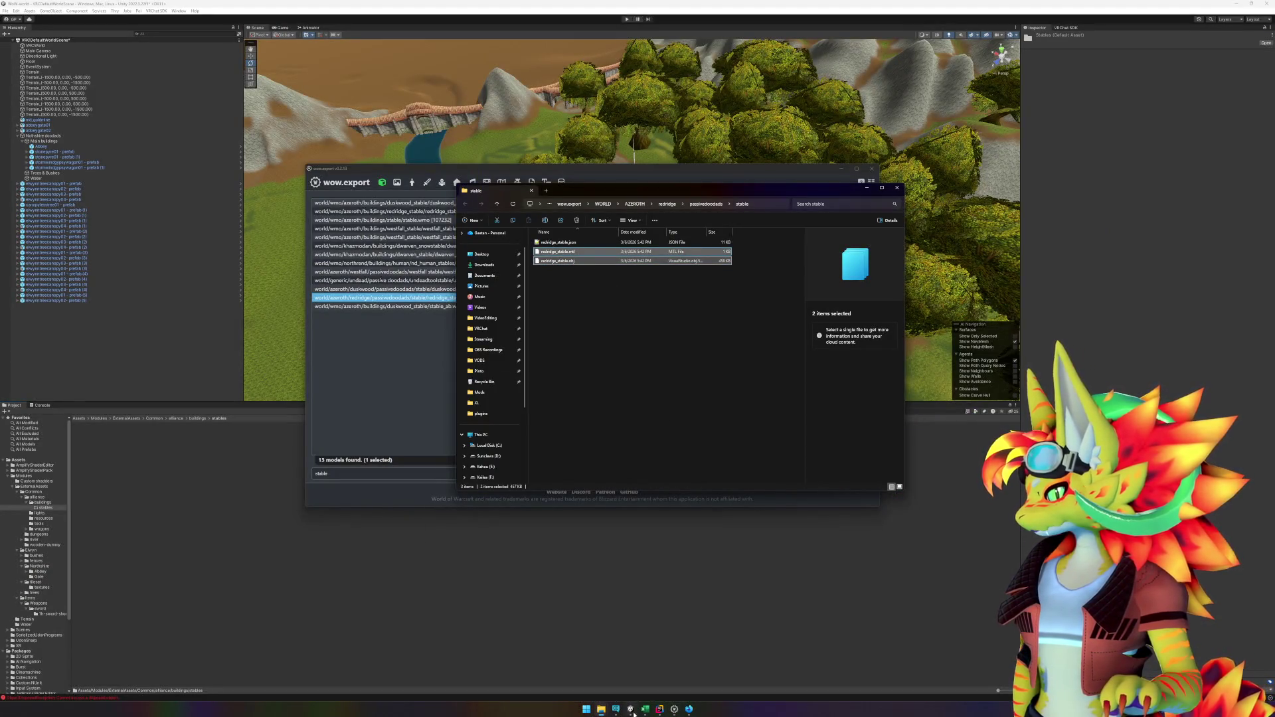
click(717, 503)
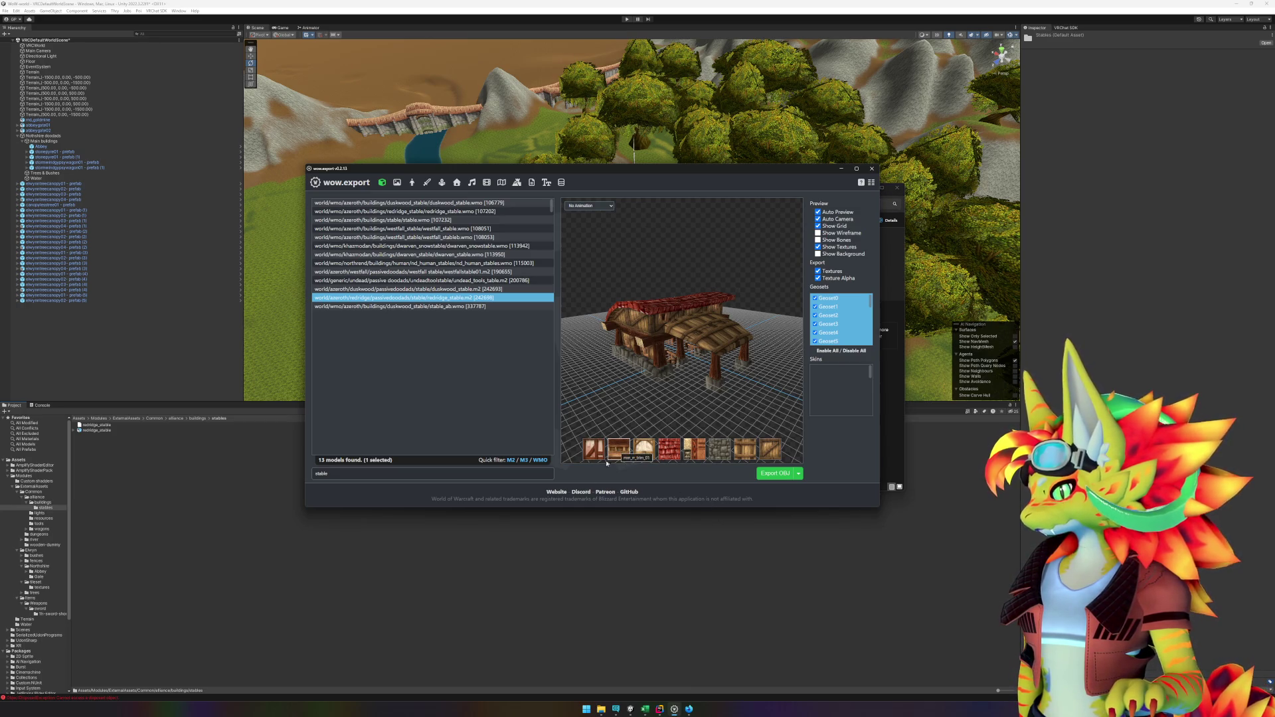
click(171, 447)
mouse_move(104, 434)
mouse_down()
mouse_move(603, 382)
mouse_move(631, 332)
mouse_move(677, 334)
mouse_move(654, 299)
mouse_move(645, 340)
mouse_move(505, 305)
mouse_move(671, 362)
mouse_move(674, 379)
mouse_up()
key(f)
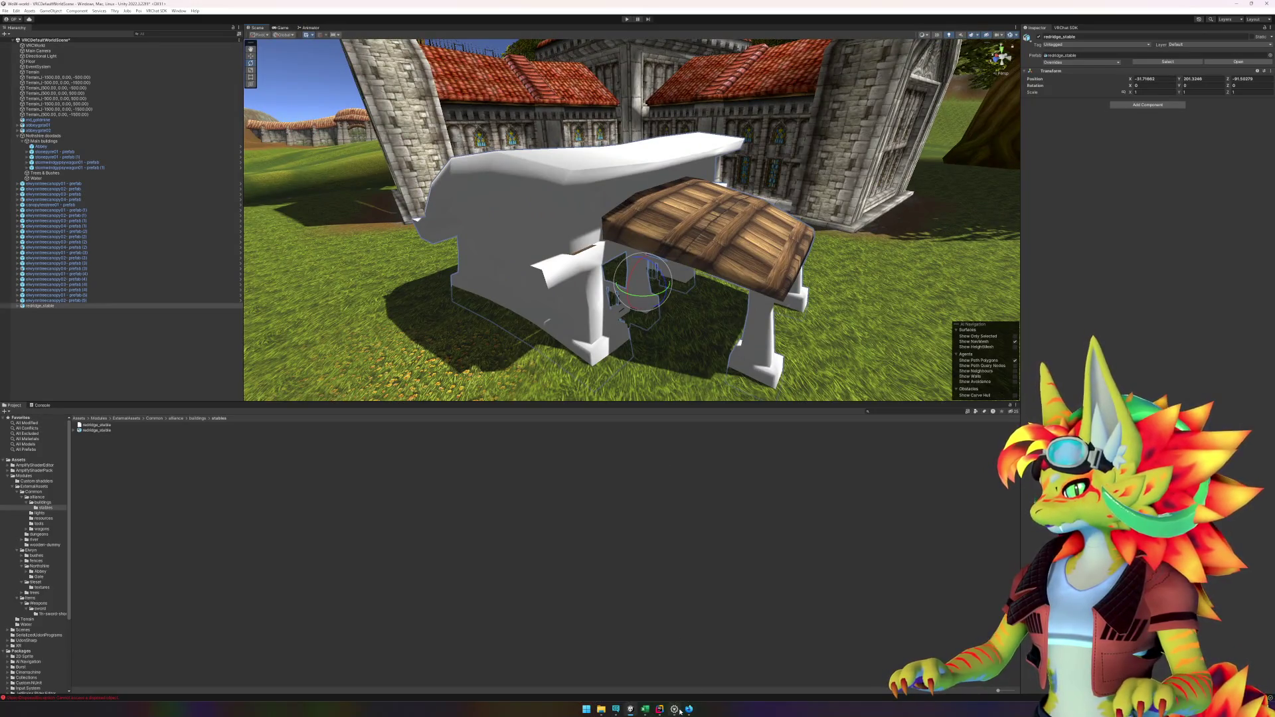
Step: Export the stable's first texture, mm_rr_wall_01, from wow.export
click(675, 710)
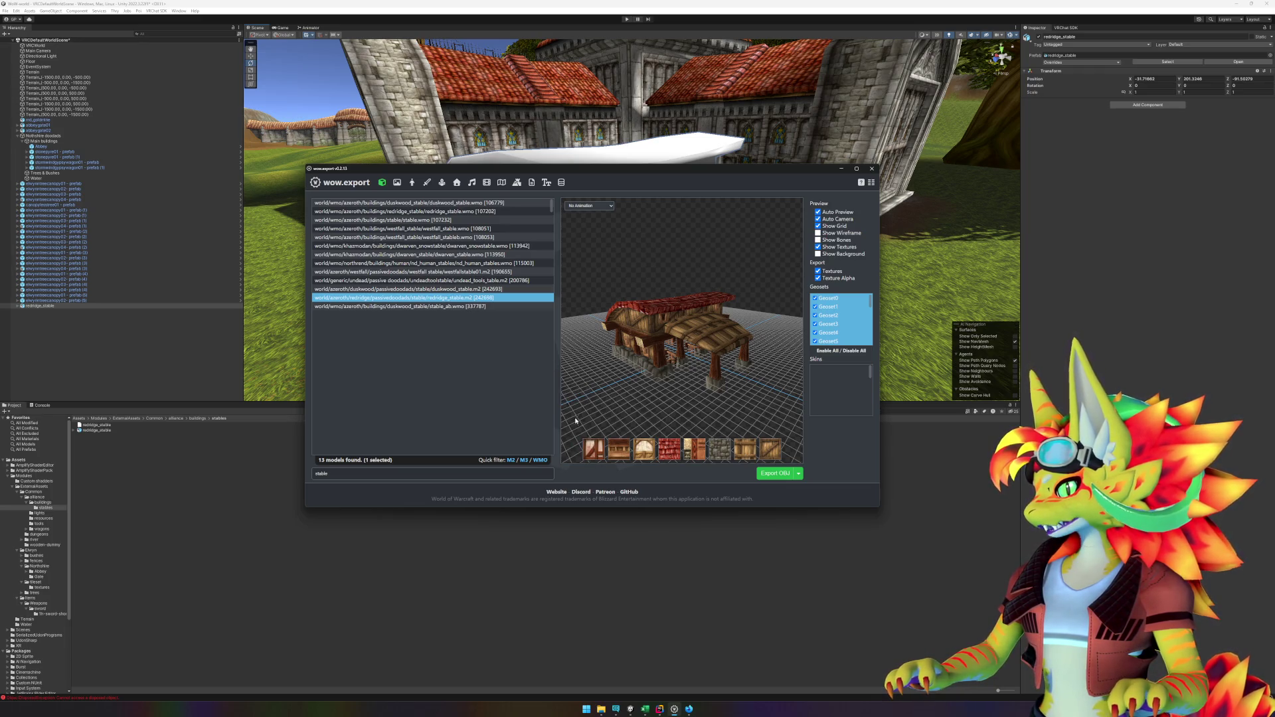
right_click(594, 450)
click(562, 391)
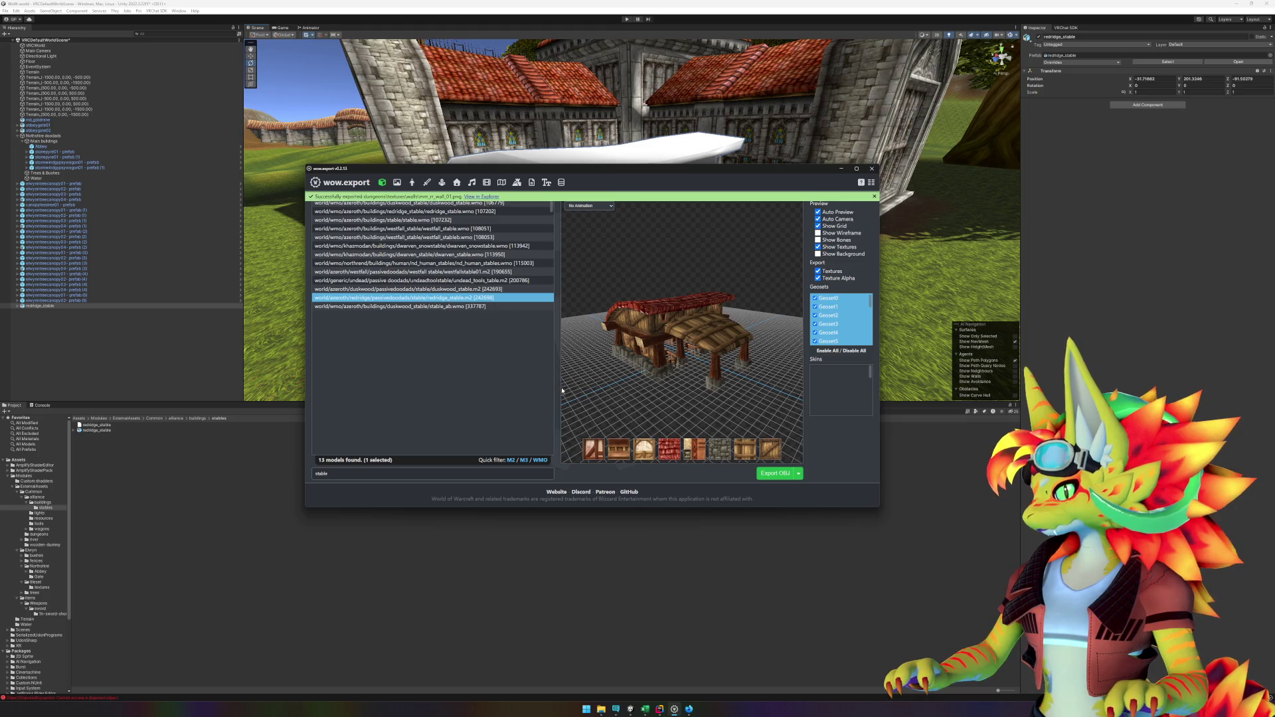
Step: Import the exported mm_rr_wall_01 PNG into Unity's stables folder
click(482, 196)
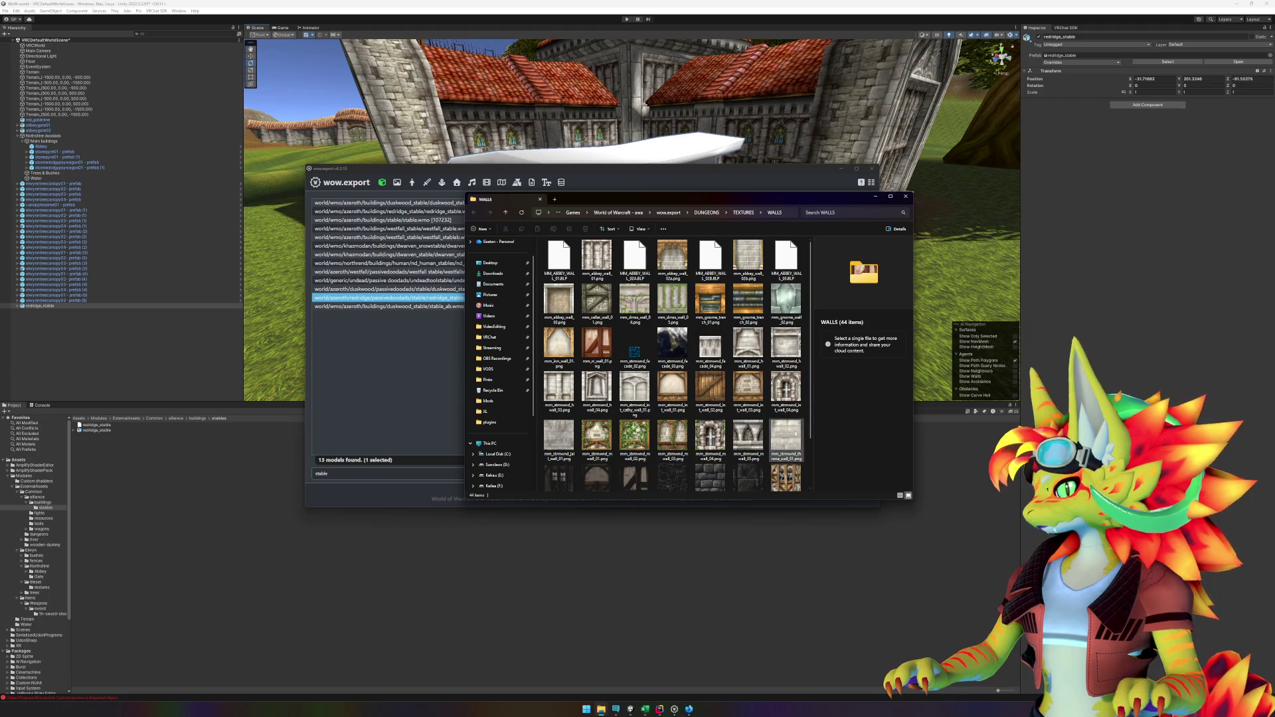
scroll(798, 458, down, 1)
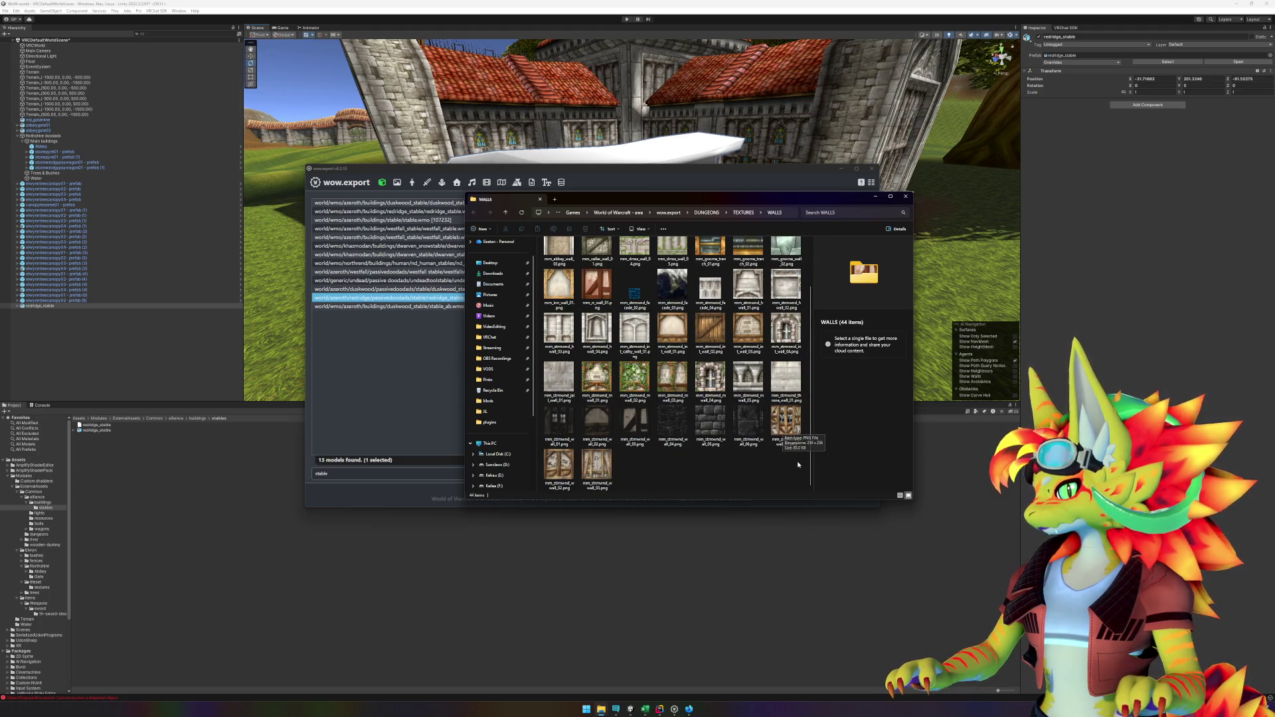
scroll(798, 465, up, 1)
mouse_move(713, 199)
mouse_down()
mouse_move(926, 379)
mouse_move(929, 421)
mouse_move(898, 277)
mouse_up()
click(781, 425)
drag(582, 554, 502, 594)
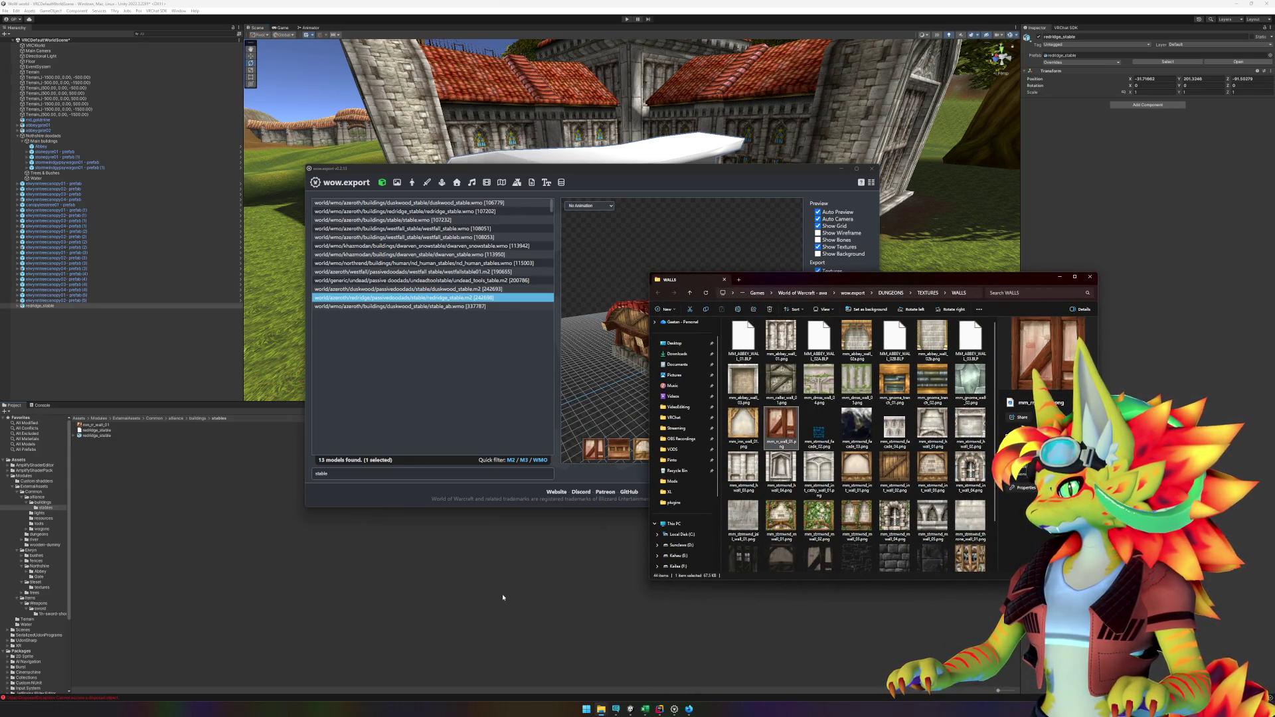
Step: Export mm_rr_trim_01 and import it into Unity's stables folder
click(502, 416)
right_click(628, 450)
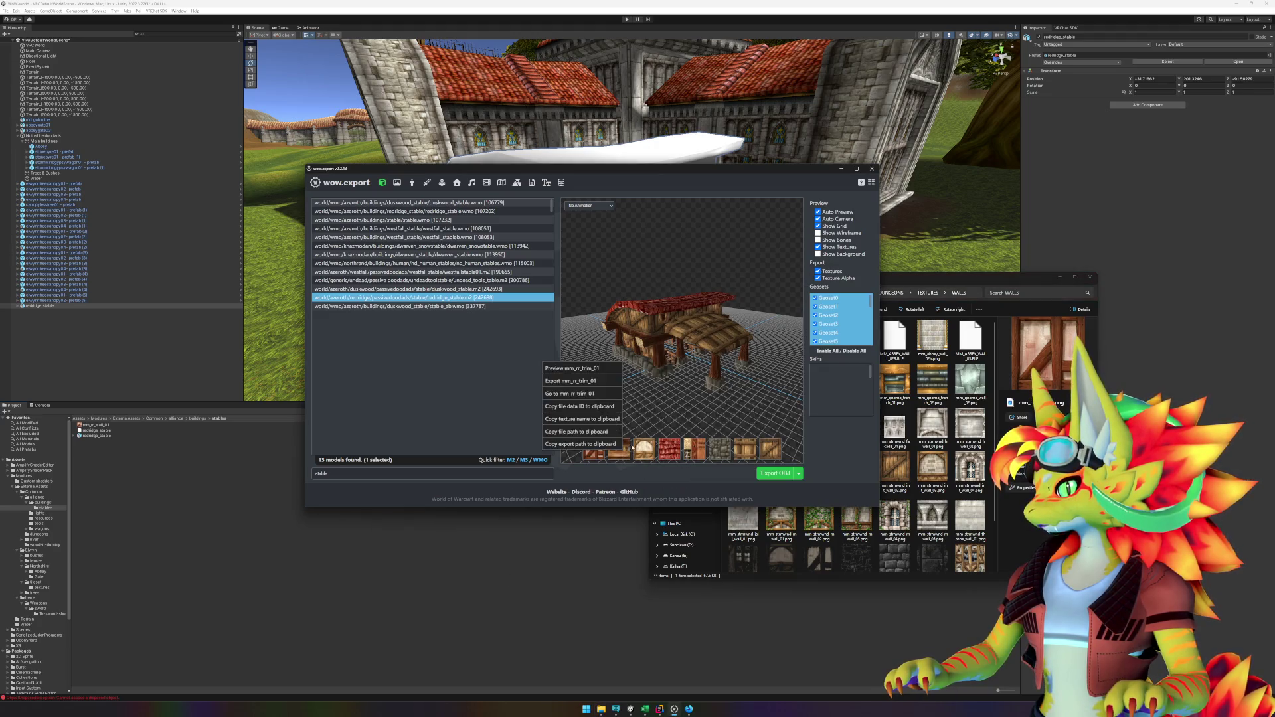
right_click(628, 450)
click(578, 381)
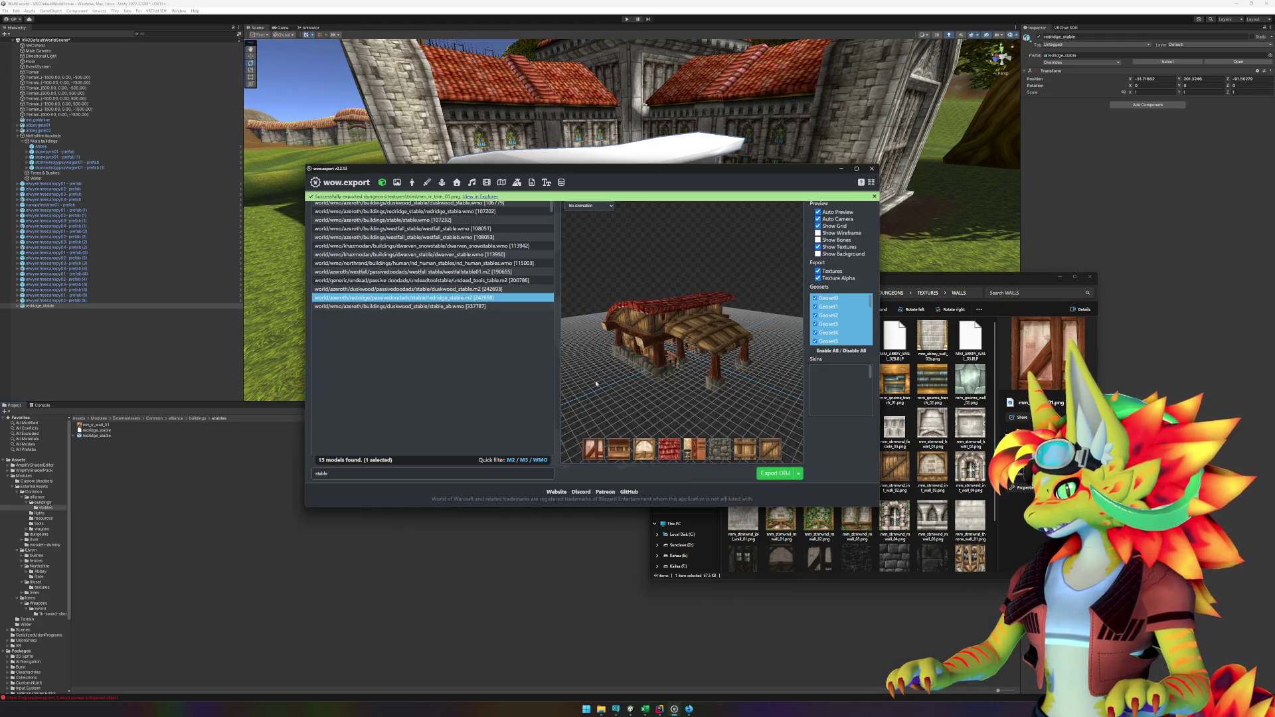
click(465, 196)
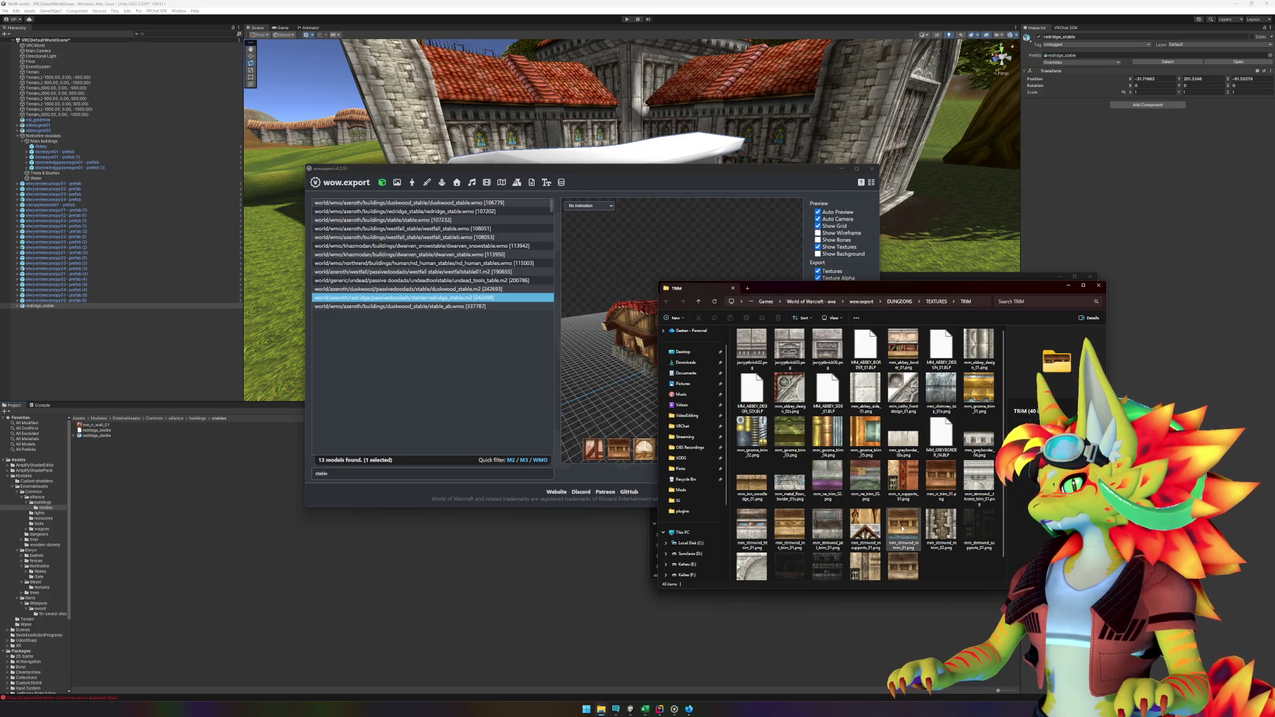
mouse_move(949, 482)
mouse_down()
mouse_move(827, 544)
mouse_move(445, 607)
mouse_up()
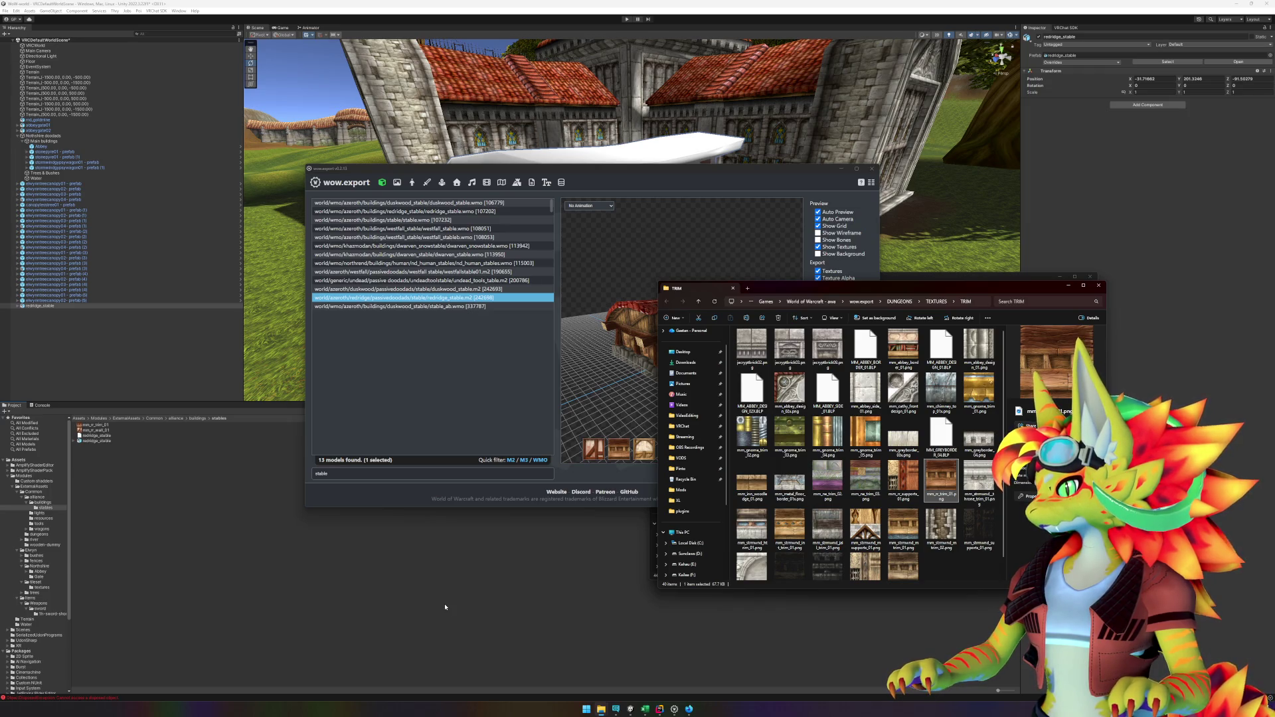
Step: Export the mm_strmwnd_wall_02 wall texture and view it in its folder
right_click(649, 457)
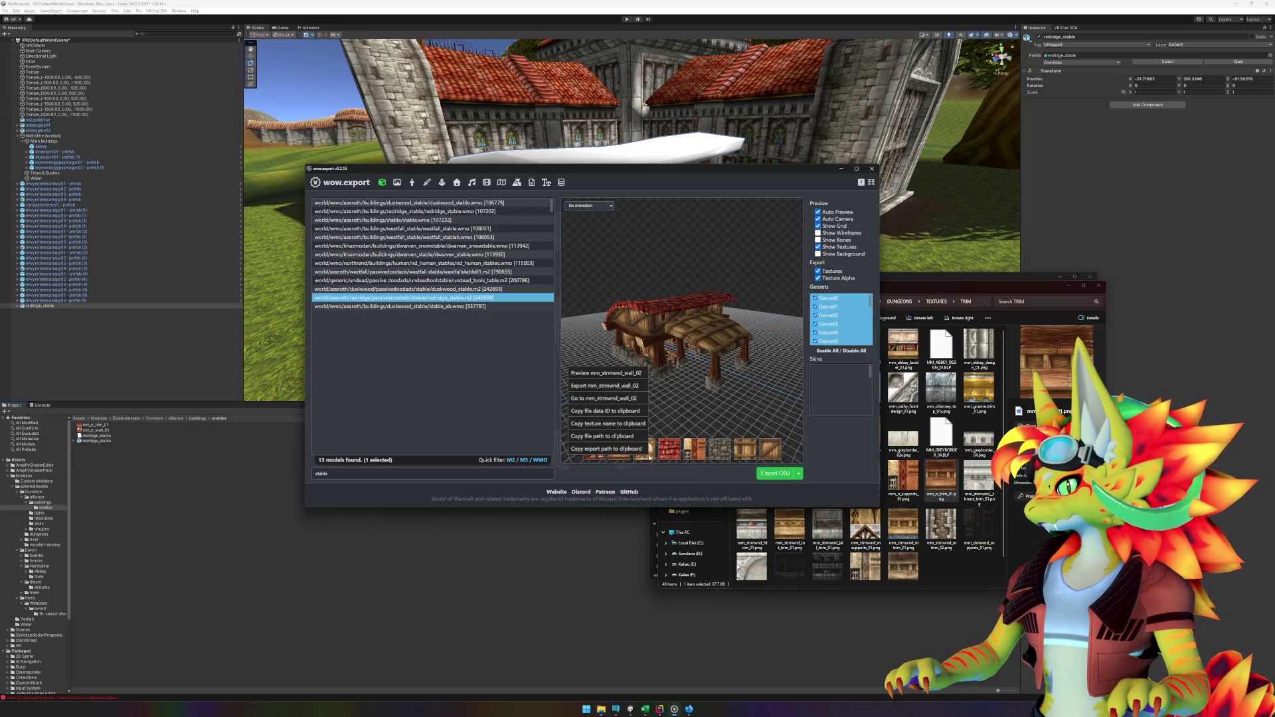
click(615, 391)
click(505, 197)
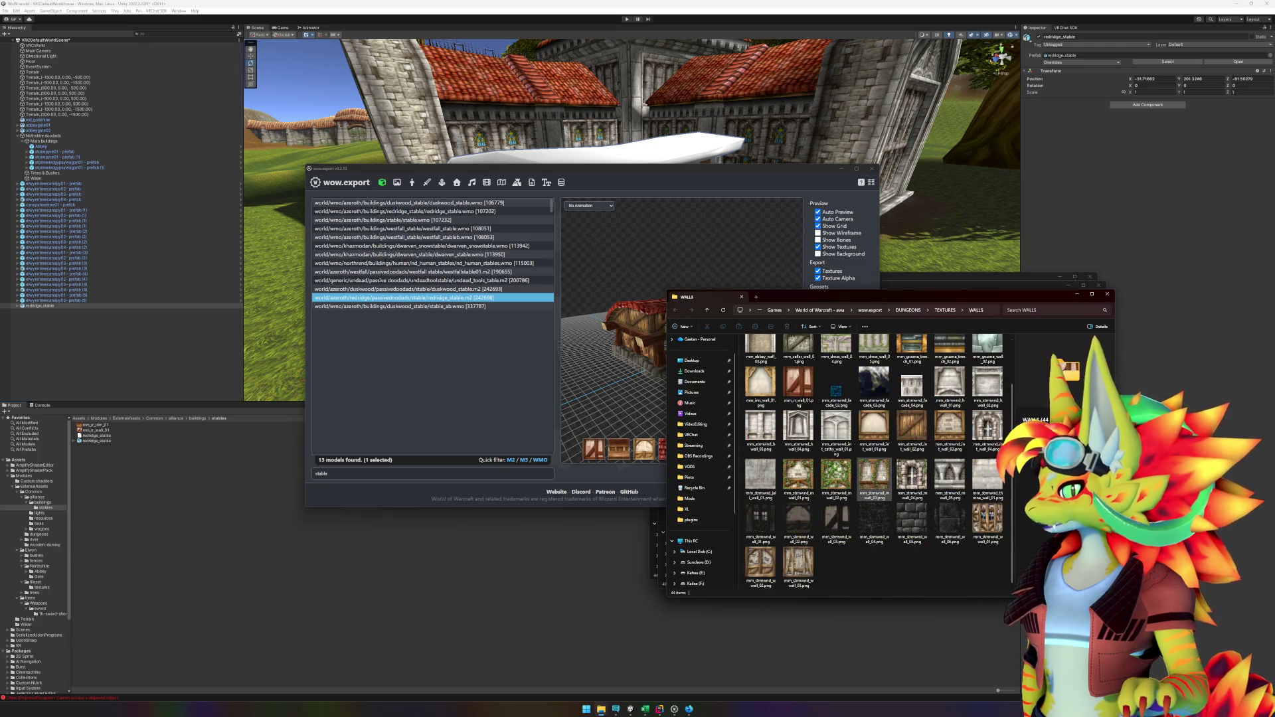
click(484, 407)
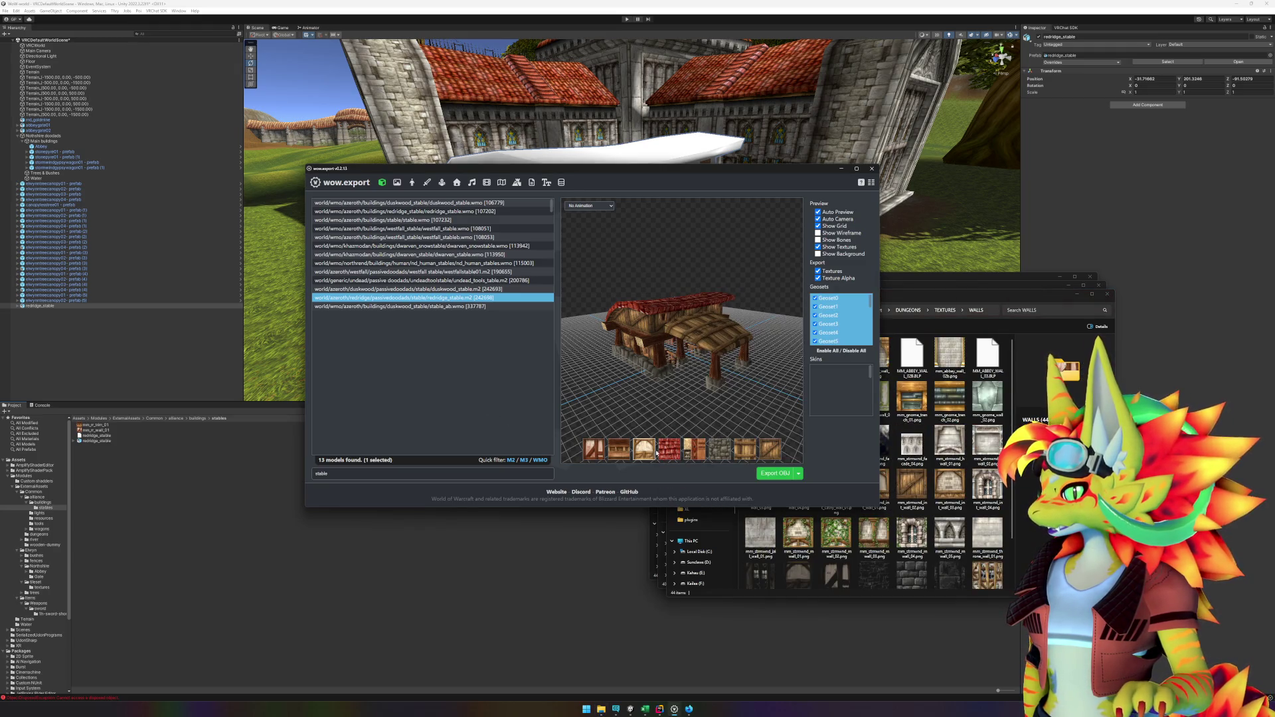
Step: Export the mm_rr_roof_01 roof texture and check the exported file
right_click(667, 456)
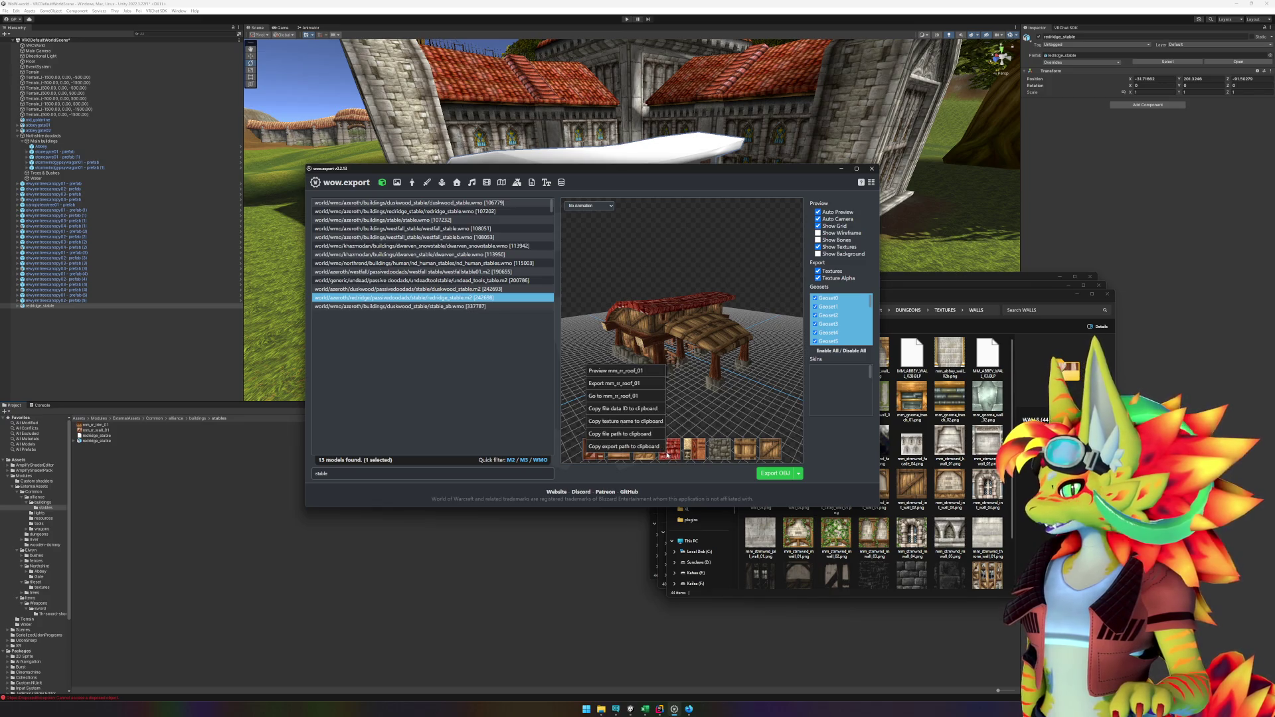
right_click(667, 456)
click(618, 378)
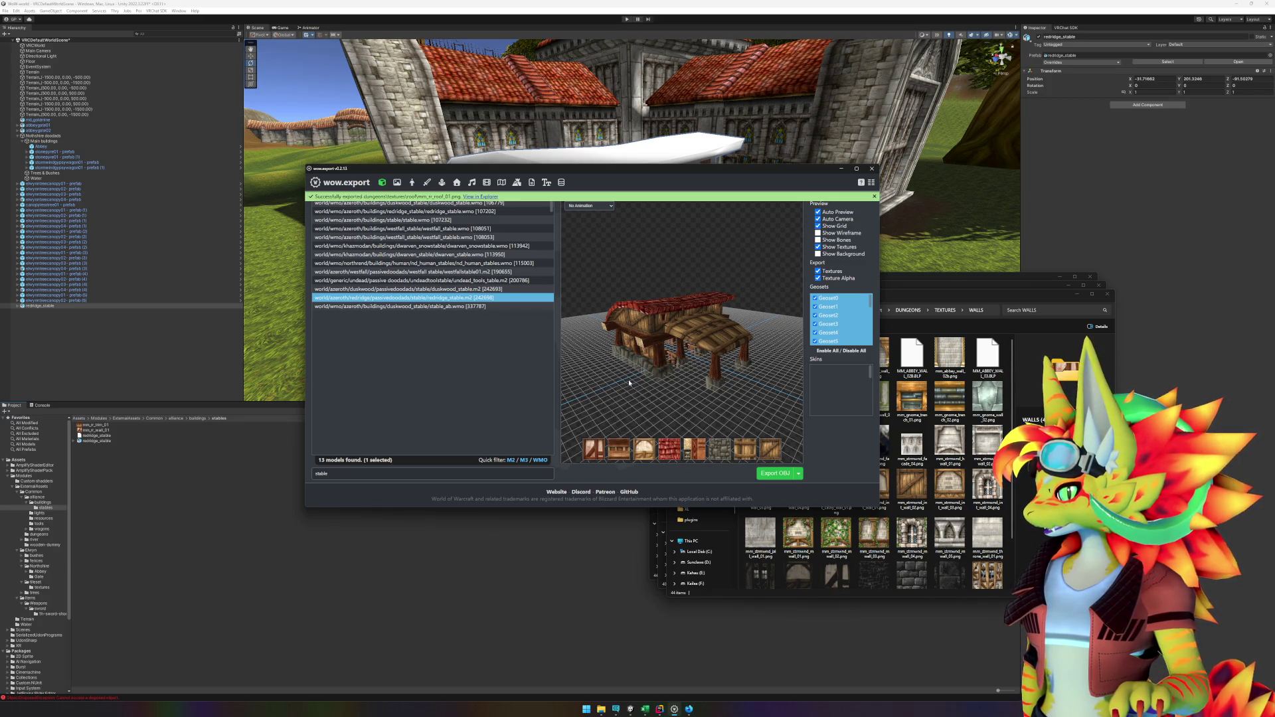
click(491, 197)
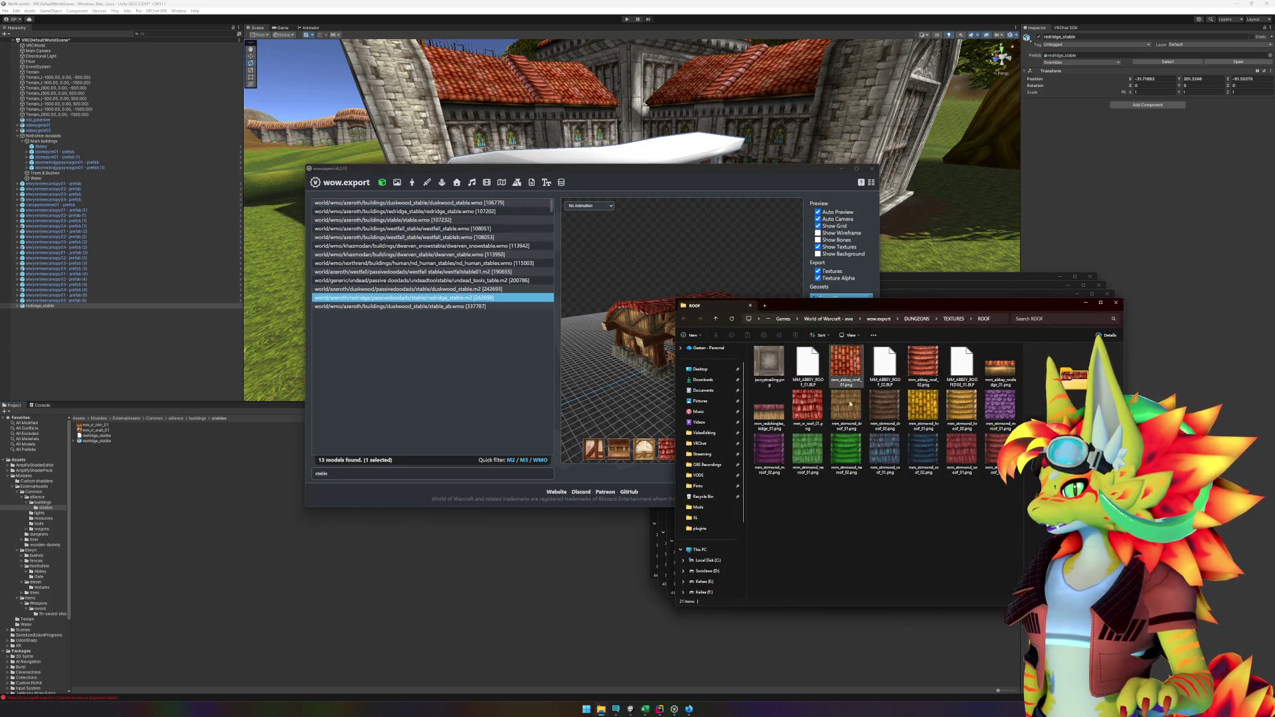
click(817, 407)
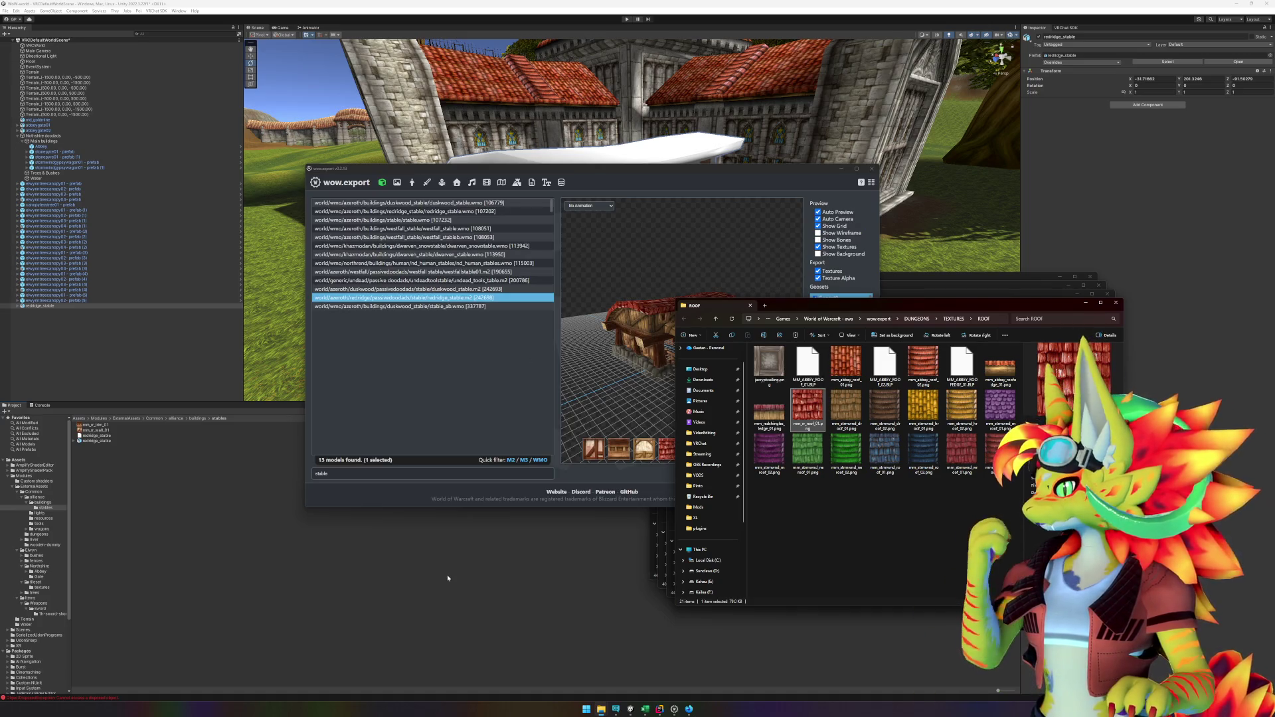
Step: Export the mm_rr_supports_01 texture and check the exported file
click(486, 380)
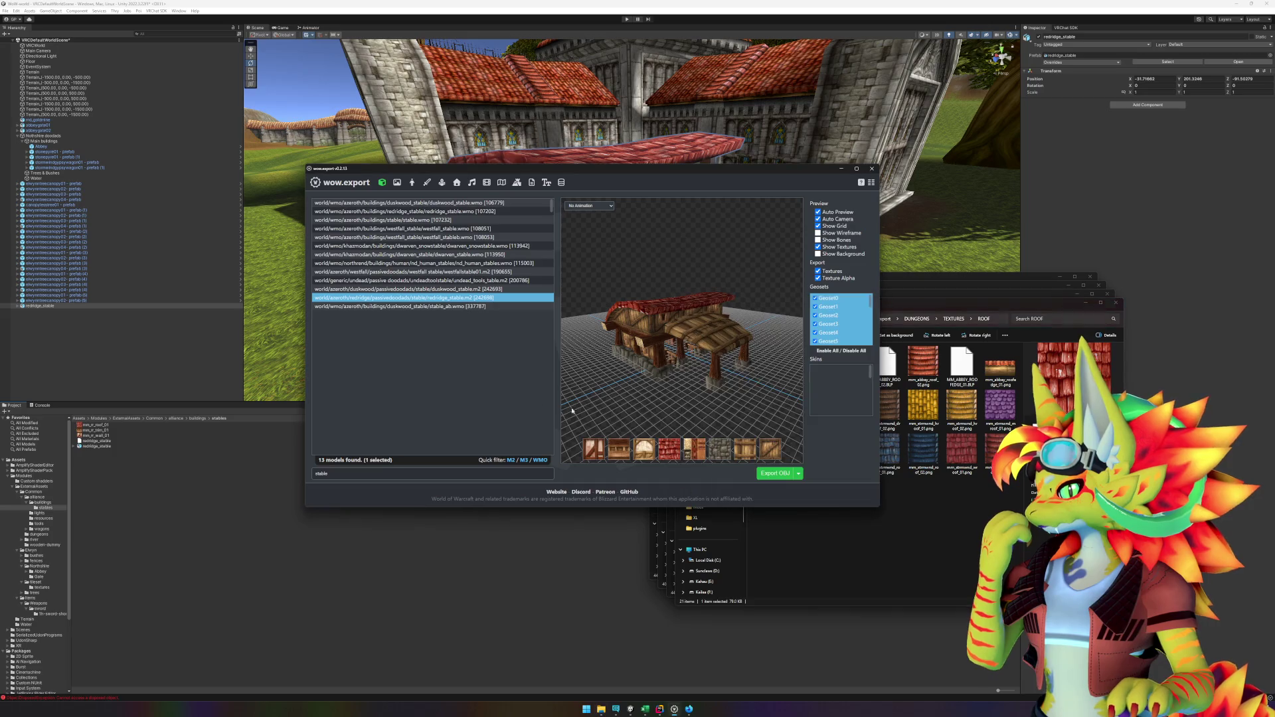
right_click(695, 449)
click(650, 382)
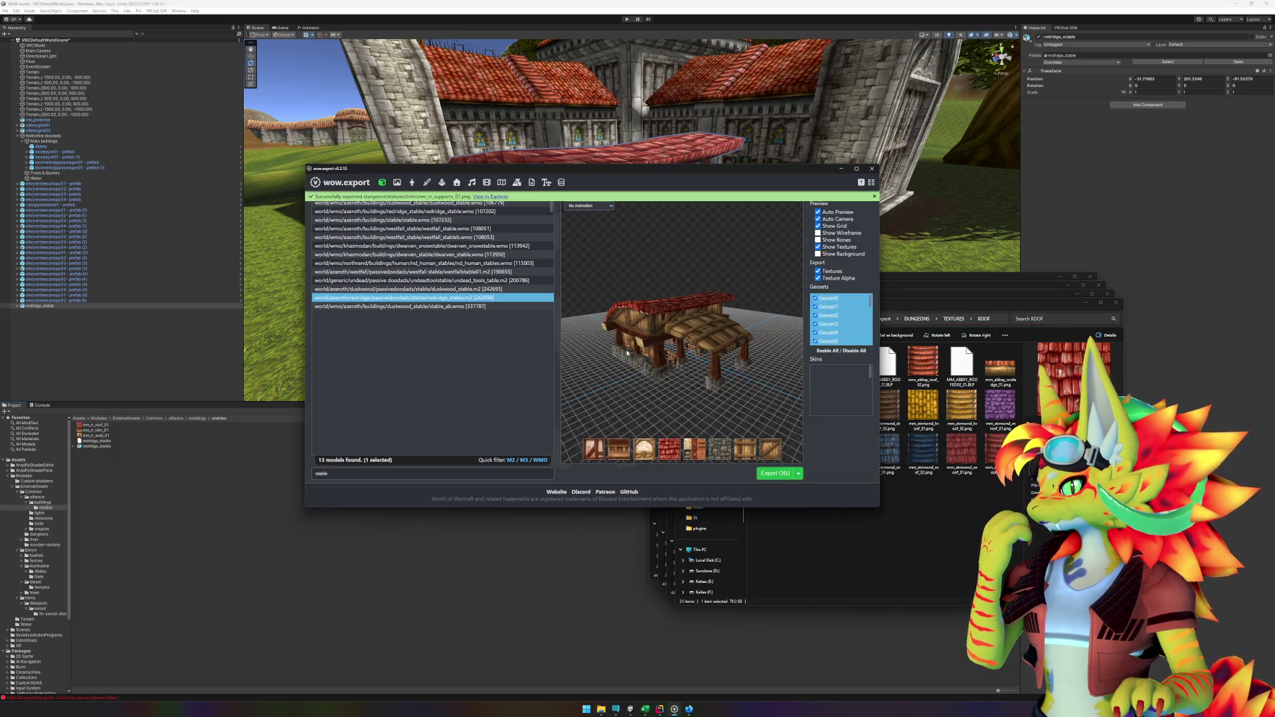
click(498, 197)
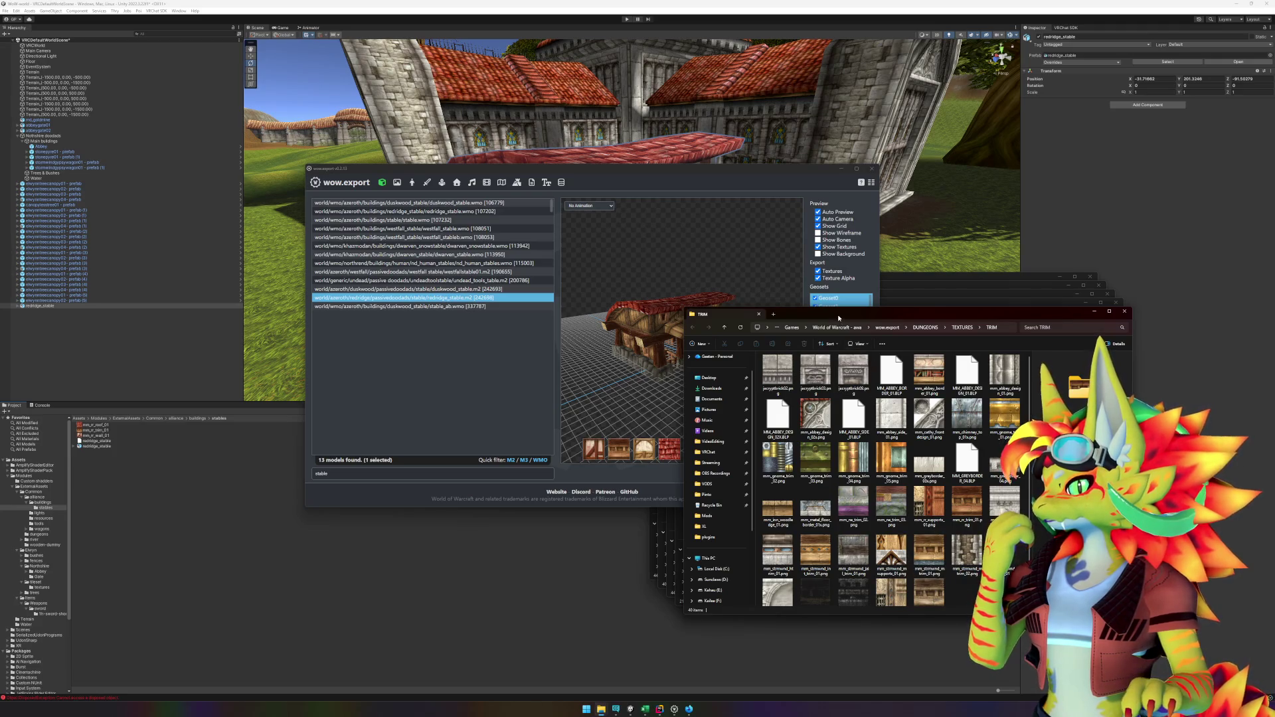
drag(839, 318, 960, 314)
click(1013, 505)
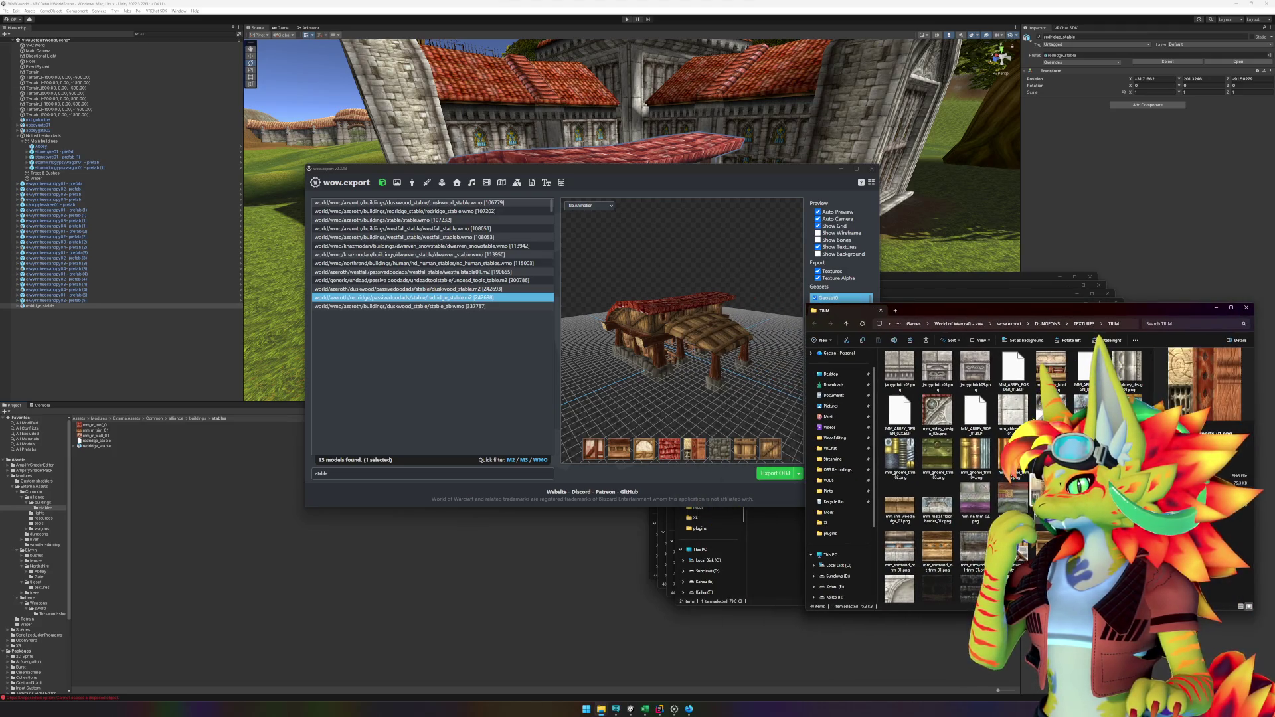
Step: Export the mm_street_03 floor texture and check it in the FLOOR folder
right_click(716, 460)
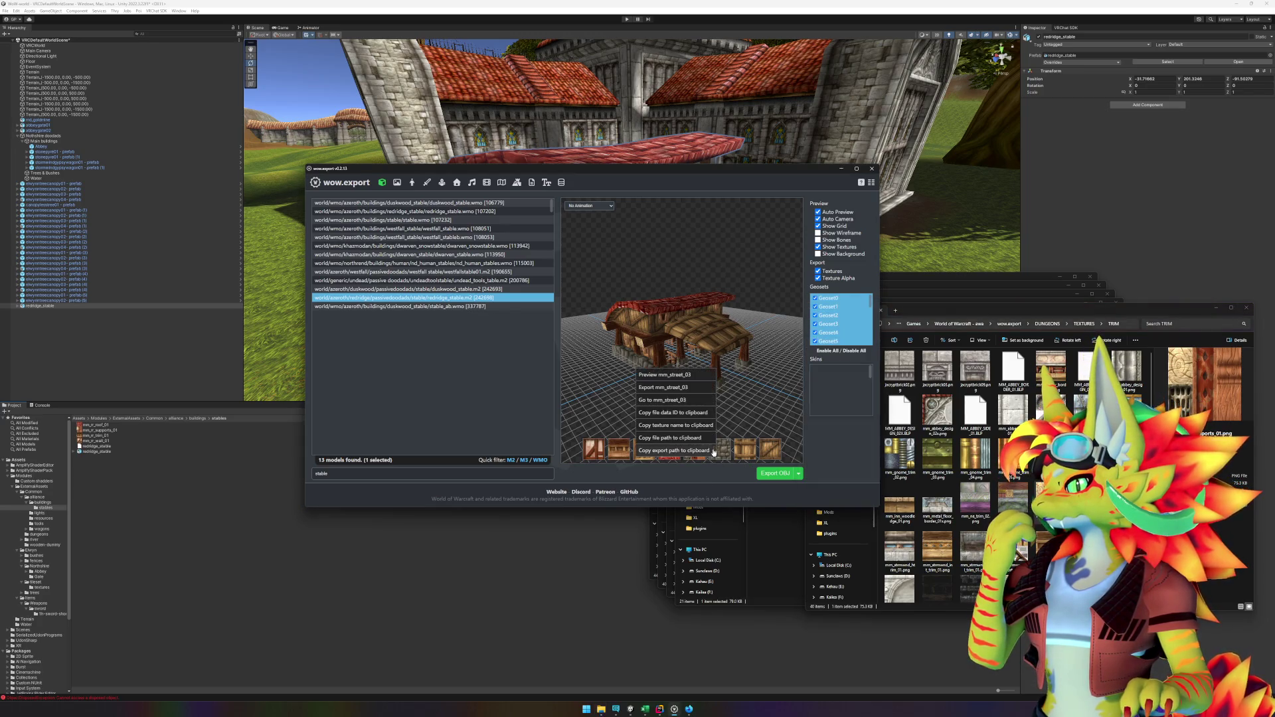
click(679, 376)
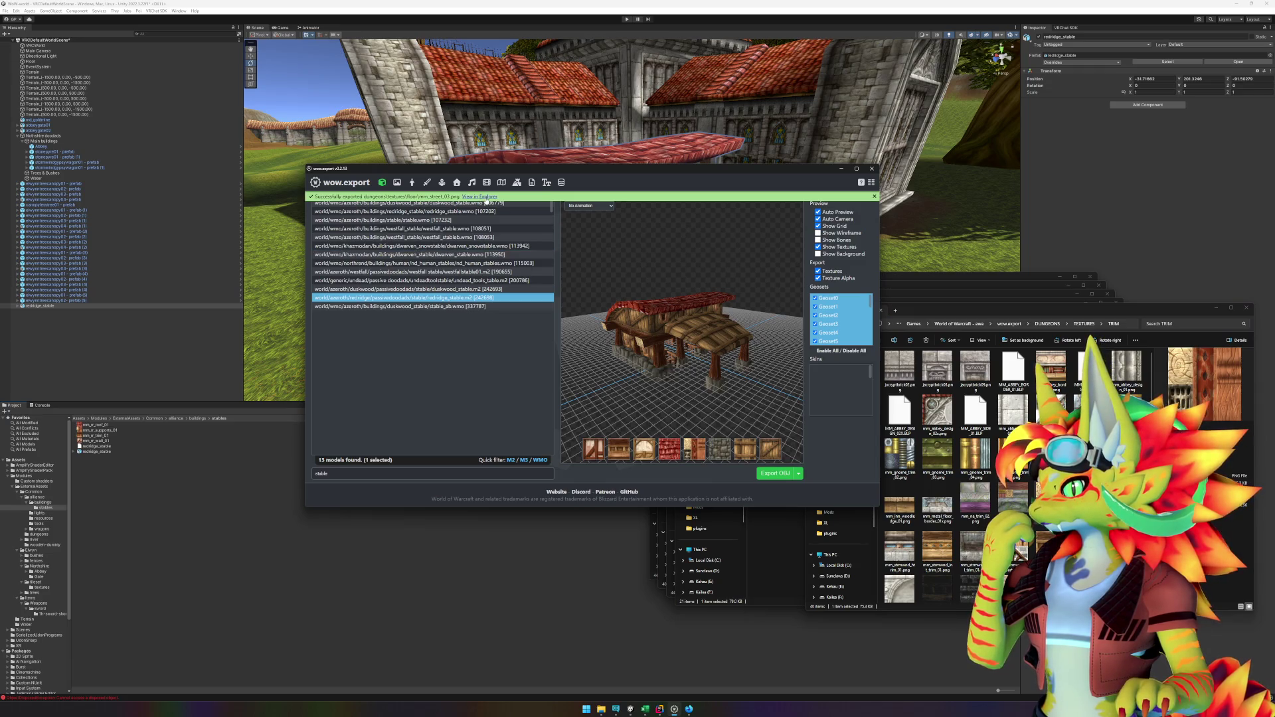
click(480, 196)
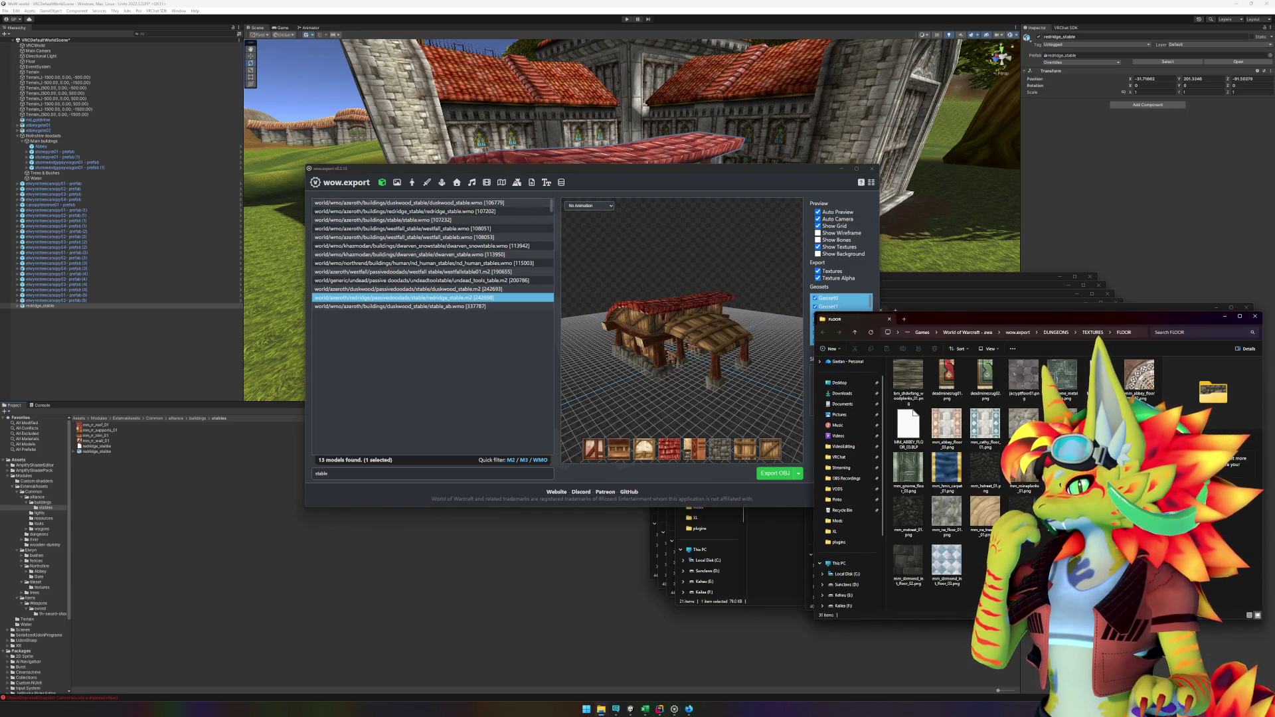
click(1029, 528)
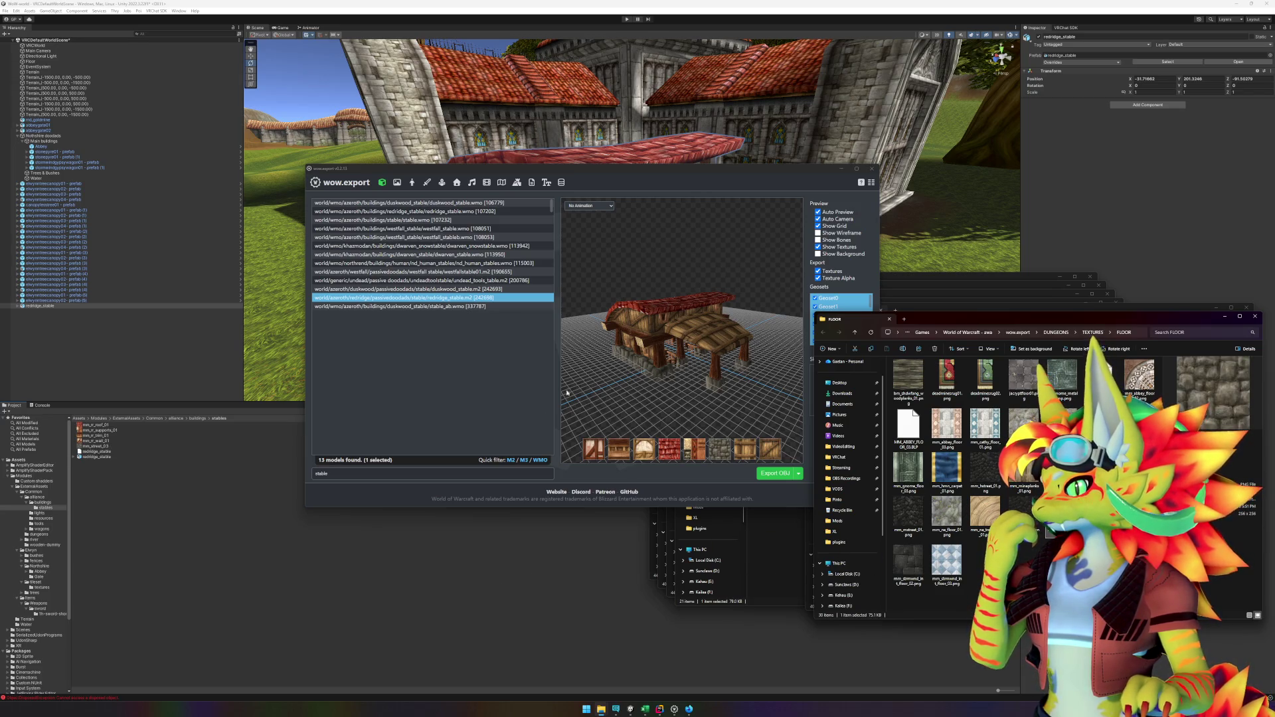
right_click(747, 451)
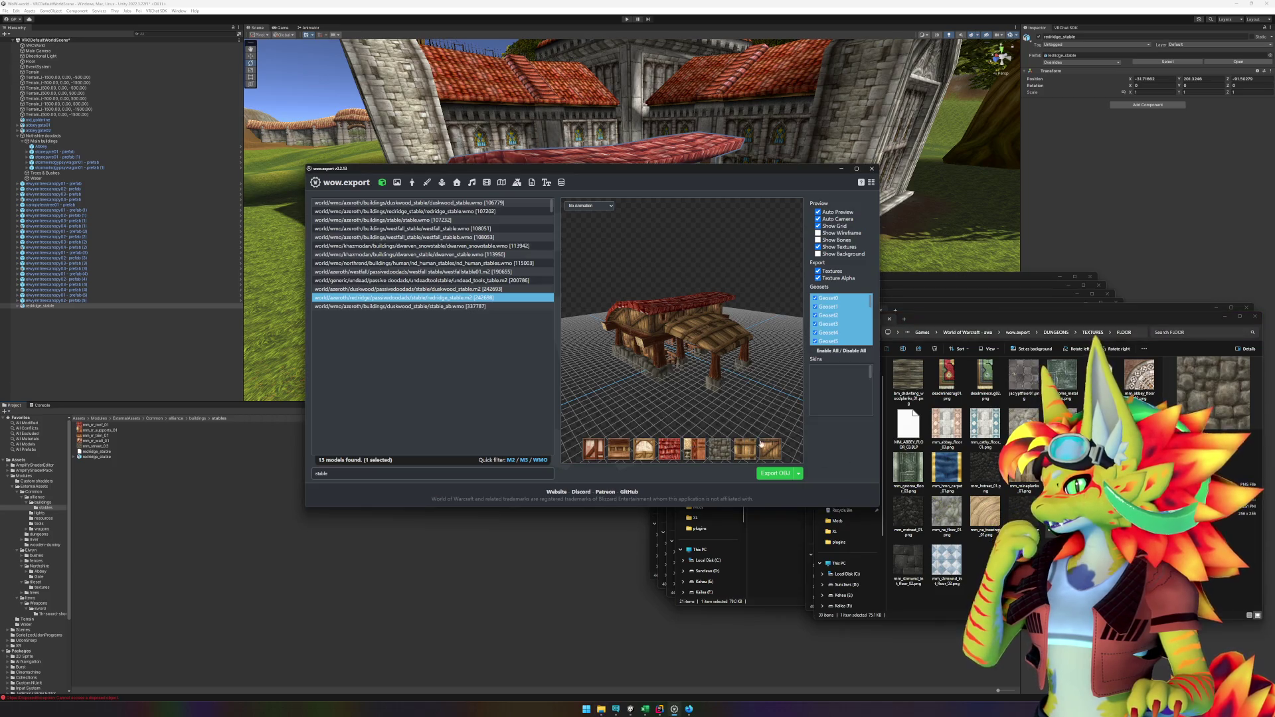
right_click(767, 451)
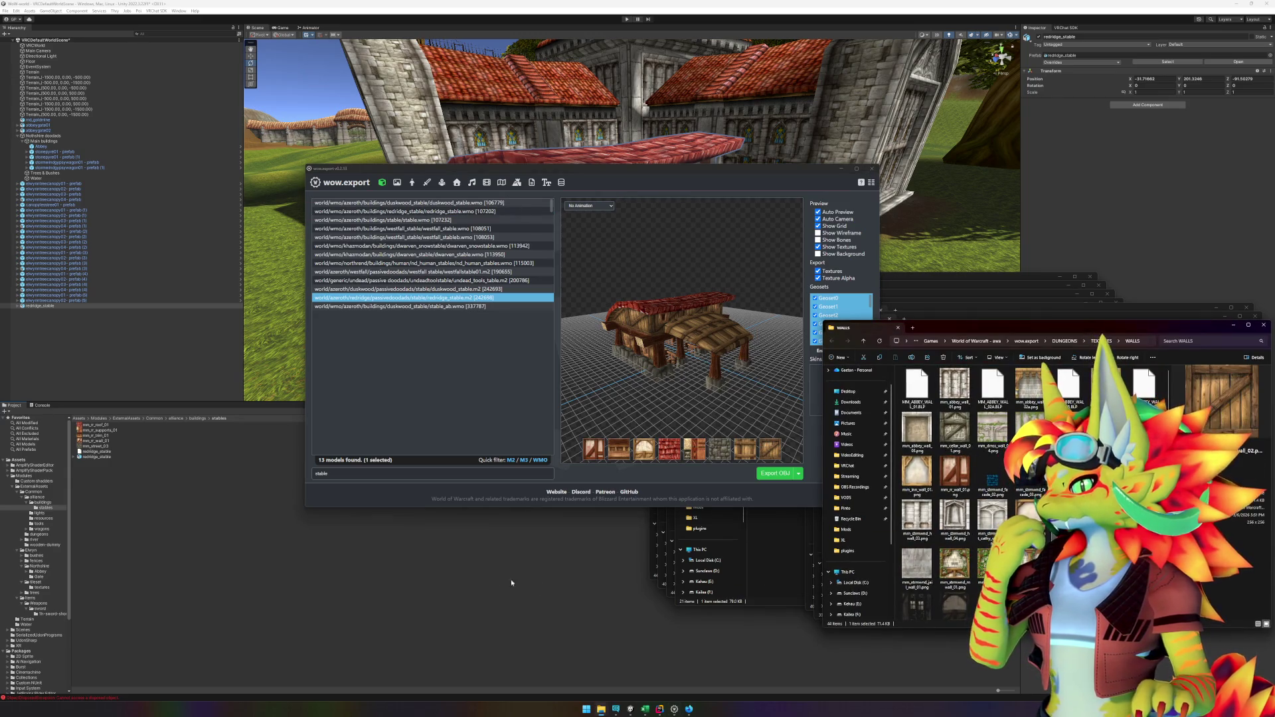
click(483, 588)
Step: Rename the redridge_stable object to 'redridge_stable - prefab'
mouse_move(680, 309)
mouse_down()
mouse_move(504, 296)
mouse_move(319, 374)
mouse_up()
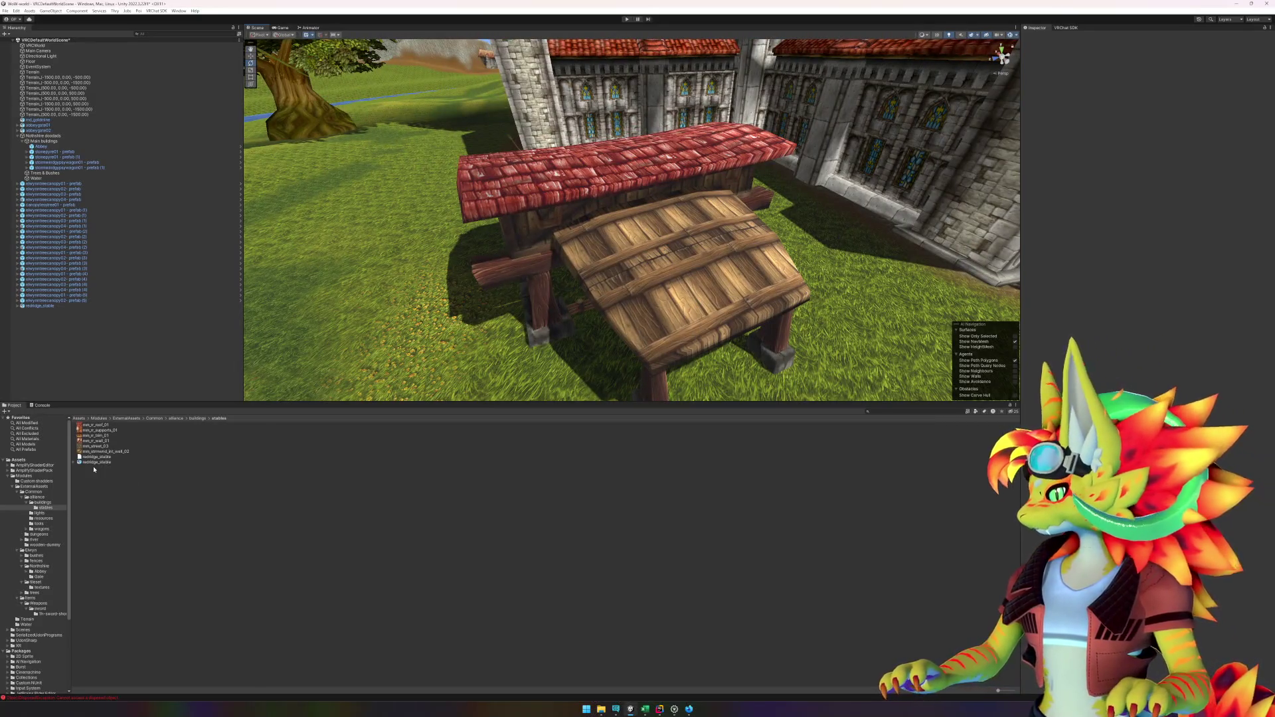
right_click(44, 307)
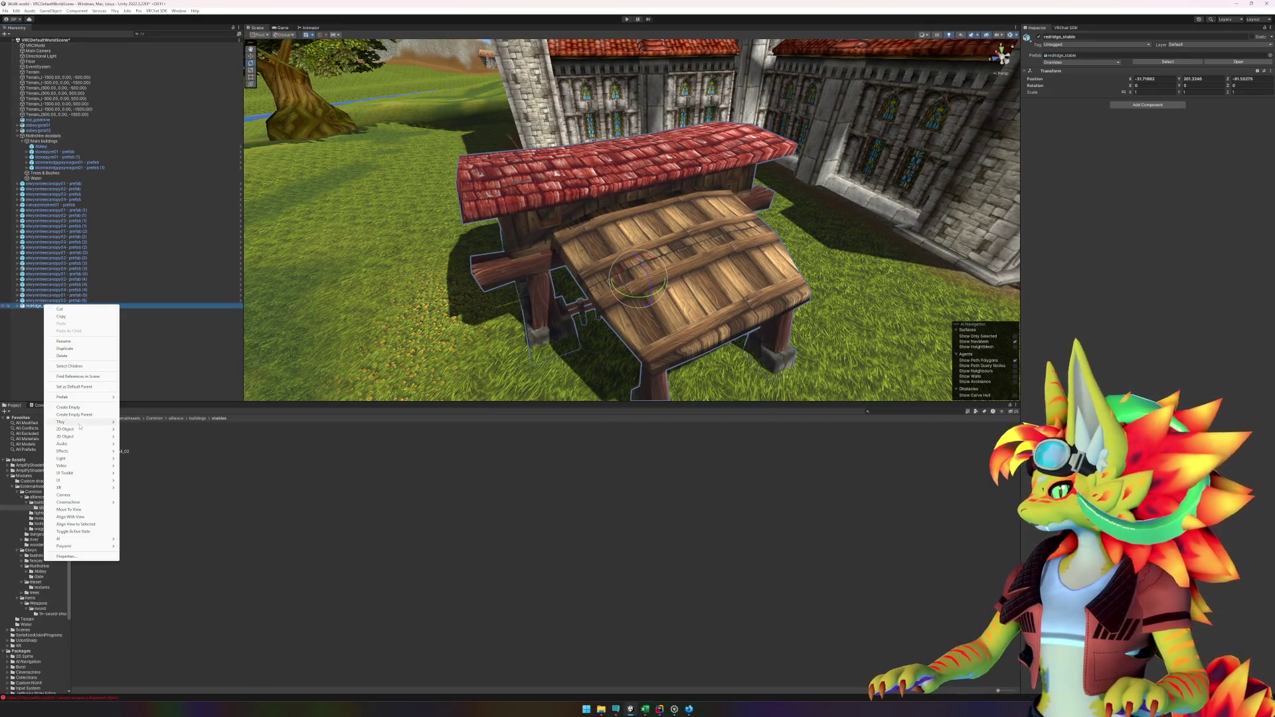
mouse_move(73, 397)
click(162, 443)
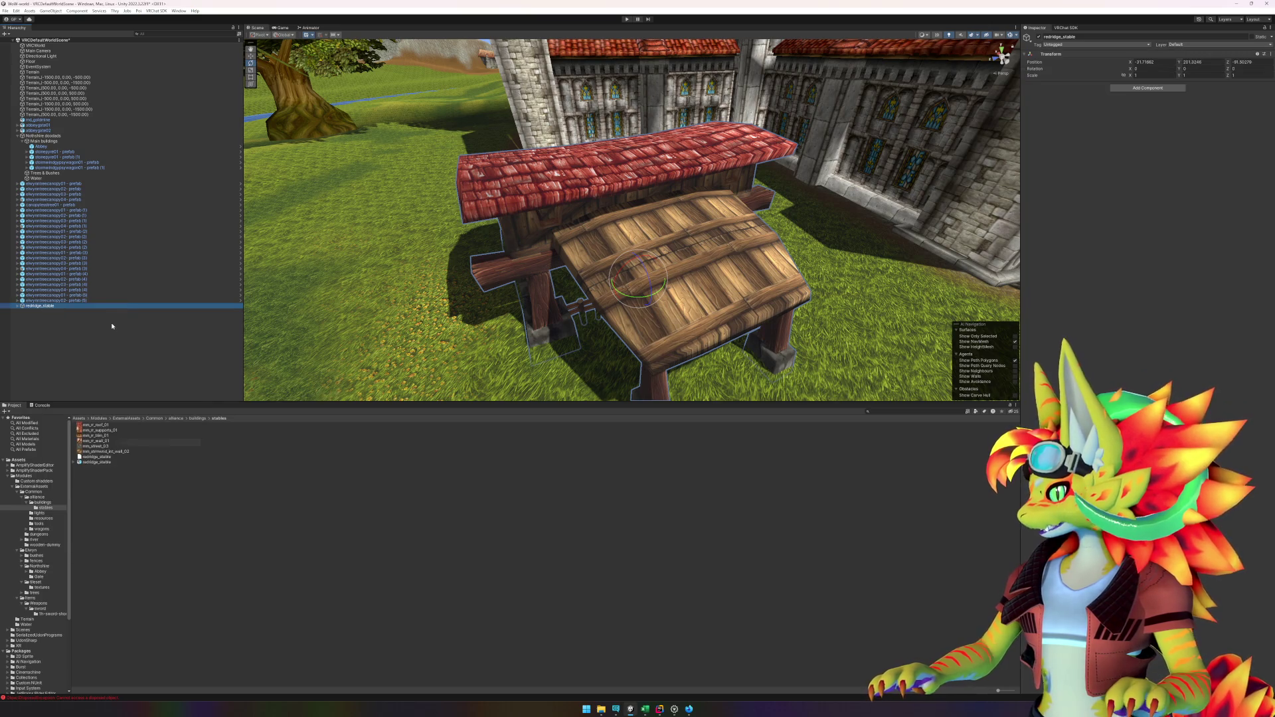
key(ctrl+z)
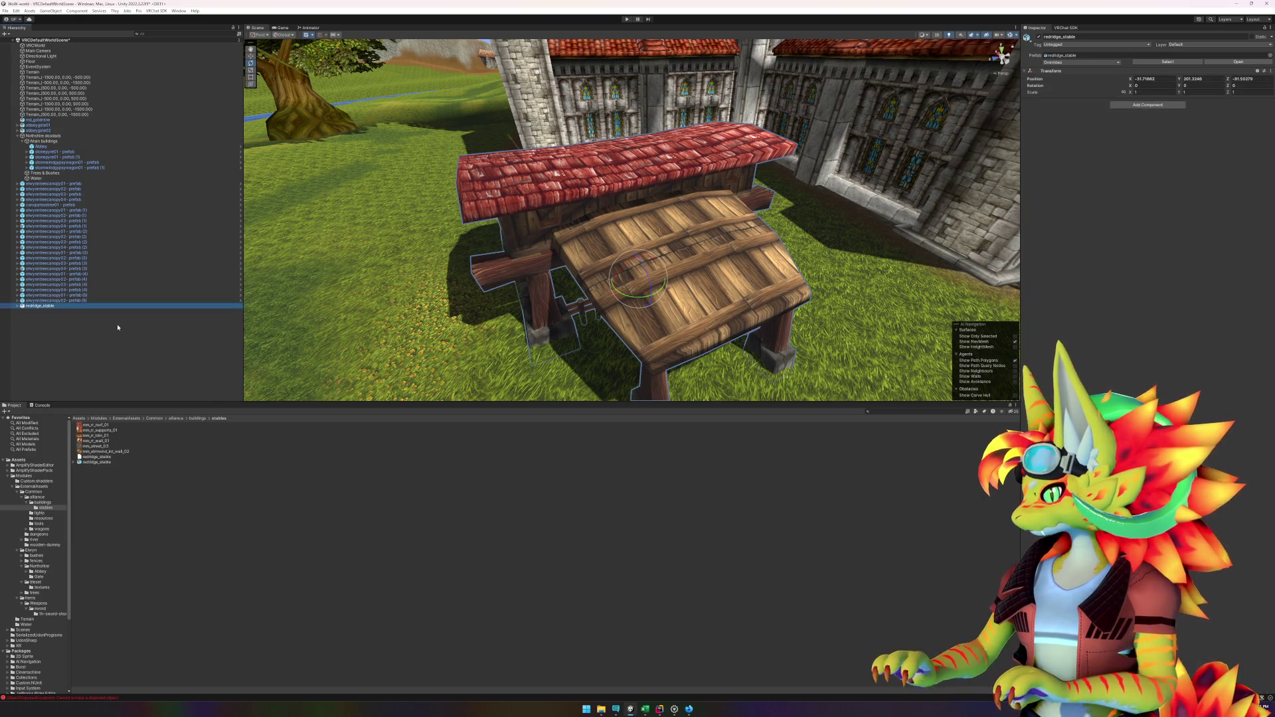
text(ab)
key(Return)
Step: Unpack redridge_stable completely and save it as a prefab in the stables folder
right_click(42, 307)
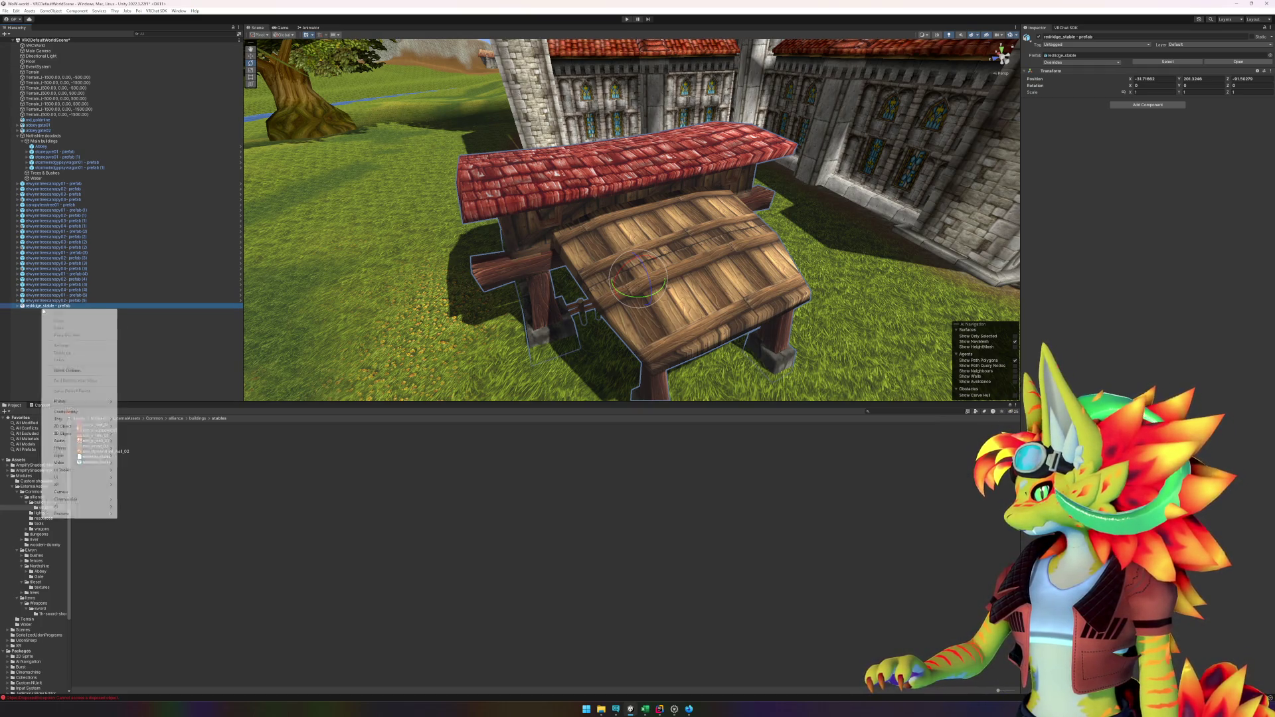
mouse_move(79, 401)
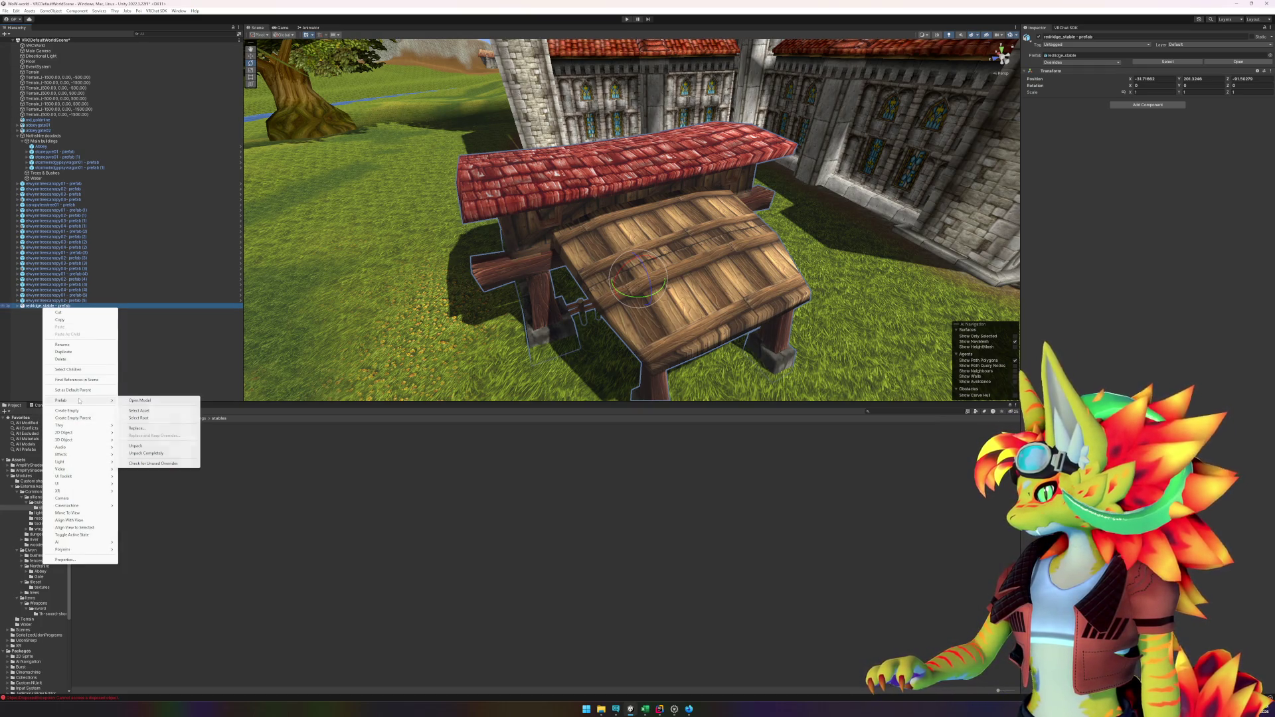
click(135, 446)
click(85, 338)
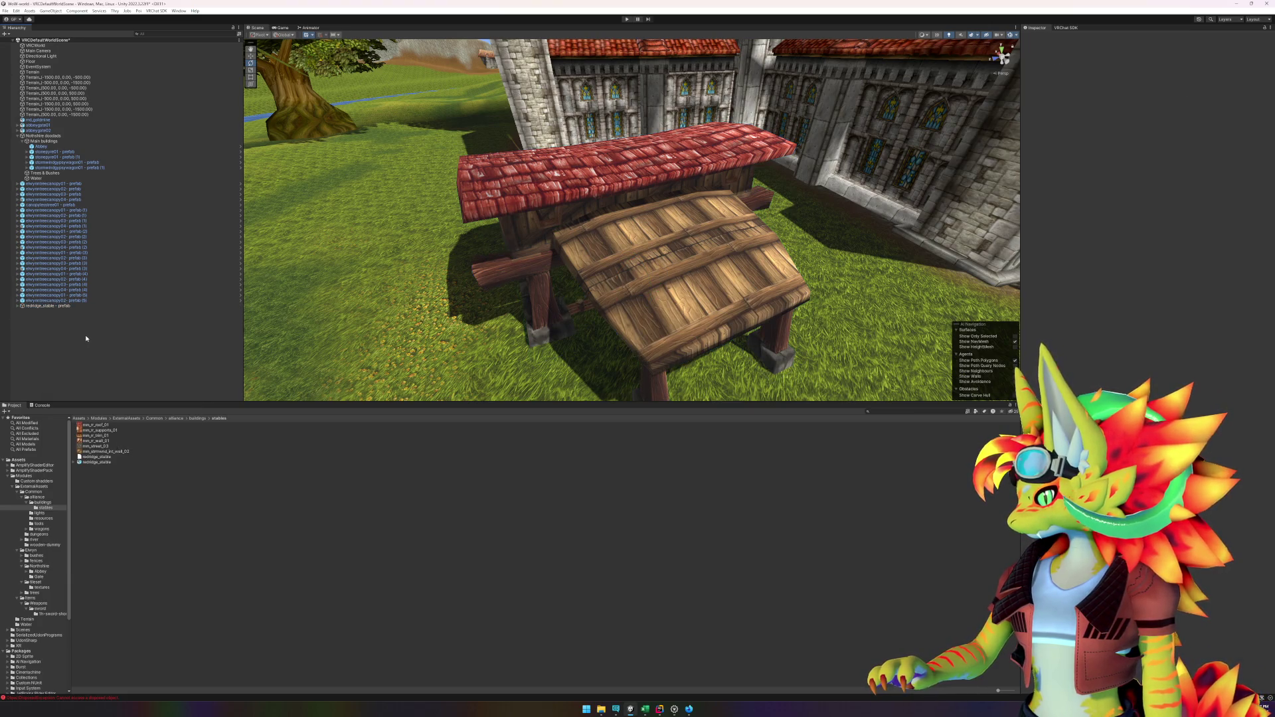
click(42, 306)
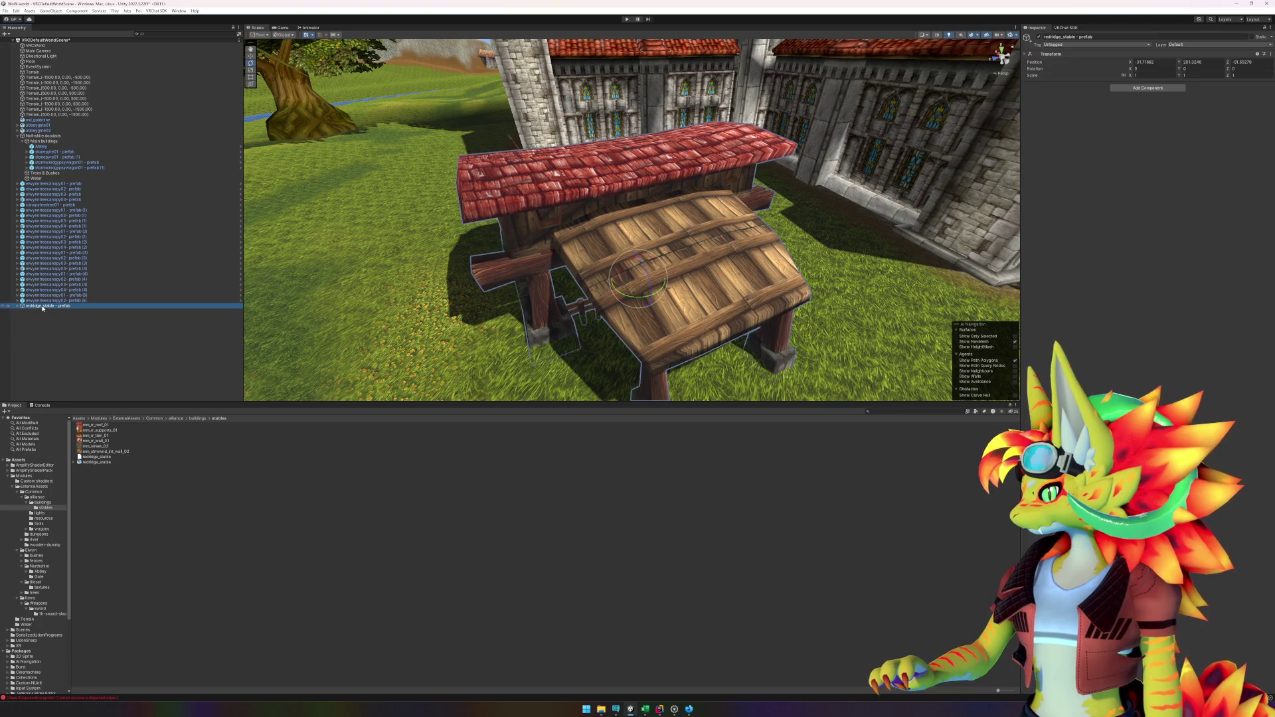
mouse_move(74, 344)
mouse_down()
mouse_move(194, 535)
mouse_move(133, 485)
mouse_up()
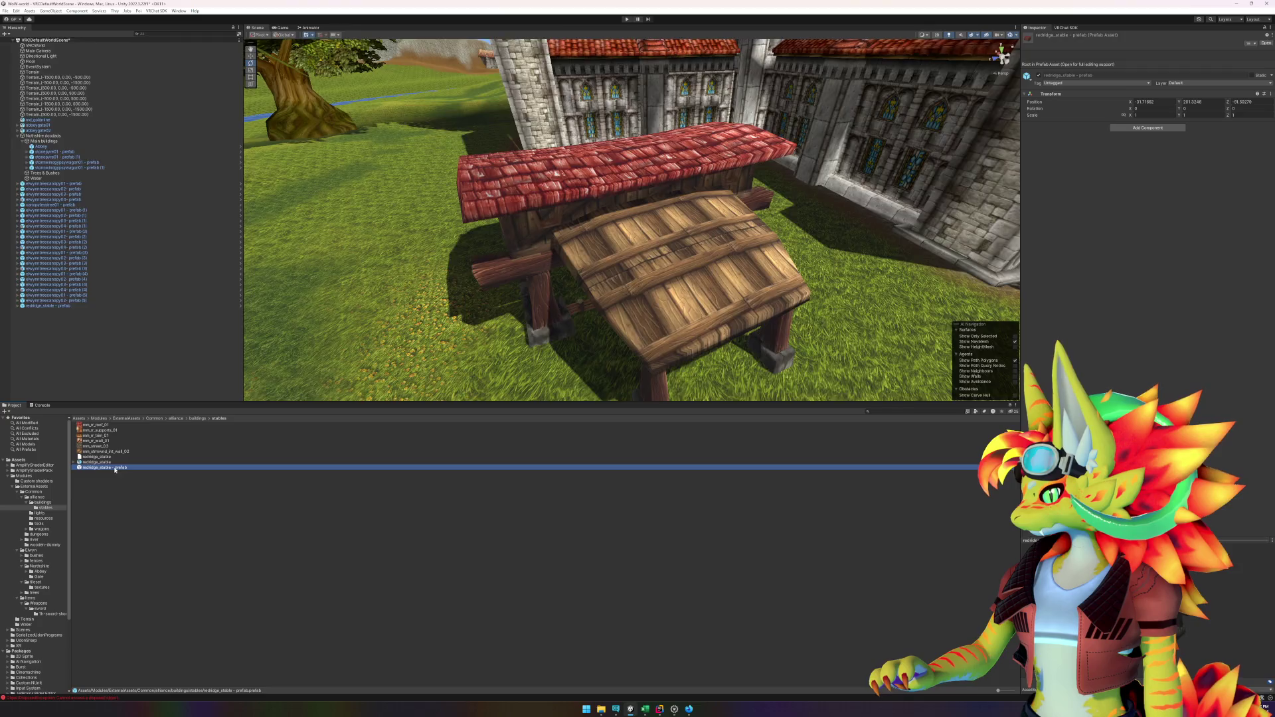
Step: Open the new prefab and set its root Position to 0, 0, 0
double_click(115, 469)
click(1152, 62)
text(0)
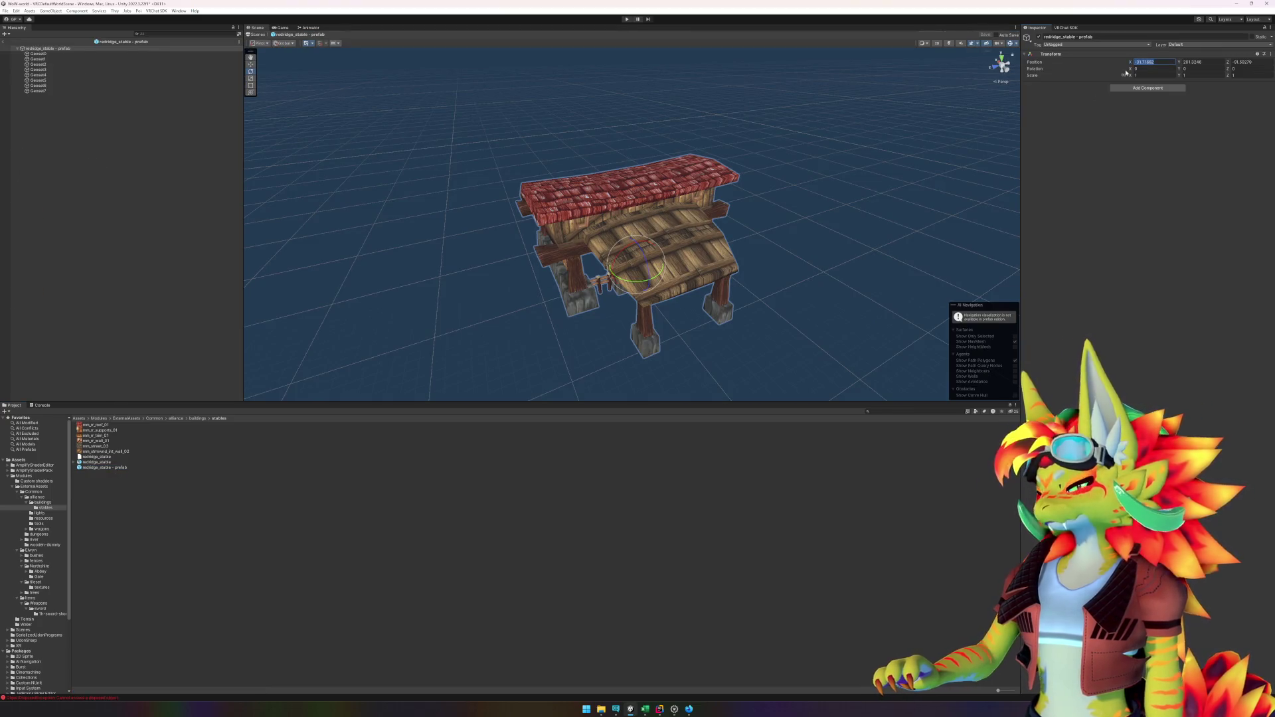
key(Tab)
text(0)
key(Tab)
text(0)
text(f)
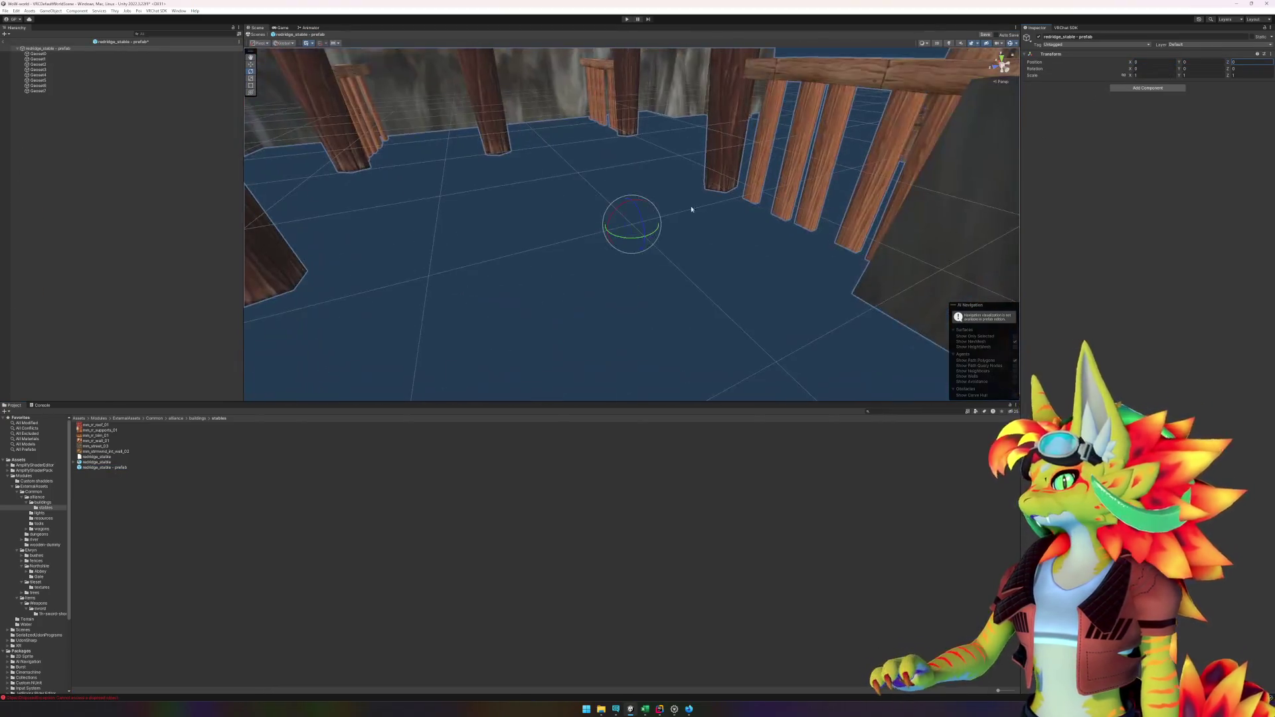
scroll(590, 190, down, 5)
drag(515, 285, 535, 308)
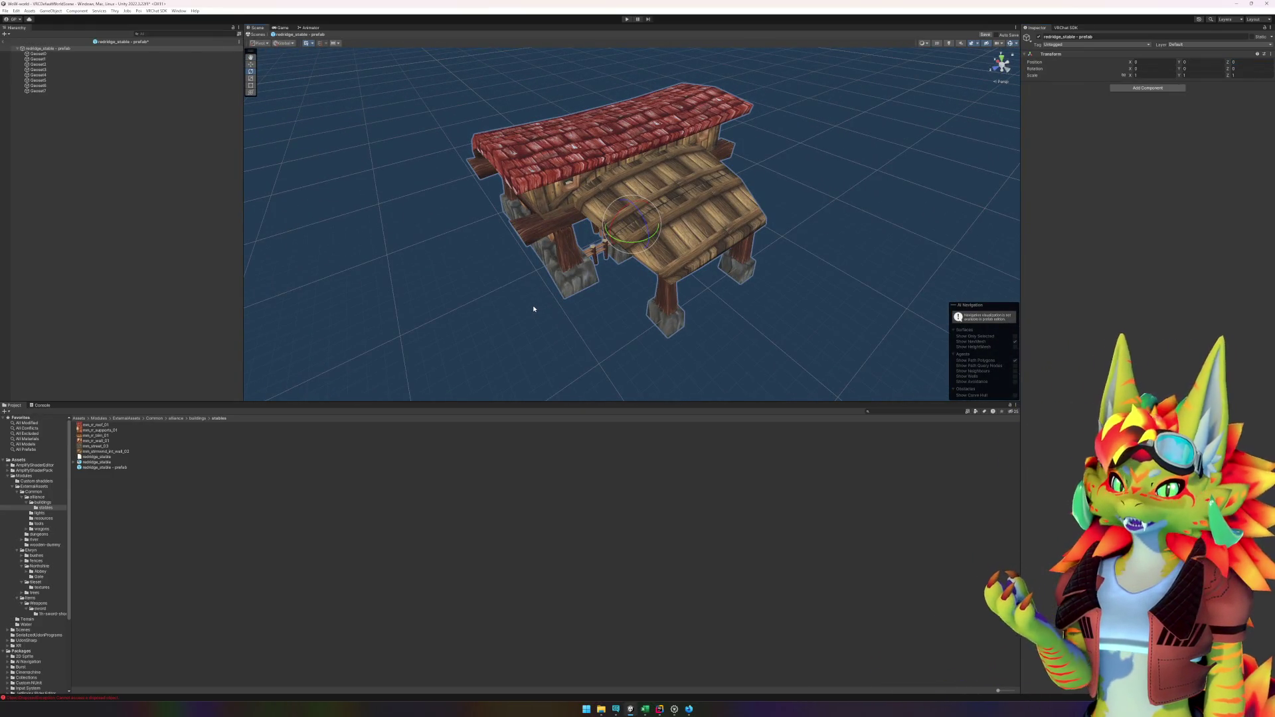